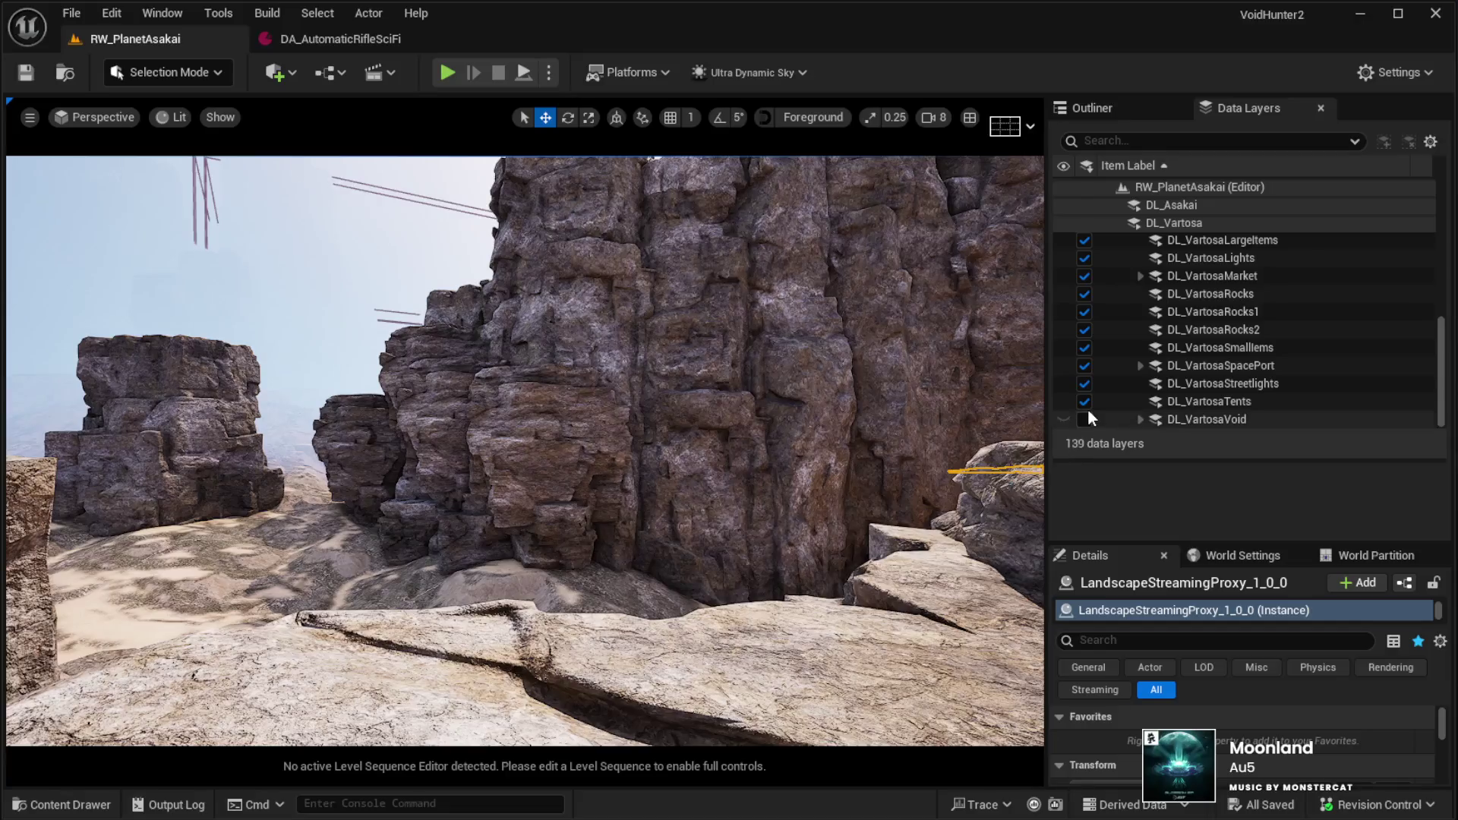
Show DL_VartosaVoid, fly into the canyon, set camera speed to 1, then hide the layer again
{"action": "left_click", "coordinate": [1085, 420]}
{"action": "mouse_move", "coordinate": [730, 555]}
{"action": "left_mouse_down"}
{"action": "mouse_move", "coordinate": [836, 535]}
{"action": "mouse_move", "coordinate": [638, 444]}
{"action": "mouse_move", "coordinate": [728, 548]}
{"action": "left_mouse_up"}
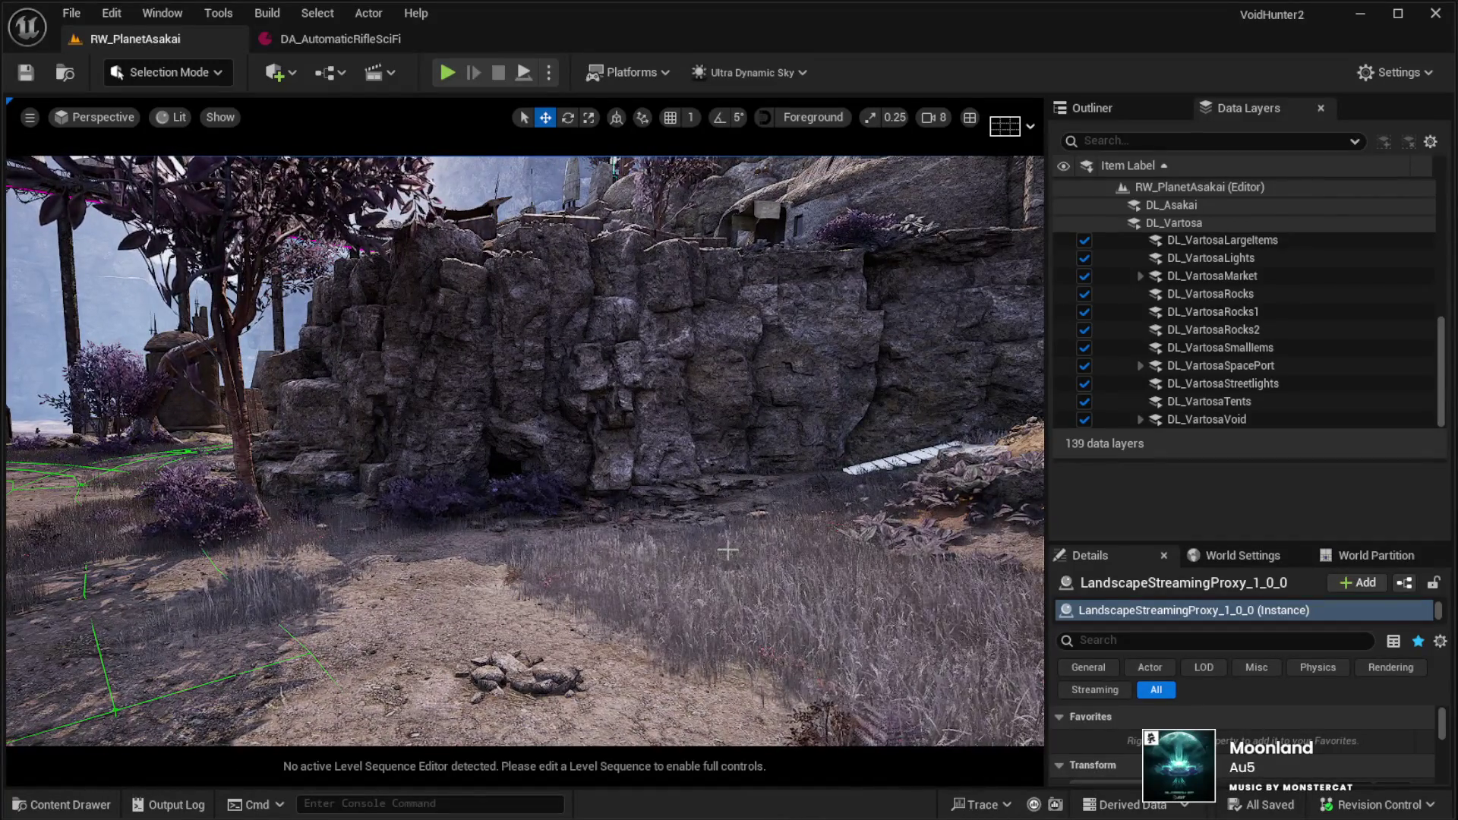
{"action": "left_click", "coordinate": [928, 117]}
{"action": "left_click_drag", "start_coordinate": [896, 148], "coordinate": [794, 159]}
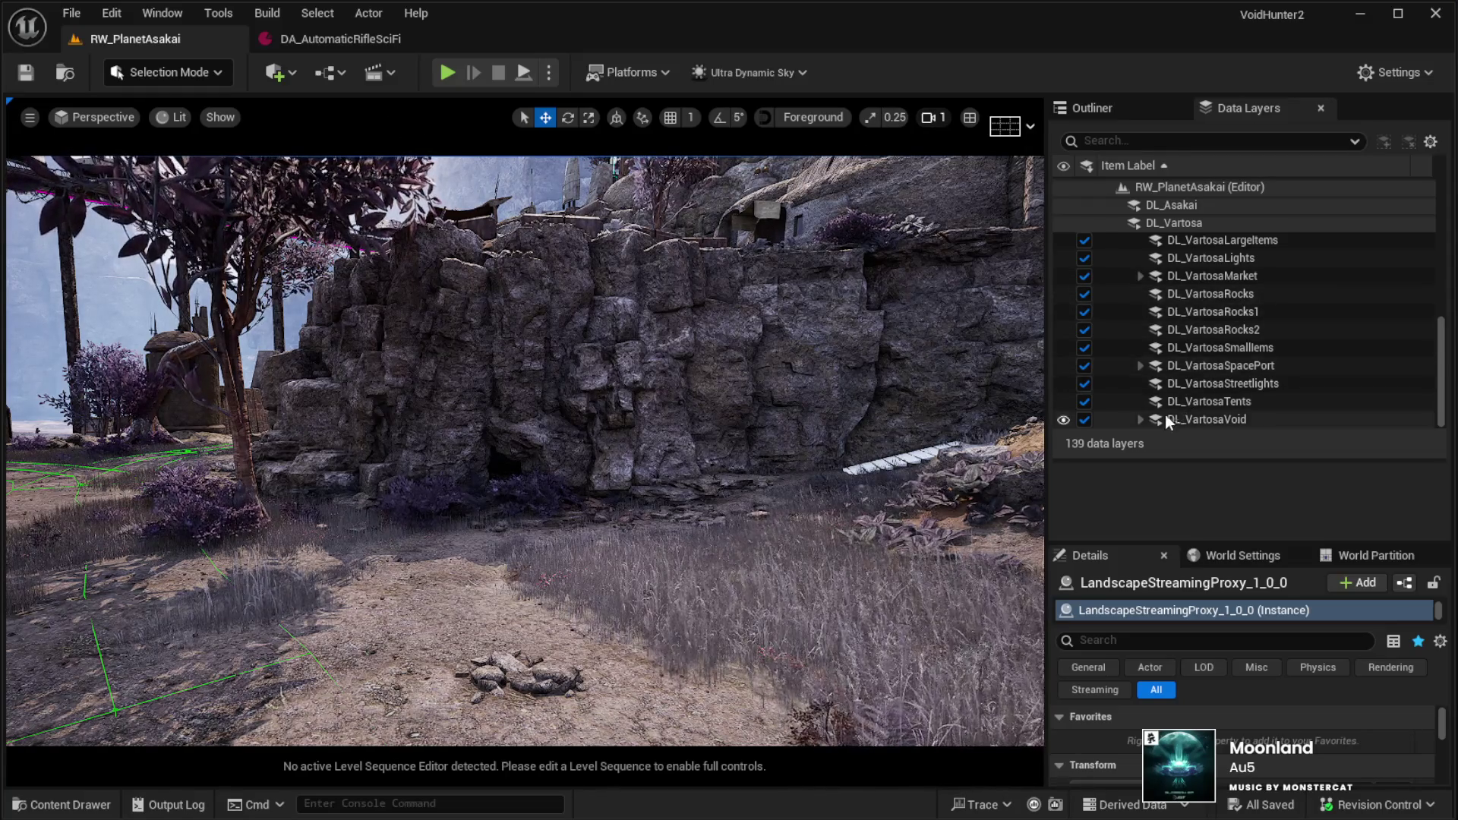
{"action": "left_click", "coordinate": [1085, 419]}
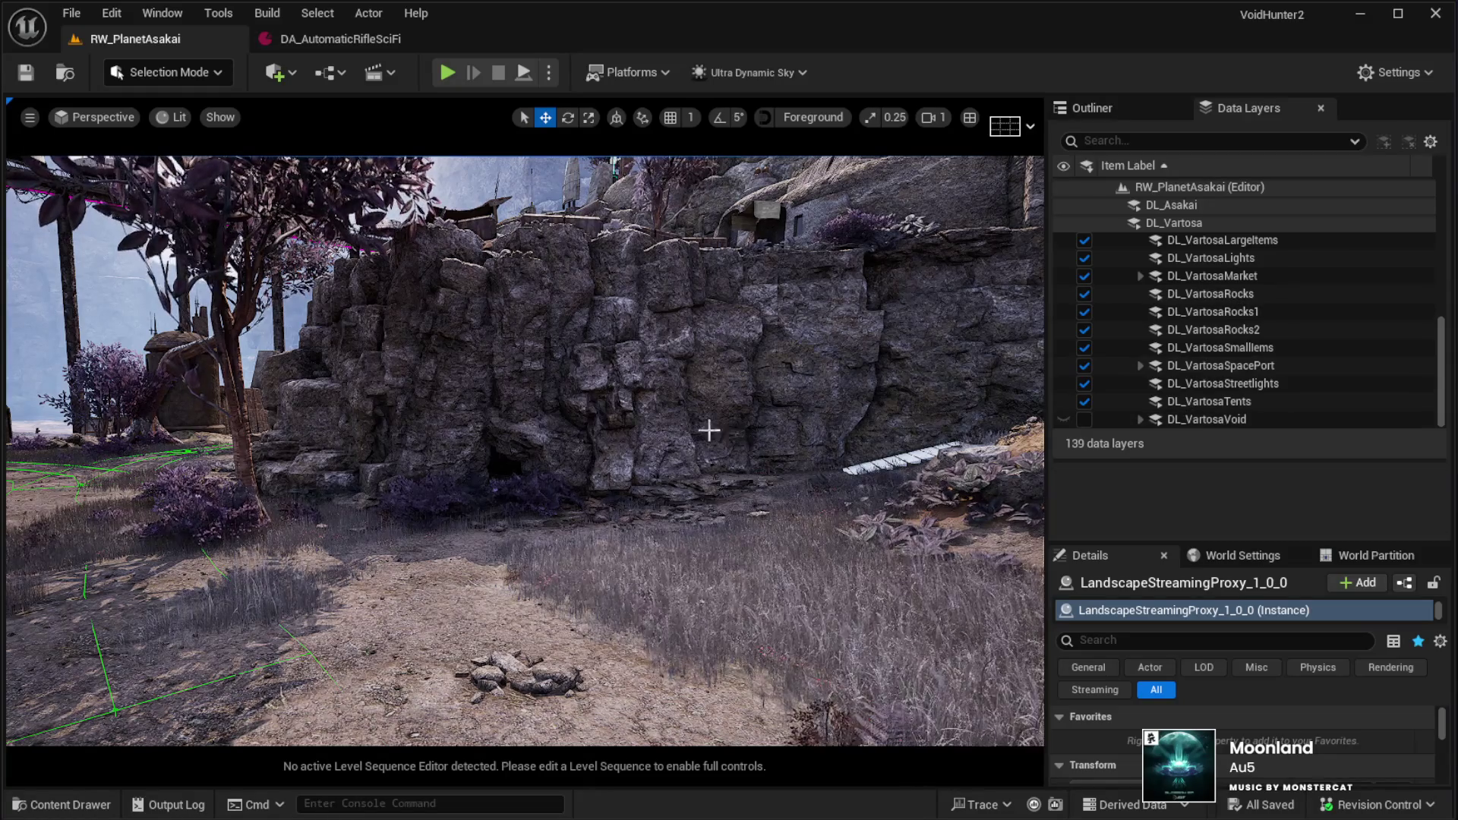
Fly the viewport camera through the dark cave of glowing magenta cubes
{"action": "scroll", "coordinate": [730, 433], "scroll_direction": "up", "scroll_amount": 5}
{"action": "scroll", "coordinate": [524, 449], "scroll_direction": "up", "scroll_amount": 6}
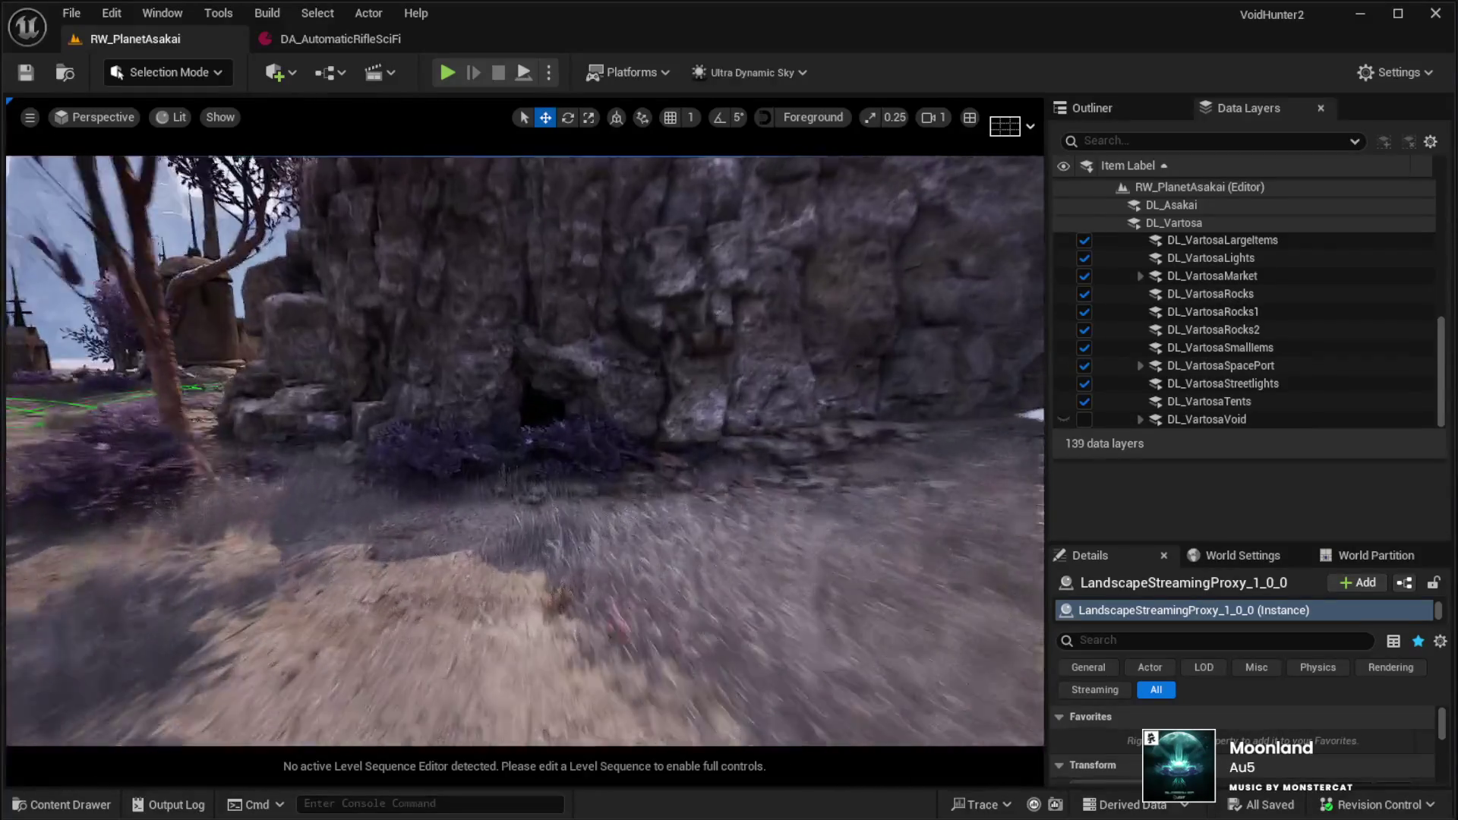
{"action": "scroll", "coordinate": [524, 448], "scroll_direction": "up", "scroll_amount": 4}
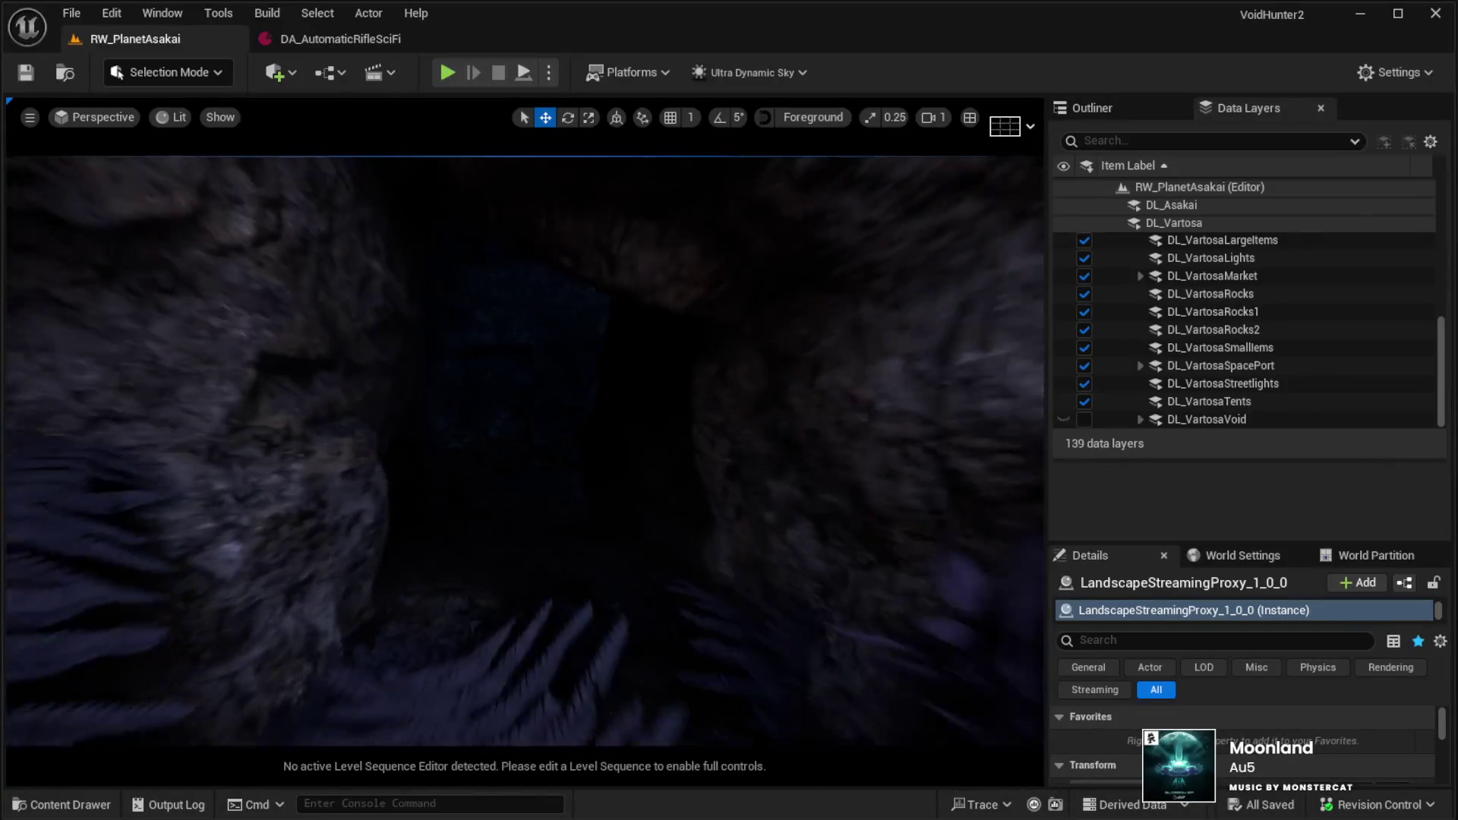
{"action": "scroll", "coordinate": [524, 449], "scroll_direction": "up", "scroll_amount": 6}
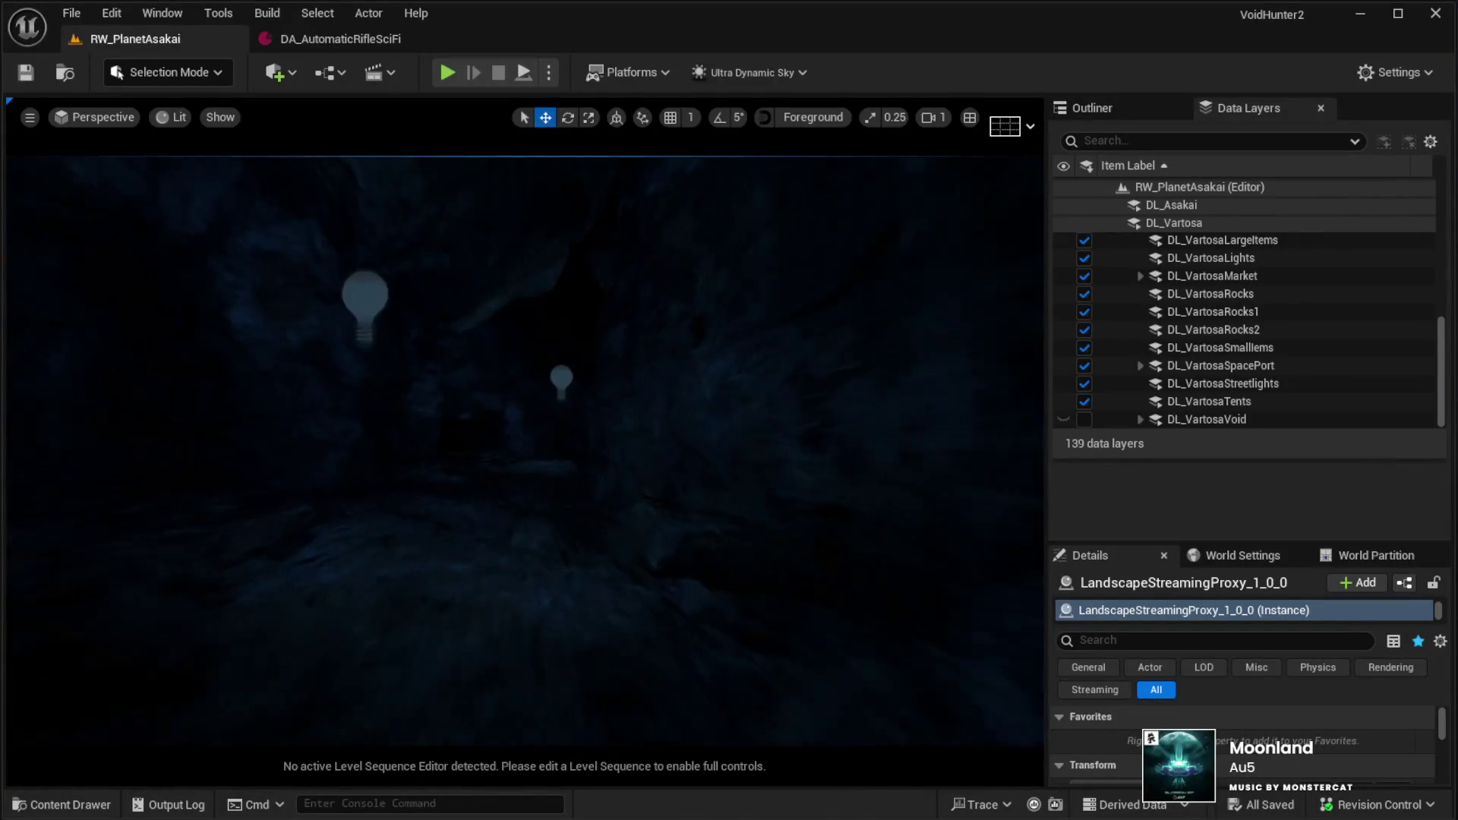
{"action": "scroll", "coordinate": [524, 448], "scroll_direction": "up", "scroll_amount": 6}
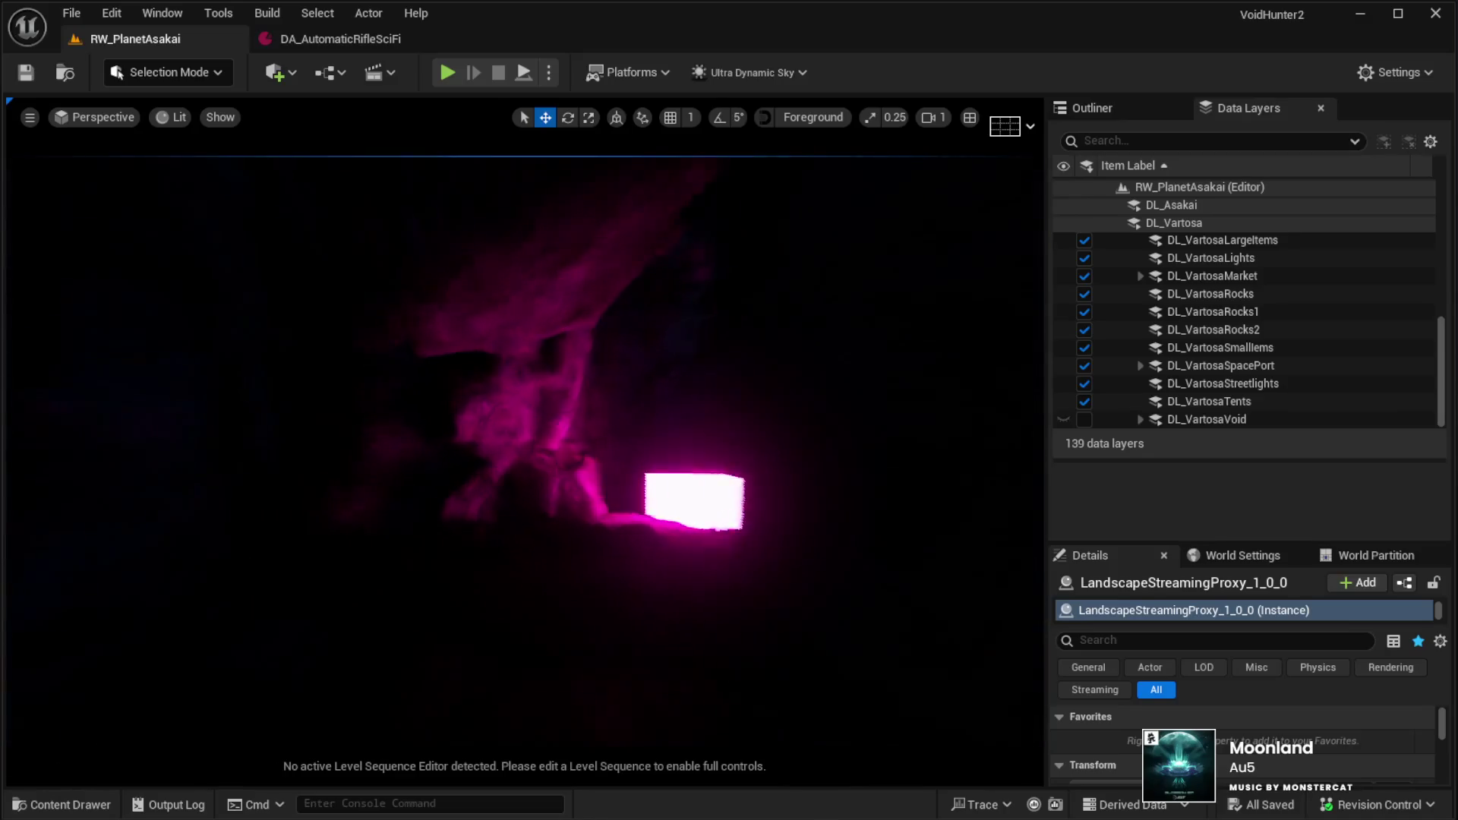
{"action": "scroll", "coordinate": [524, 448], "scroll_direction": "up", "scroll_amount": 6}
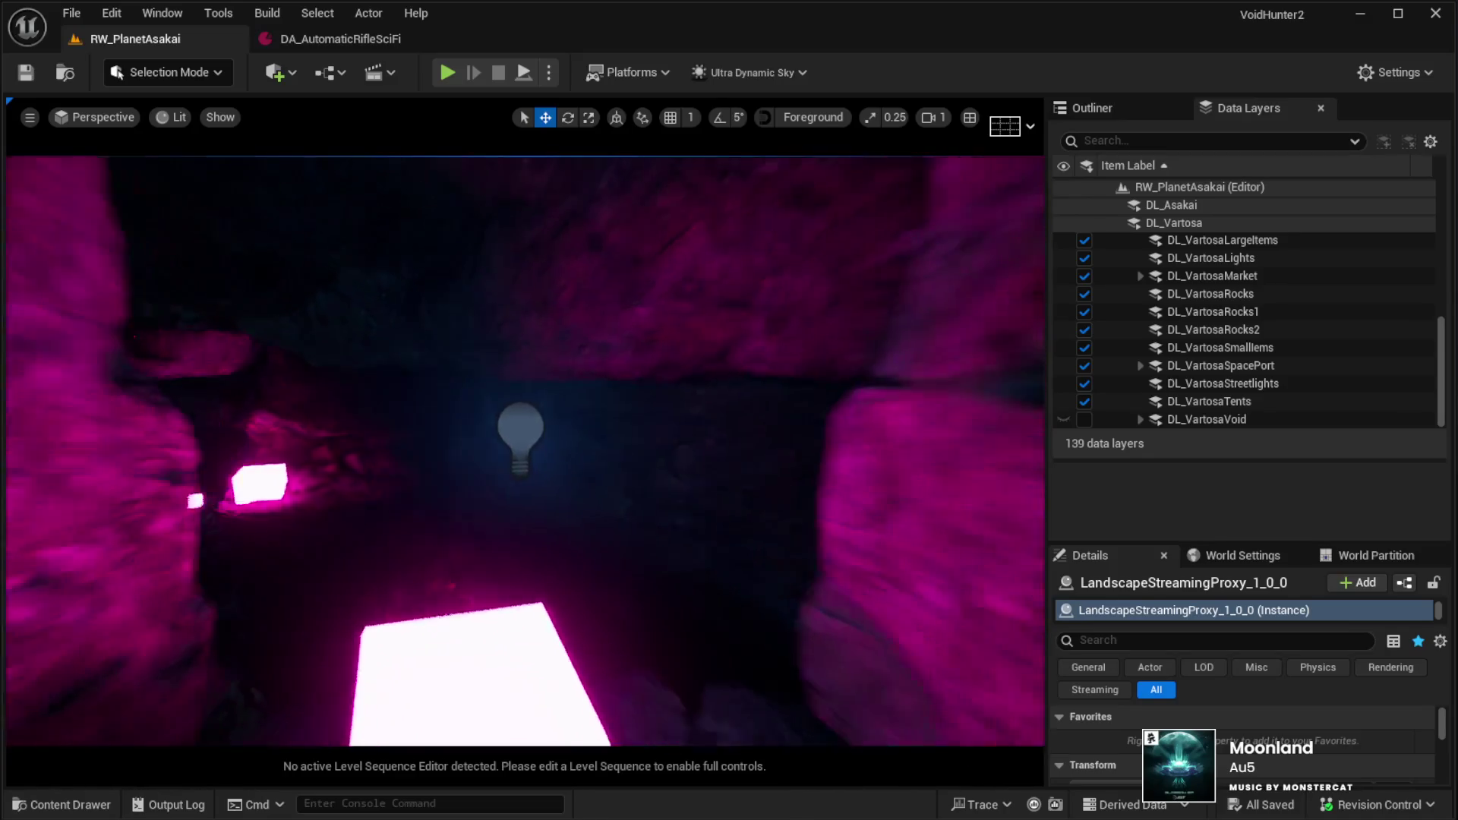
{"action": "scroll", "coordinate": [524, 448], "scroll_direction": "up", "scroll_amount": 6}
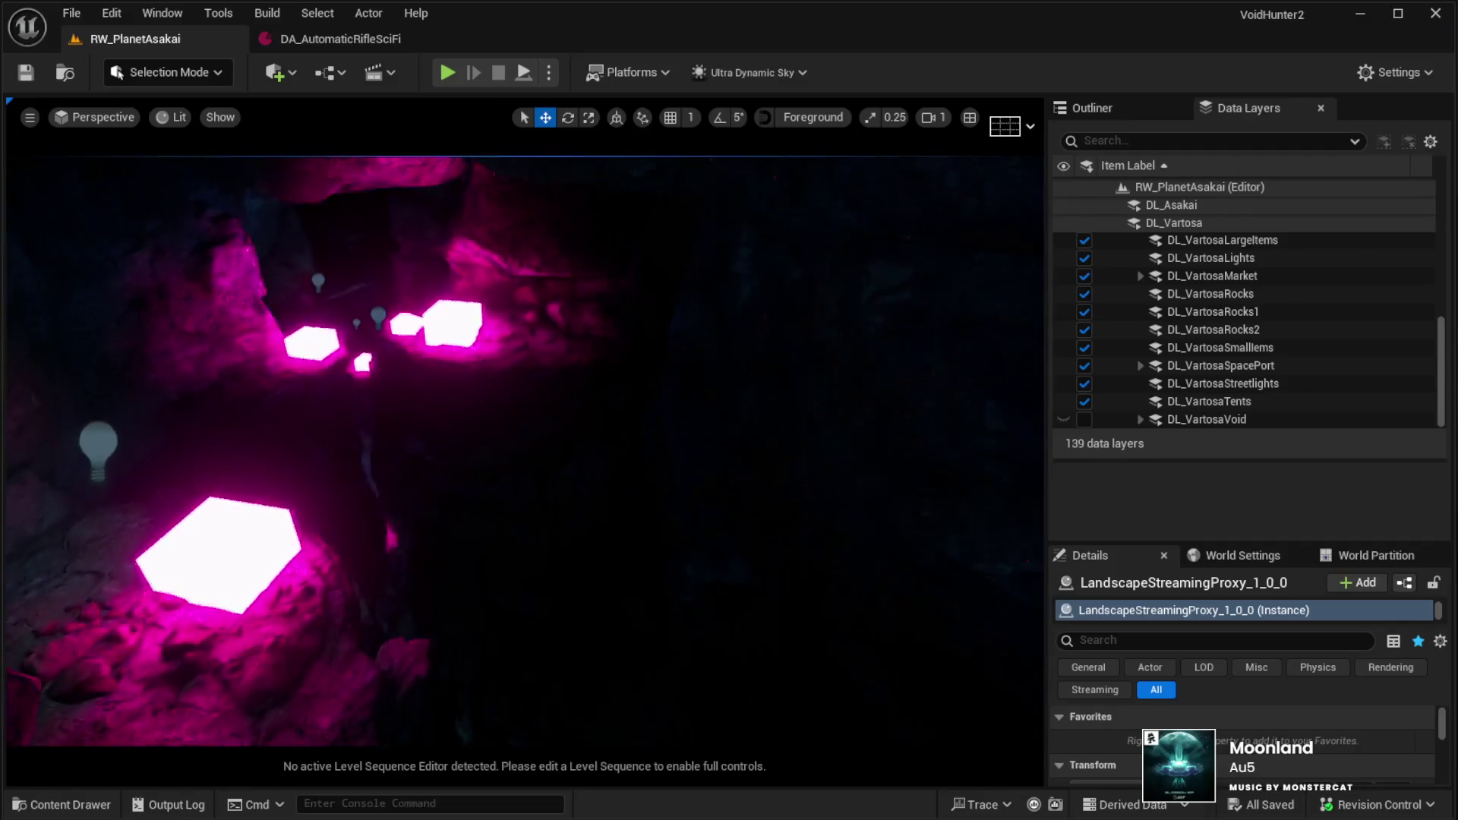
{"action": "scroll", "coordinate": [524, 448], "scroll_direction": "up", "scroll_amount": 6}
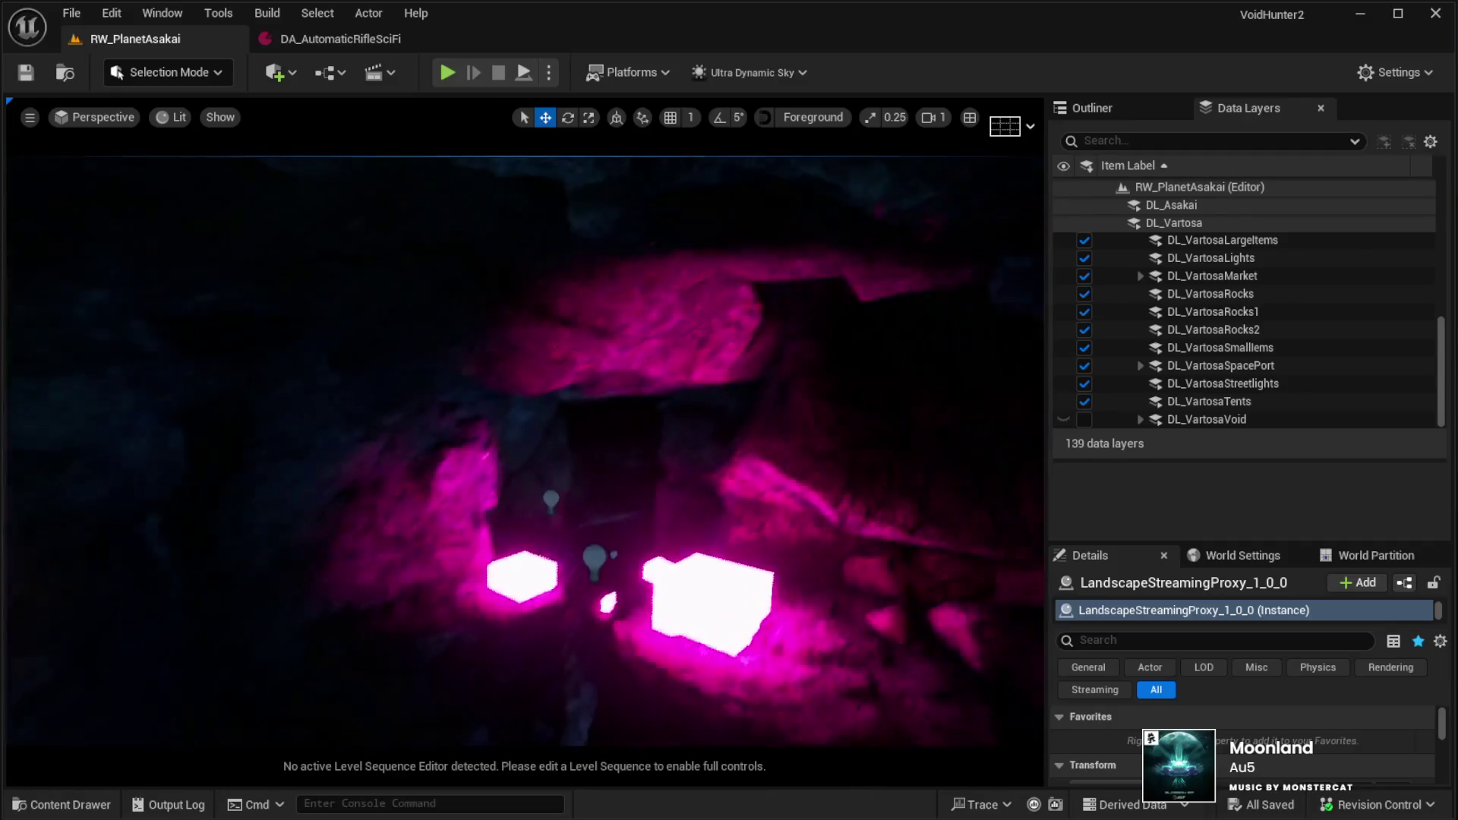
{"action": "scroll", "coordinate": [524, 449], "scroll_direction": "up", "scroll_amount": 6}
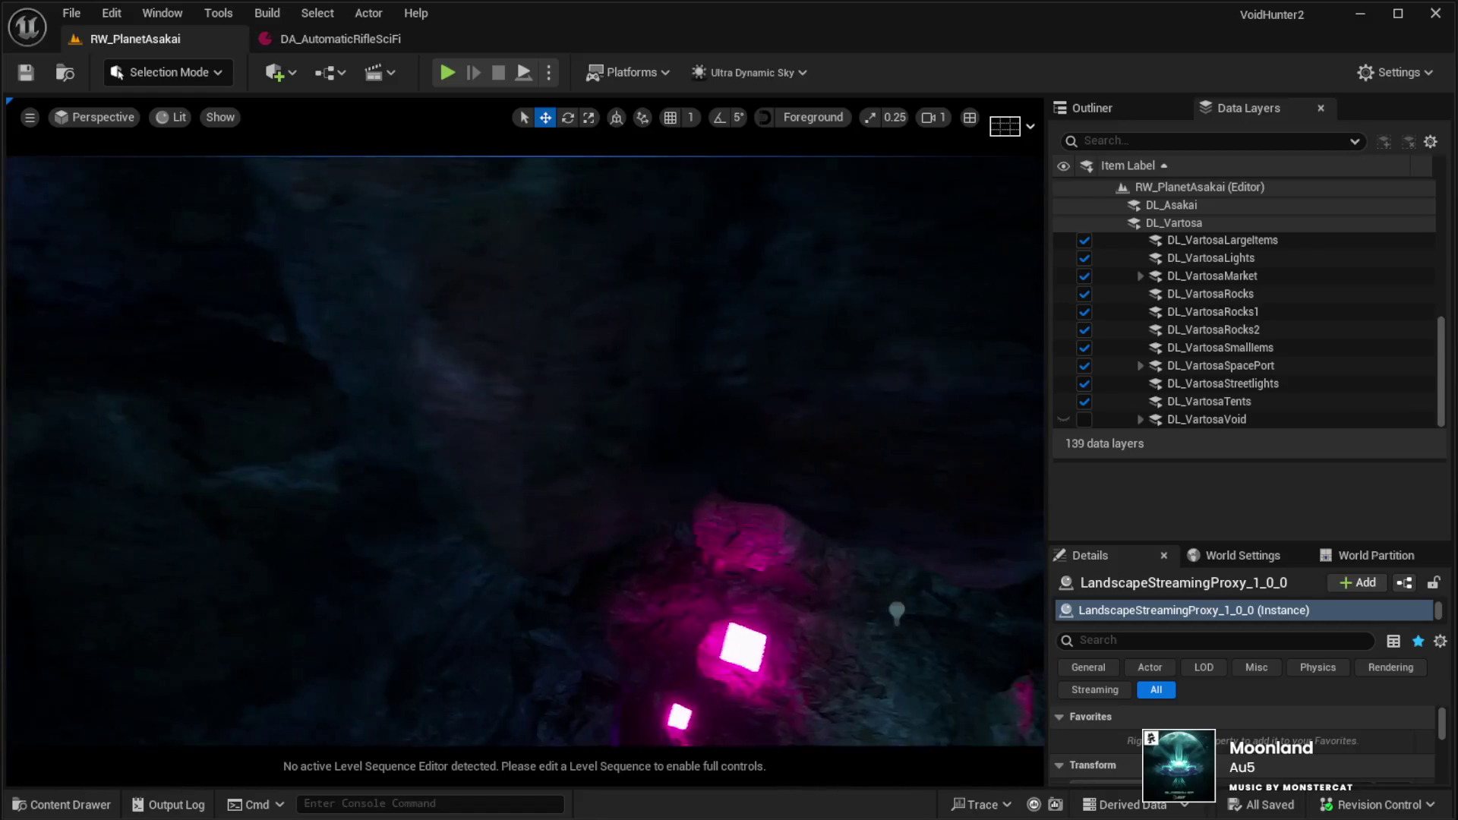
{"action": "scroll", "coordinate": [524, 449], "scroll_direction": "up", "scroll_amount": 6}
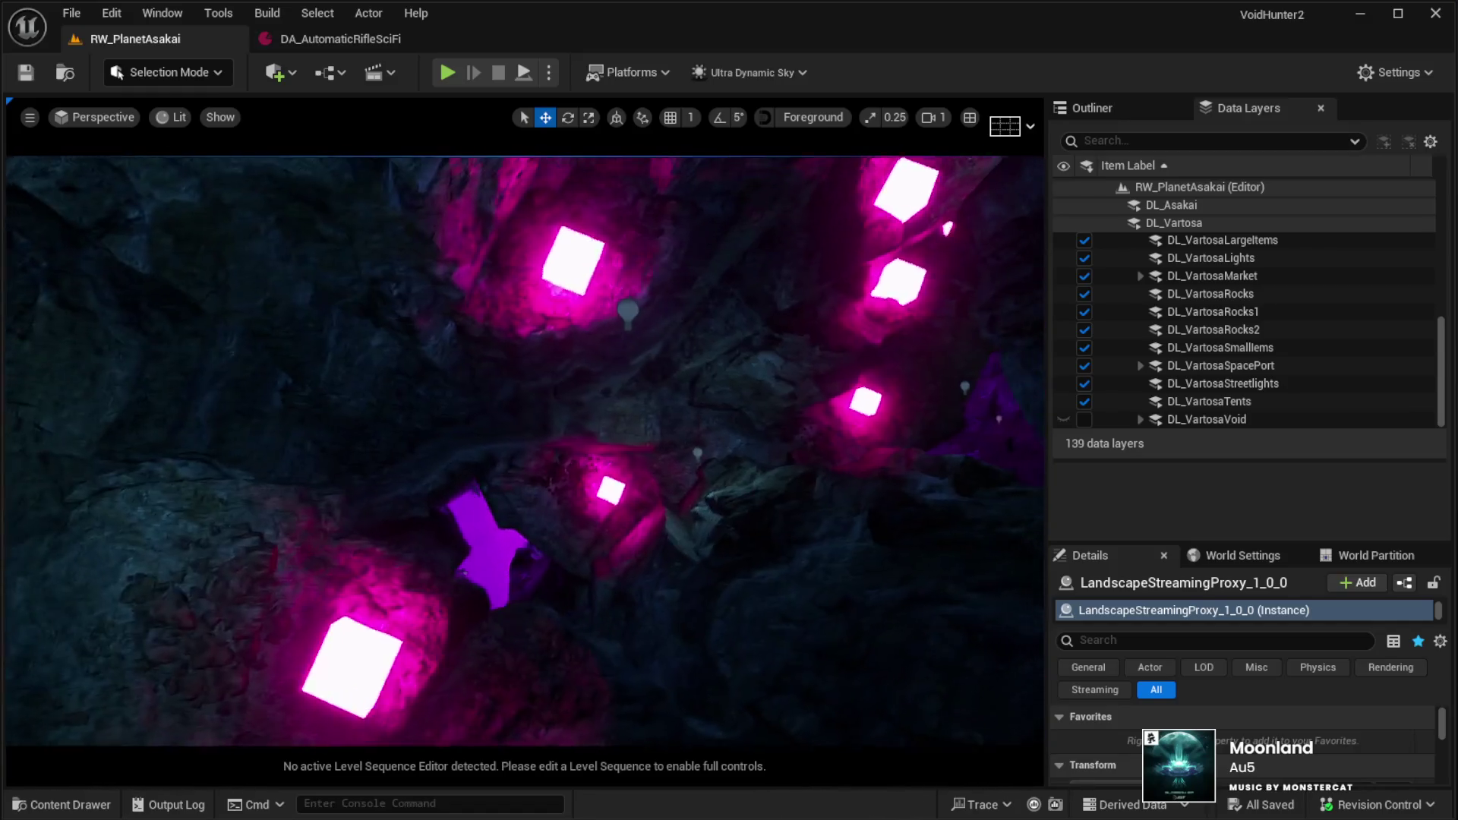
{"action": "scroll", "coordinate": [524, 448], "scroll_direction": "up", "scroll_amount": 6}
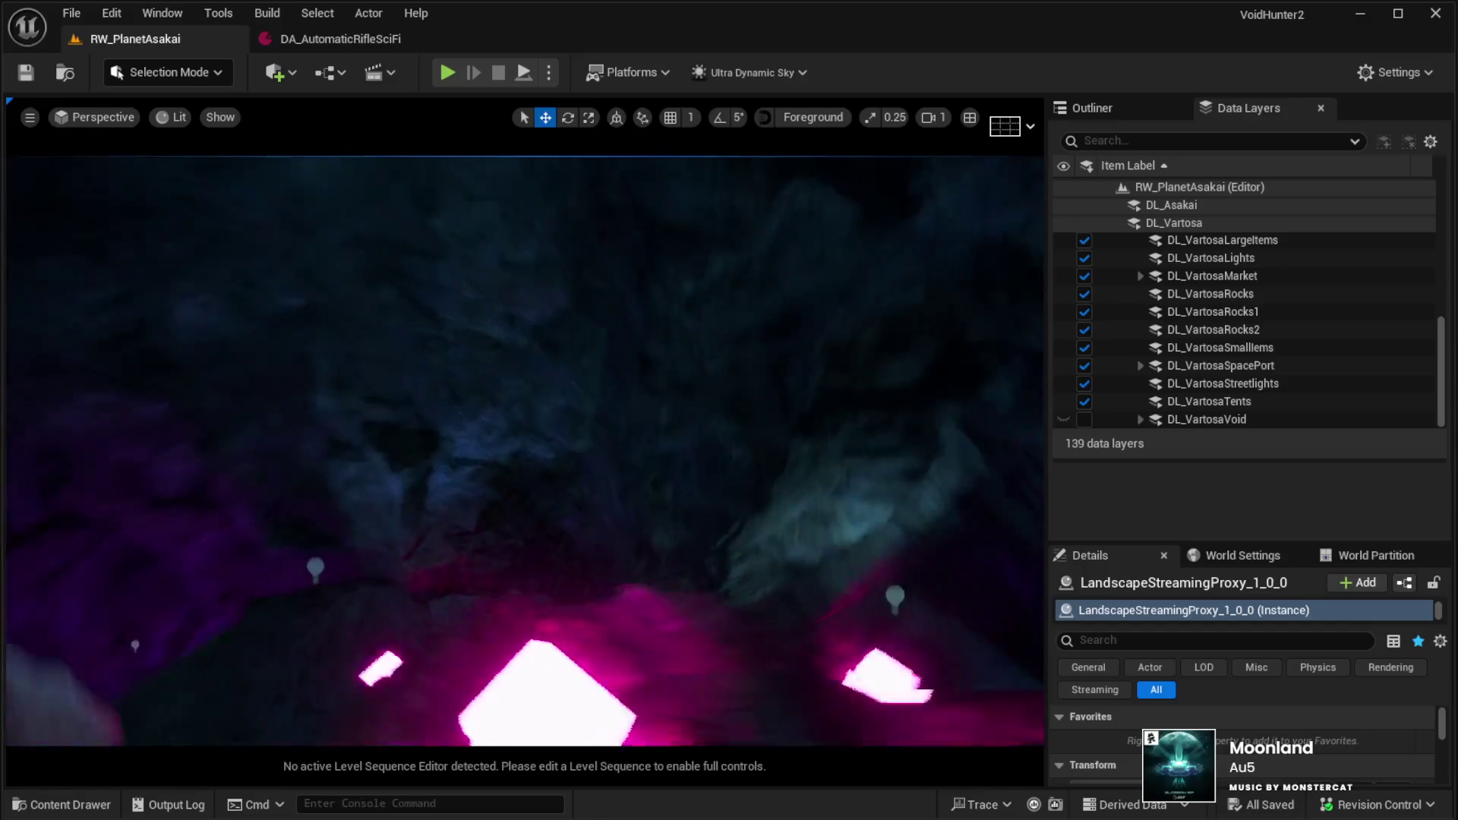
{"action": "scroll", "coordinate": [627, 428], "scroll_direction": "down", "scroll_amount": 2}
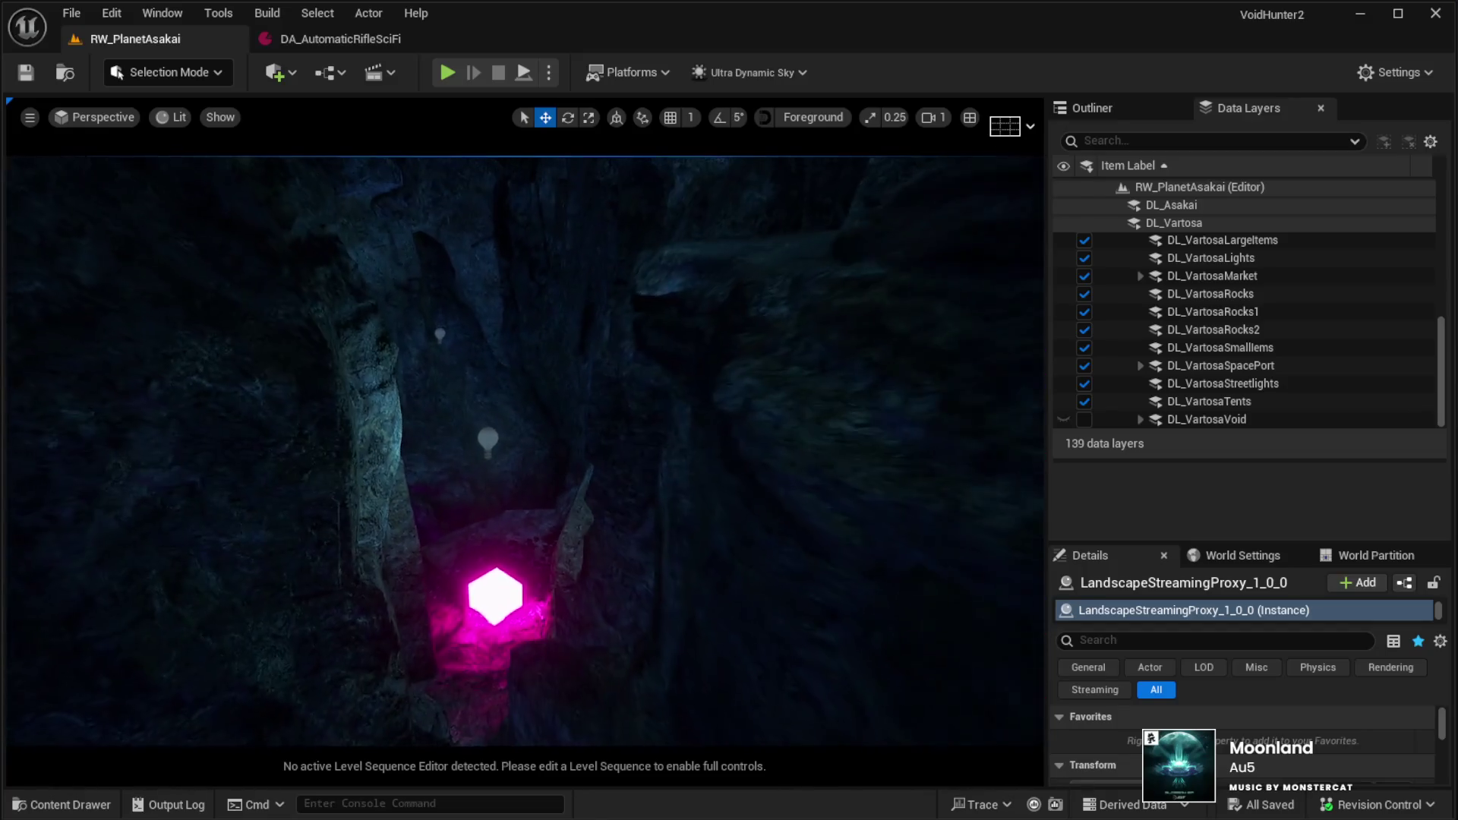
{"action": "scroll", "coordinate": [543, 465], "scroll_direction": "up", "scroll_amount": 4}
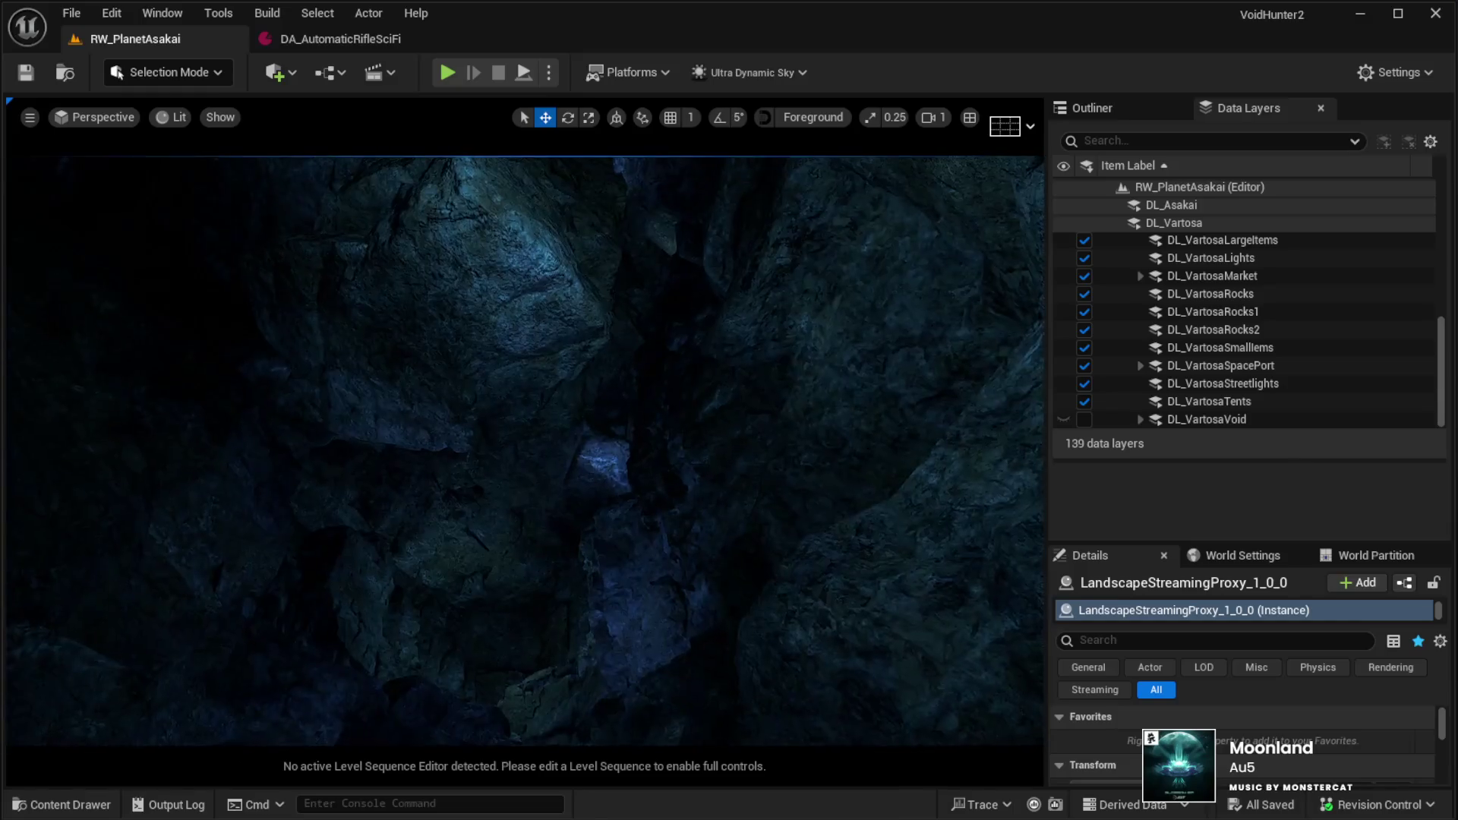
{"action": "scroll", "coordinate": [543, 464], "scroll_direction": "down", "scroll_amount": 3}
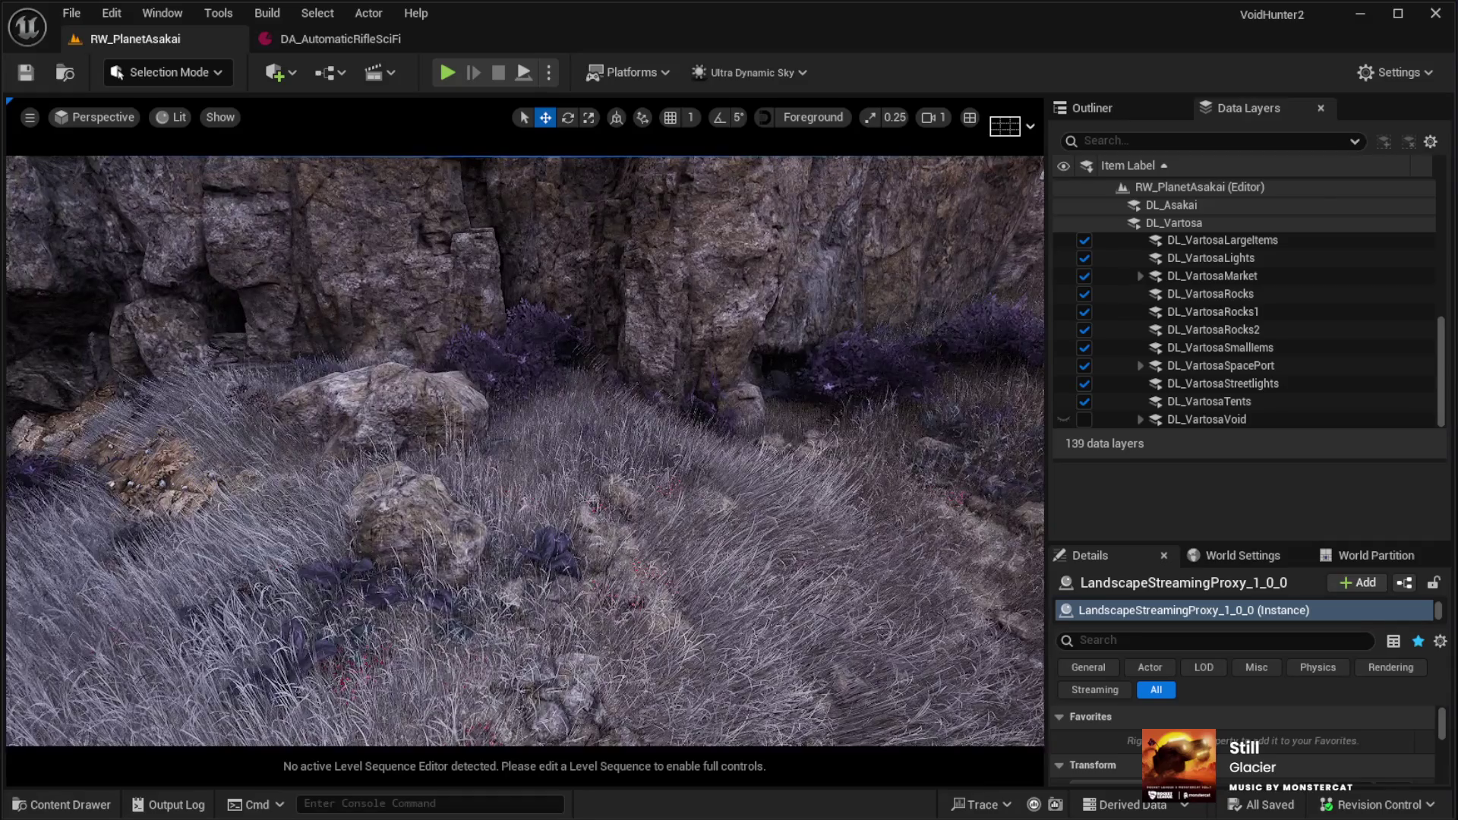
Select the rock-ledge landscape, then start Play in Editor with Alt+P and capture the mouse
{"action": "left_click", "coordinate": [411, 346]}
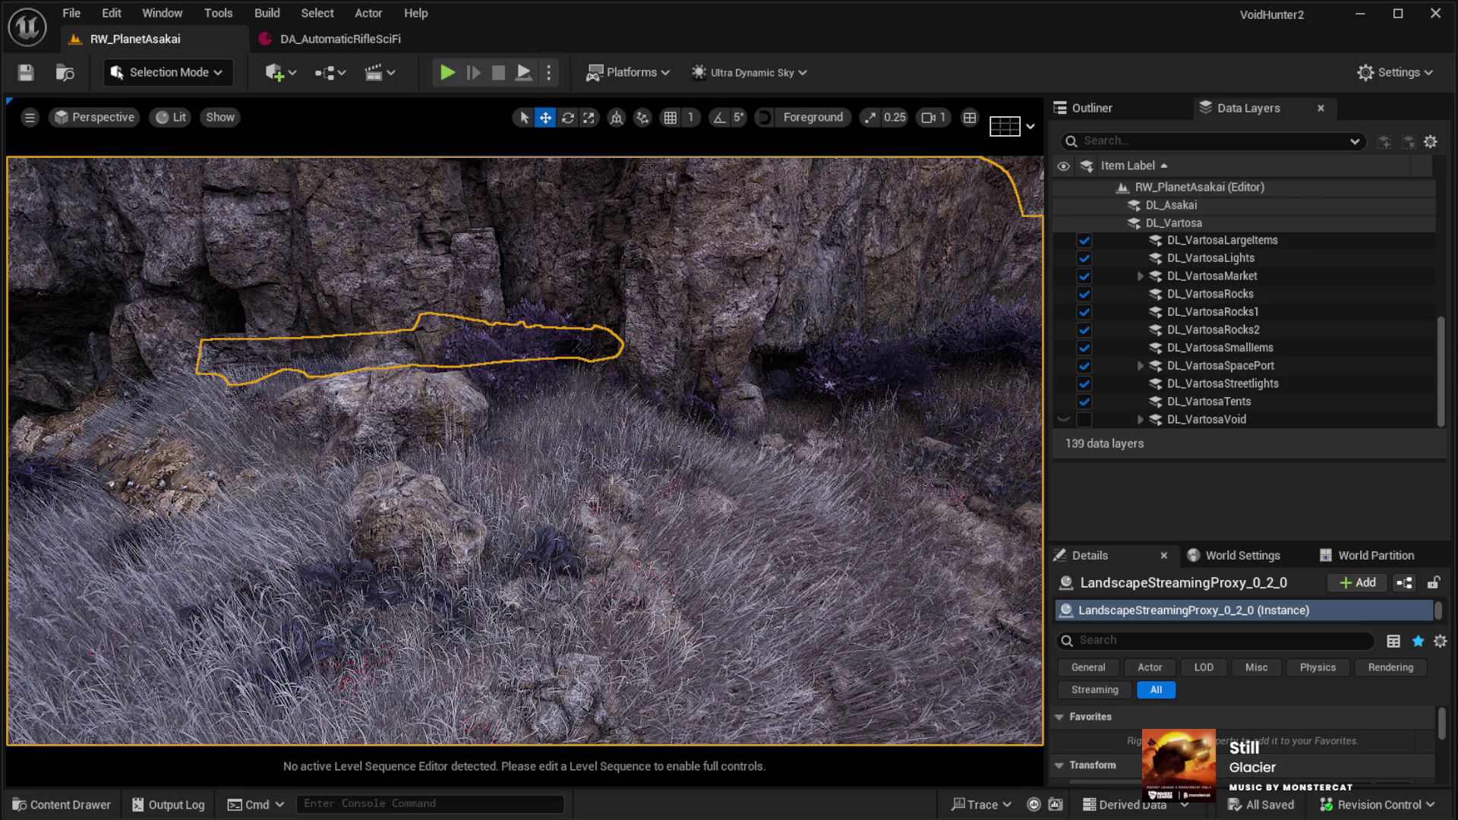
{"action": "key", "text": "alt+p"}
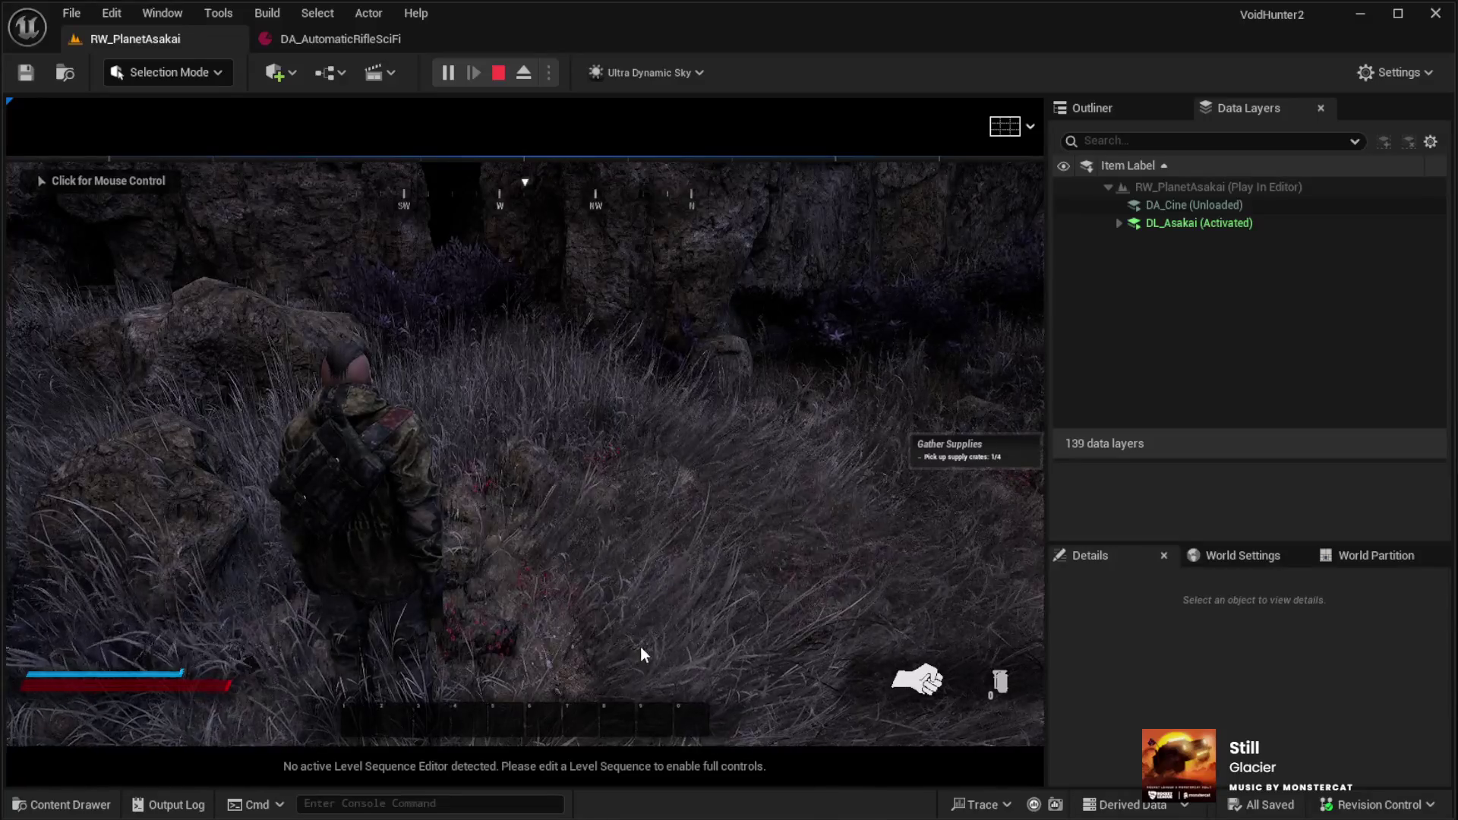
{"action": "left_click", "coordinate": [636, 559]}
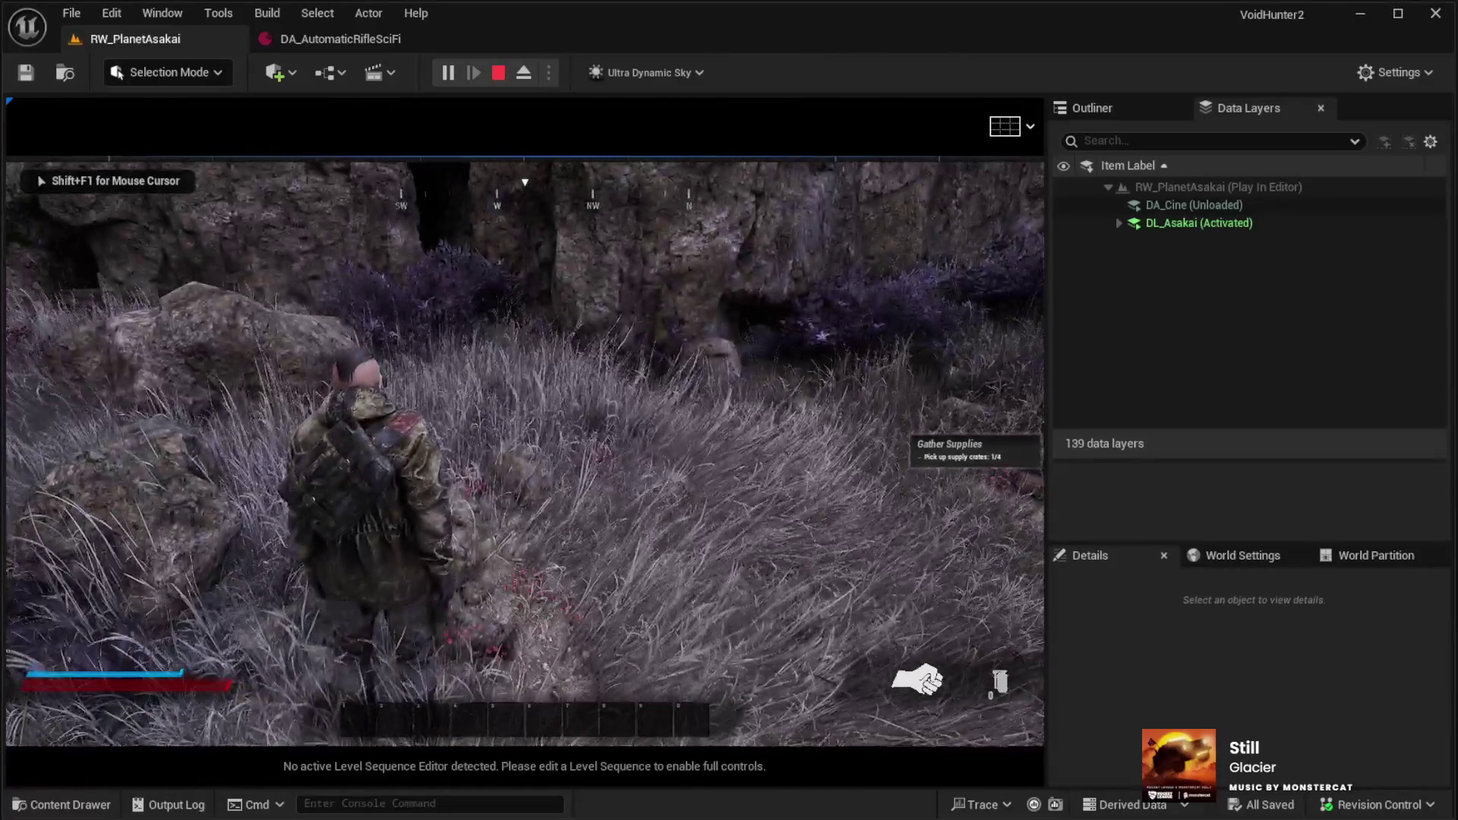
Go full-screen and run the rifle-drawn character to the stone bunker and back
{"action": "key", "text": "F11"}
{"action": "left_click", "coordinate": [729, 410]}
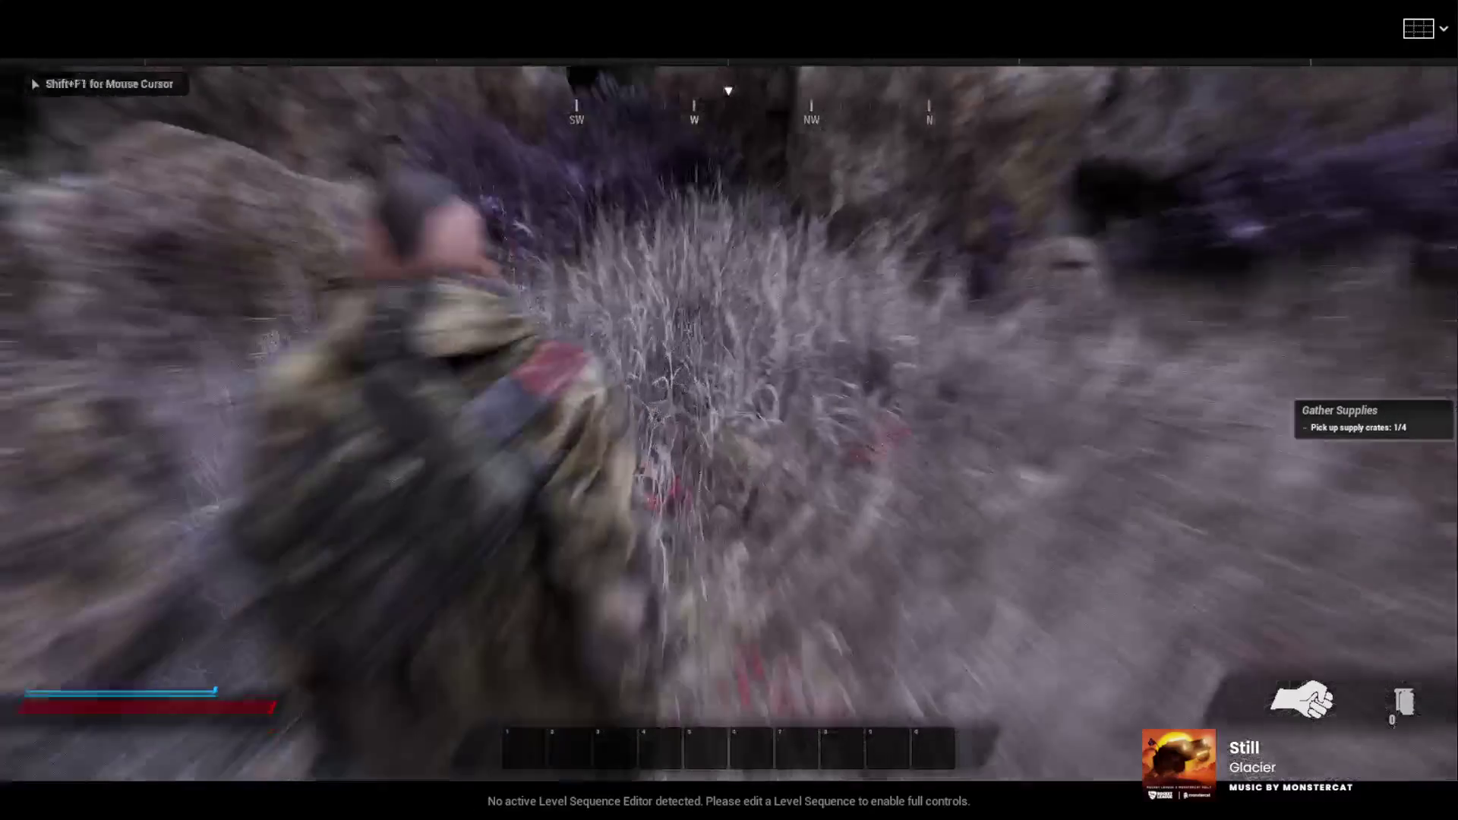
{"action": "key", "text": "1"}
{"action": "key", "text": "w"}
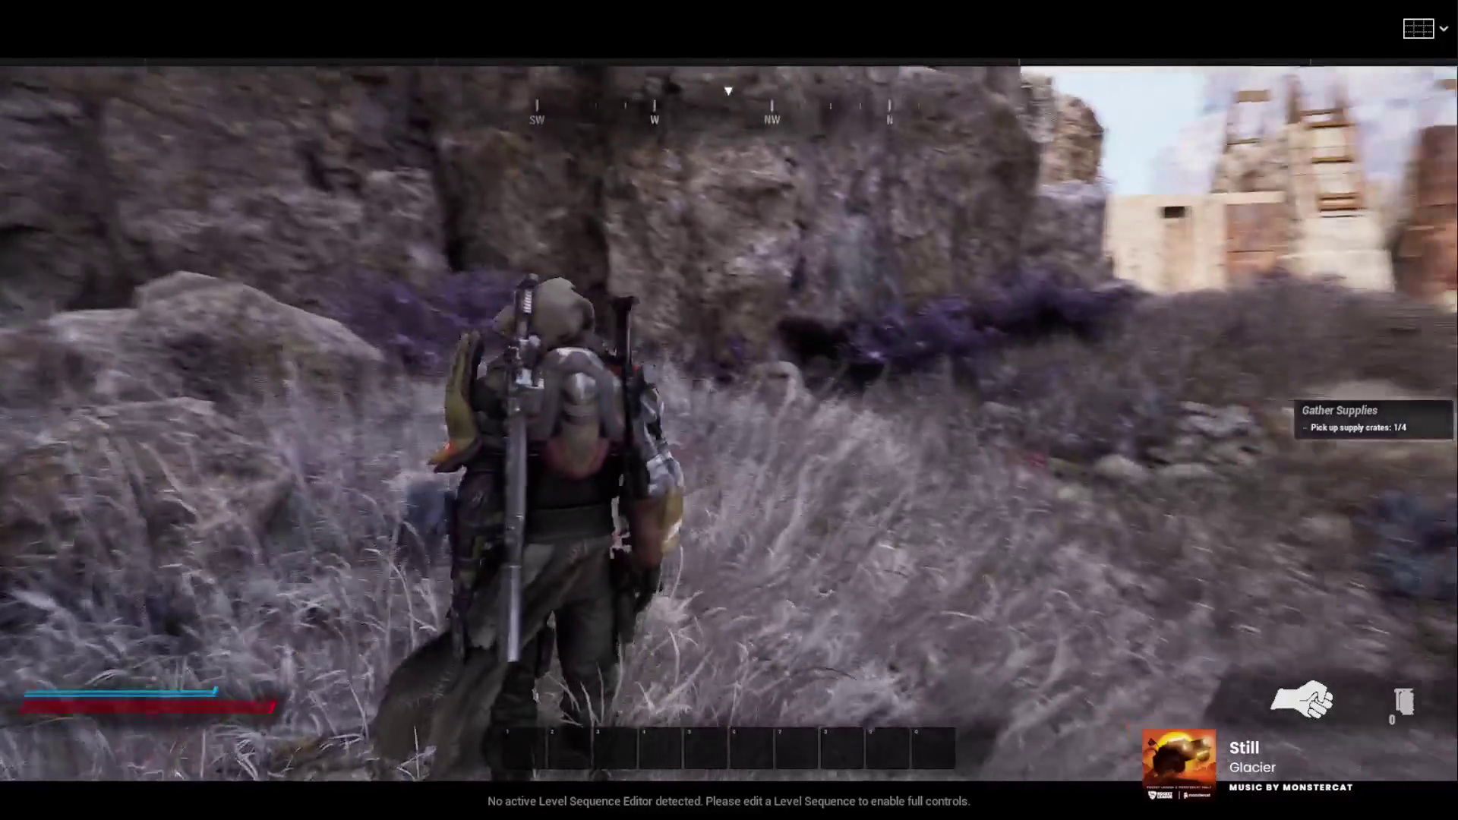
{"action": "key", "text": "w"}
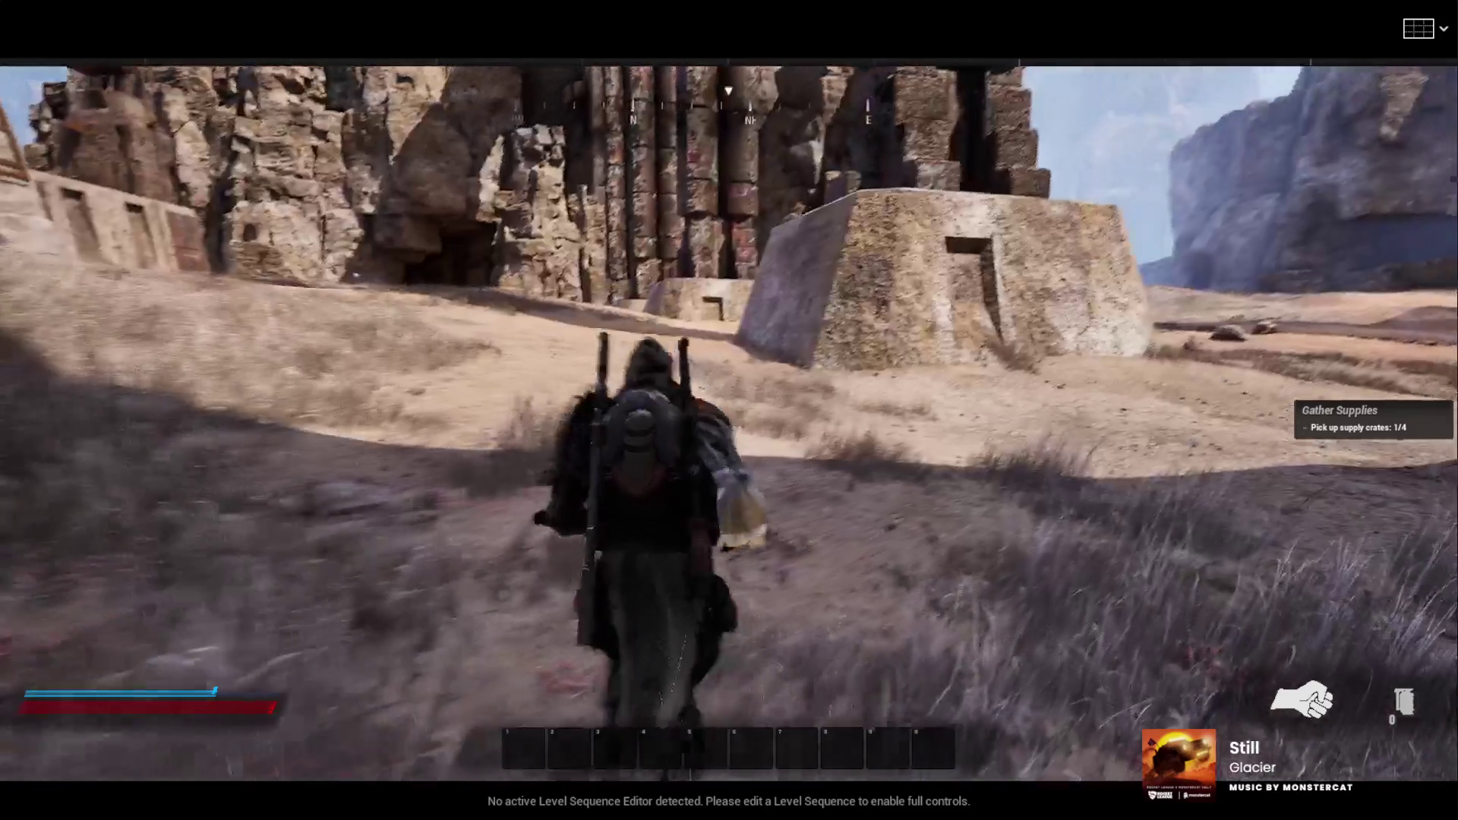
{"action": "key", "text": "w"}
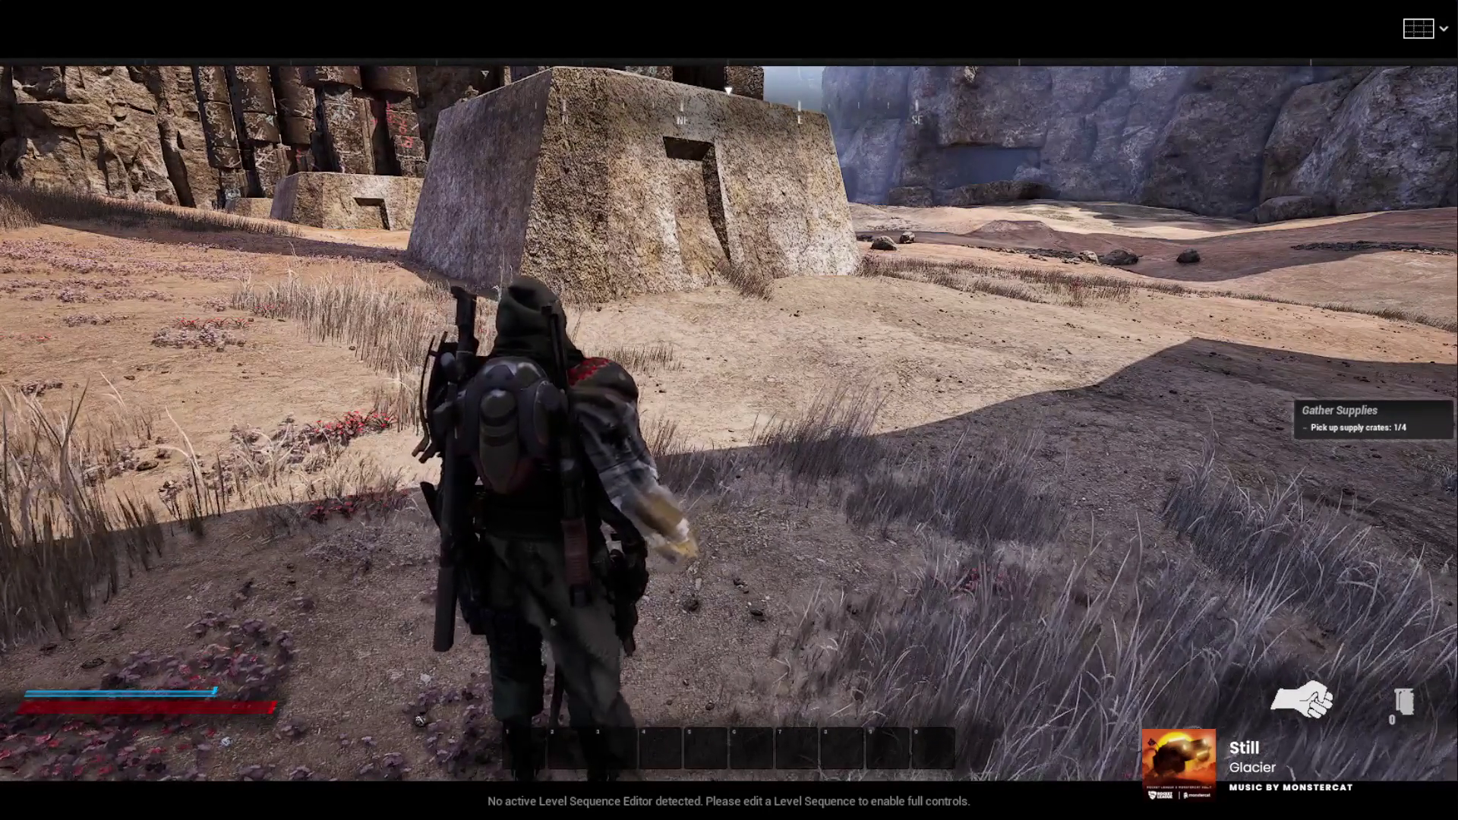
{"action": "key", "text": "s"}
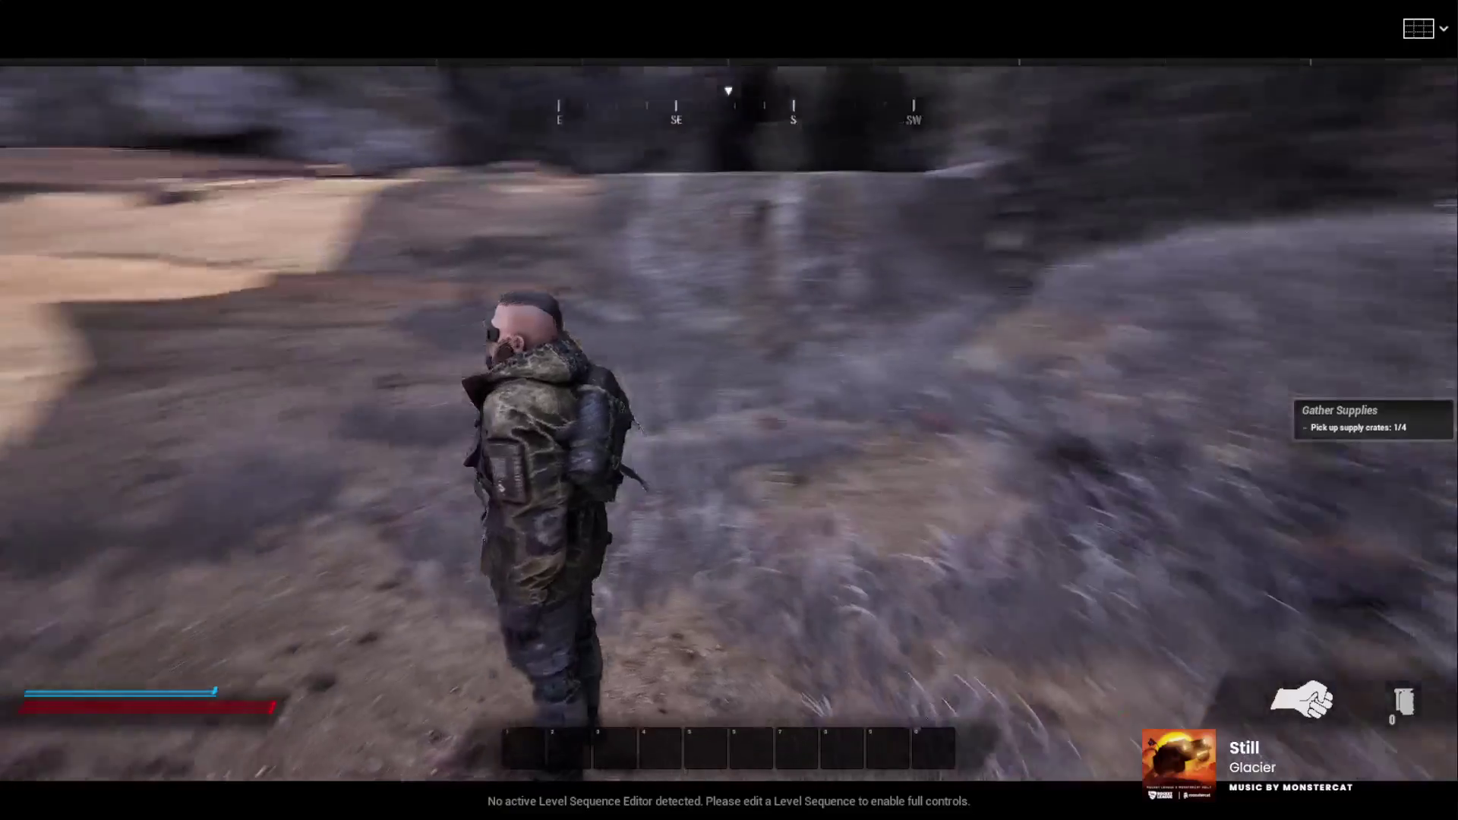
Walk the character toward the cave's rock wall, then end the play session
{"action": "key", "text": "w"}
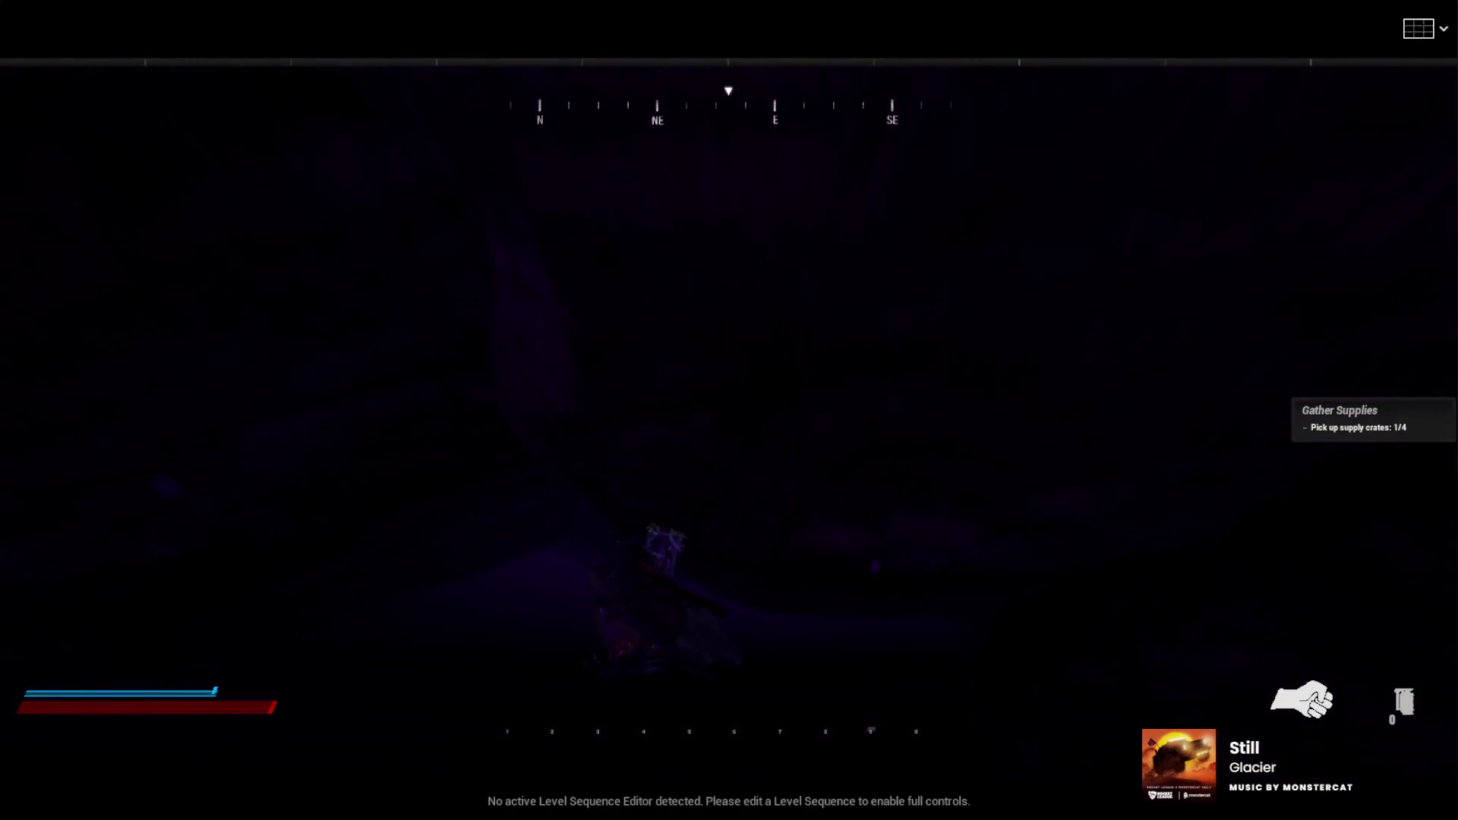
{"action": "key", "text": "Escape"}
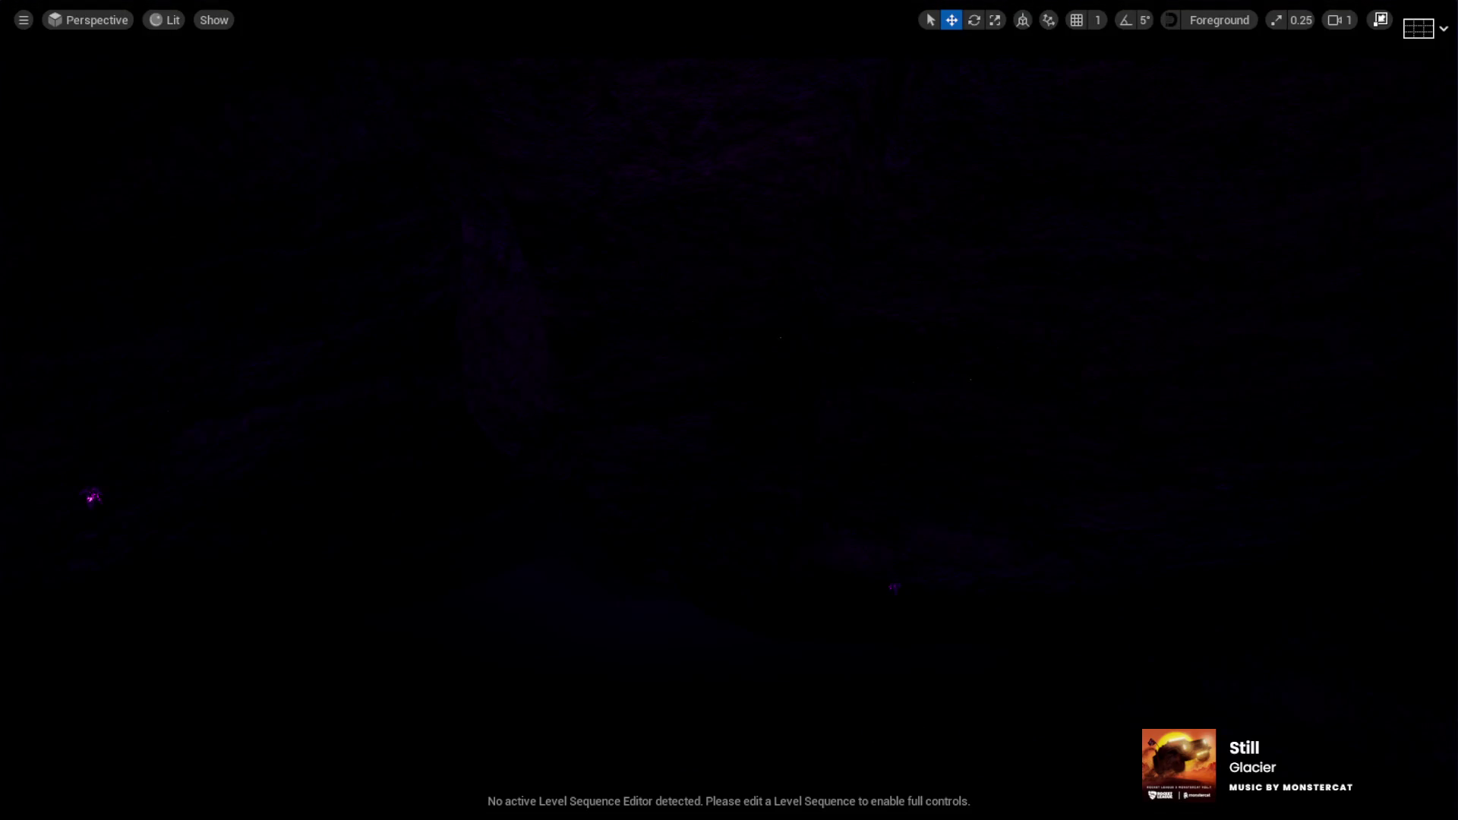
Select the cave and green-lit rock meshes, playtest through the canyon, then eject with F8
{"action": "left_click", "coordinate": [893, 348]}
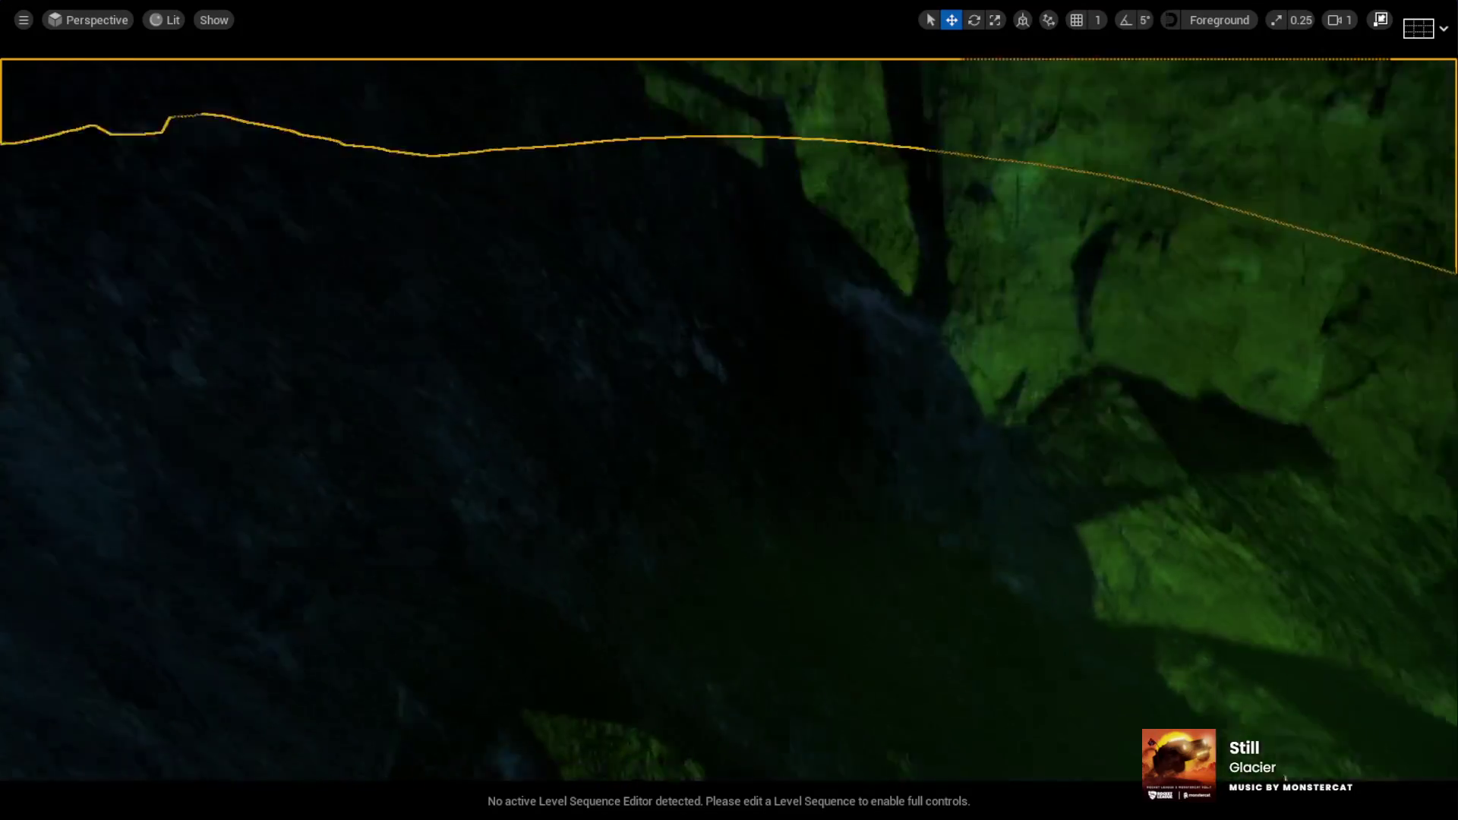
{"action": "left_click", "coordinate": [895, 476]}
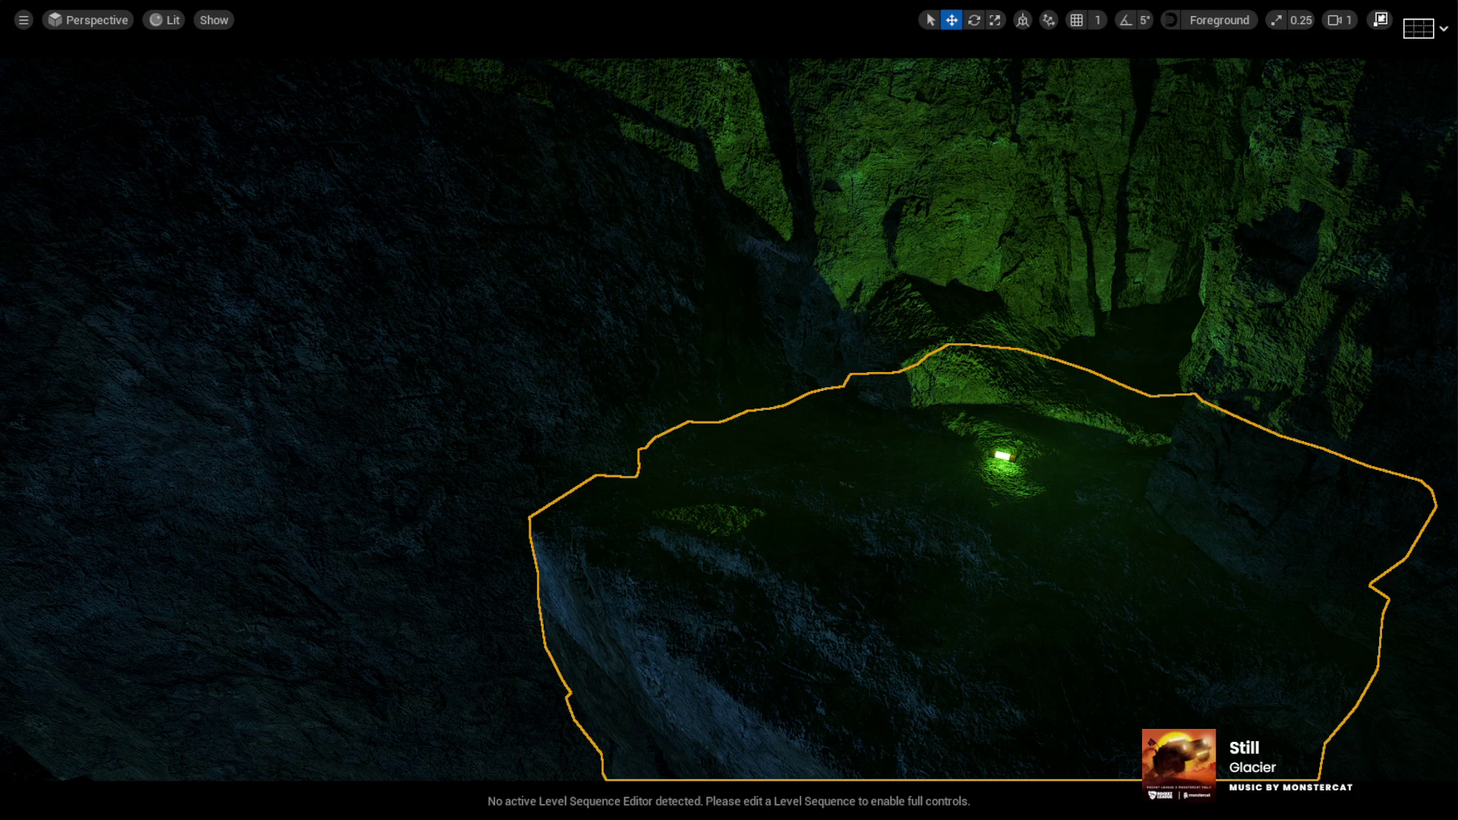
{"action": "key", "text": "alt+p"}
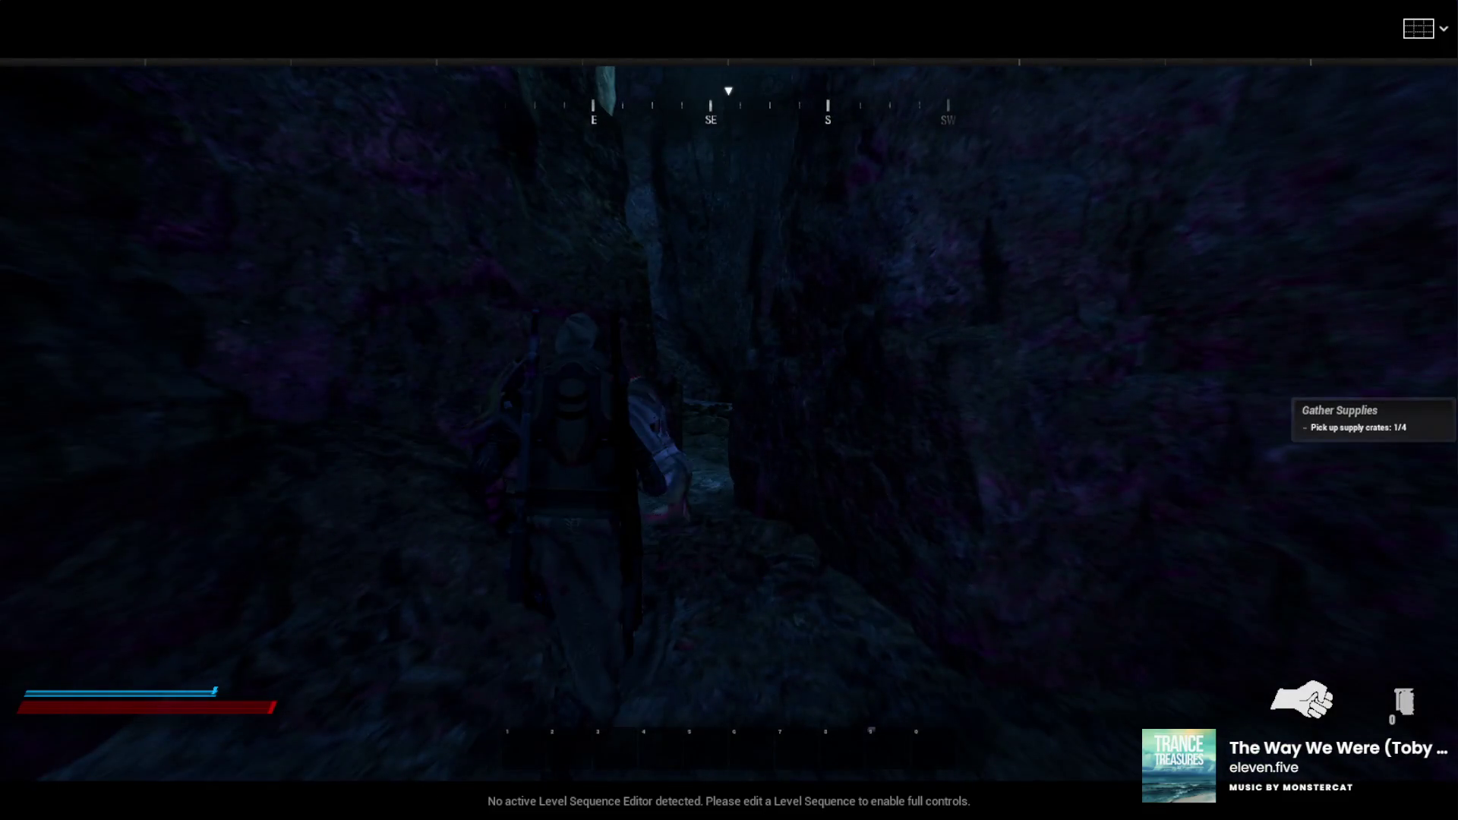
{"action": "key", "text": "F8"}
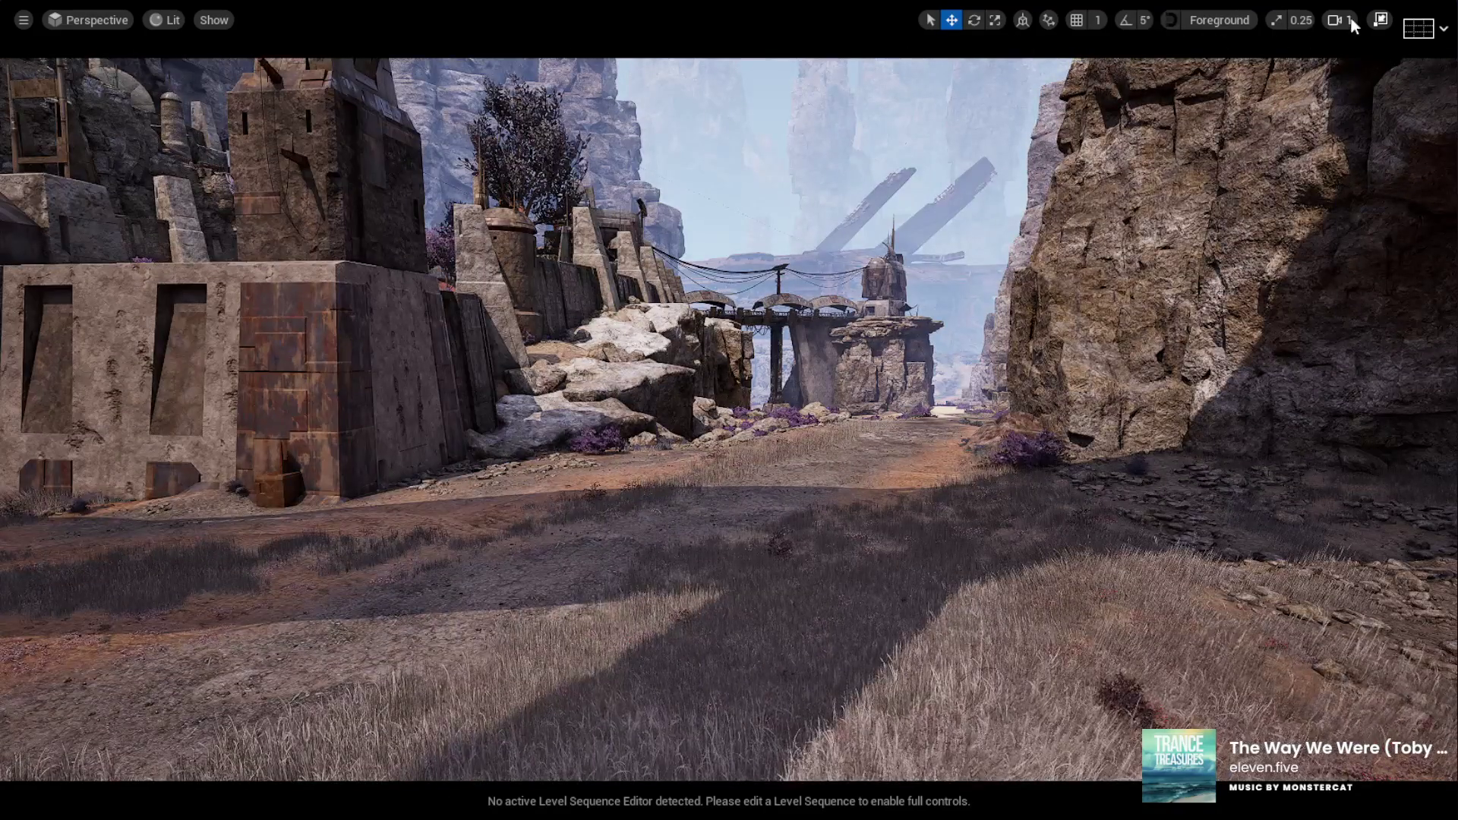
Exit immersive mode to restore the editor panels around the FightMap street view
{"action": "left_click", "coordinate": [1379, 21]}
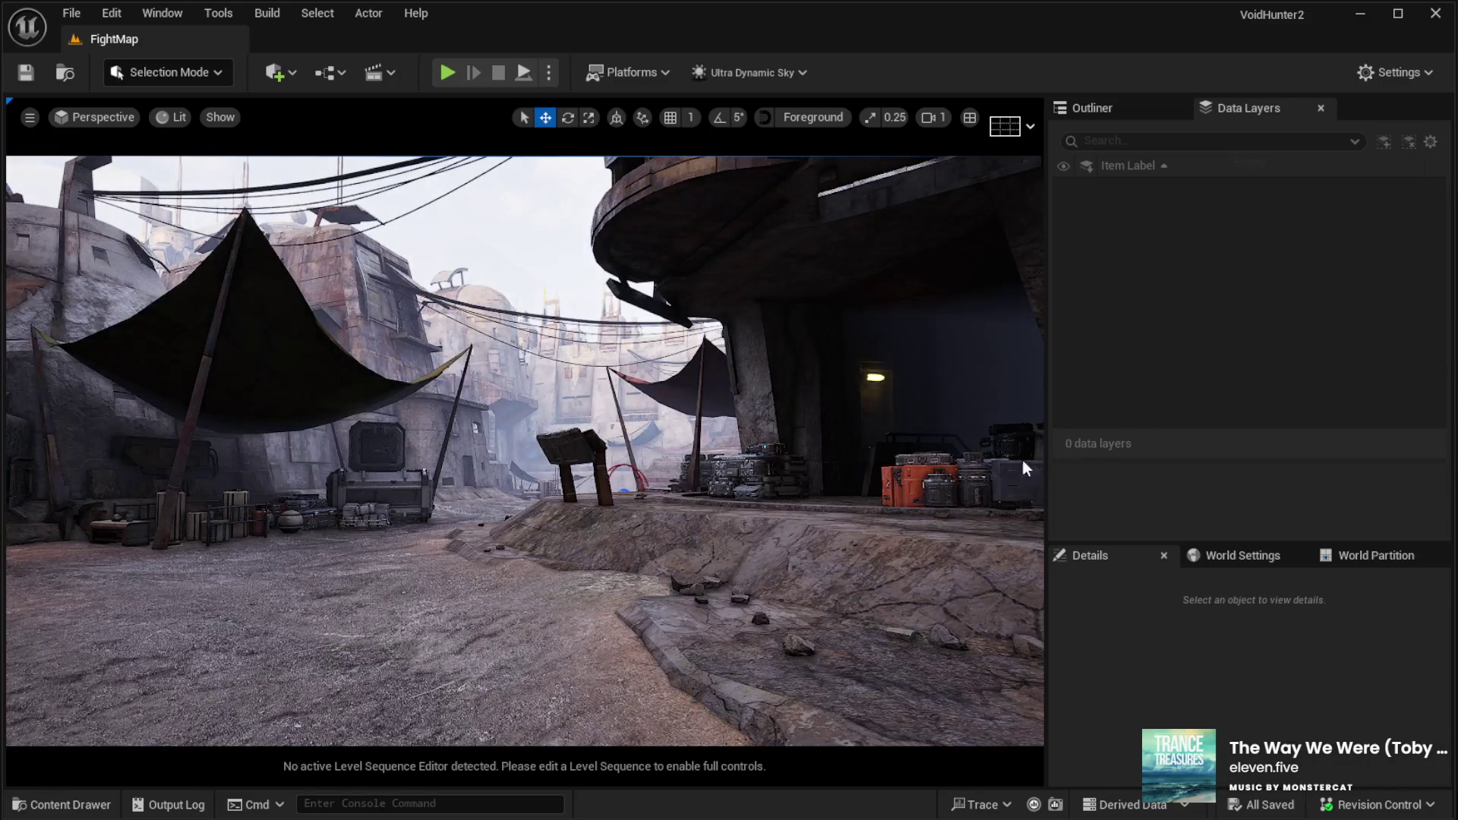
Select the BC01_AISpawner10 capsule by the alley wall and uncheck No Reaction For Enemies
{"action": "mouse_move", "coordinate": [215, 456]}
{"action": "left_mouse_down"}
{"action": "mouse_move", "coordinate": [304, 395]}
{"action": "mouse_move", "coordinate": [487, 334]}
{"action": "left_mouse_up"}
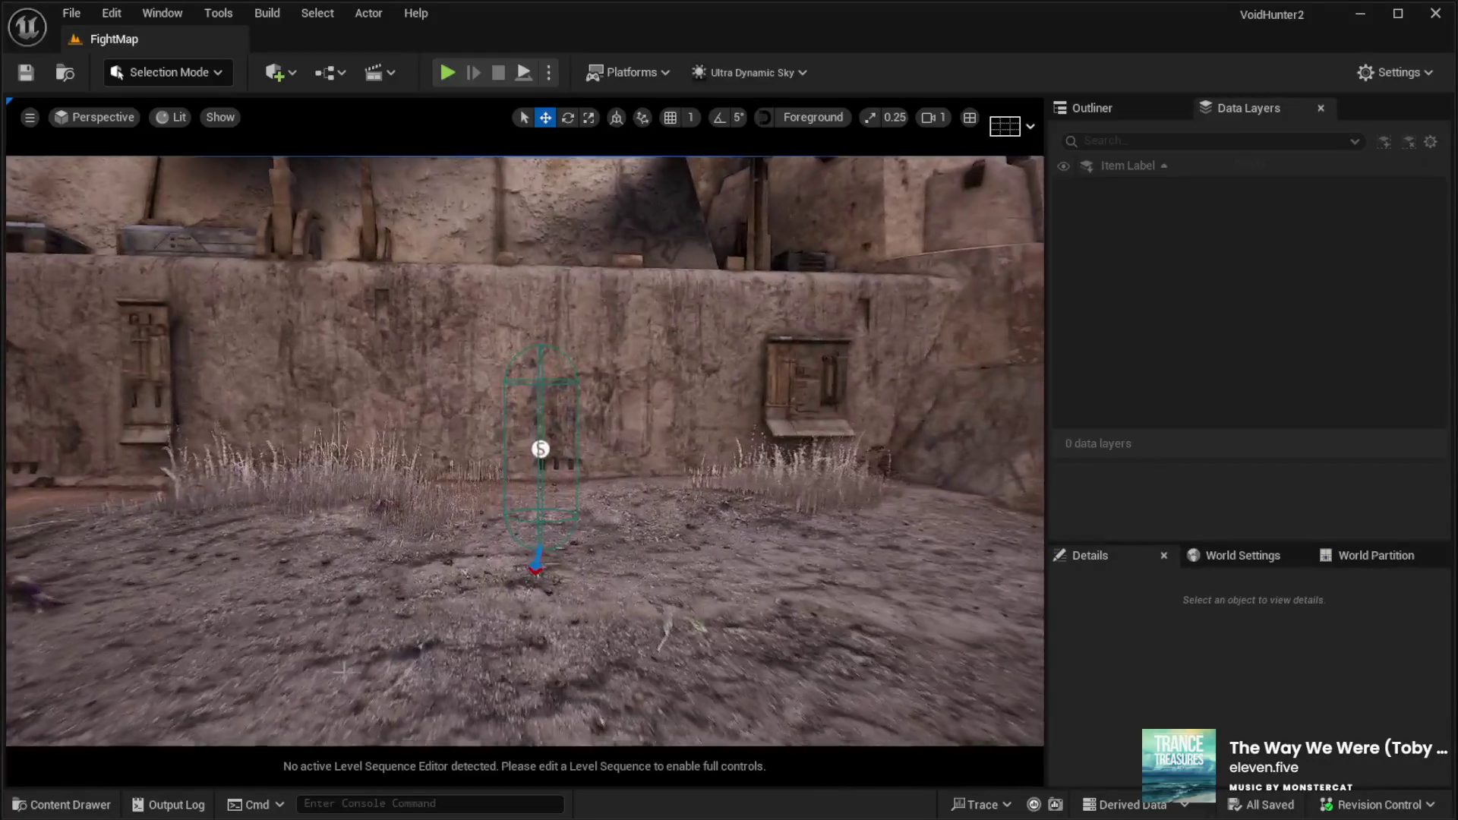
{"action": "left_click", "coordinate": [541, 449]}
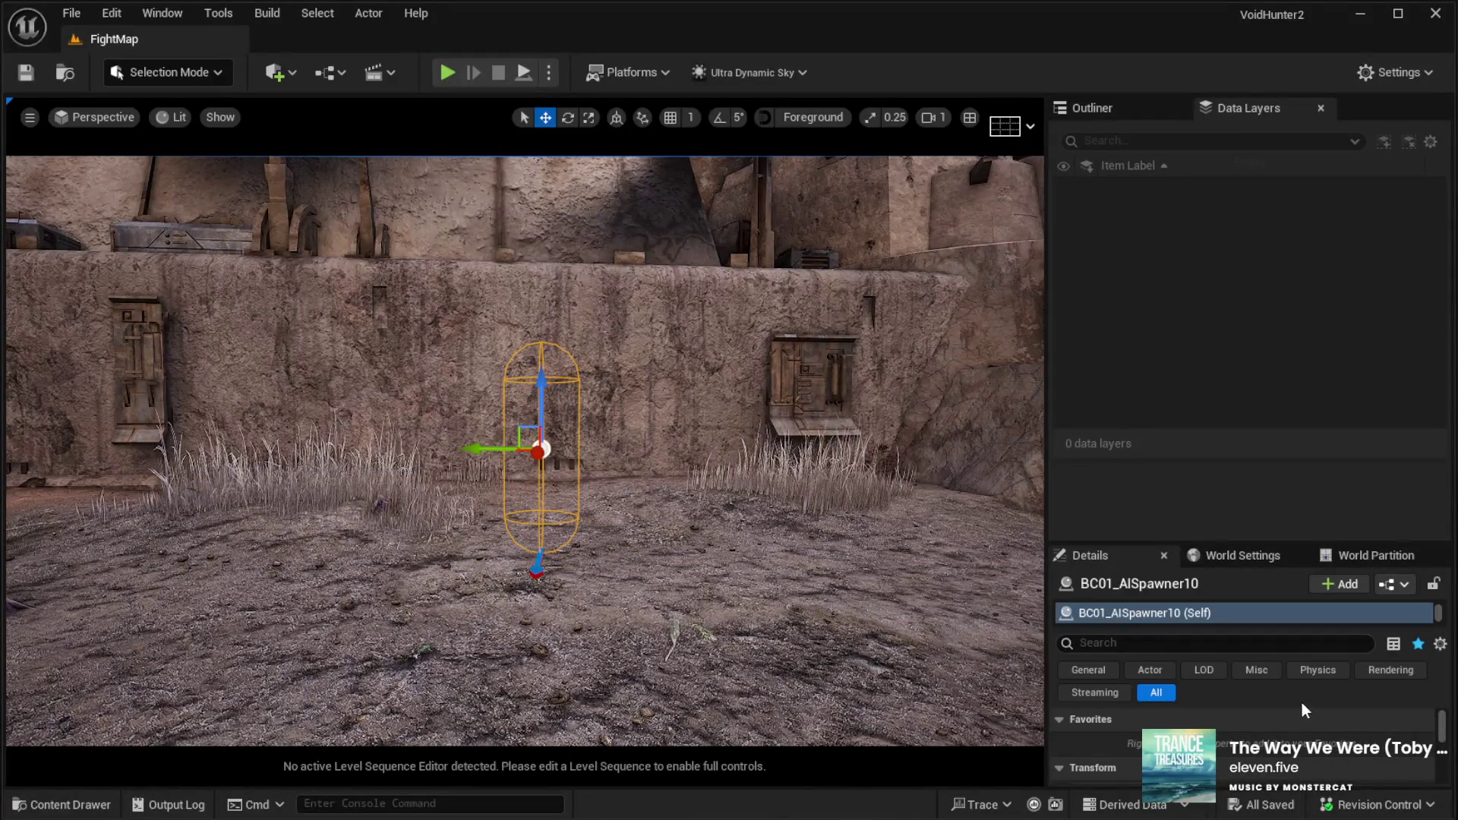
{"action": "left_click_drag", "start_coordinate": [1114, 542], "coordinate": [1114, 253]}
{"action": "scroll", "coordinate": [1261, 669], "scroll_direction": "down", "scroll_amount": 10}
{"action": "scroll", "coordinate": [1250, 635], "scroll_direction": "down", "scroll_amount": 5}
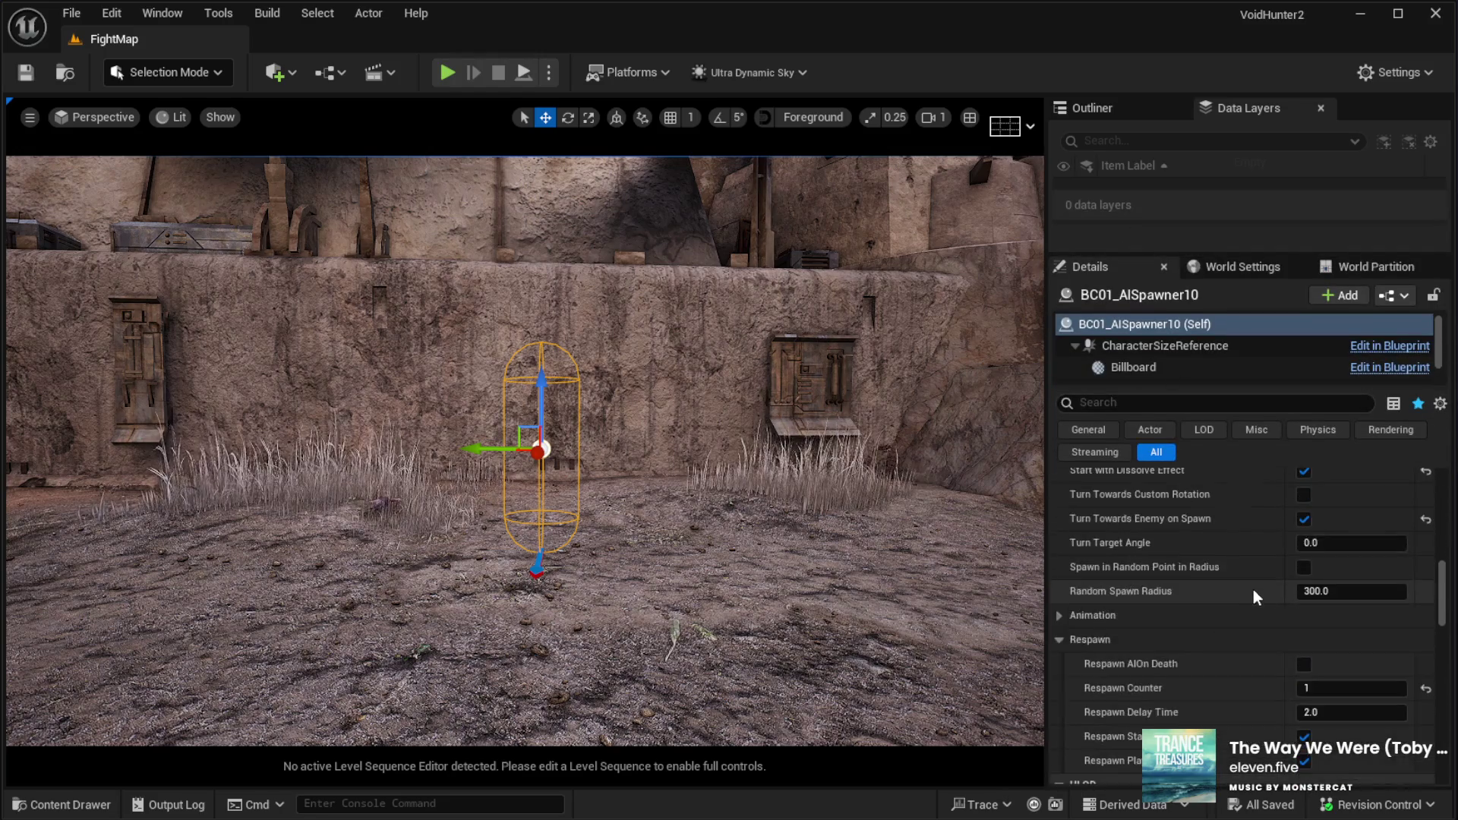
{"action": "scroll", "coordinate": [1253, 588], "scroll_direction": "up", "scroll_amount": 3}
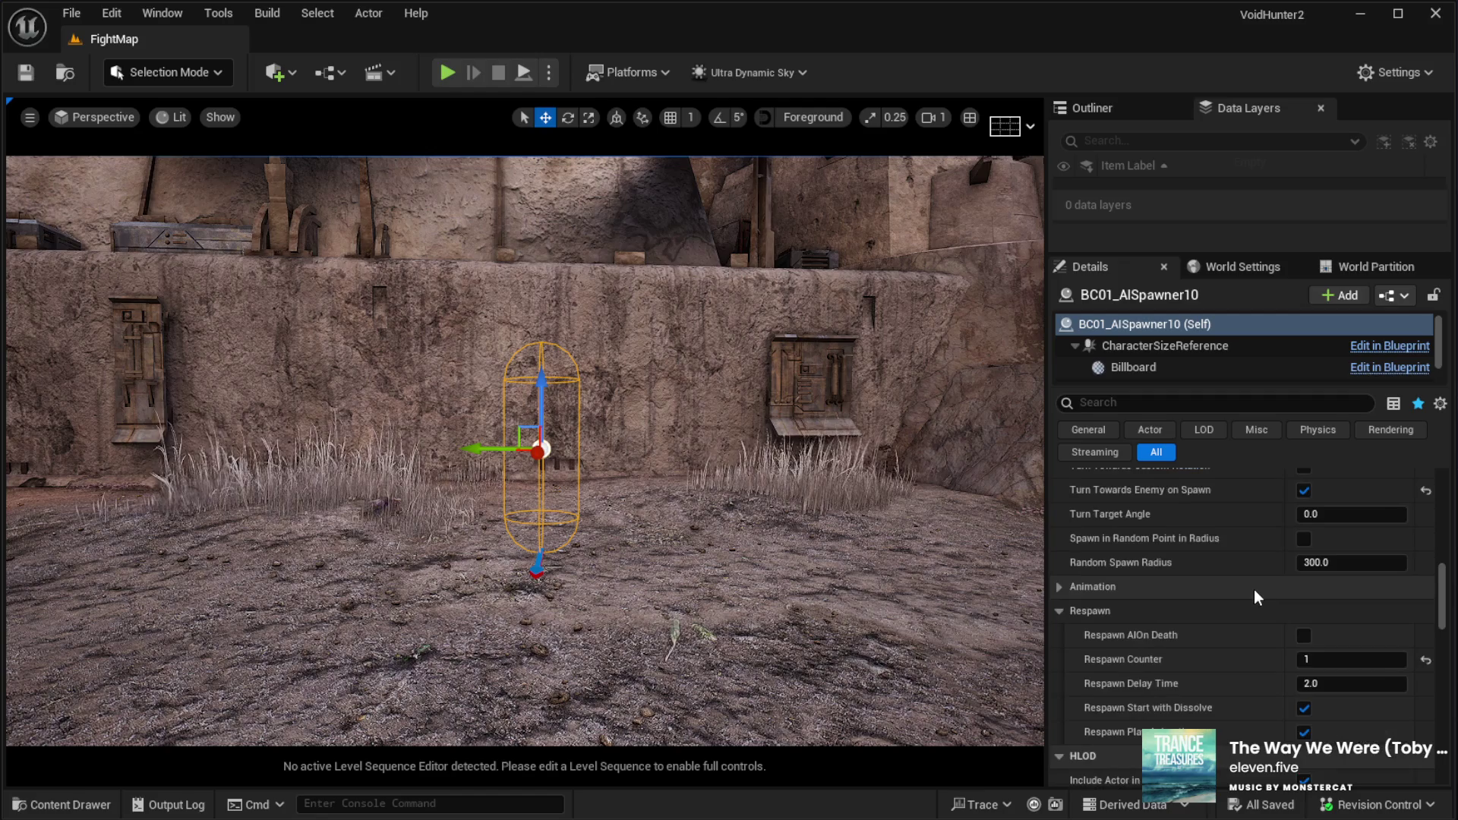
{"action": "scroll", "coordinate": [1253, 657], "scroll_direction": "up", "scroll_amount": 5}
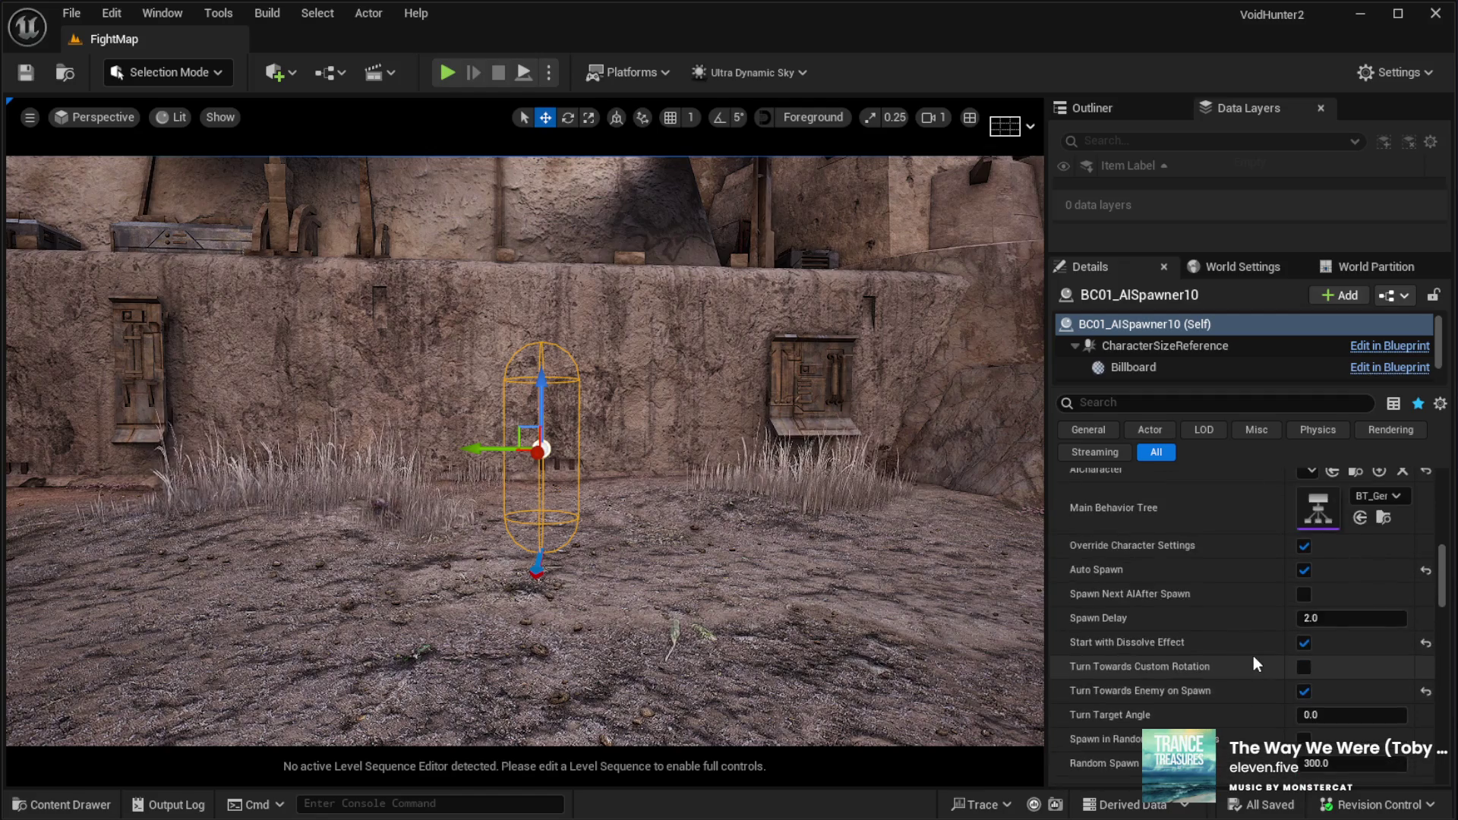
{"action": "scroll", "coordinate": [1232, 581], "scroll_direction": "down", "scroll_amount": 4}
{"action": "scroll", "coordinate": [1235, 595], "scroll_direction": "down", "scroll_amount": 10}
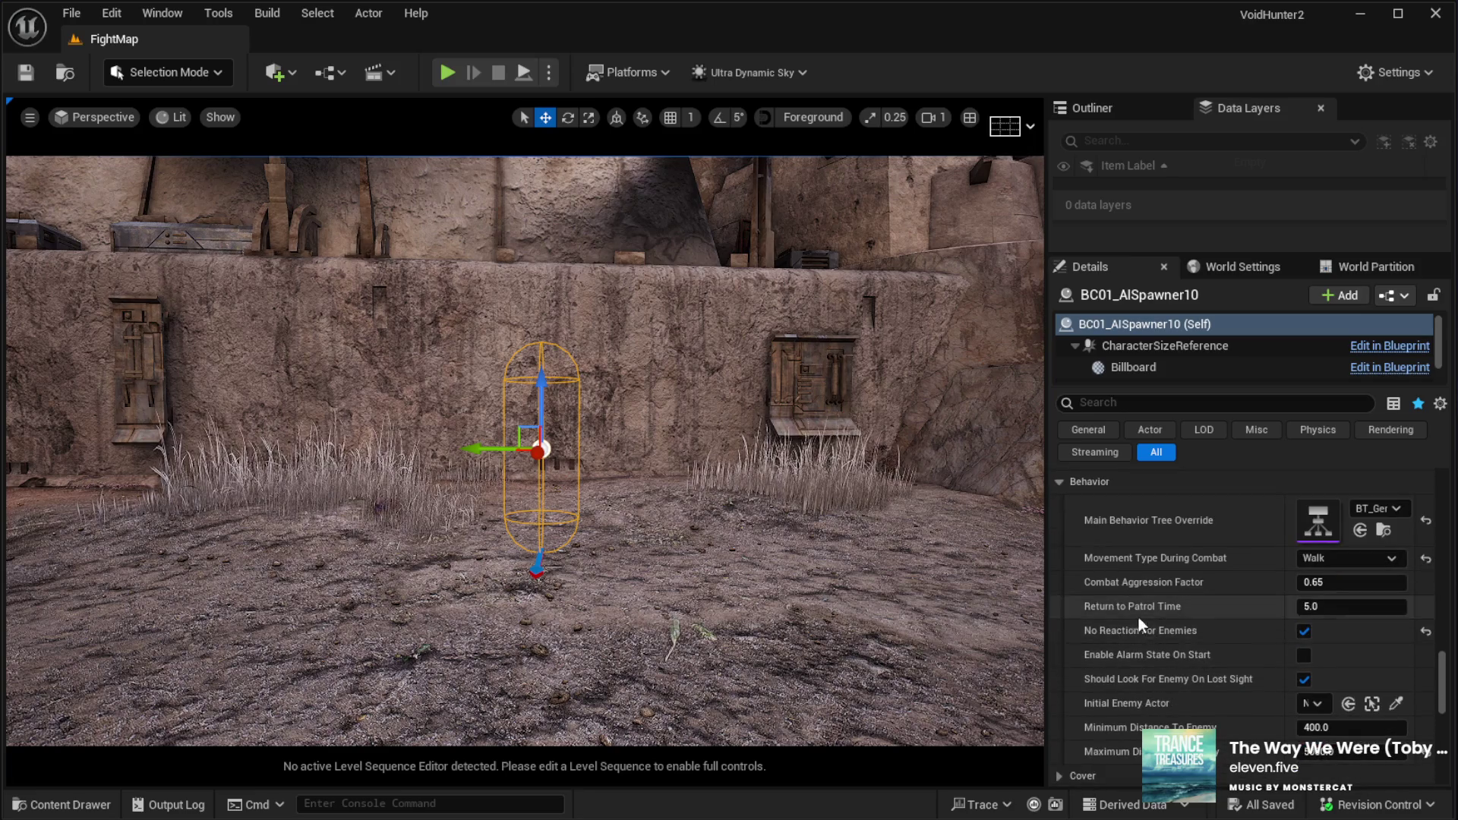
{"action": "left_click", "coordinate": [1305, 632]}
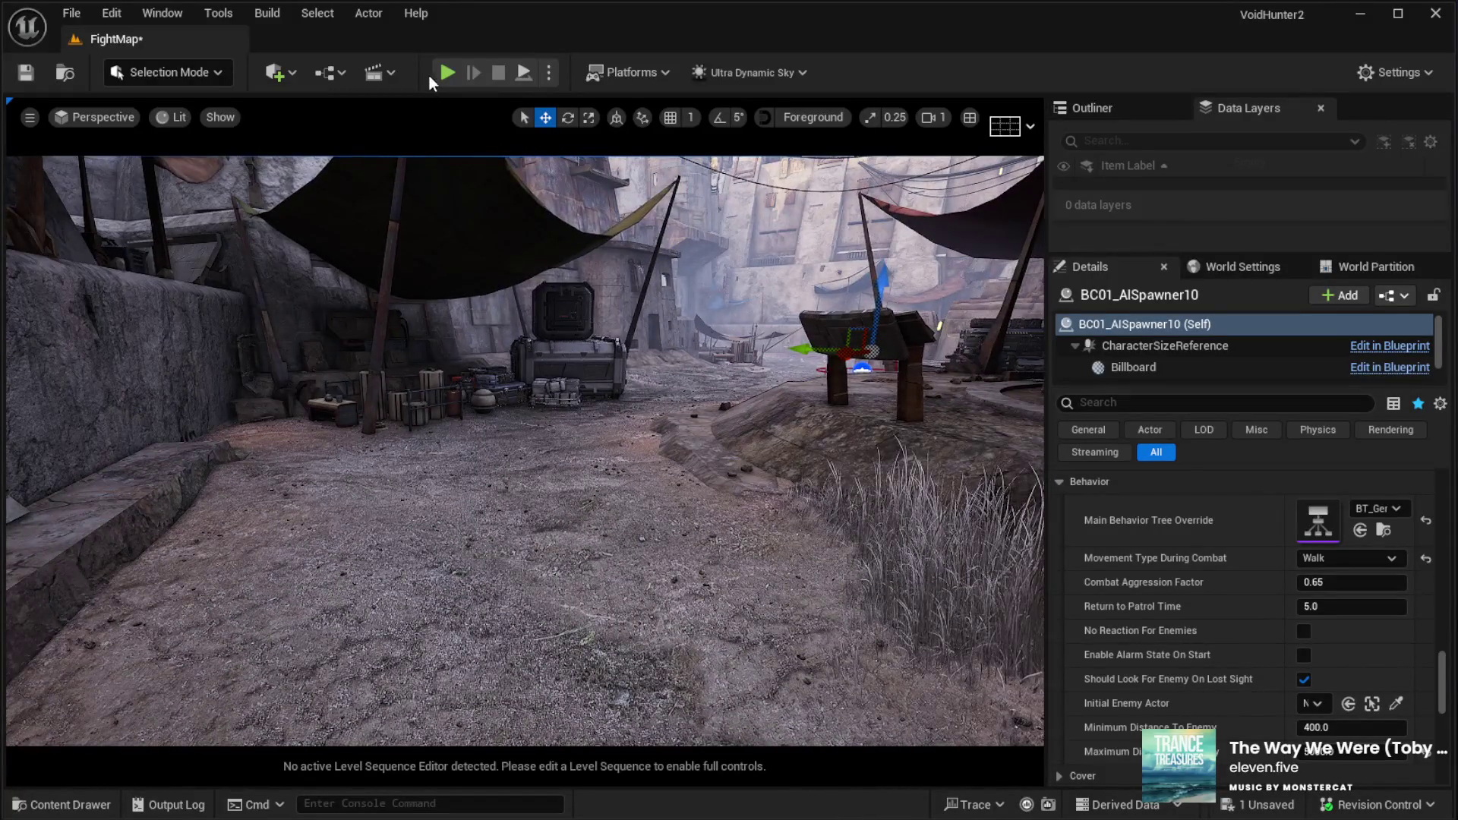
Play FightMap full-screen, run the character through the market to the small hut, then stop
{"action": "key", "text": "alt+p"}
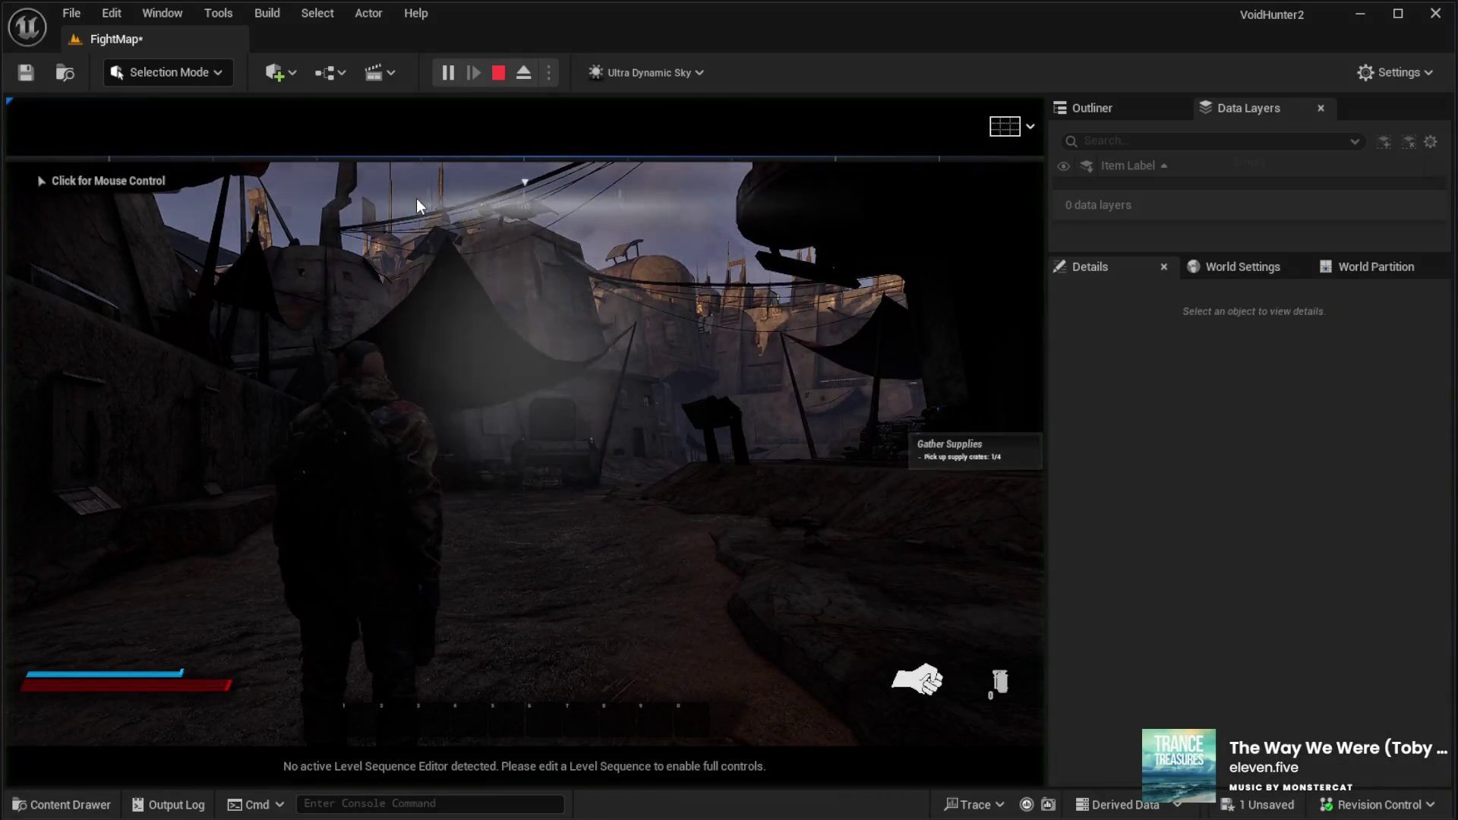
{"action": "left_click", "coordinate": [416, 198]}
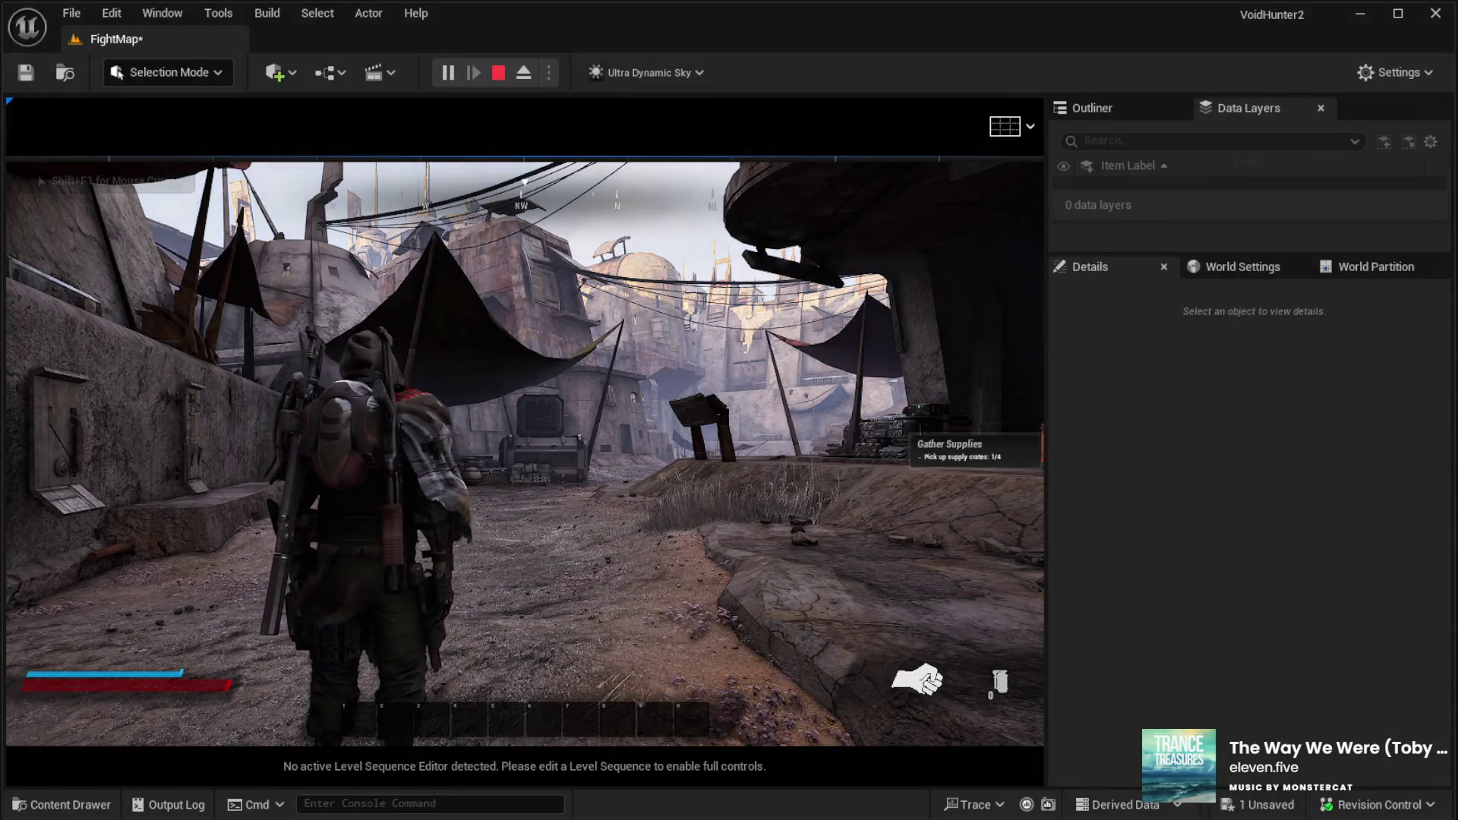
{"action": "key", "text": "w"}
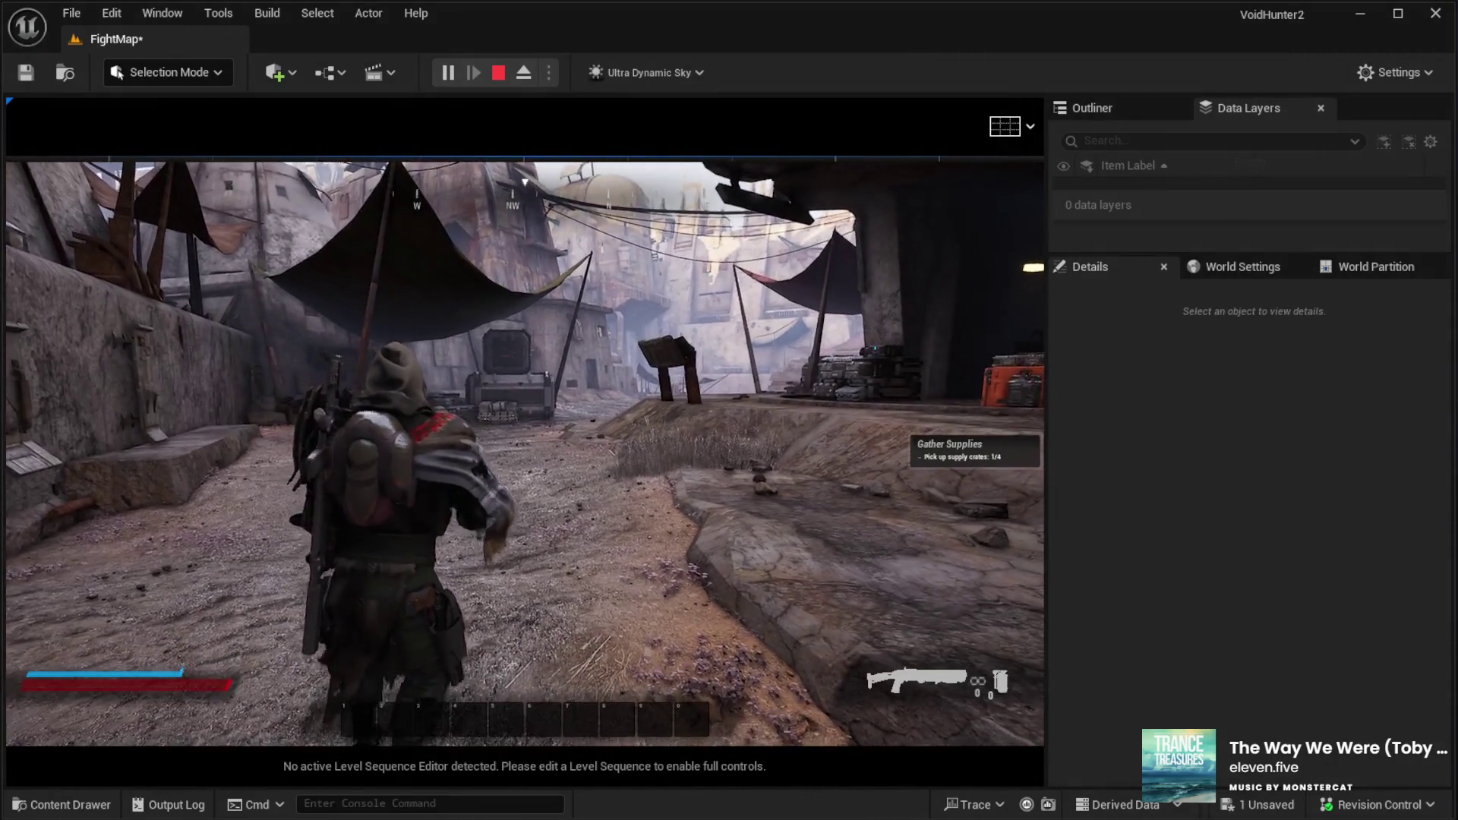
{"action": "key", "text": "F11"}
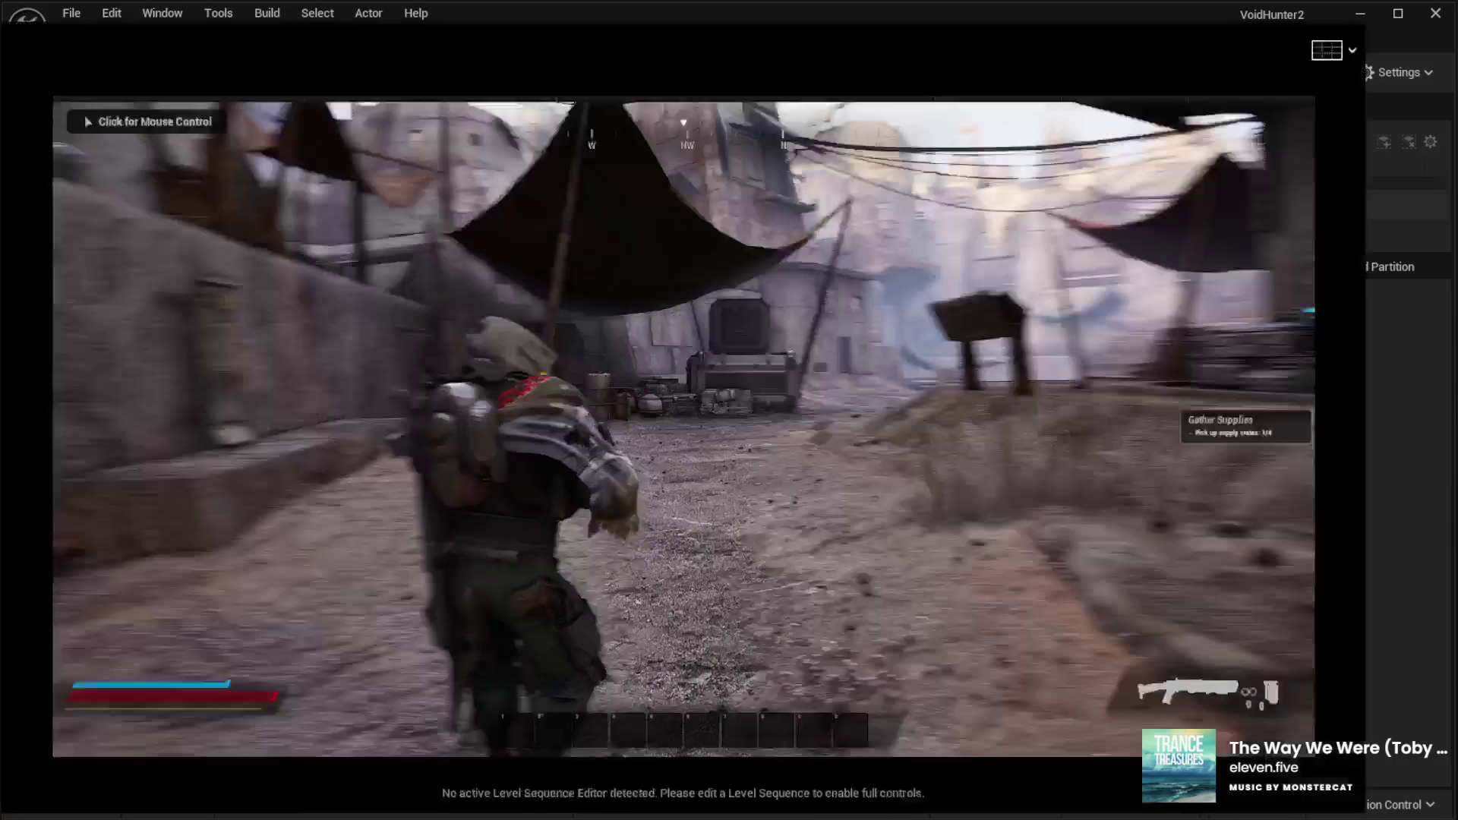
{"action": "left_click", "coordinate": [729, 410]}
{"action": "key", "text": "w"}
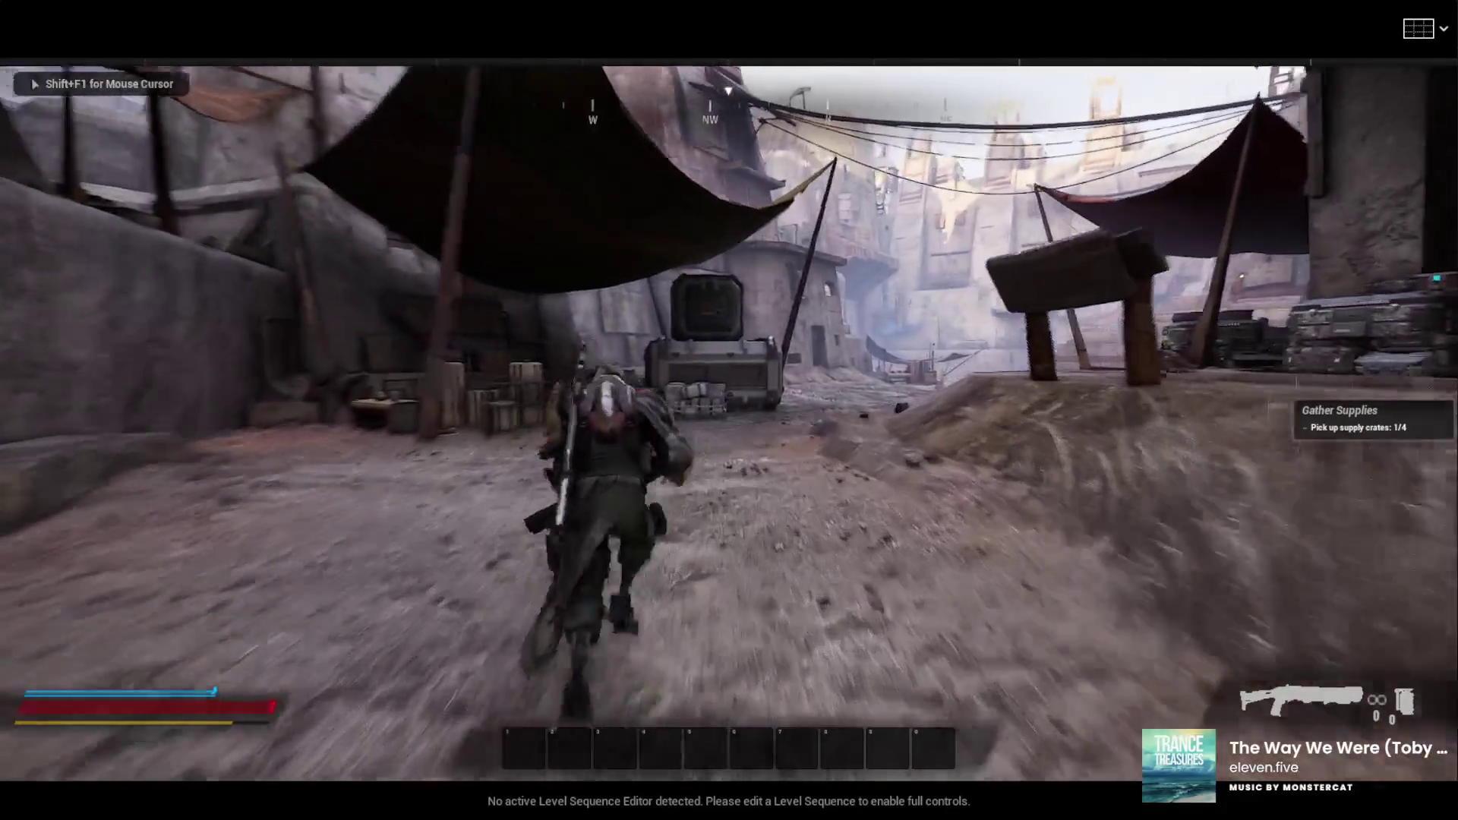
{"action": "key", "text": "w"}
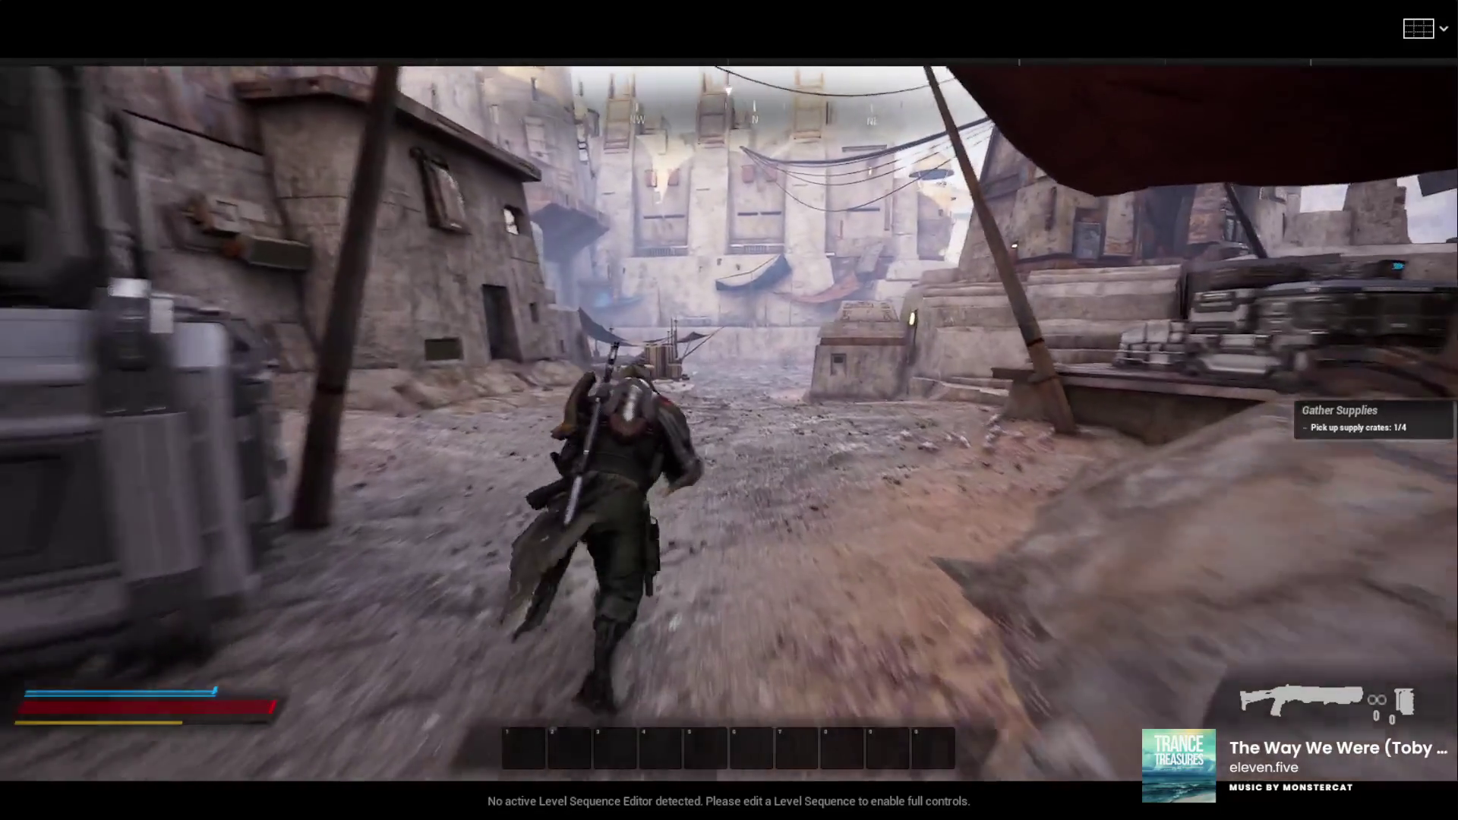
{"action": "key", "text": "w"}
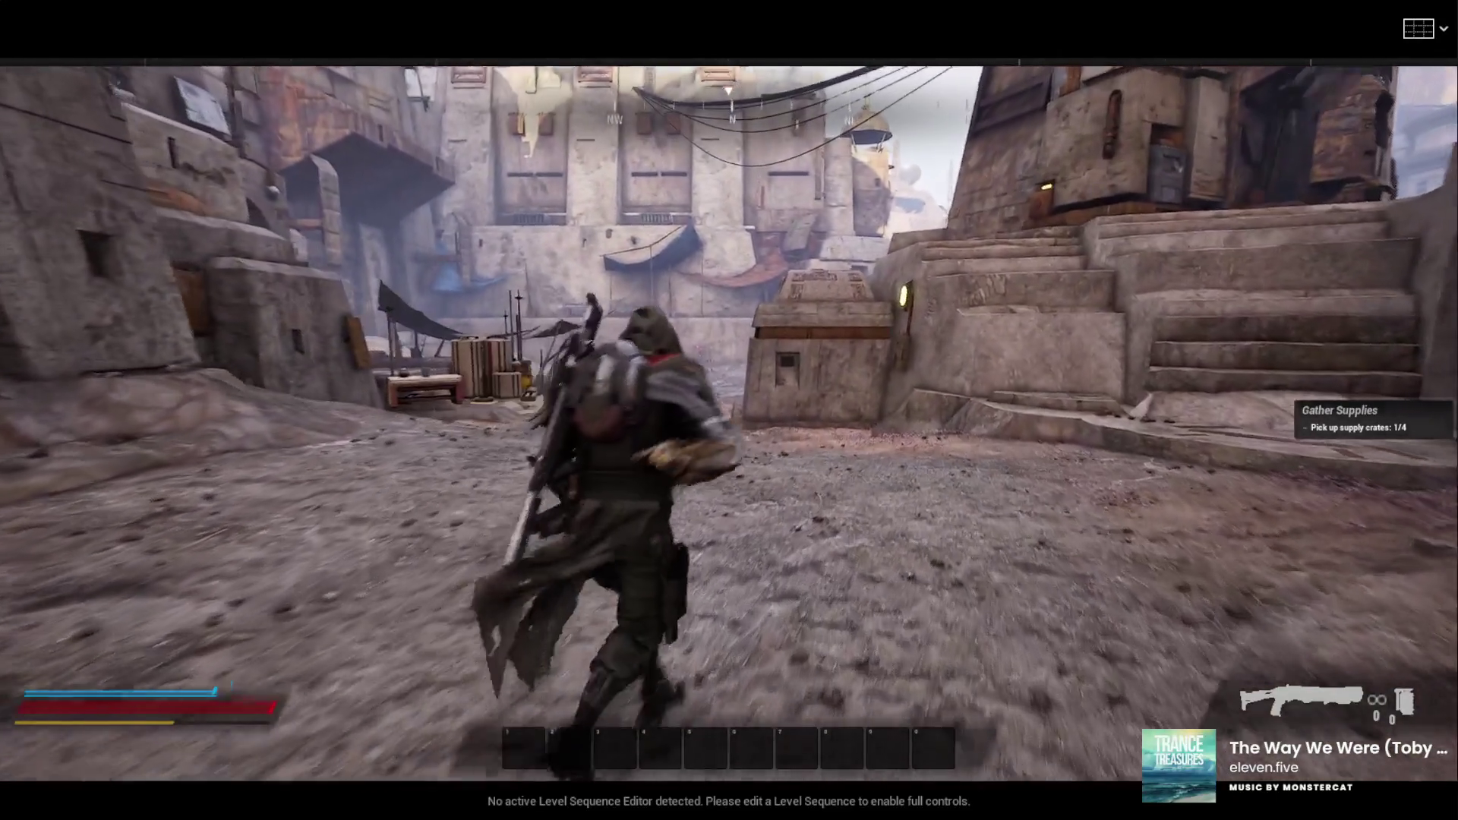
{"action": "key", "text": "w"}
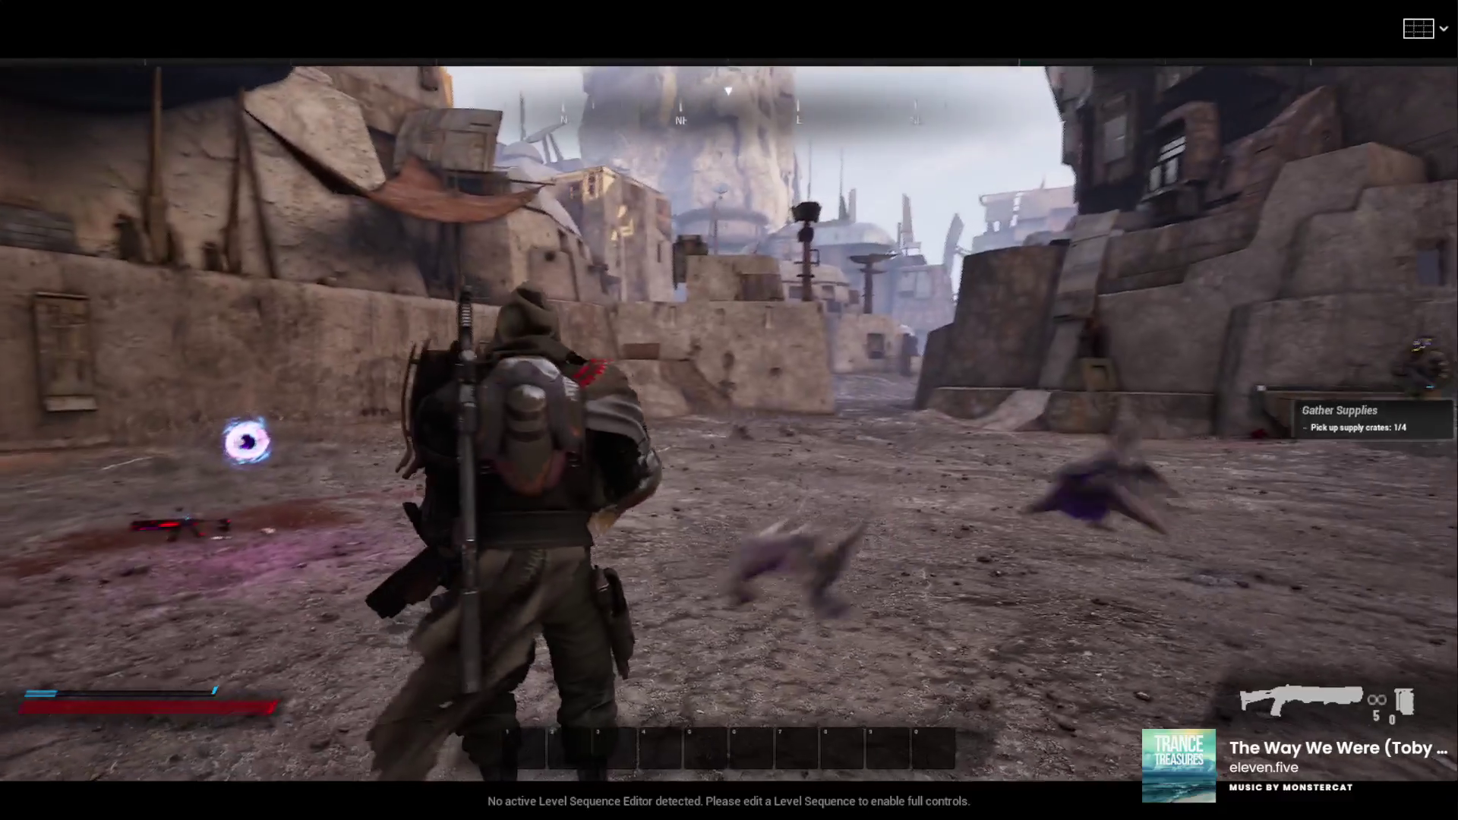
{"action": "key", "text": "Escape"}
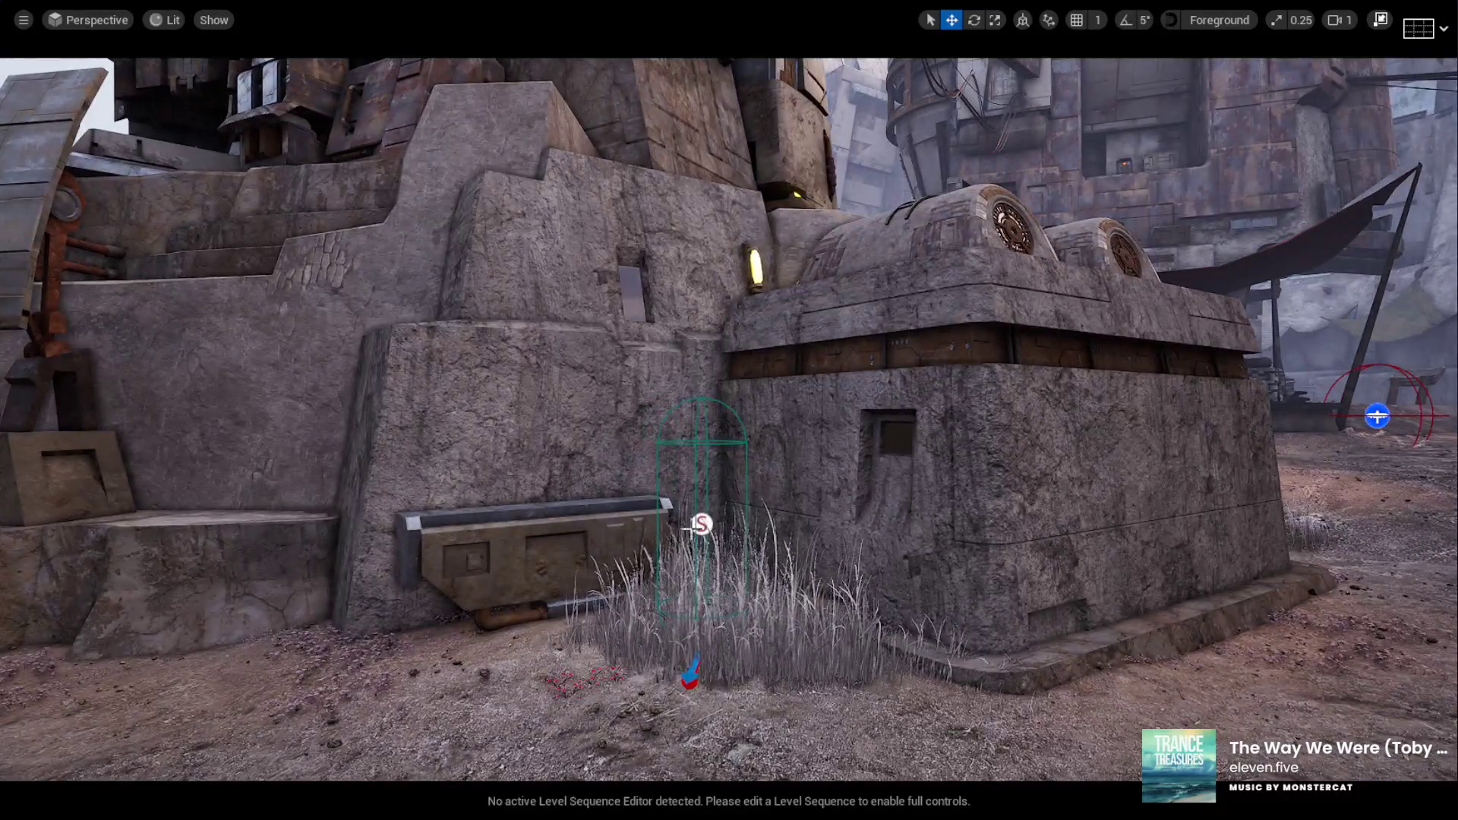
Select the BC01_AISpawner2 capsule by the wall and turn off Start with Dissolve Effect
{"action": "left_click", "coordinate": [695, 530]}
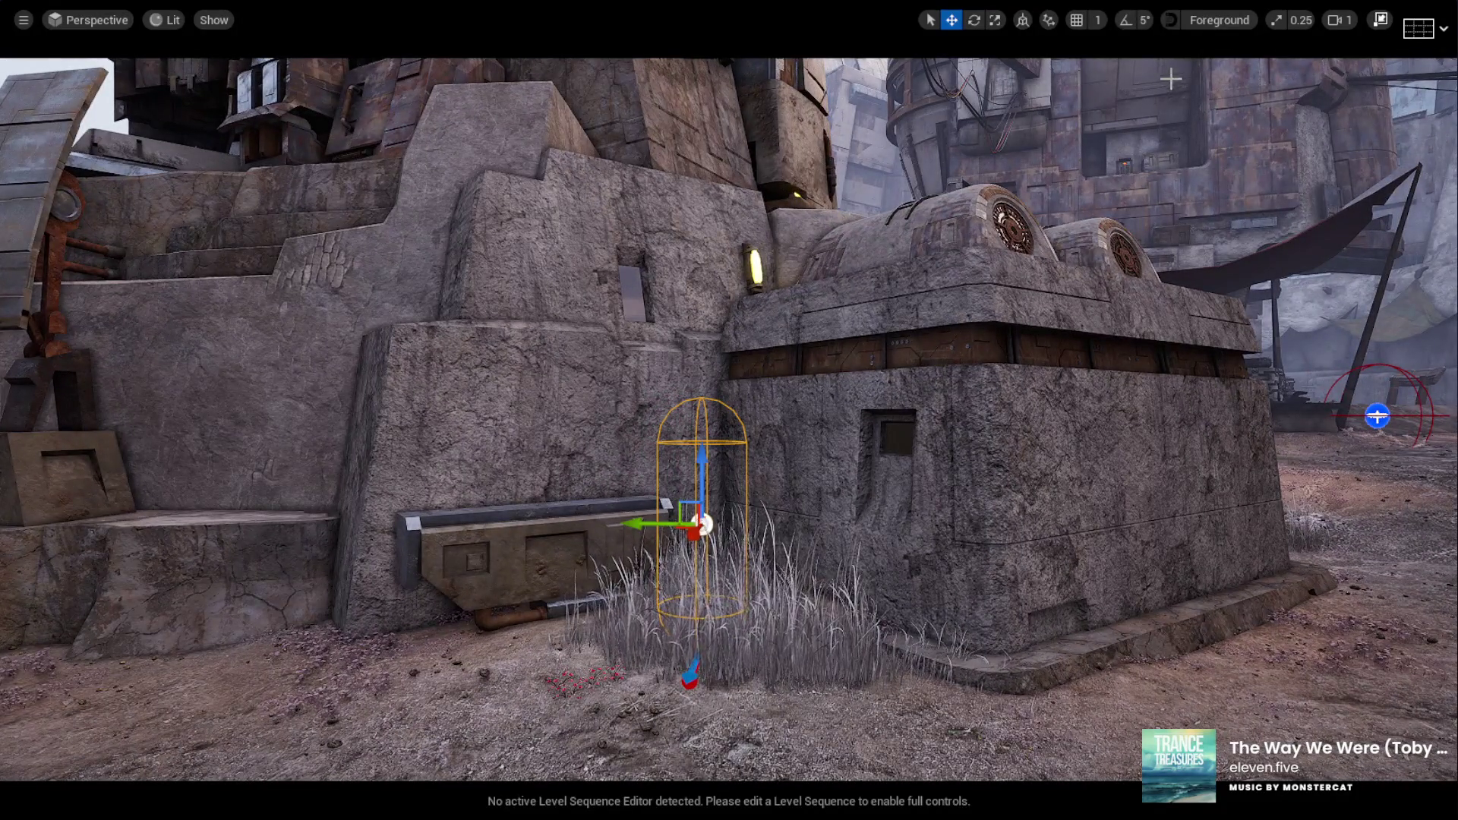
{"action": "left_click", "coordinate": [1381, 21]}
{"action": "scroll", "coordinate": [1268, 684], "scroll_direction": "down", "scroll_amount": 10}
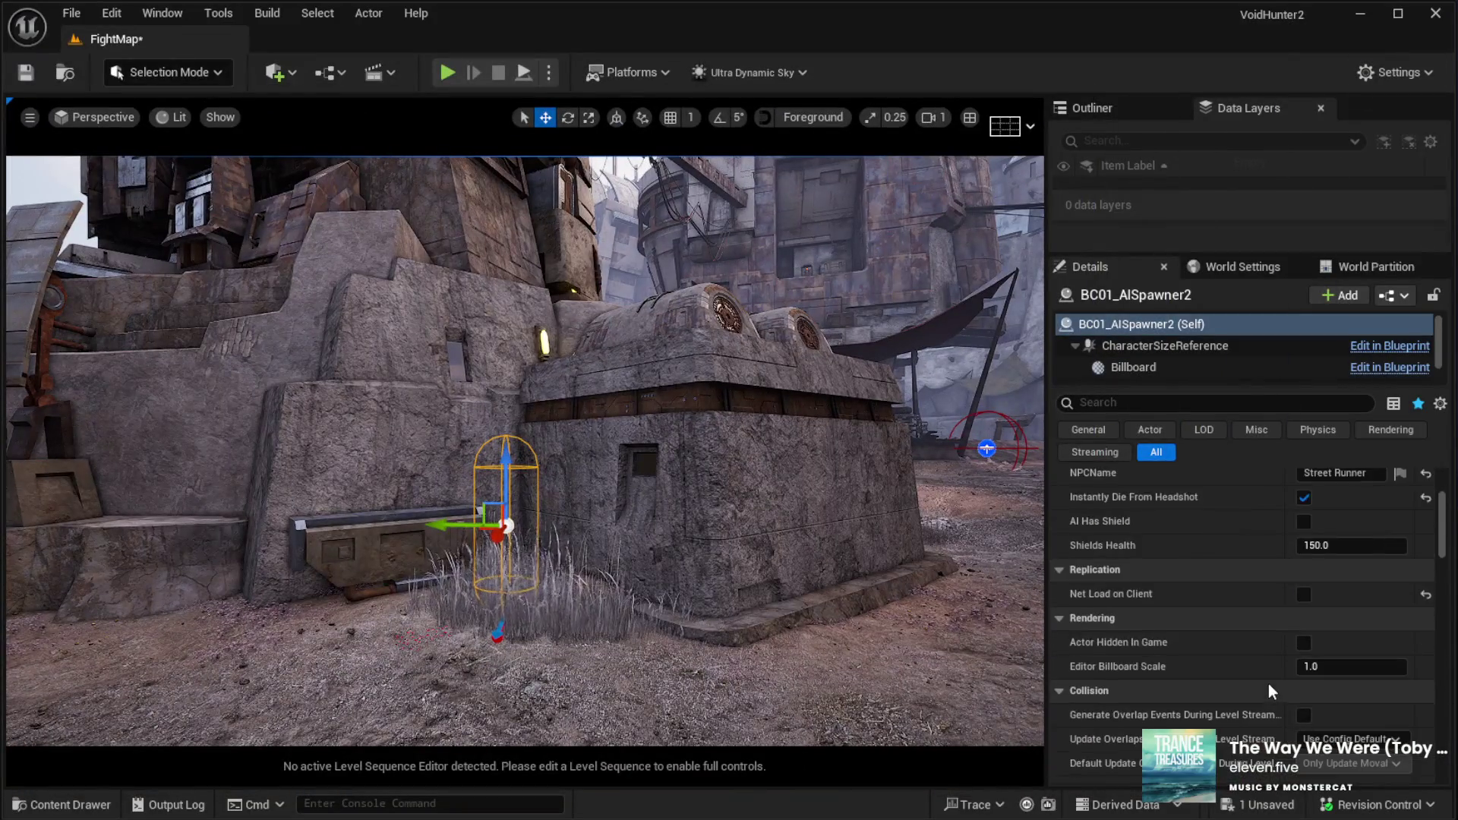
{"action": "scroll", "coordinate": [1268, 684], "scroll_direction": "down", "scroll_amount": 6}
{"action": "scroll", "coordinate": [1272, 623], "scroll_direction": "up", "scroll_amount": 2}
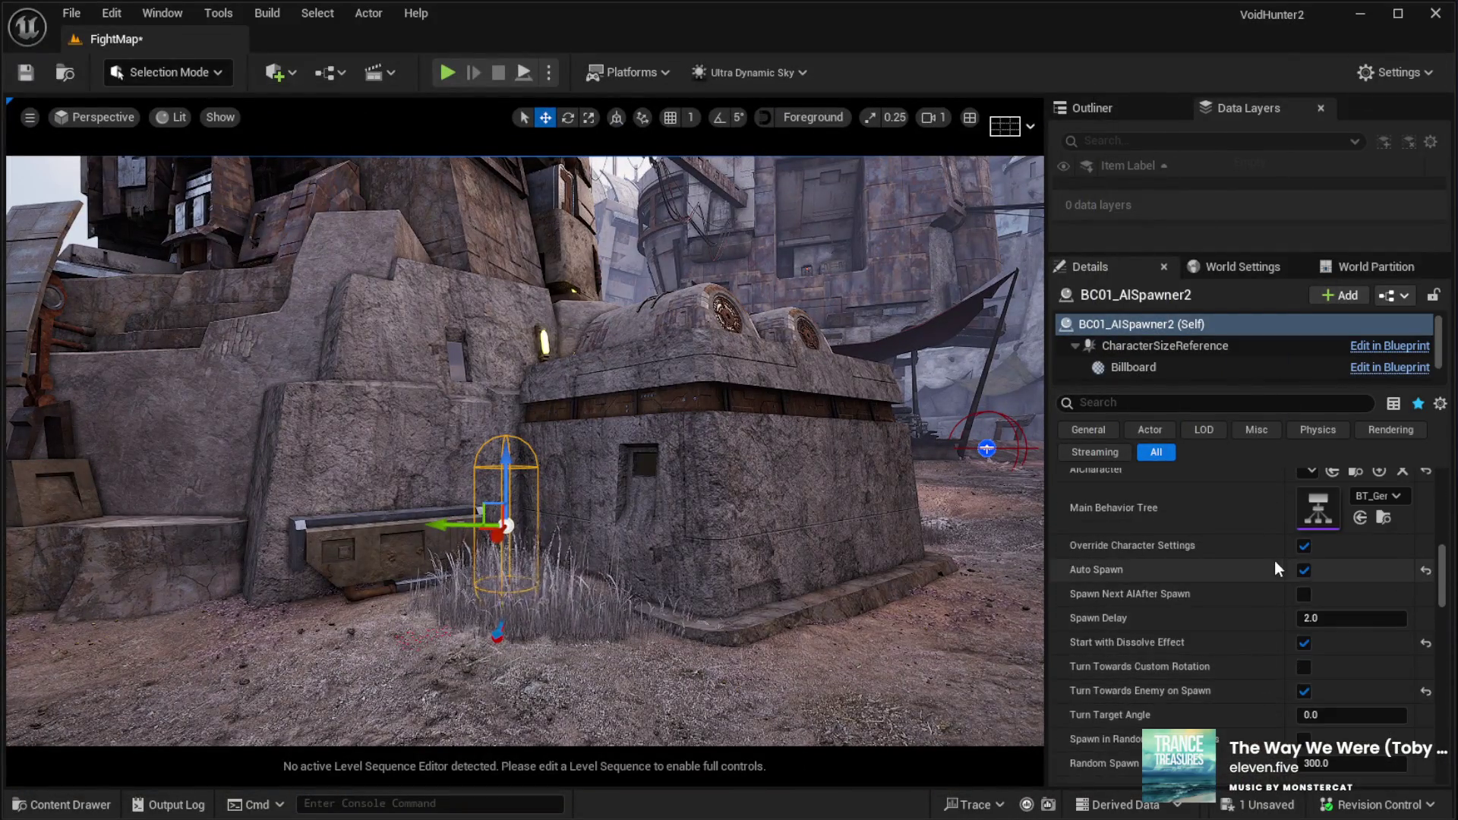
{"action": "left_click", "coordinate": [1306, 644]}
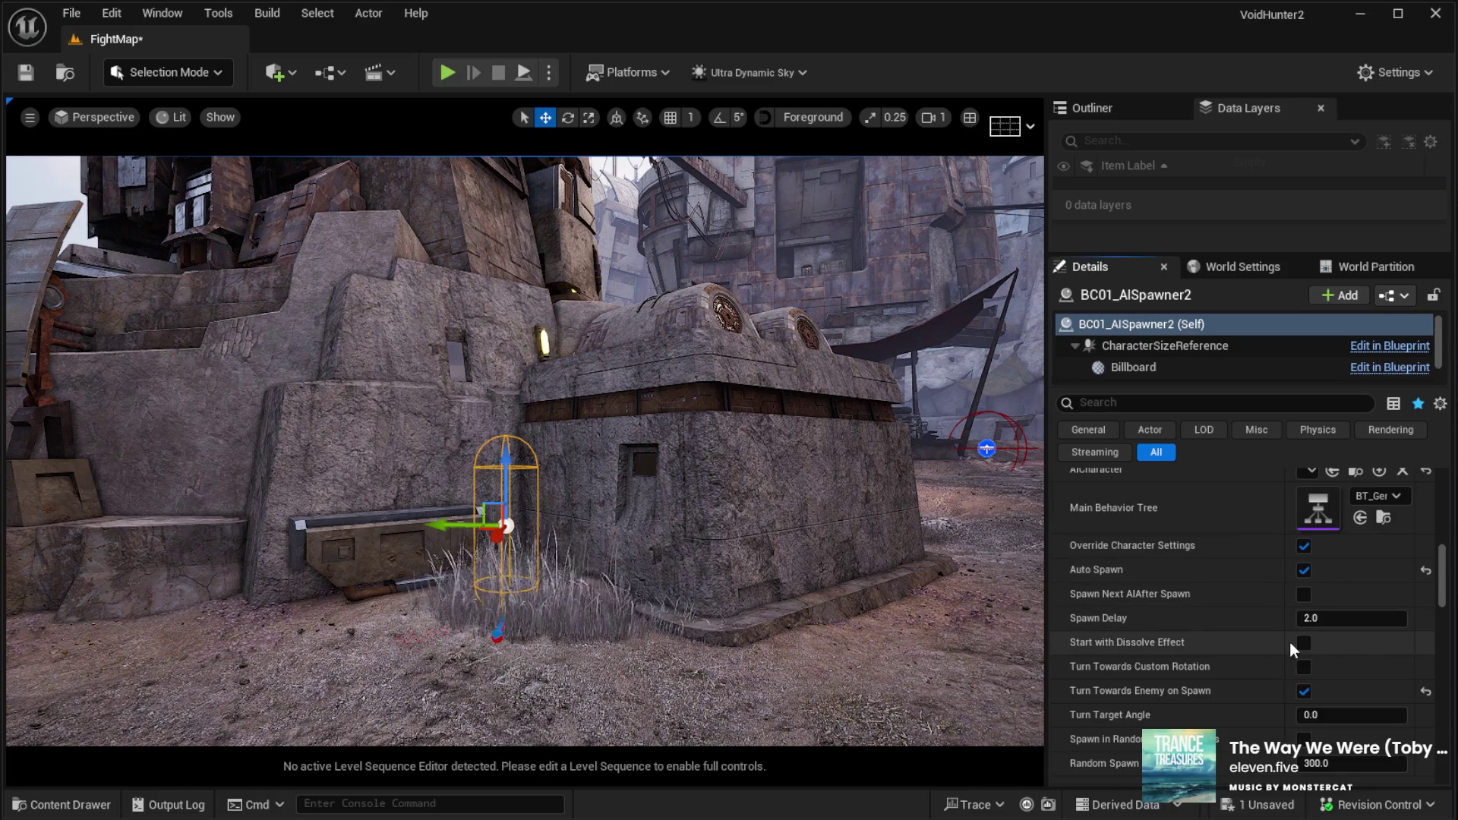
Enable No Reaction For Enemies on the spawner, then fly toward the courtyard spawner
{"action": "scroll", "coordinate": [1269, 635], "scroll_direction": "up", "scroll_amount": 2}
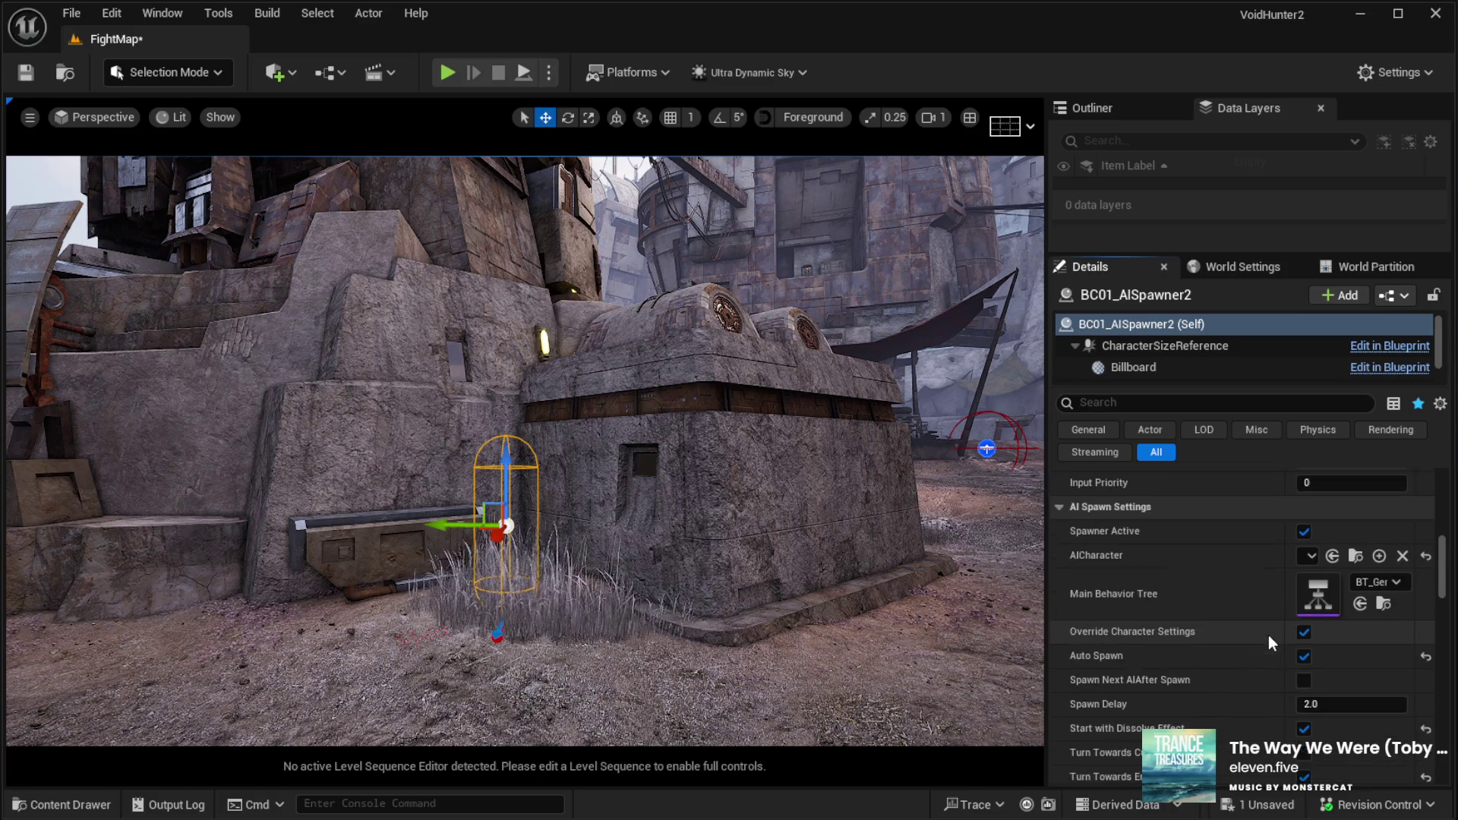
{"action": "scroll", "coordinate": [1273, 681], "scroll_direction": "down", "scroll_amount": 10}
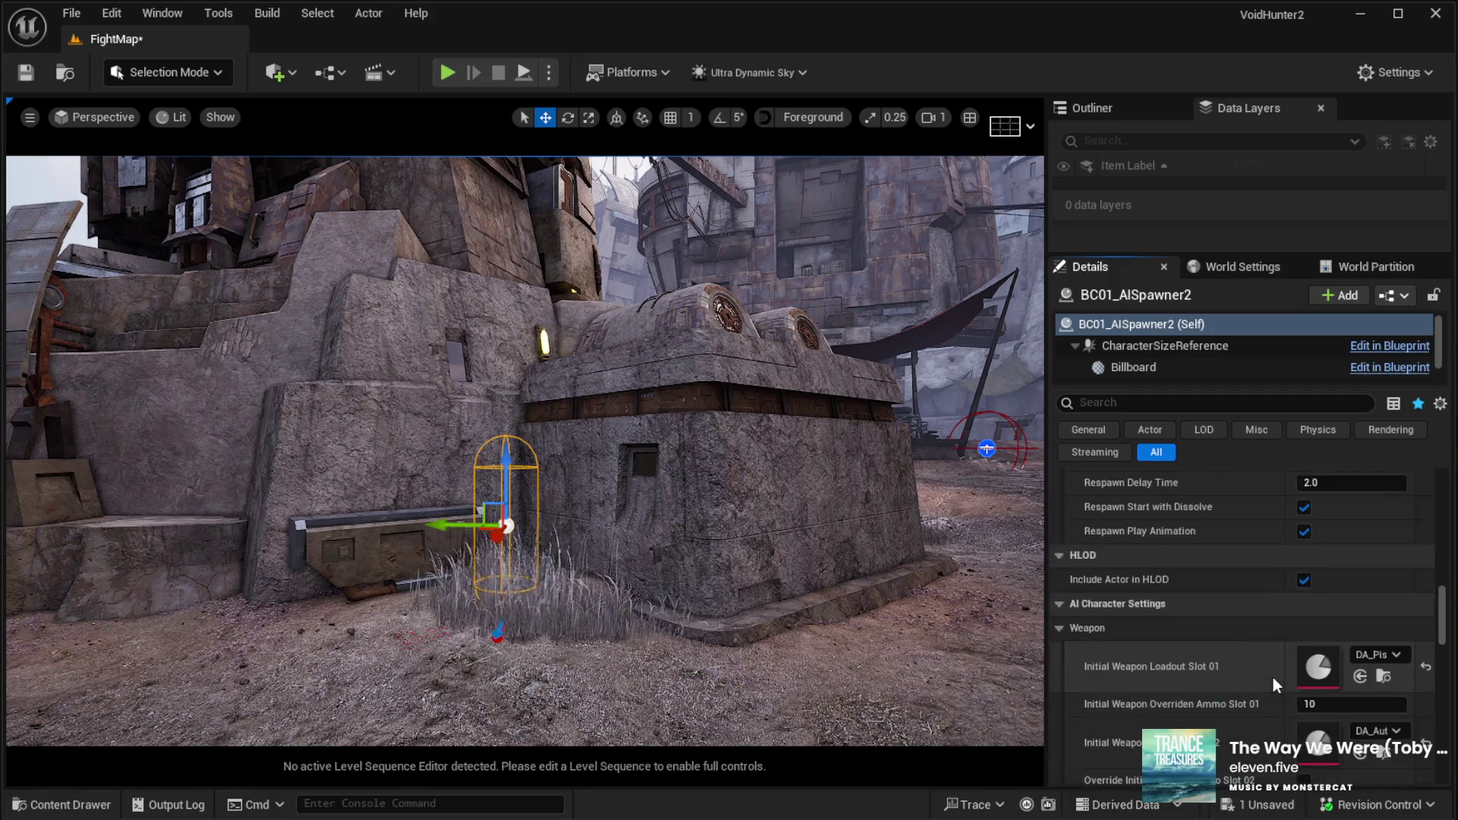
{"action": "scroll", "coordinate": [1275, 673], "scroll_direction": "down", "scroll_amount": 6}
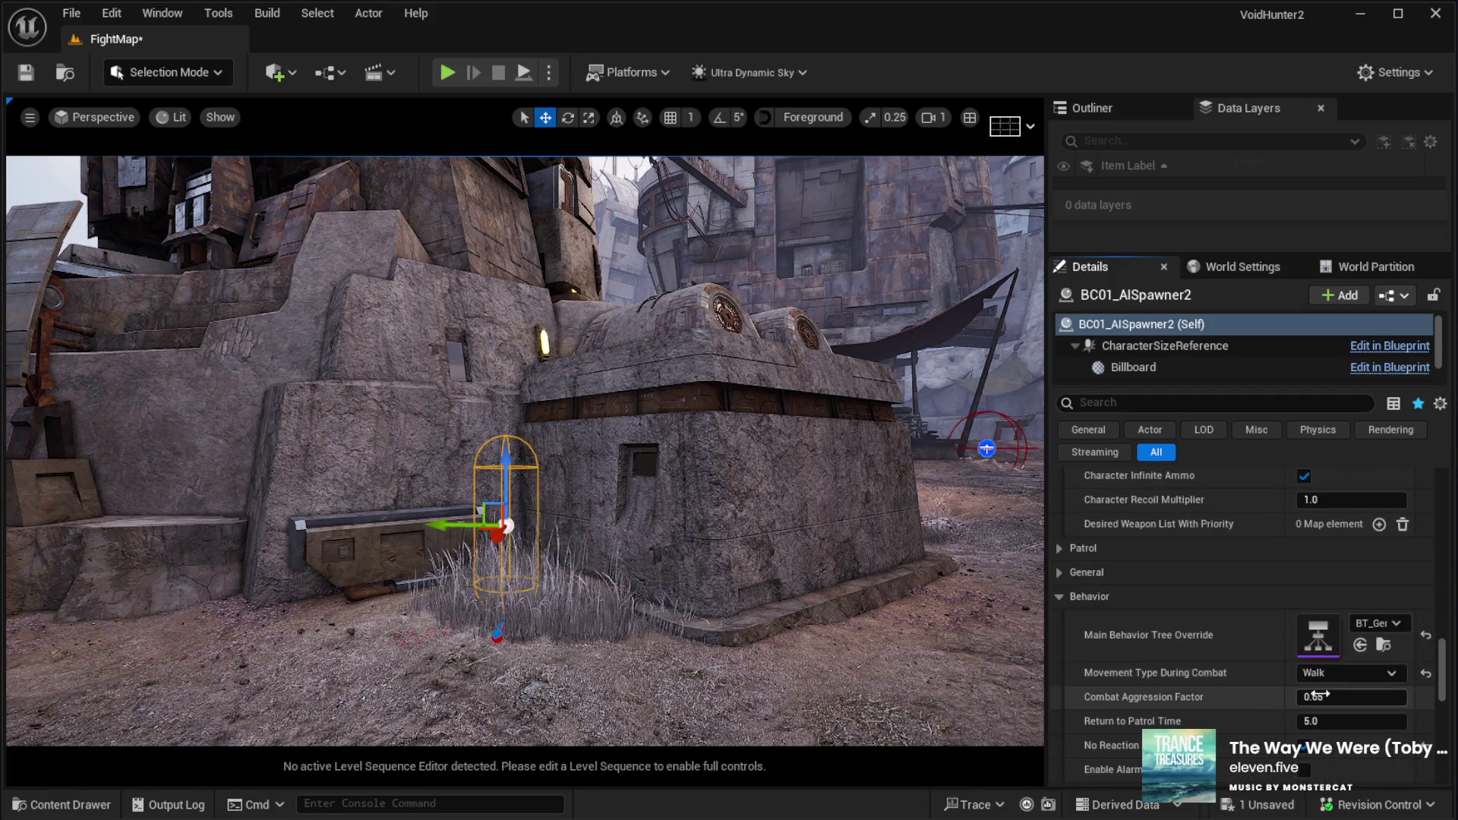
{"action": "left_click", "coordinate": [1304, 688]}
{"action": "key", "text": "w"}
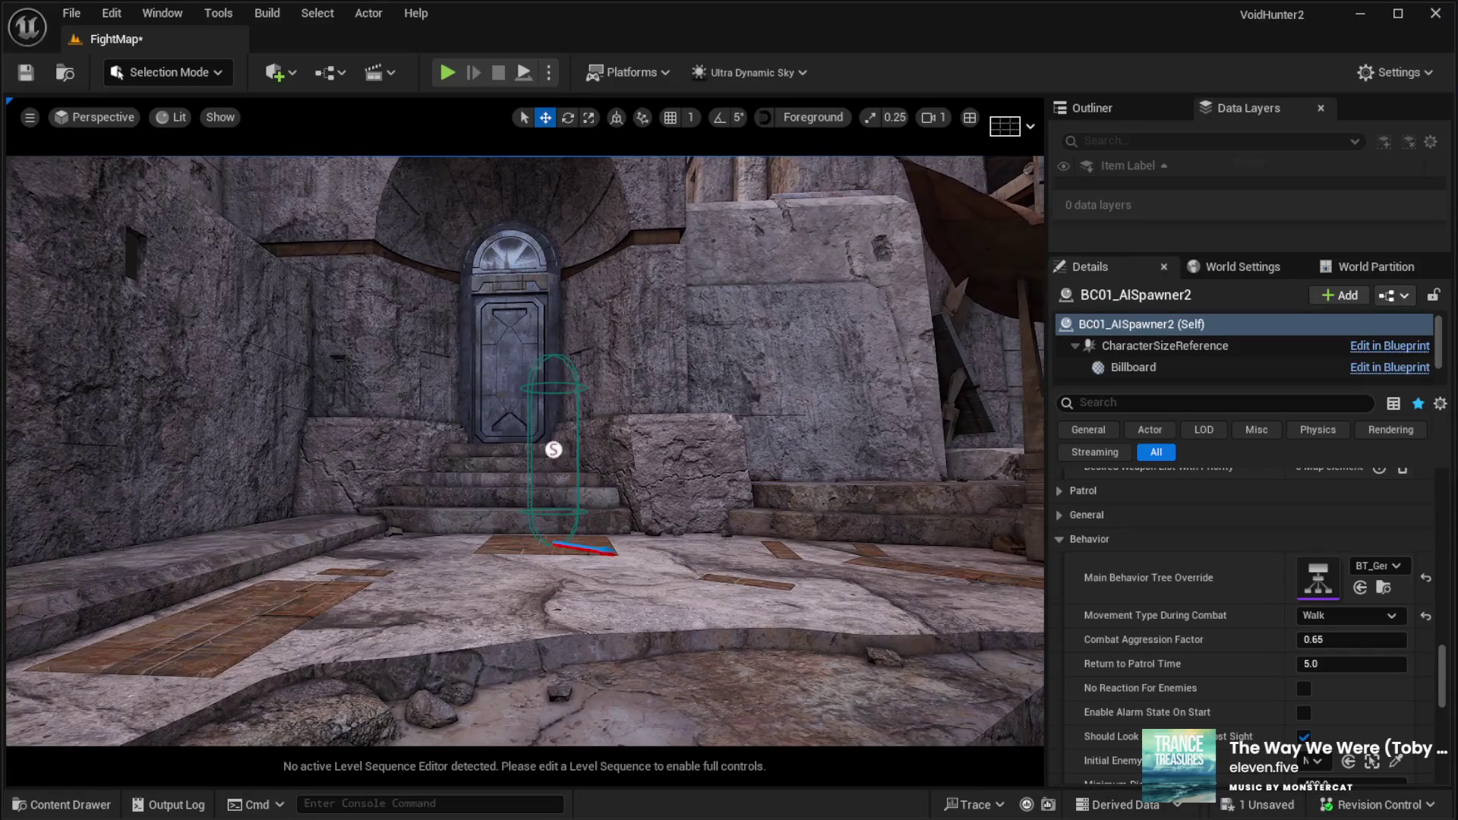
Re-enable enemy reactions on BC01_AISpawner9, select the market street landscape and start a play test
{"action": "left_click", "coordinate": [554, 449]}
{"action": "scroll", "coordinate": [1185, 623], "scroll_direction": "down", "scroll_amount": 3}
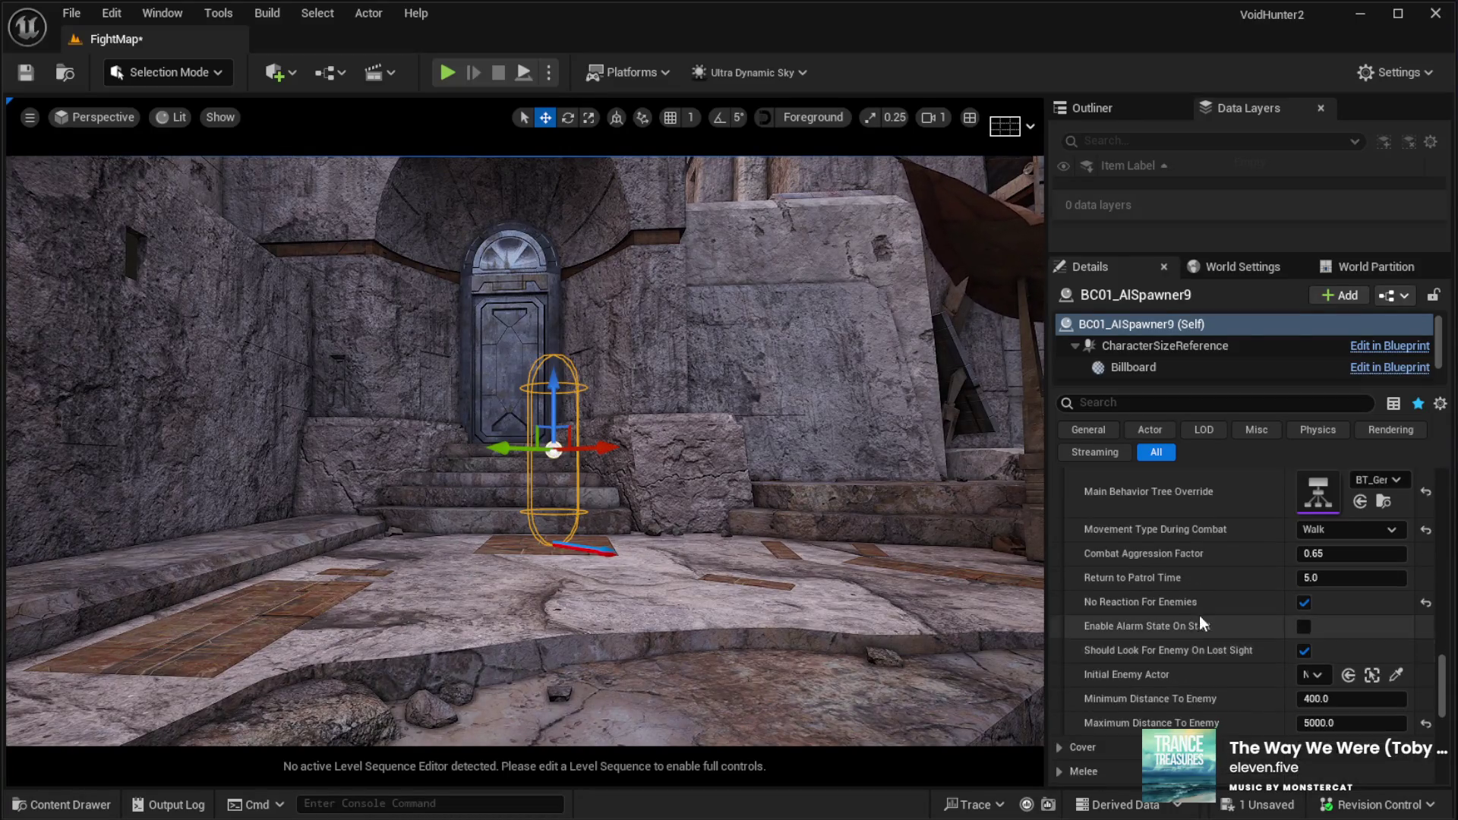
{"action": "left_click", "coordinate": [1303, 604]}
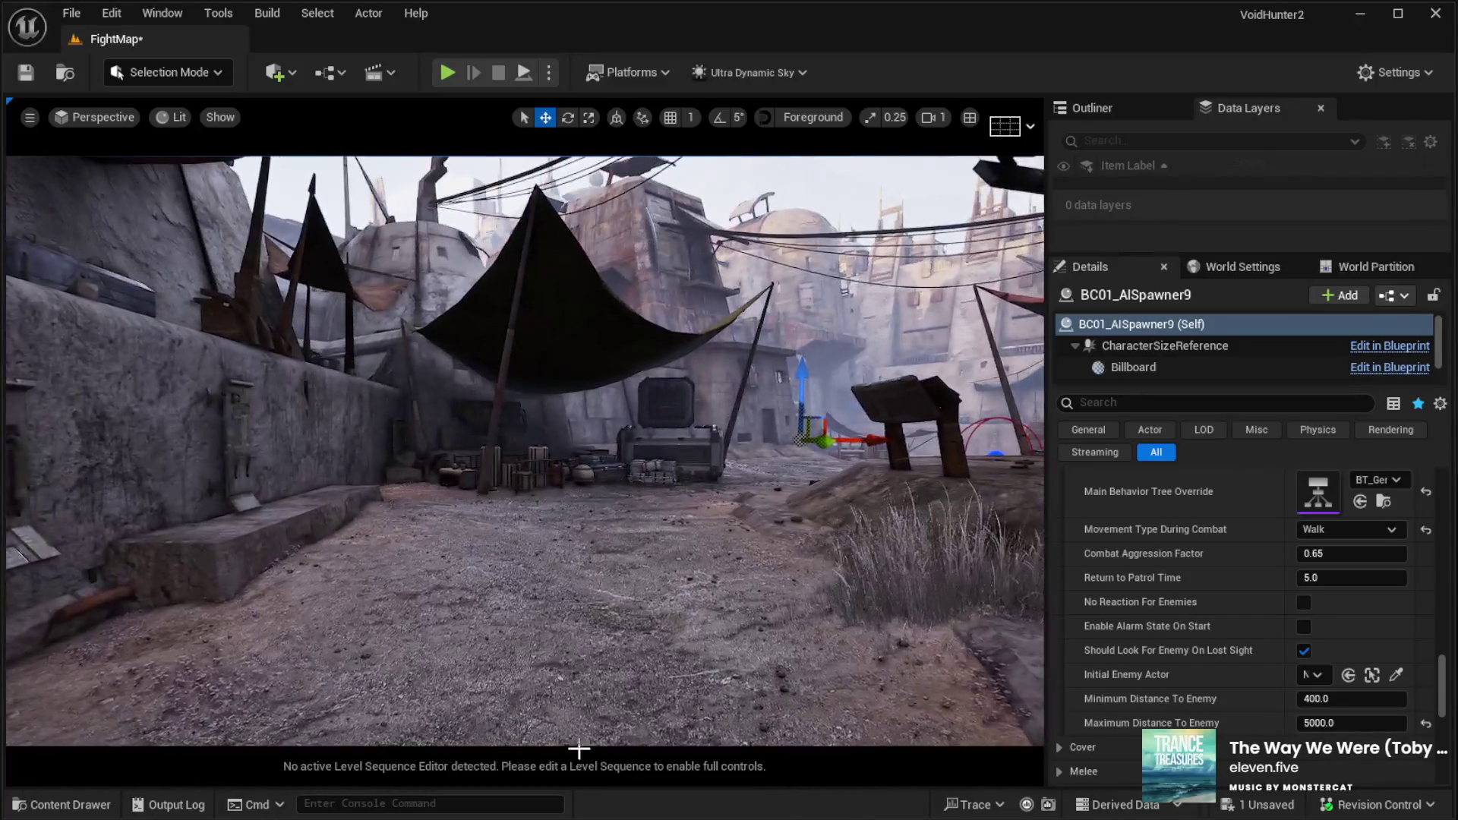
{"action": "left_click", "coordinate": [673, 655]}
{"action": "key", "text": "alt+p"}
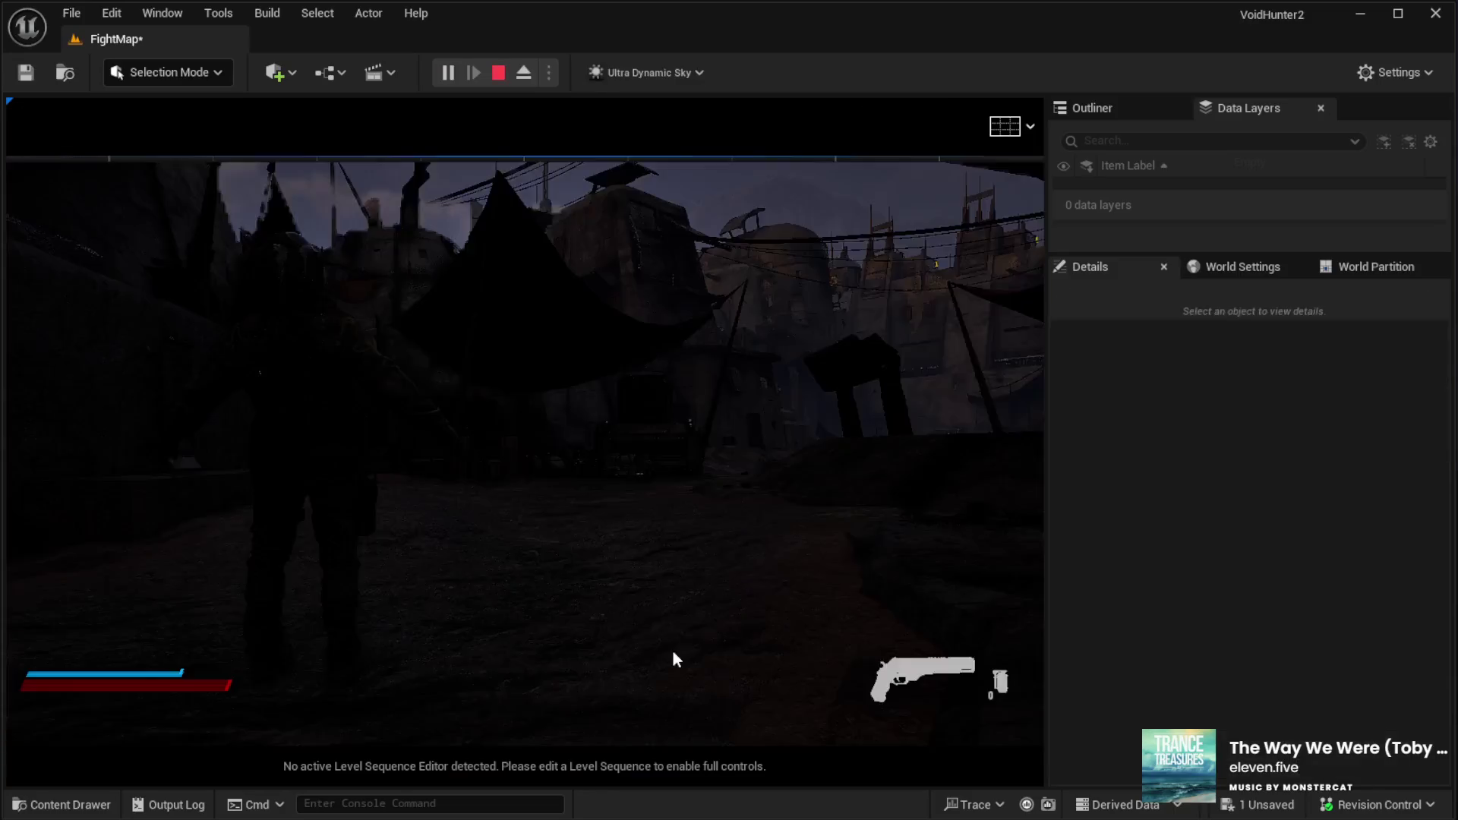
Play full screen, walk the soldier down the market street and open the character stats panel
{"action": "left_click", "coordinate": [682, 653]}
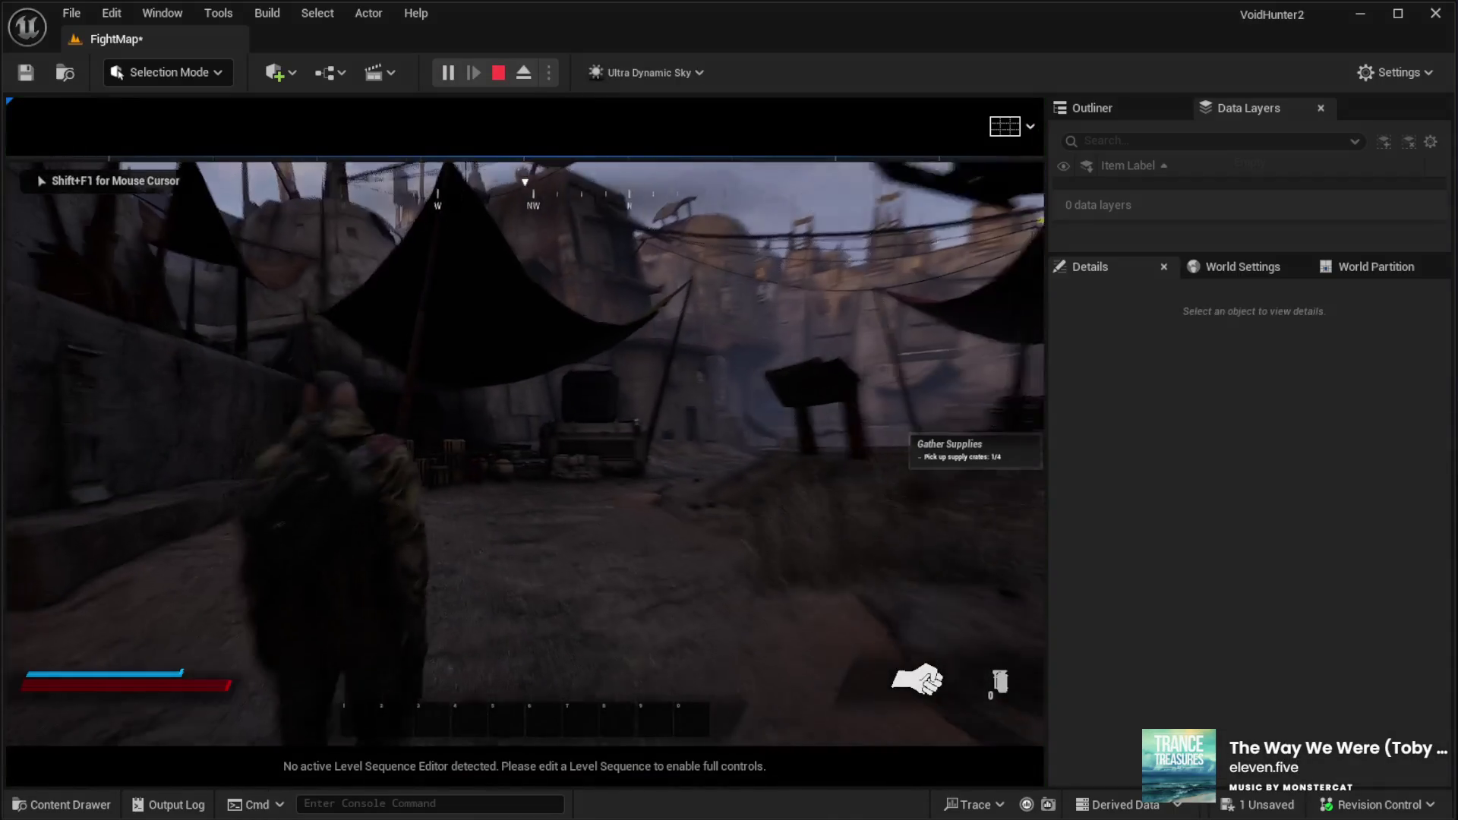
{"action": "key", "text": "F11"}
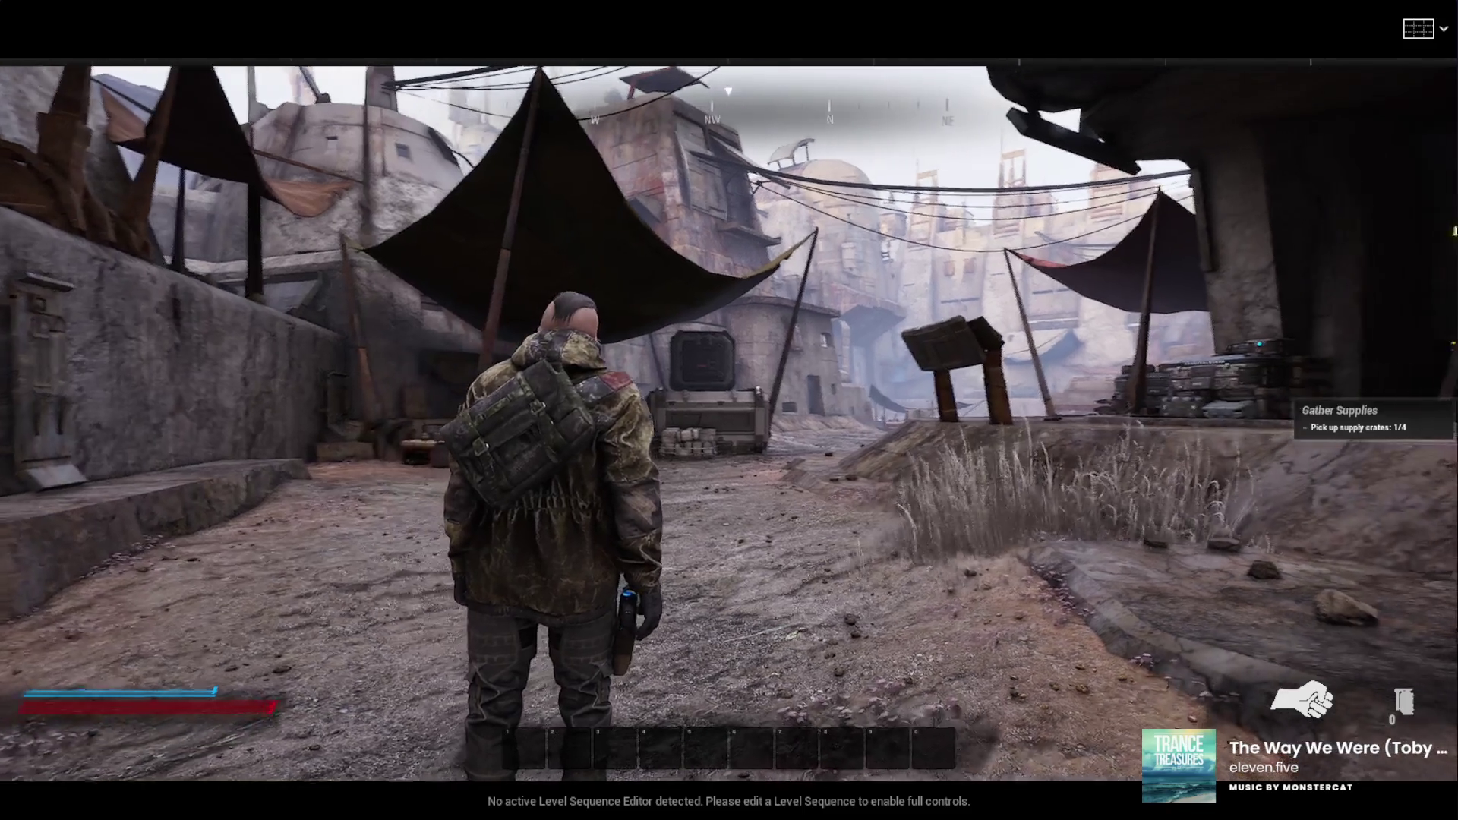
{"action": "key", "text": "w"}
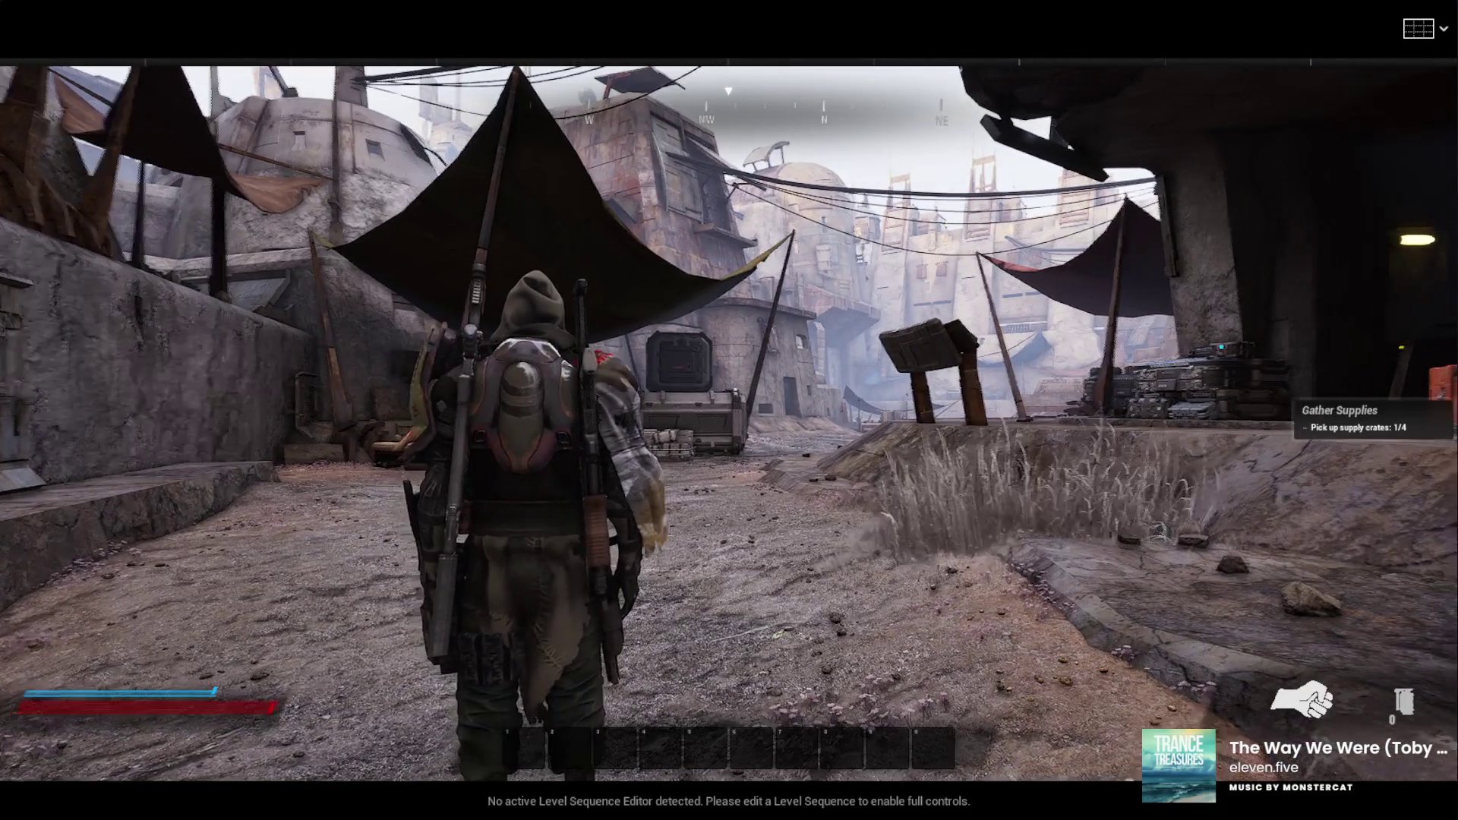
{"action": "key", "text": "w"}
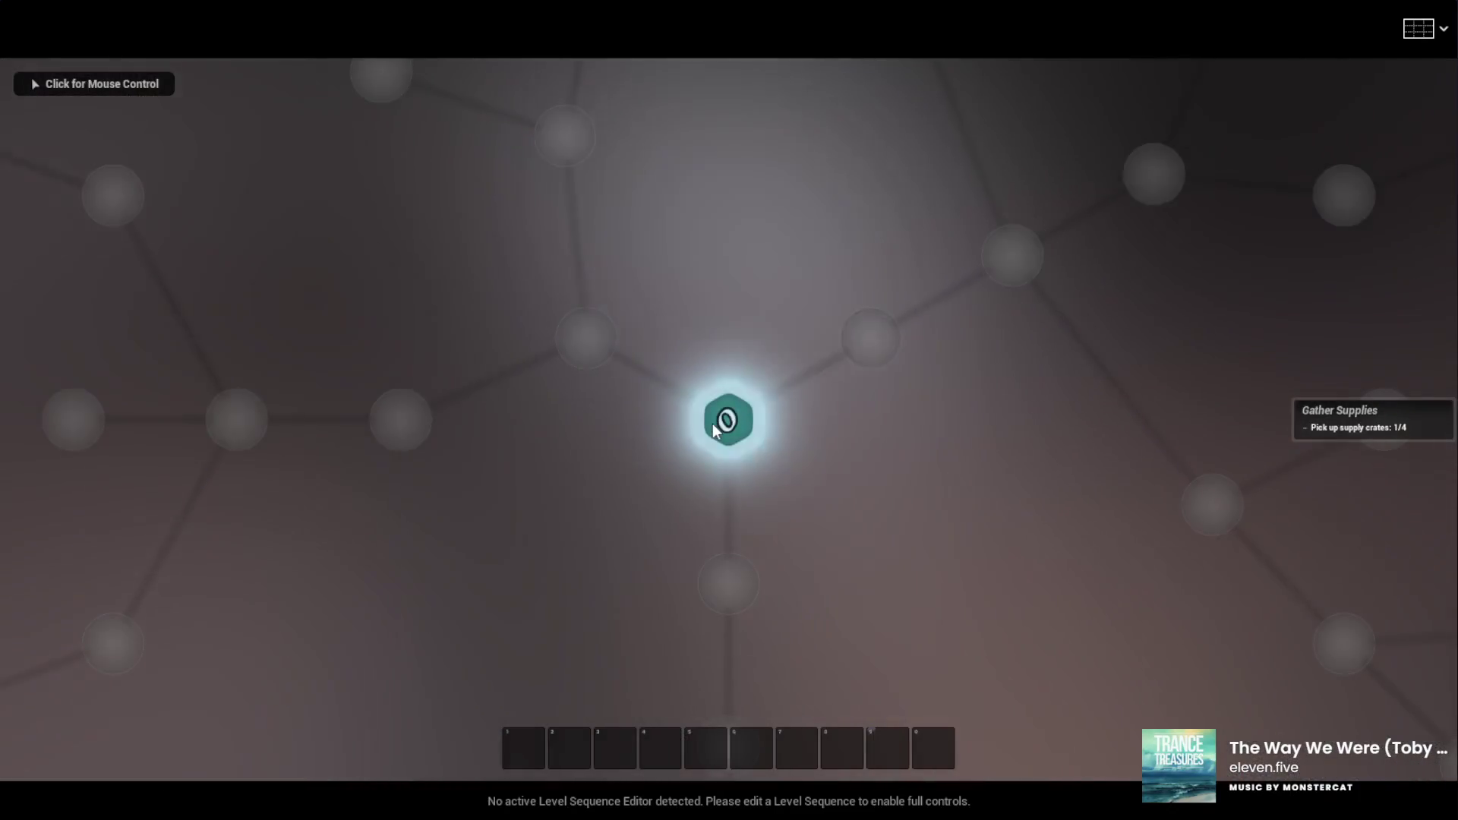
{"action": "left_click", "coordinate": [727, 421]}
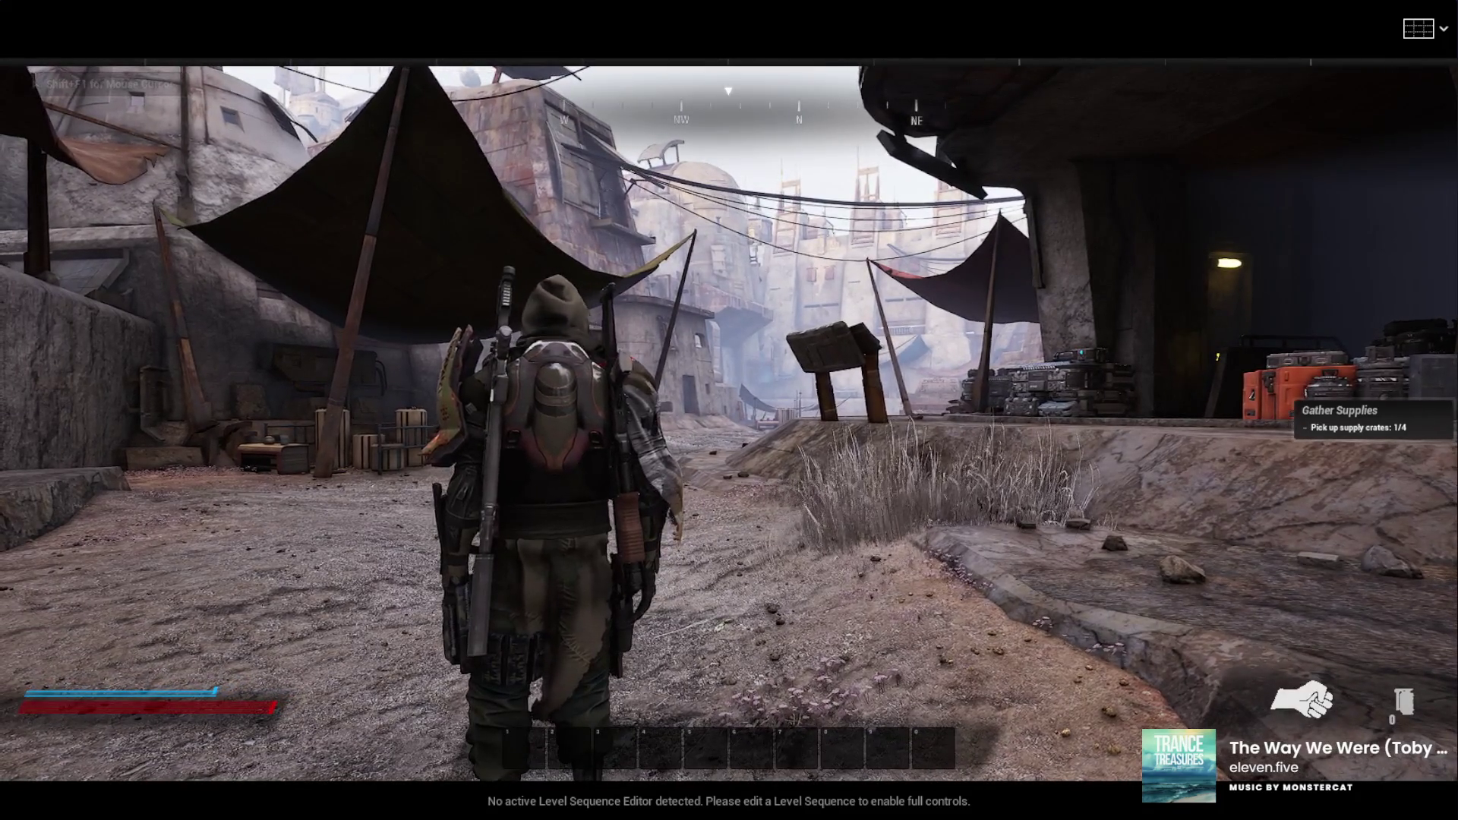
{"action": "key", "text": "c"}
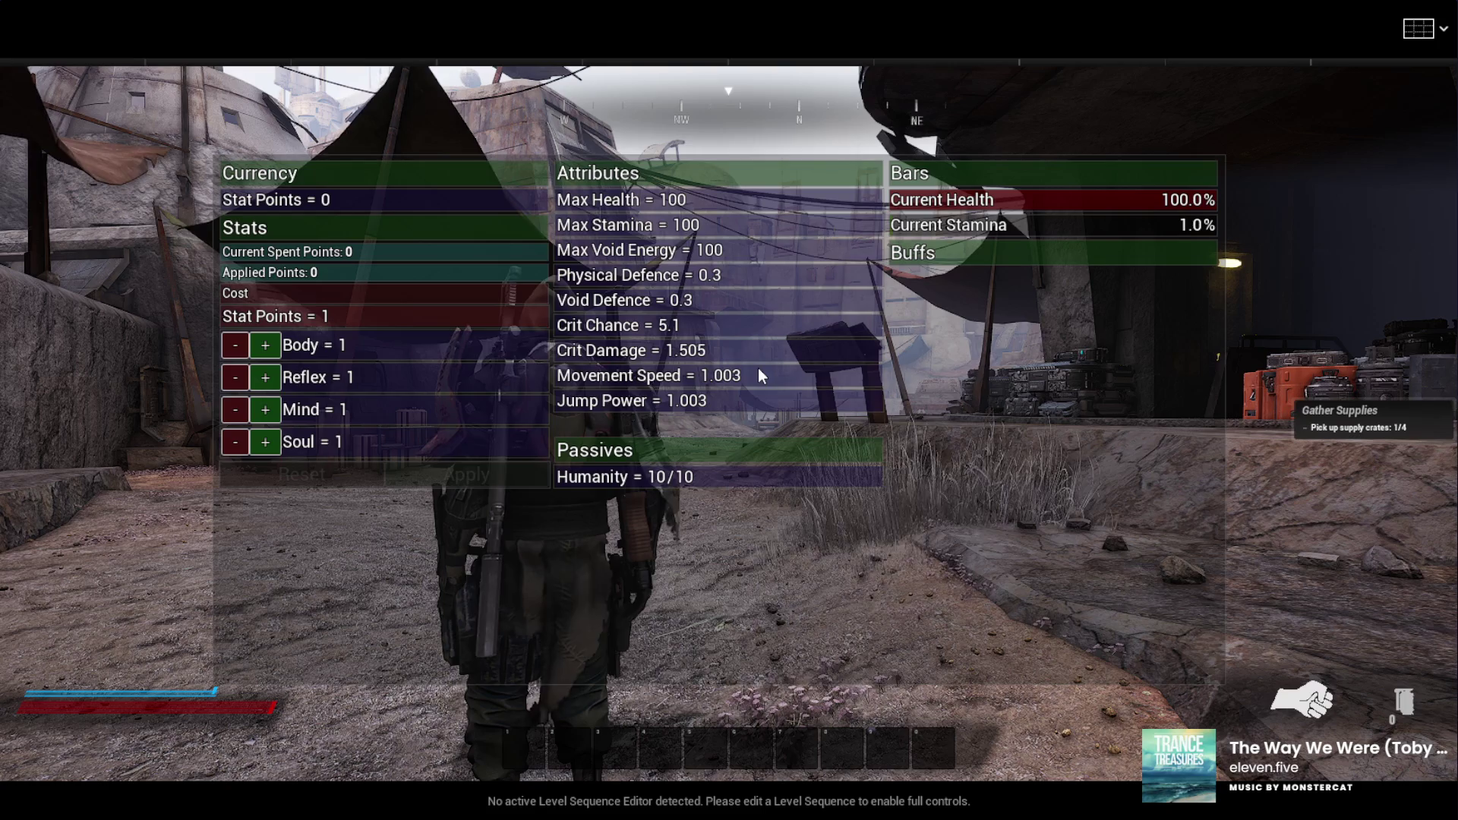
Close the character stats panel with Tab, then bring up the skill tree with Tab
{"action": "key", "text": "Tab"}
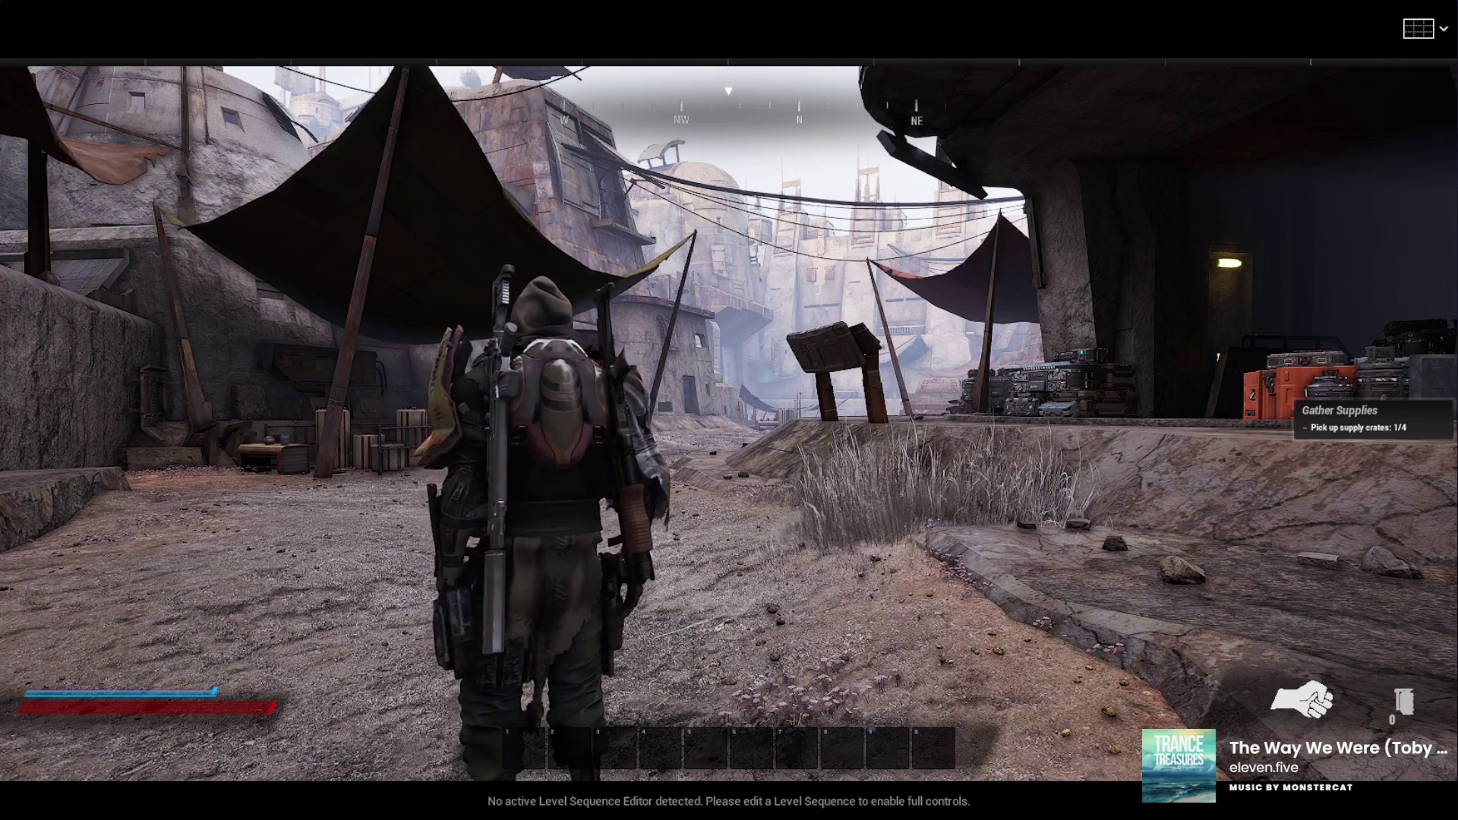
{"action": "key", "text": "Tab"}
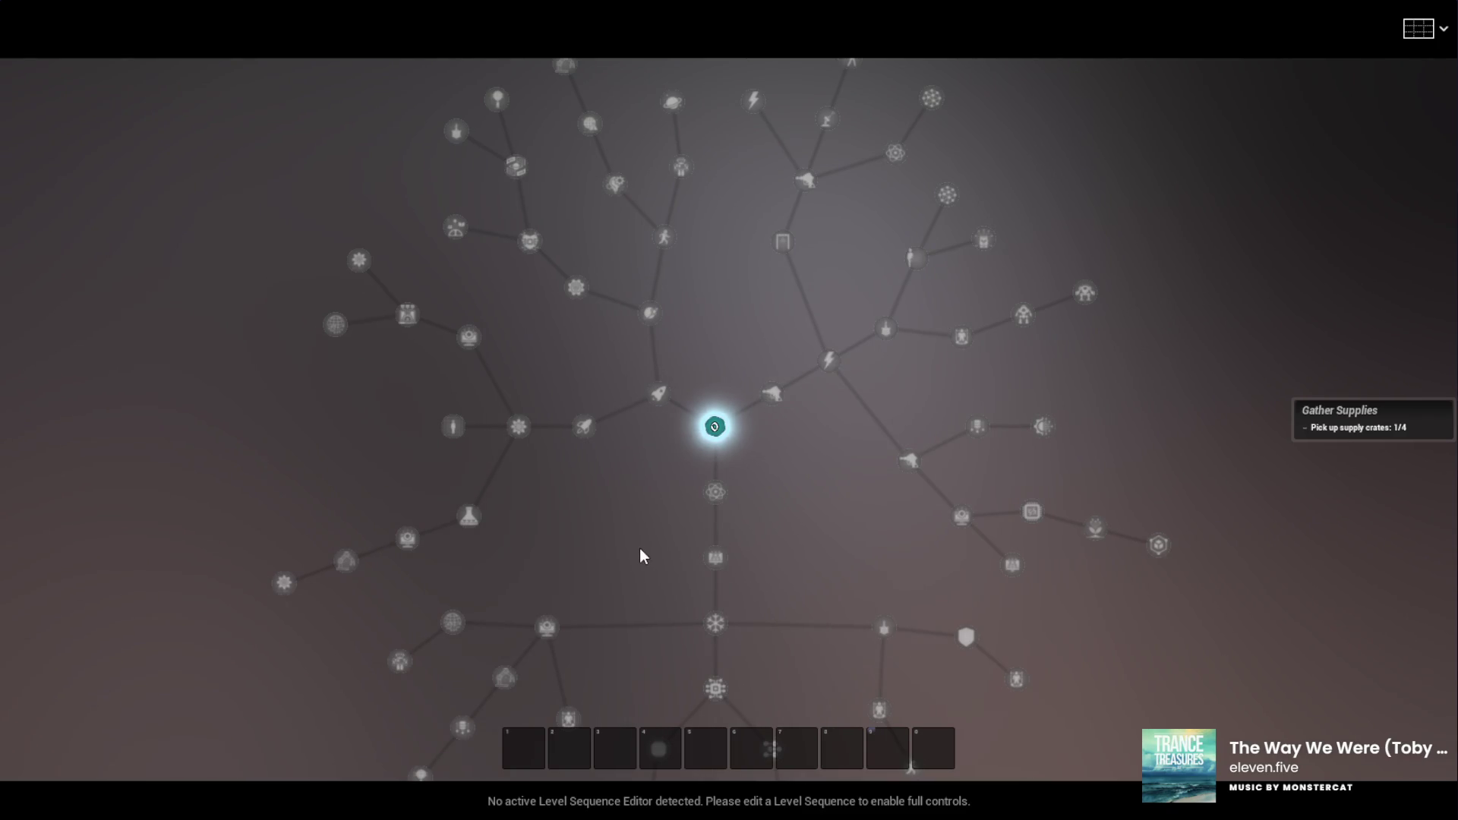
Zoom the skill tree, then close it with Escape to resume playing
{"action": "scroll", "coordinate": [660, 521], "scroll_direction": "up", "scroll_amount": 5}
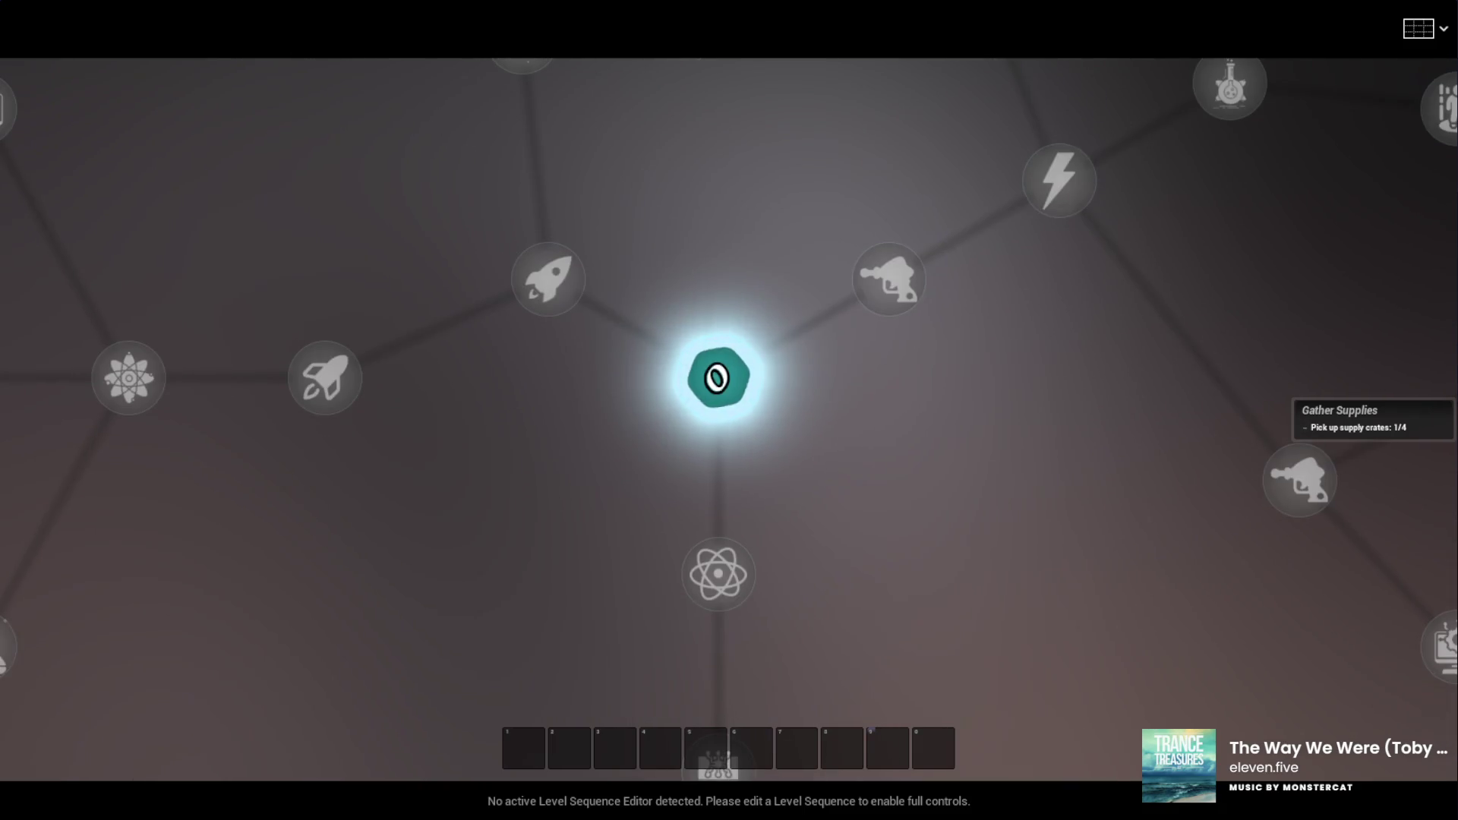
{"action": "key", "text": "Escape"}
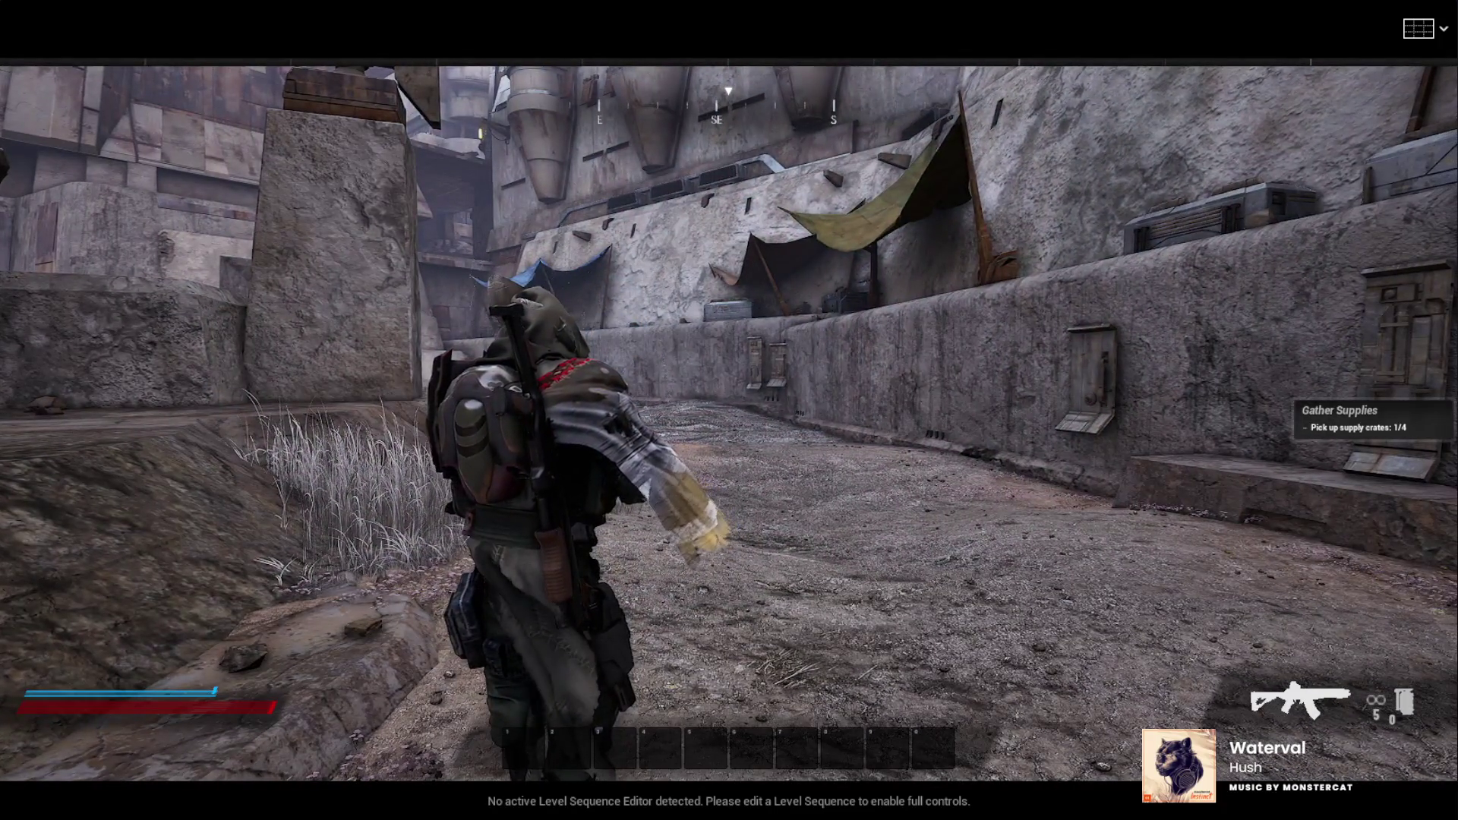
End the play test, fly the editor view to the market stalls and select the barrel group
{"action": "key", "text": "Escape"}
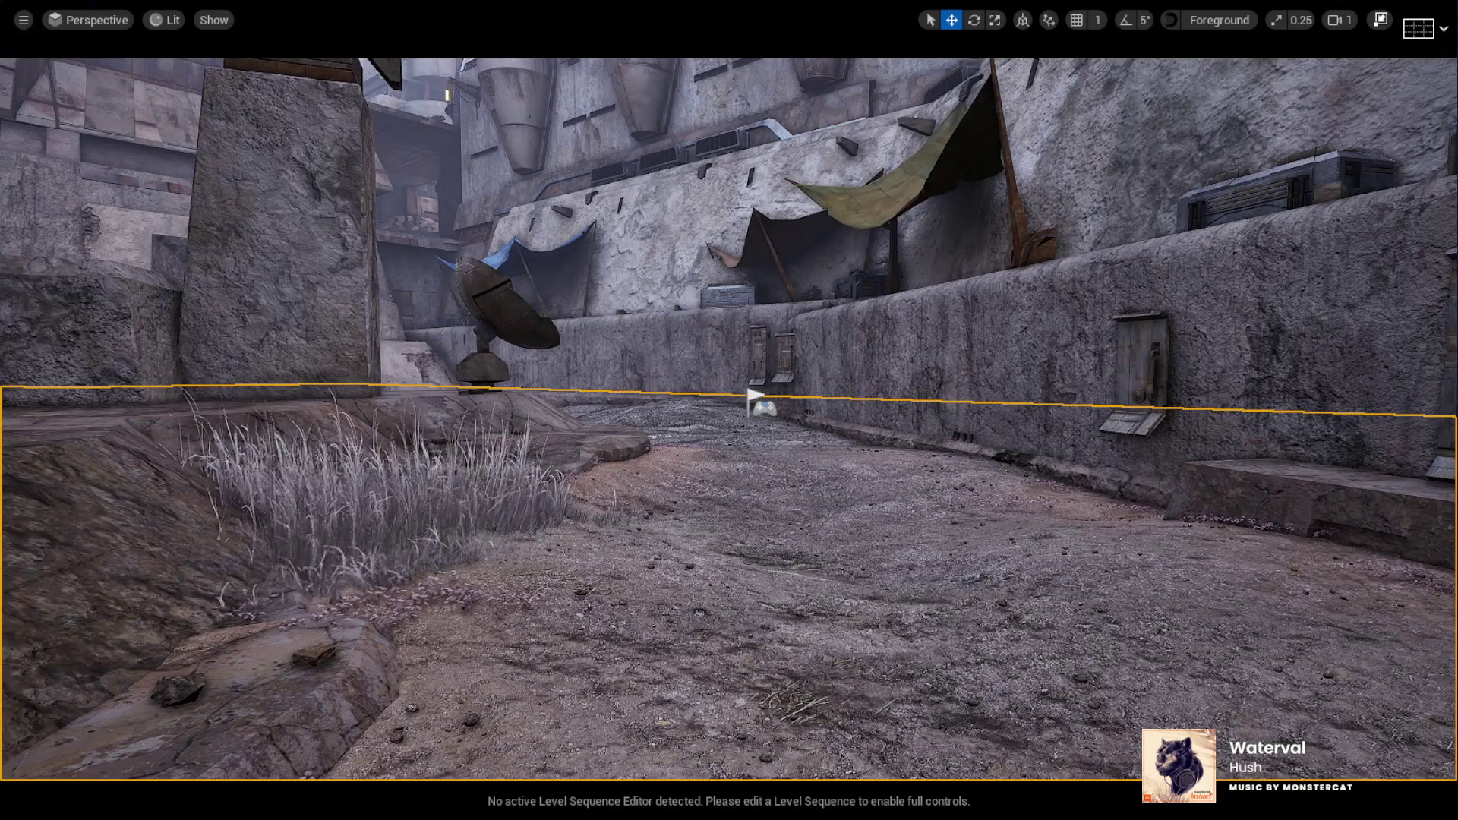
{"action": "key", "text": "w"}
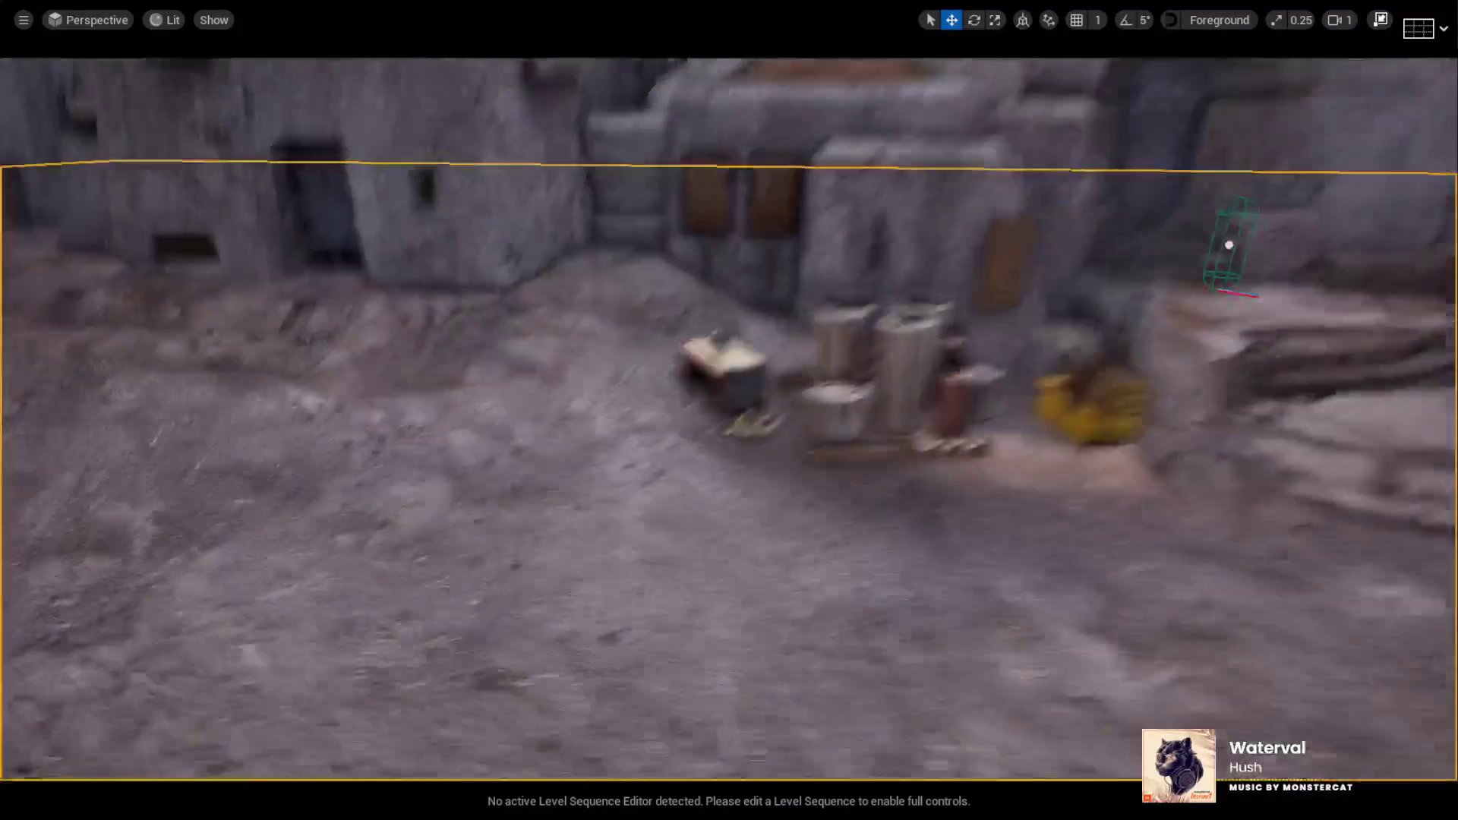
{"action": "left_click", "coordinate": [988, 353]}
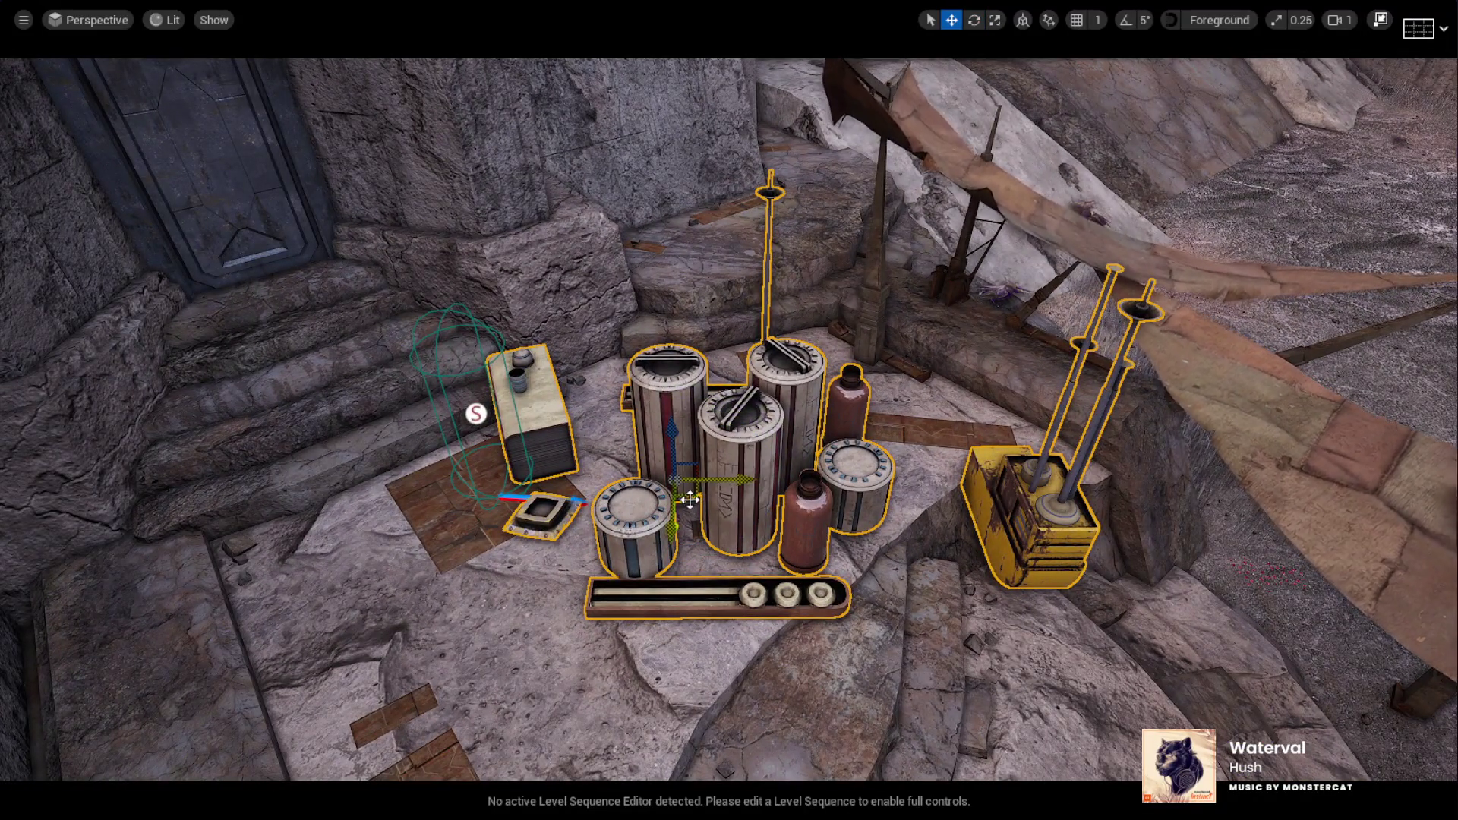
Rotate the prop cluster about 18 degrees and shift it slightly left along X
{"action": "mouse_move", "coordinate": [778, 420]}
{"action": "left_mouse_down"}
{"action": "mouse_move", "coordinate": [820, 425]}
{"action": "mouse_move", "coordinate": [744, 422]}
{"action": "mouse_move", "coordinate": [759, 419]}
{"action": "left_mouse_up"}
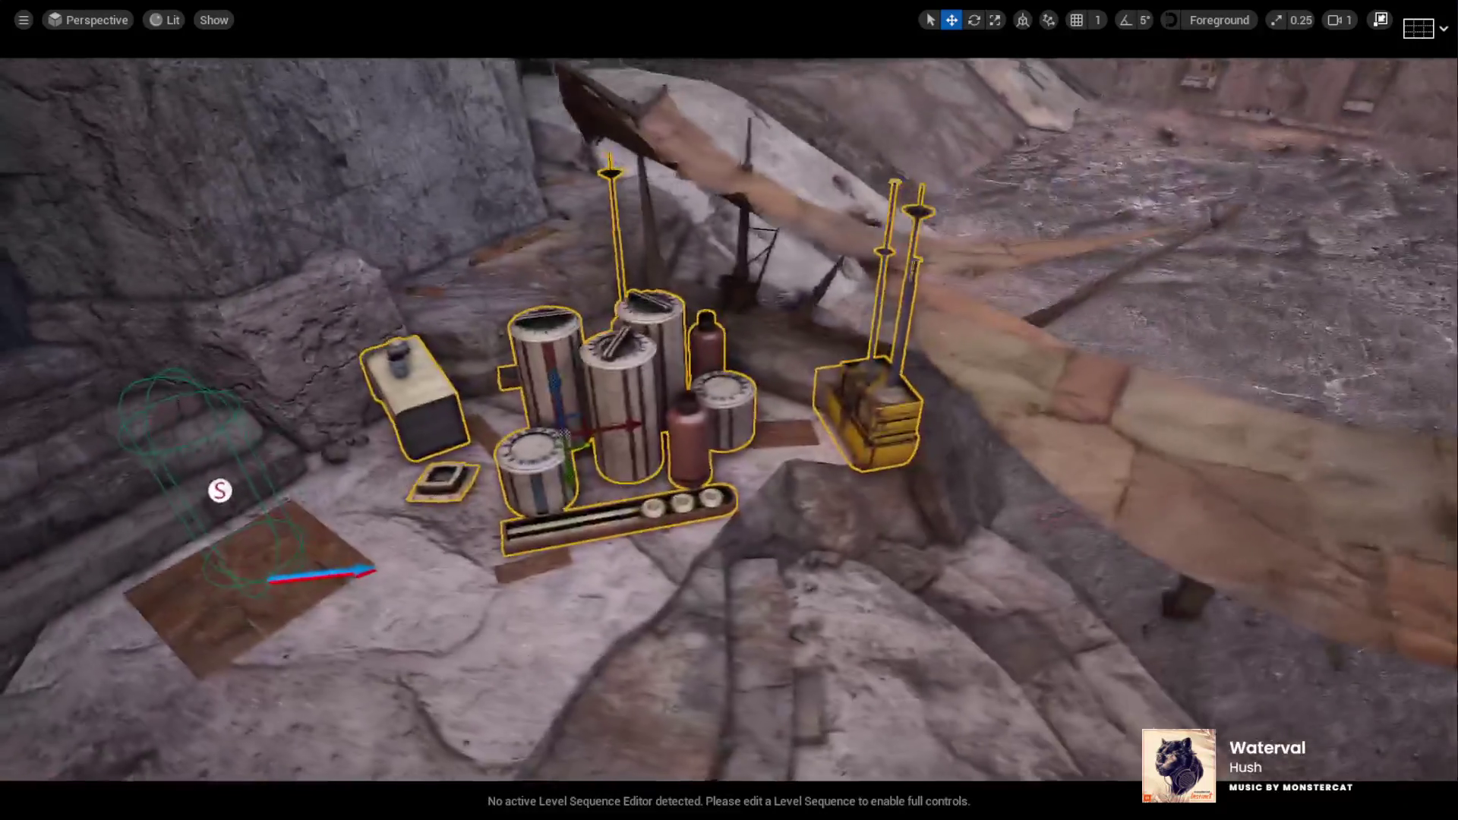
{"action": "key", "text": "e"}
{"action": "mouse_move", "coordinate": [566, 437]}
{"action": "left_mouse_down"}
{"action": "mouse_move", "coordinate": [633, 429]}
{"action": "mouse_move", "coordinate": [729, 342]}
{"action": "mouse_move", "coordinate": [774, 266]}
{"action": "mouse_move", "coordinate": [683, 273]}
{"action": "mouse_move", "coordinate": [668, 289]}
{"action": "mouse_move", "coordinate": [736, 304]}
{"action": "mouse_move", "coordinate": [707, 364]}
{"action": "mouse_move", "coordinate": [687, 475]}
{"action": "left_mouse_up"}
{"action": "key", "text": "w"}
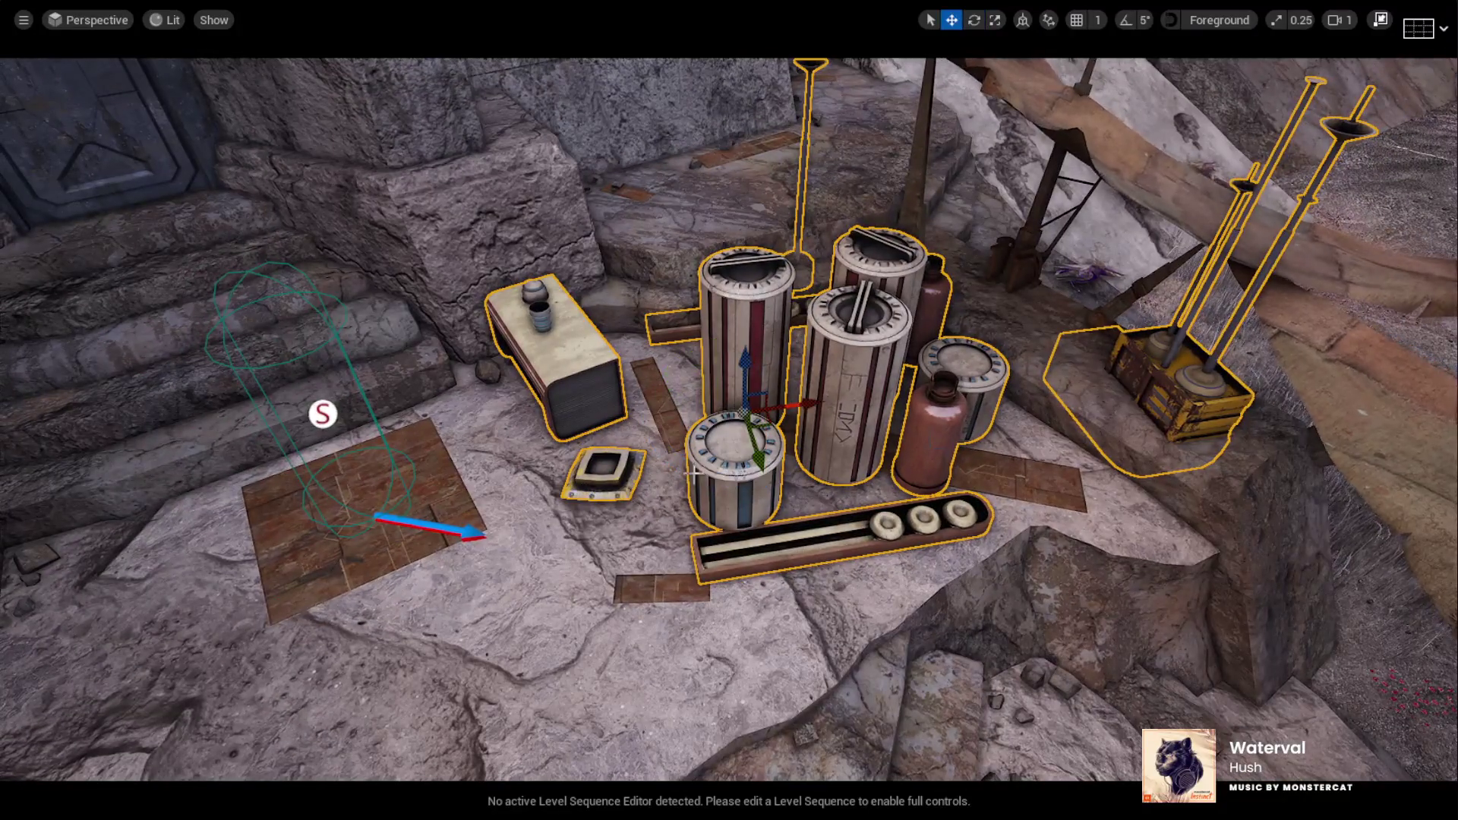
{"action": "left_click_drag", "start_coordinate": [762, 414], "coordinate": [684, 513]}
Turn the prop cluster to about 175 degrees and restore the full editor layout
{"action": "key", "text": "e"}
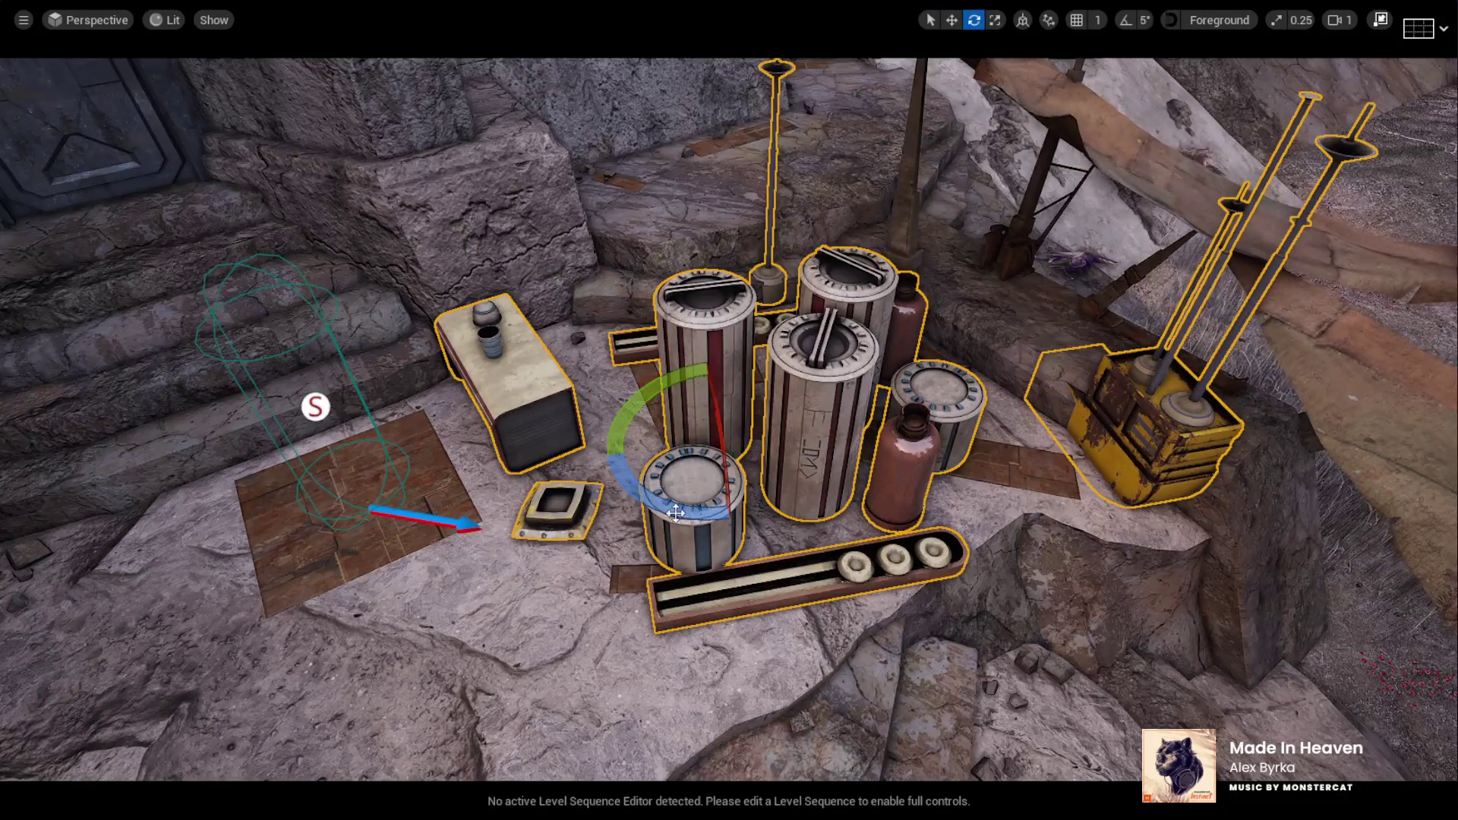
{"action": "key", "text": "f"}
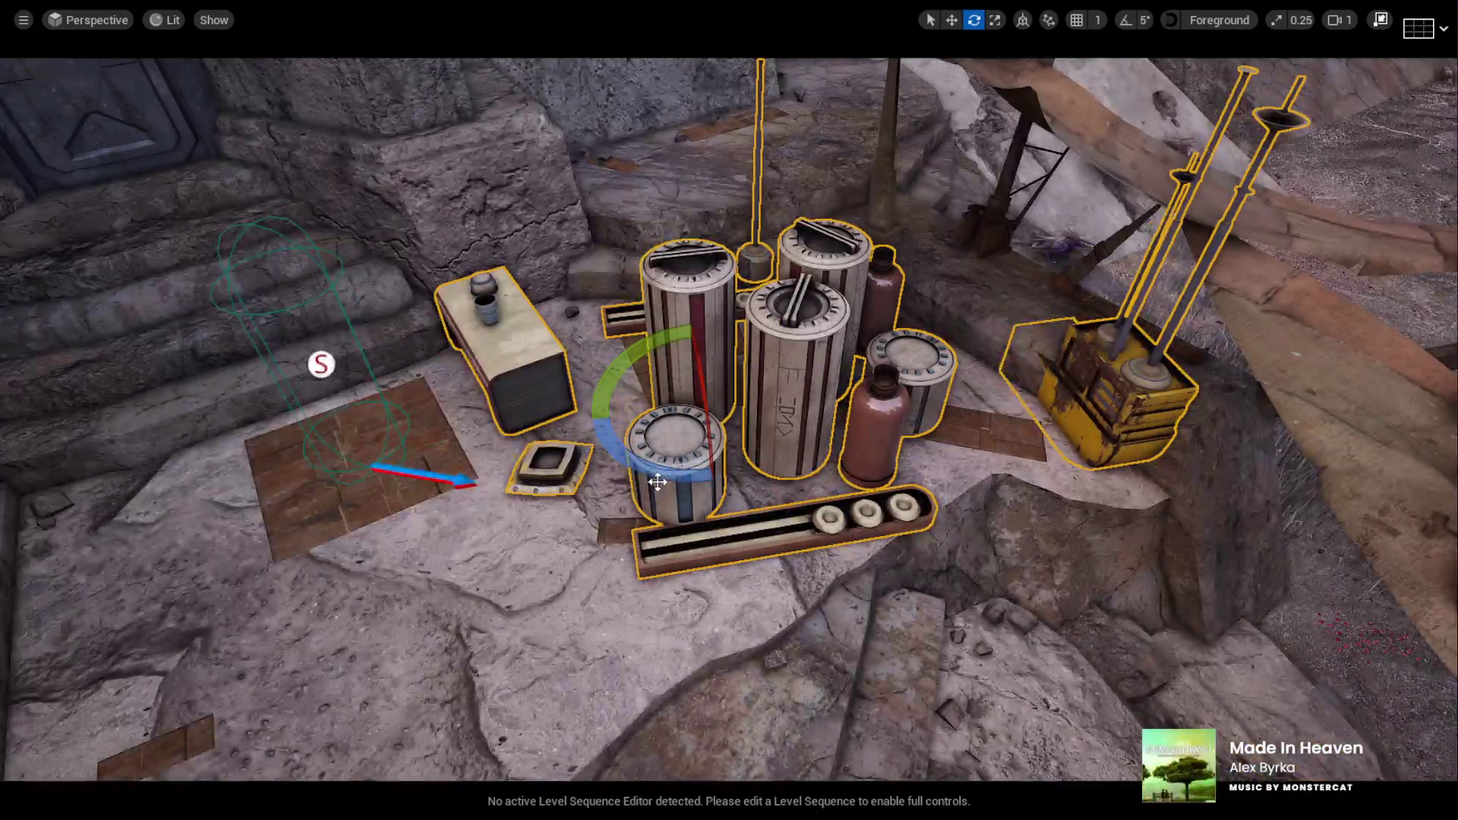
{"action": "left_click_drag", "start_coordinate": [767, 456], "coordinate": [790, 425]}
{"action": "mouse_move", "coordinate": [804, 477]}
{"action": "left_mouse_down"}
{"action": "mouse_move", "coordinate": [676, 486]}
{"action": "mouse_move", "coordinate": [559, 440]}
{"action": "mouse_move", "coordinate": [580, 451]}
{"action": "left_mouse_up"}
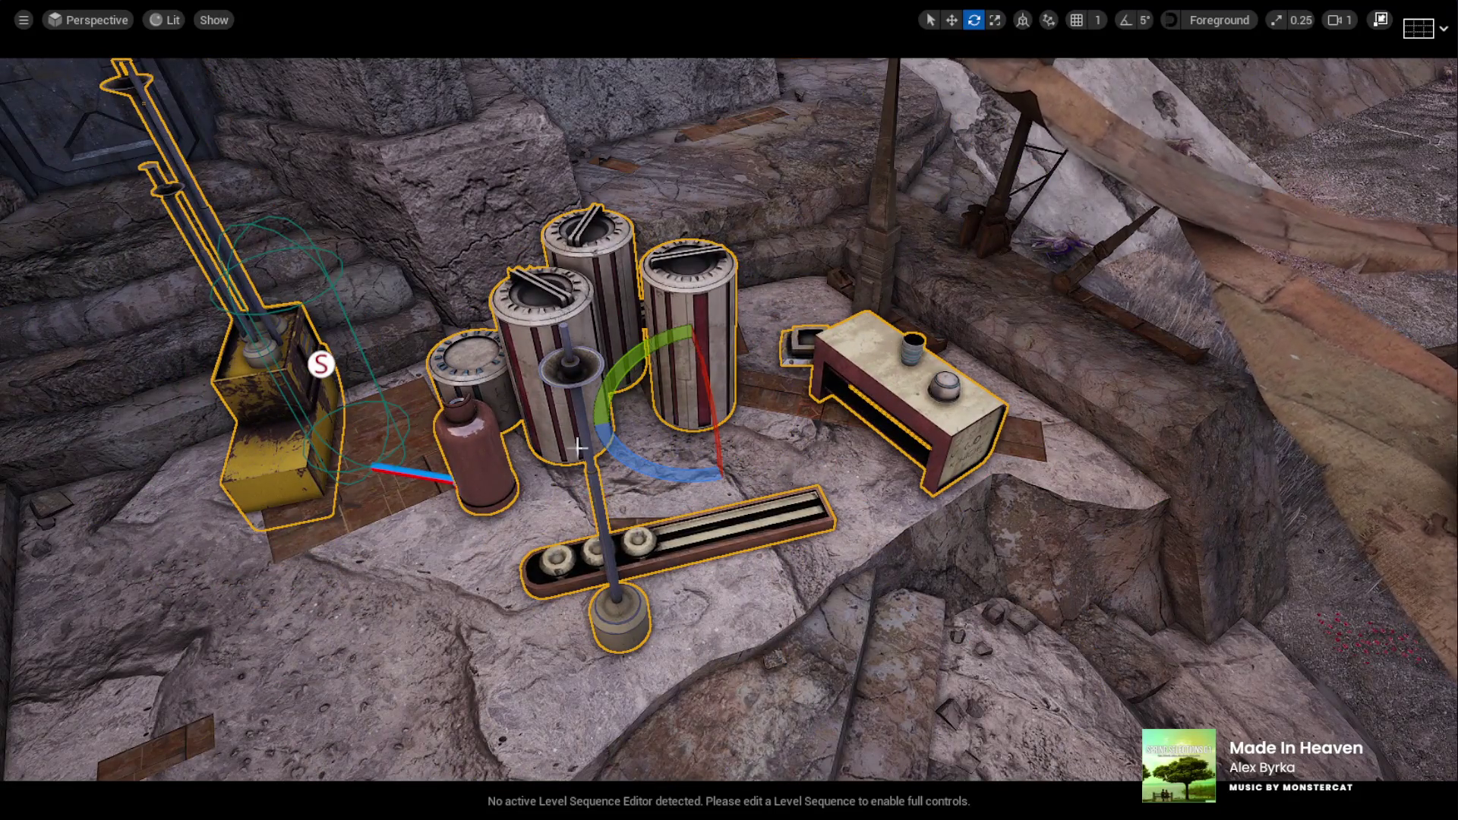
{"action": "left_click", "coordinate": [1383, 20]}
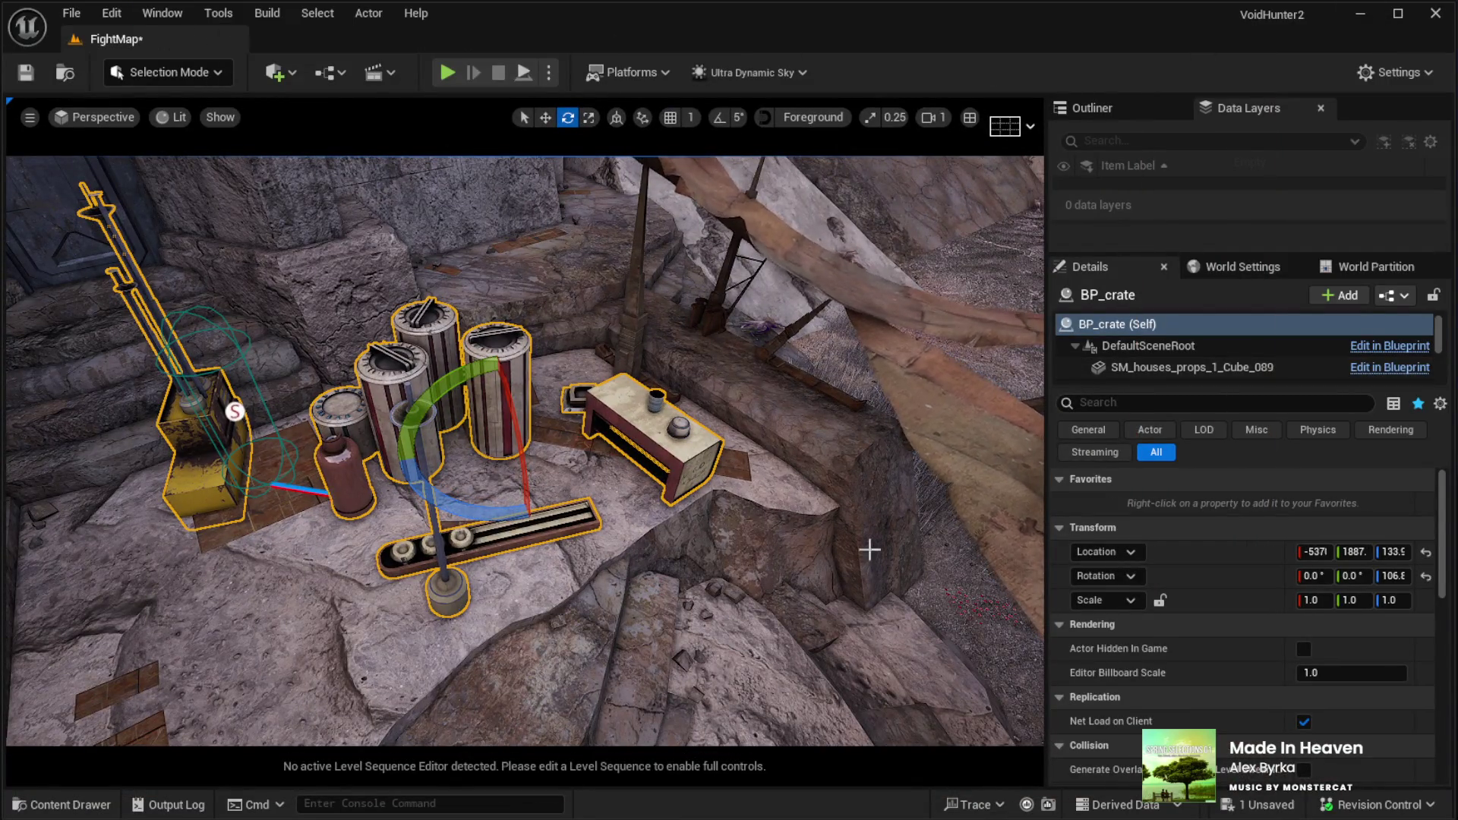
Show the Outliner, delete the BP_crate cluster and drag a new crate cluster into the scene
{"action": "mouse_move", "coordinate": [1121, 254]}
{"action": "left_mouse_down"}
{"action": "mouse_move", "coordinate": [1121, 583]}
{"action": "mouse_move", "coordinate": [1121, 451]}
{"action": "left_mouse_up"}
{"action": "left_click", "coordinate": [1100, 114]}
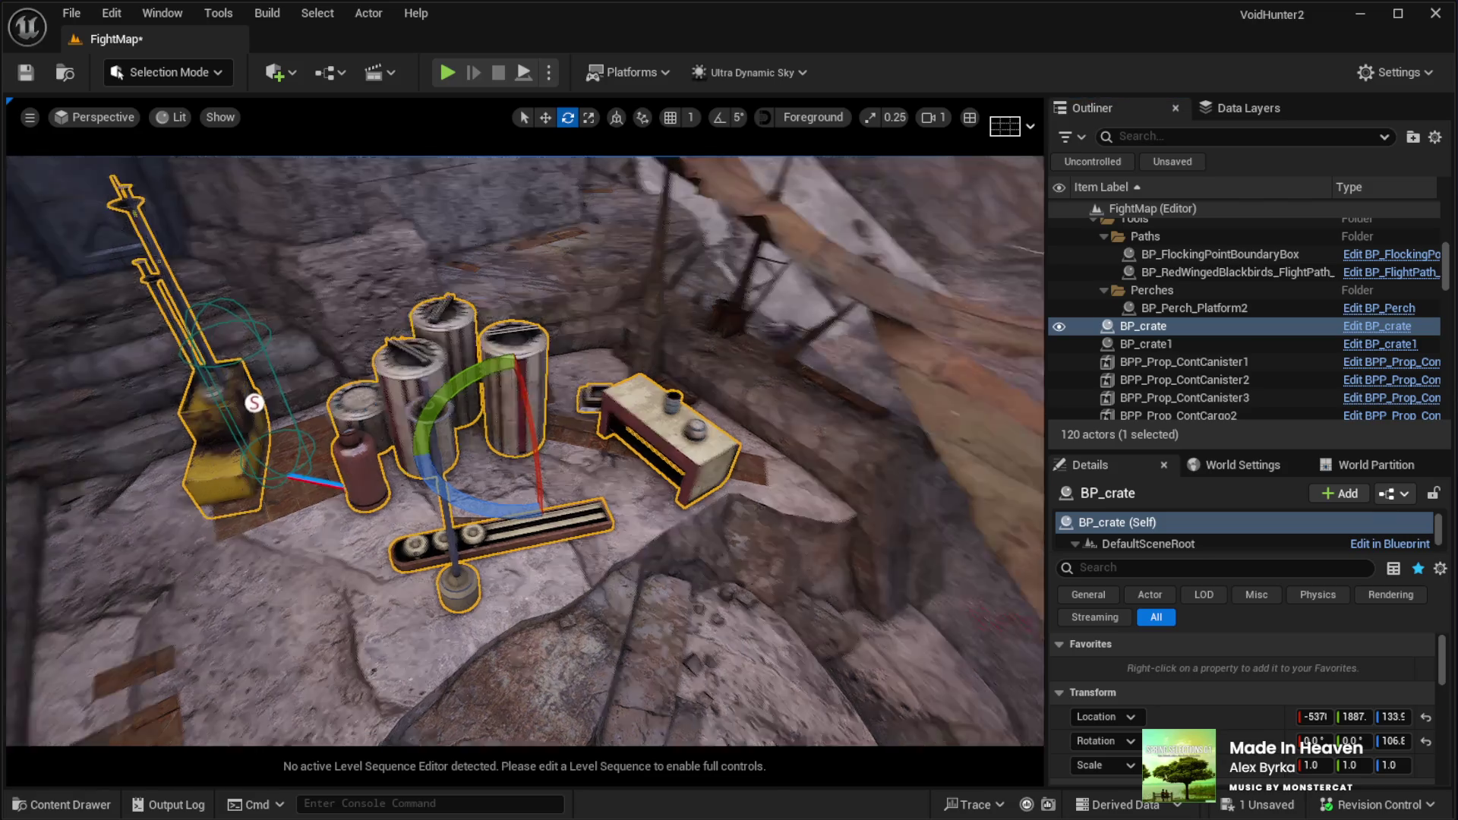
{"action": "left_click_drag", "start_coordinate": [532, 468], "coordinate": [532, 468]}
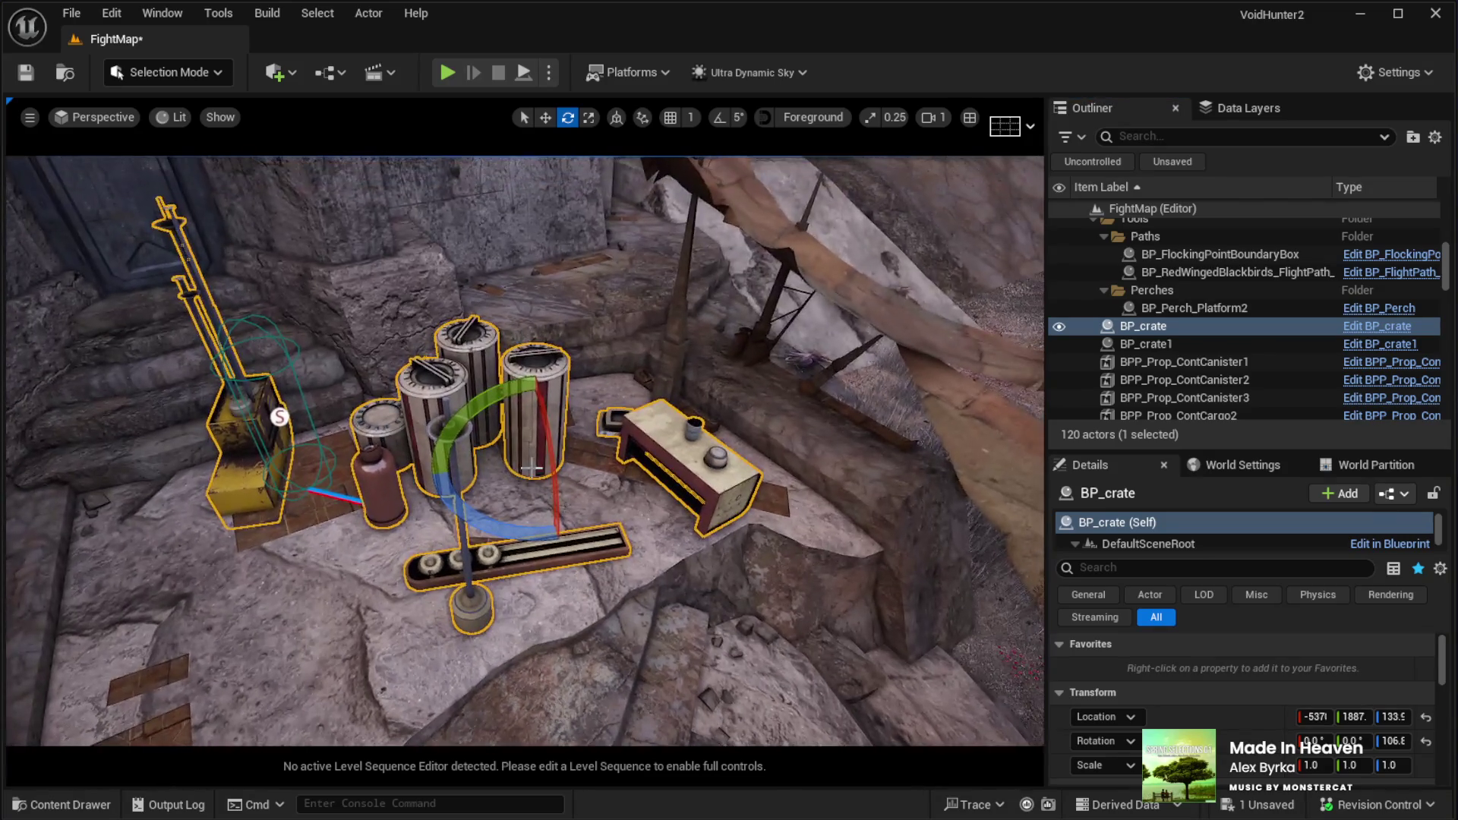
{"action": "key", "text": "Delete"}
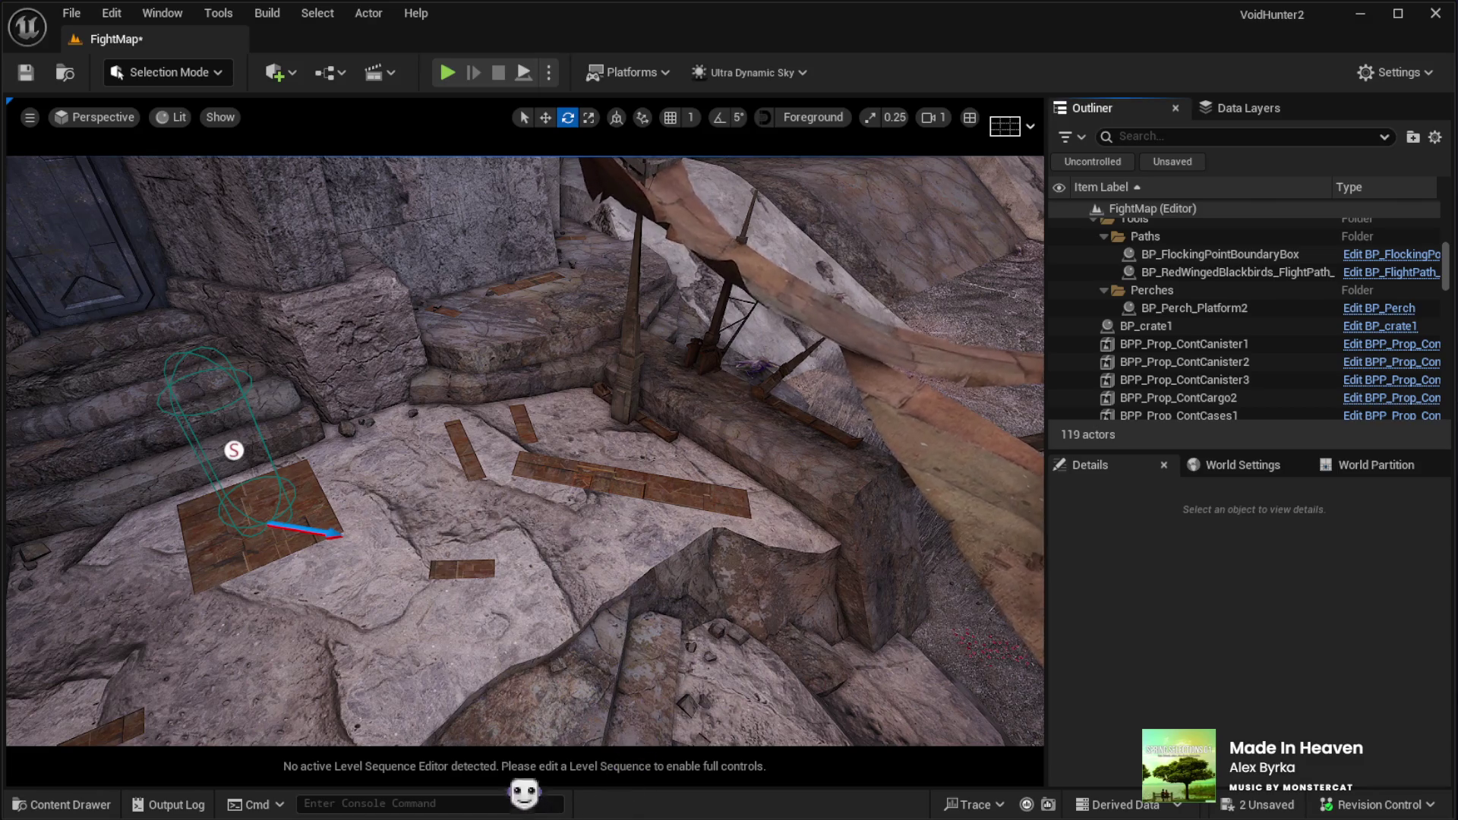
{"action": "mouse_move", "coordinate": [1096, 504]}
{"action": "left_mouse_down"}
{"action": "mouse_move", "coordinate": [654, 456]}
{"action": "mouse_move", "coordinate": [542, 450]}
{"action": "mouse_move", "coordinate": [535, 463]}
{"action": "left_mouse_up"}
Drop BP_crate2 on the ledge, turn it to about 121° yaw and nudge it sideways
{"action": "mouse_move", "coordinate": [535, 463]}
{"action": "left_mouse_down"}
{"action": "mouse_move", "coordinate": [515, 456]}
{"action": "mouse_move", "coordinate": [509, 430]}
{"action": "left_mouse_up"}
{"action": "mouse_move", "coordinate": [557, 493]}
{"action": "left_mouse_down"}
{"action": "mouse_move", "coordinate": [429, 496]}
{"action": "mouse_move", "coordinate": [422, 388]}
{"action": "left_mouse_up"}
{"action": "key", "text": "f"}
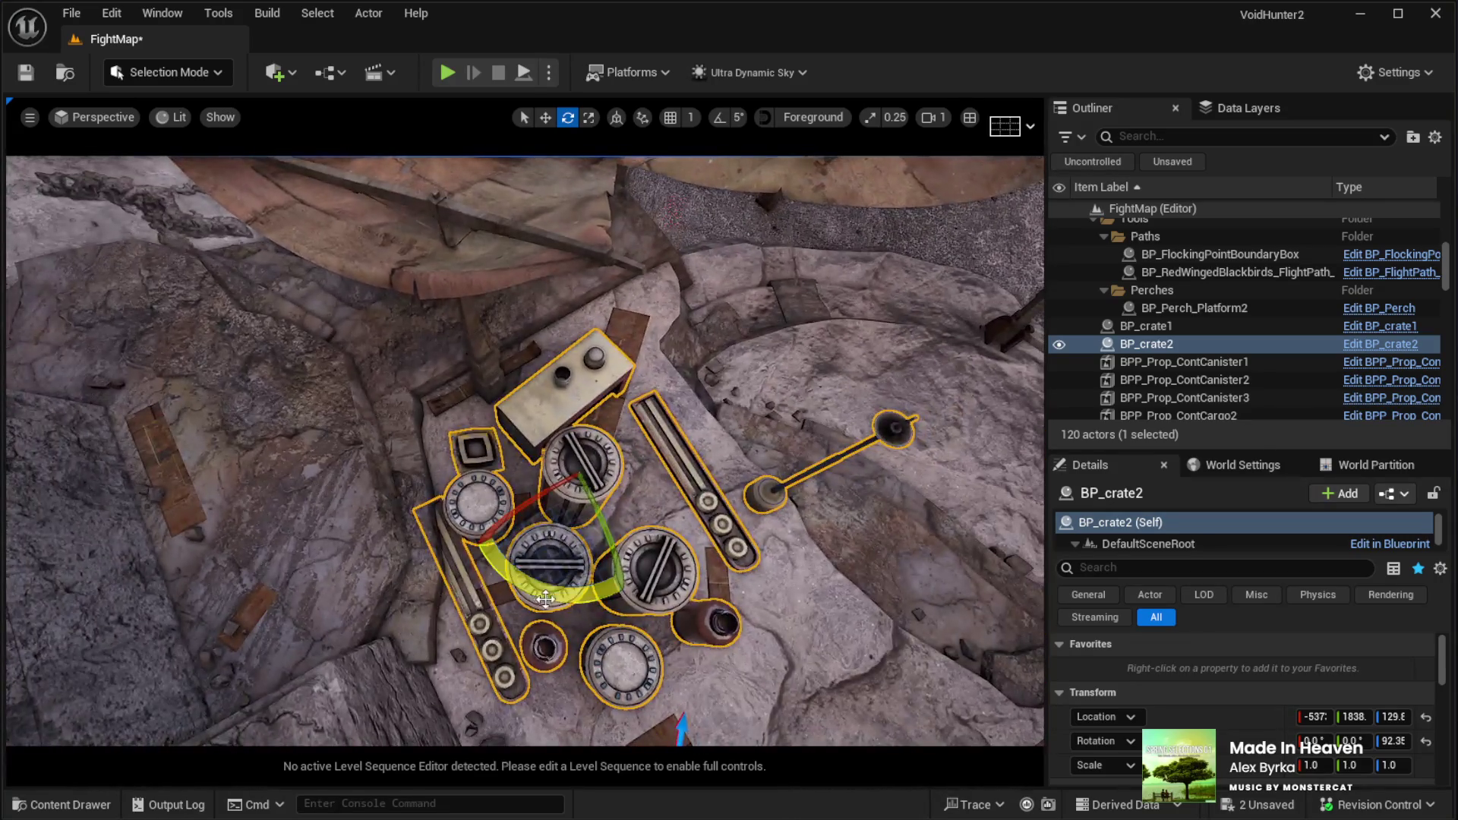
{"action": "left_click_drag", "start_coordinate": [546, 598], "coordinate": [523, 599]}
{"action": "key", "text": "w"}
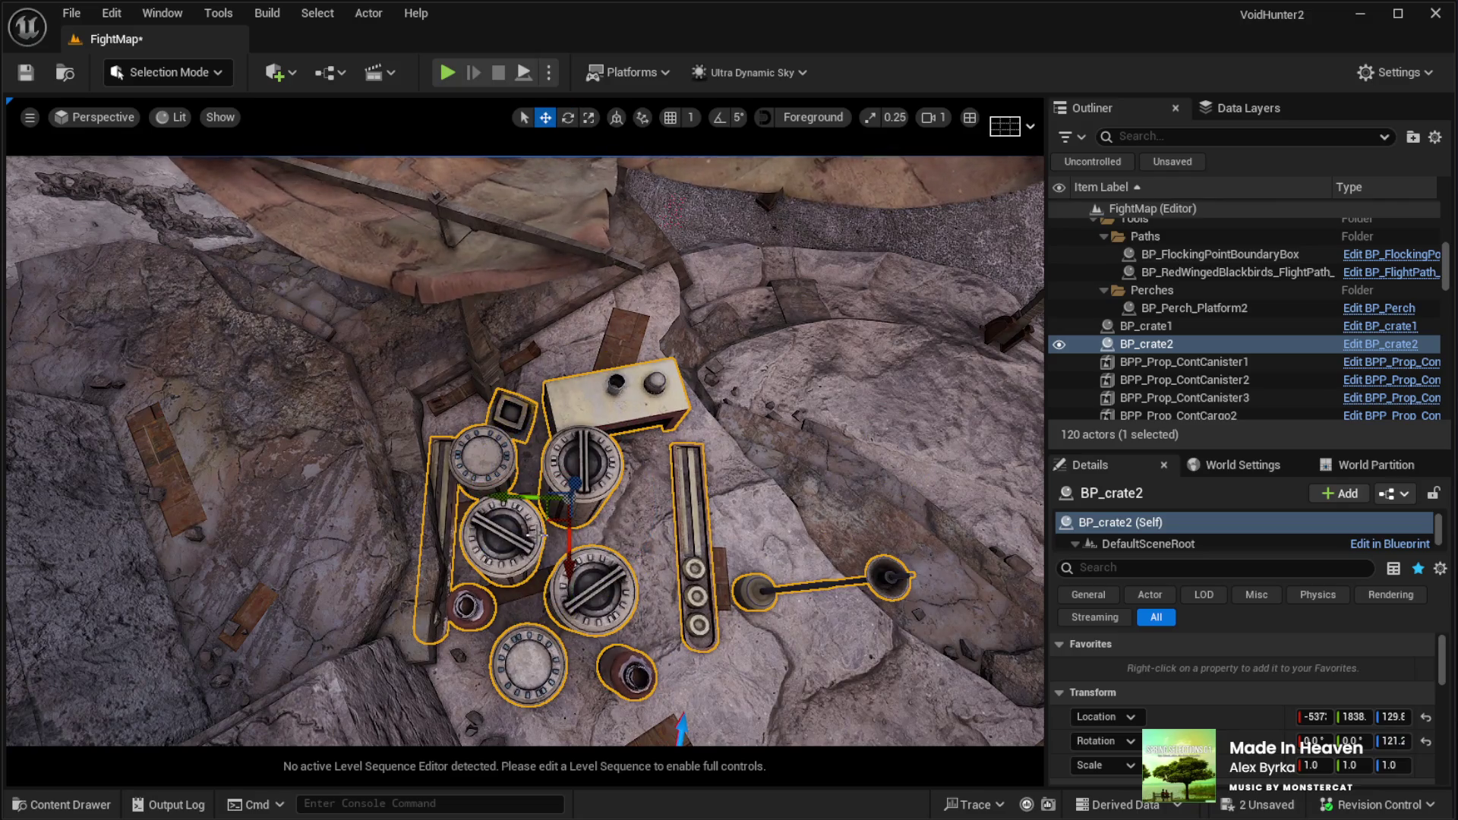
{"action": "mouse_move", "coordinate": [547, 522]}
{"action": "left_mouse_down"}
{"action": "mouse_move", "coordinate": [570, 522]}
{"action": "mouse_move", "coordinate": [536, 365]}
{"action": "mouse_move", "coordinate": [634, 493]}
{"action": "left_mouse_up"}
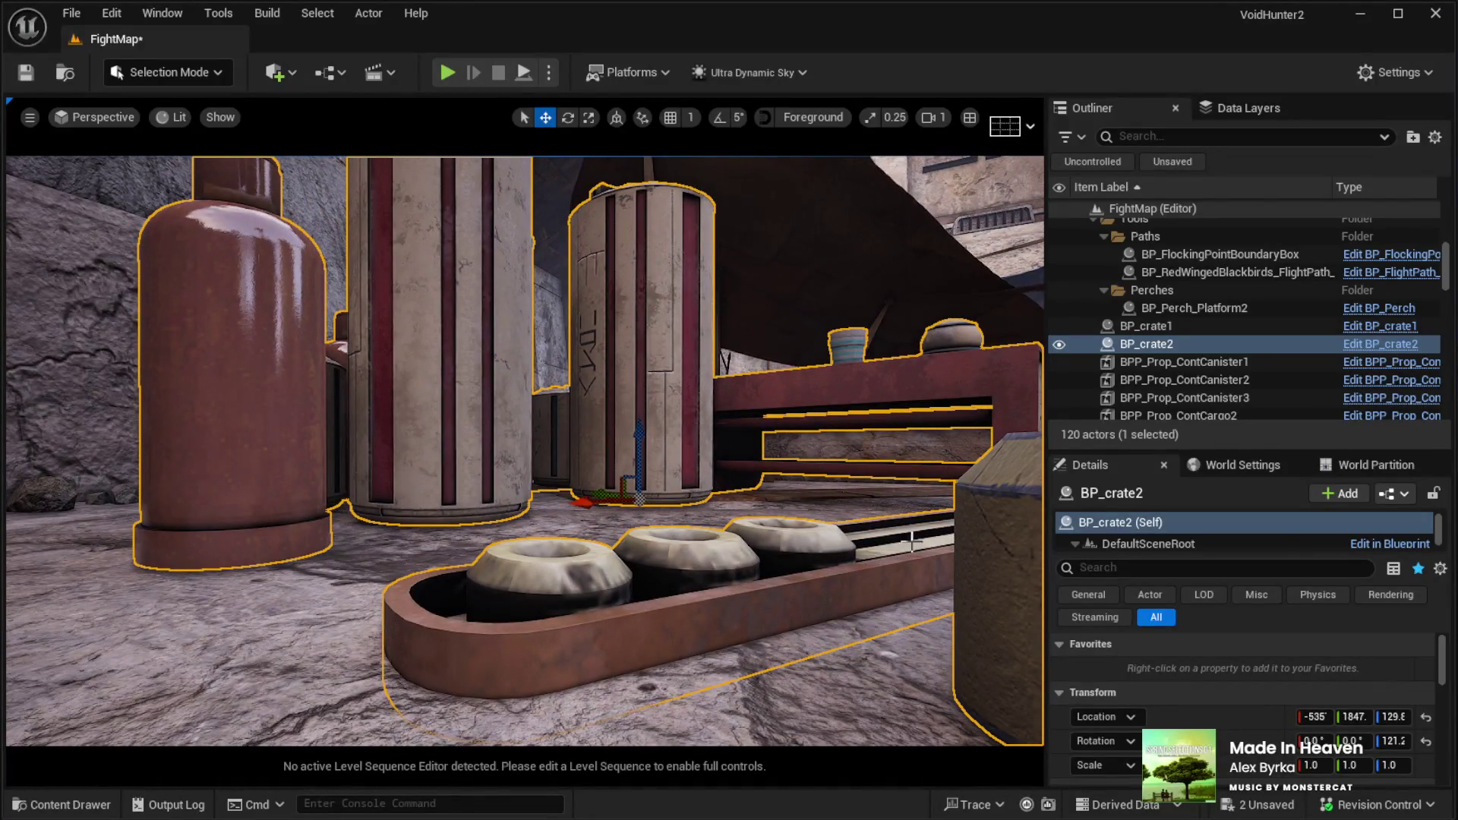
{"action": "left_click_drag", "start_coordinate": [1101, 555], "coordinate": [1101, 668]}
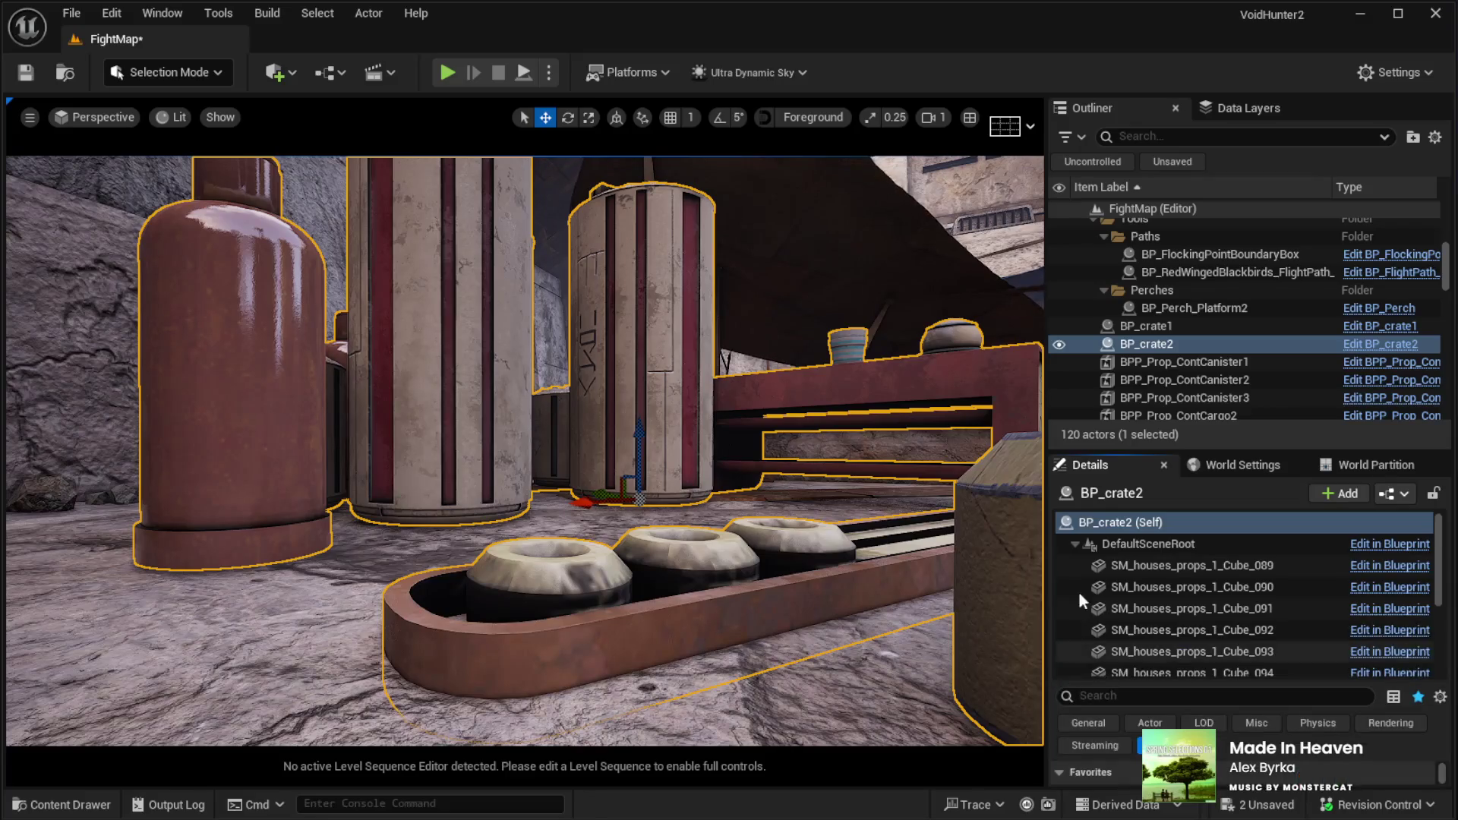
{"action": "left_click", "coordinate": [1154, 566]}
{"action": "left_click_drag", "start_coordinate": [828, 578], "coordinate": [919, 479]}
{"action": "left_click", "coordinate": [962, 435]}
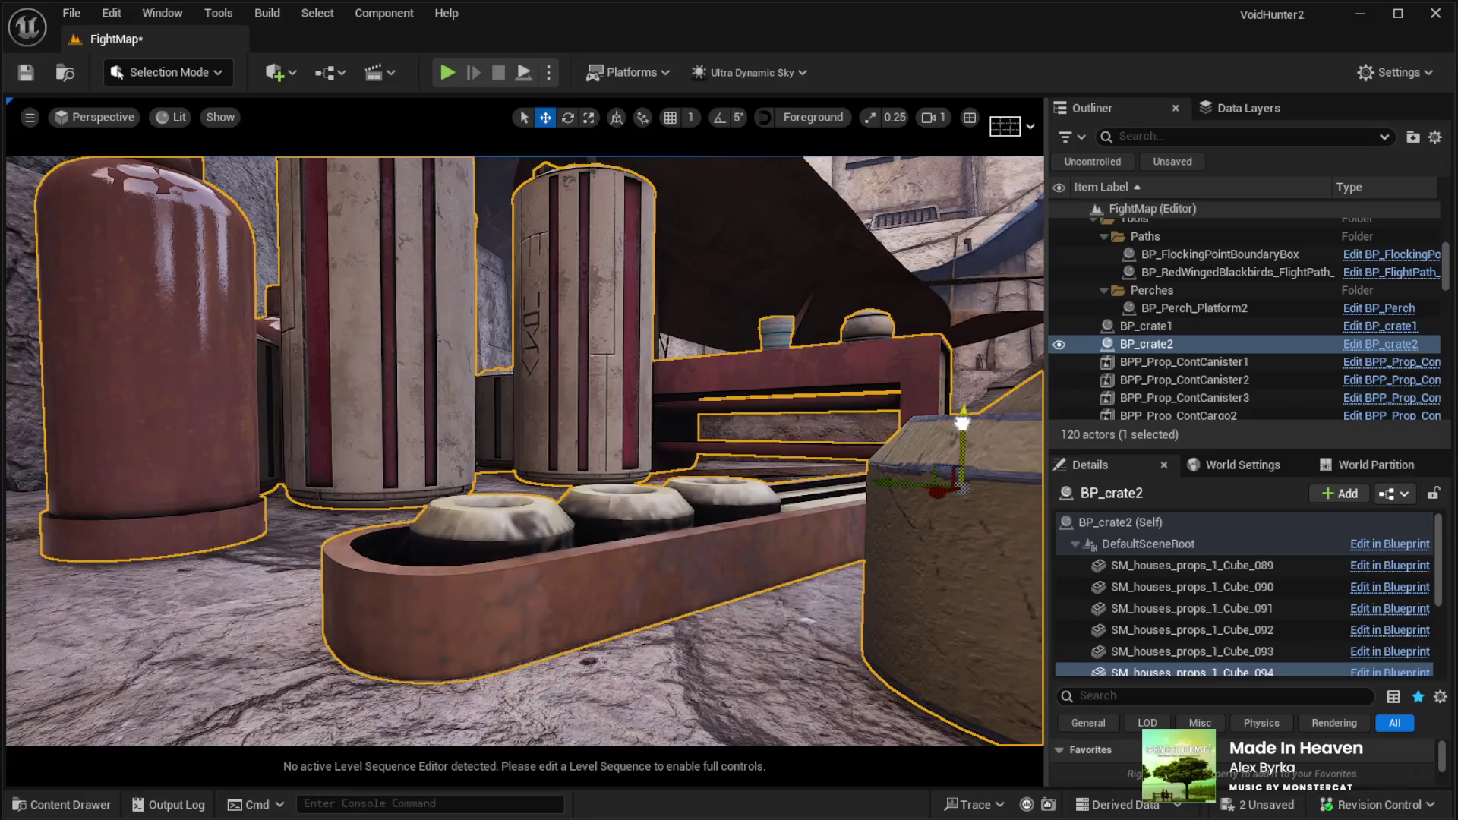
{"action": "left_click_drag", "start_coordinate": [531, 532], "coordinate": [524, 577]}
{"action": "left_click", "coordinate": [528, 519]}
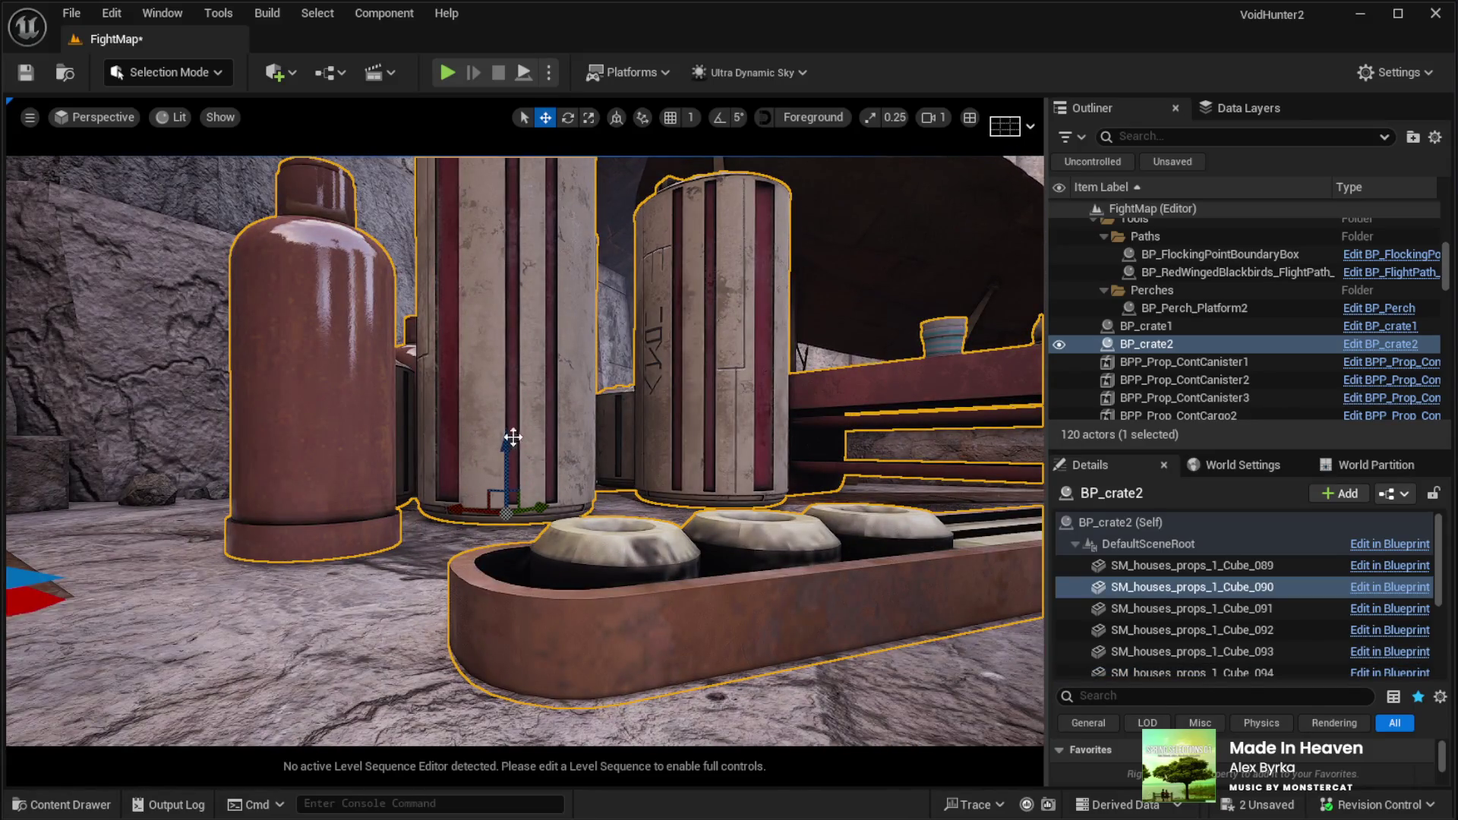
{"action": "left_click_drag", "start_coordinate": [659, 415], "coordinate": [676, 425]}
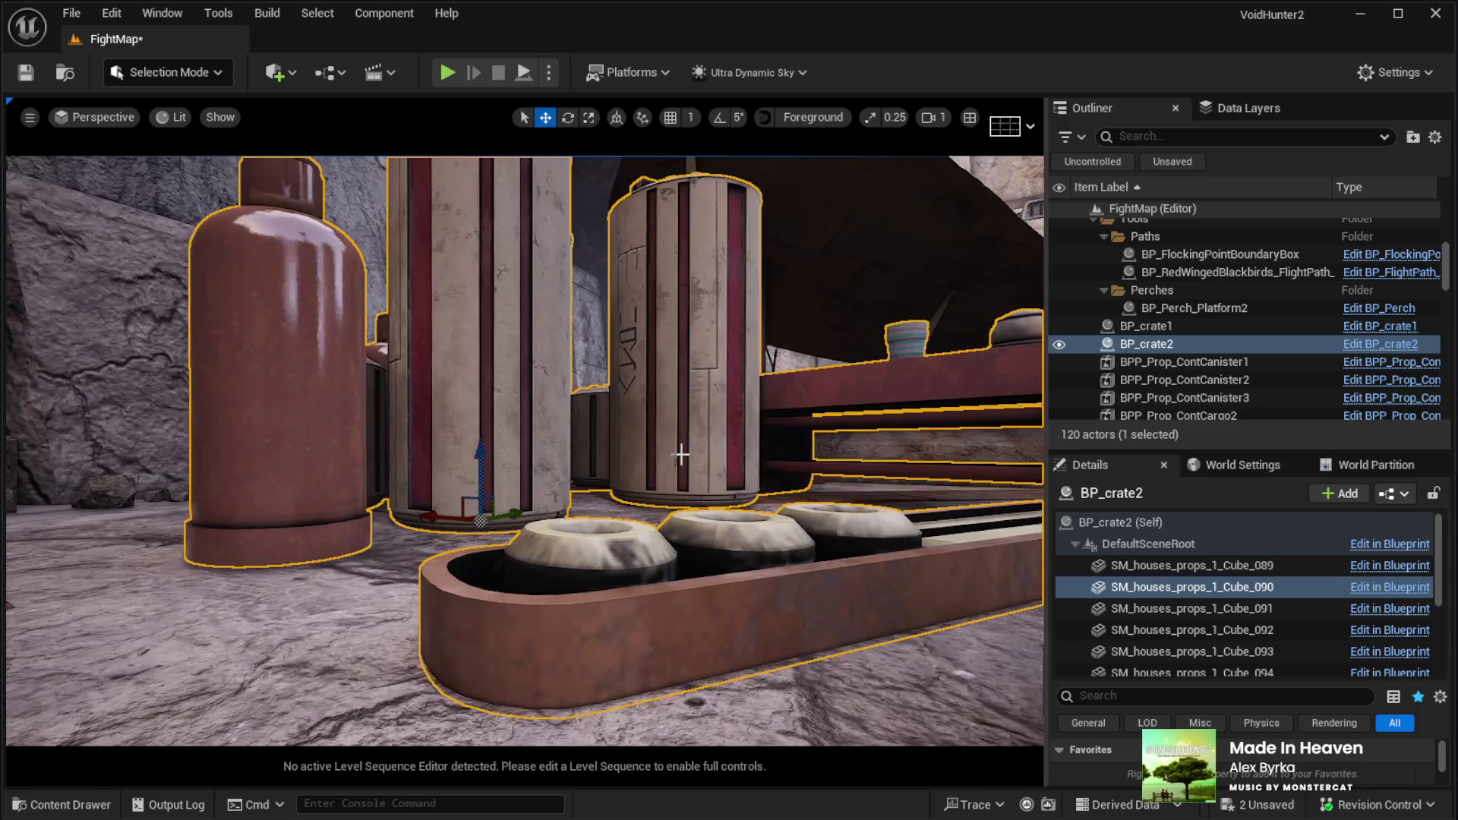
{"action": "left_click", "coordinate": [678, 437]}
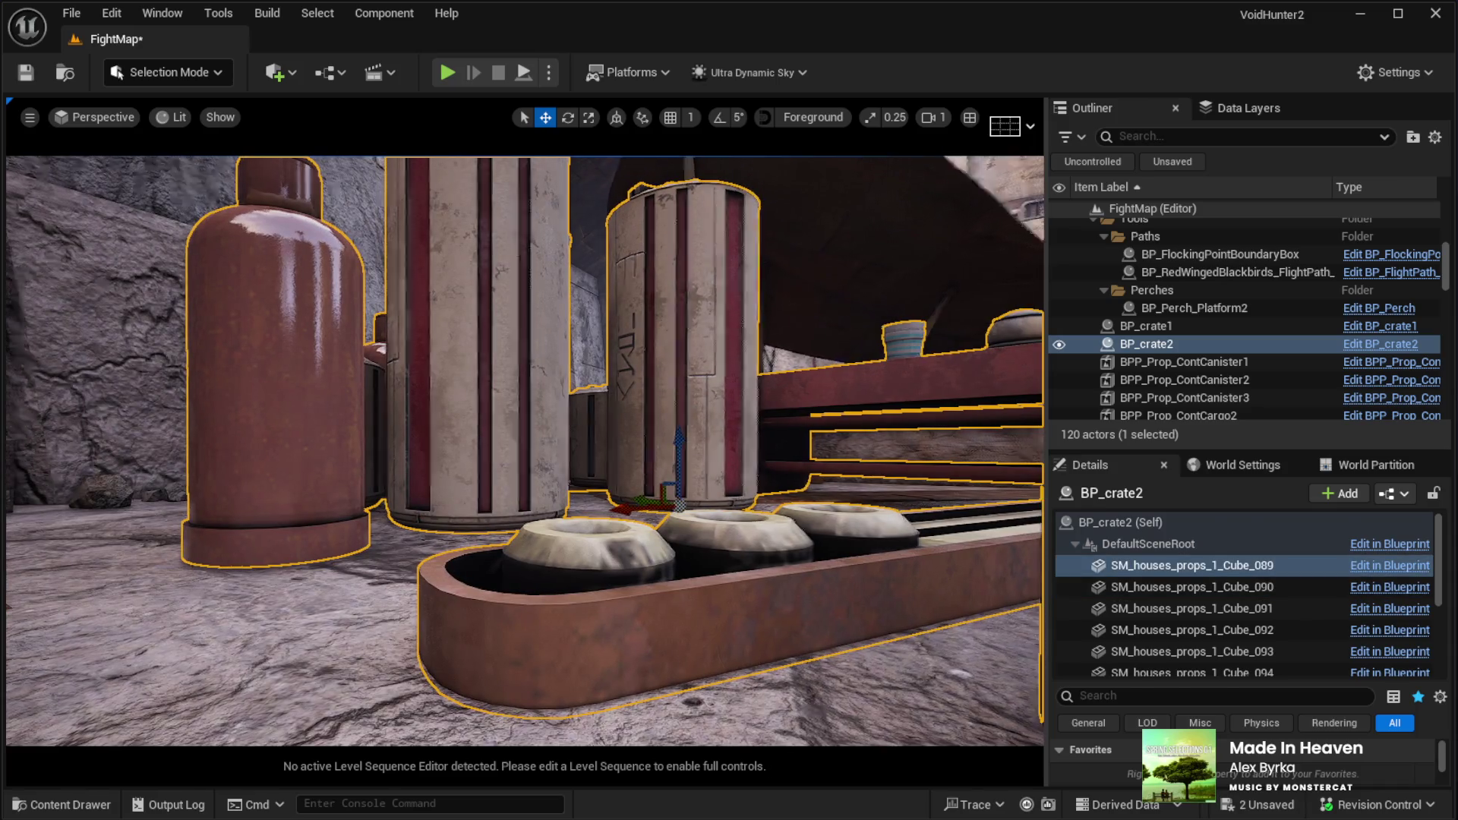
{"action": "left_click", "coordinate": [277, 380]}
{"action": "key", "text": "f"}
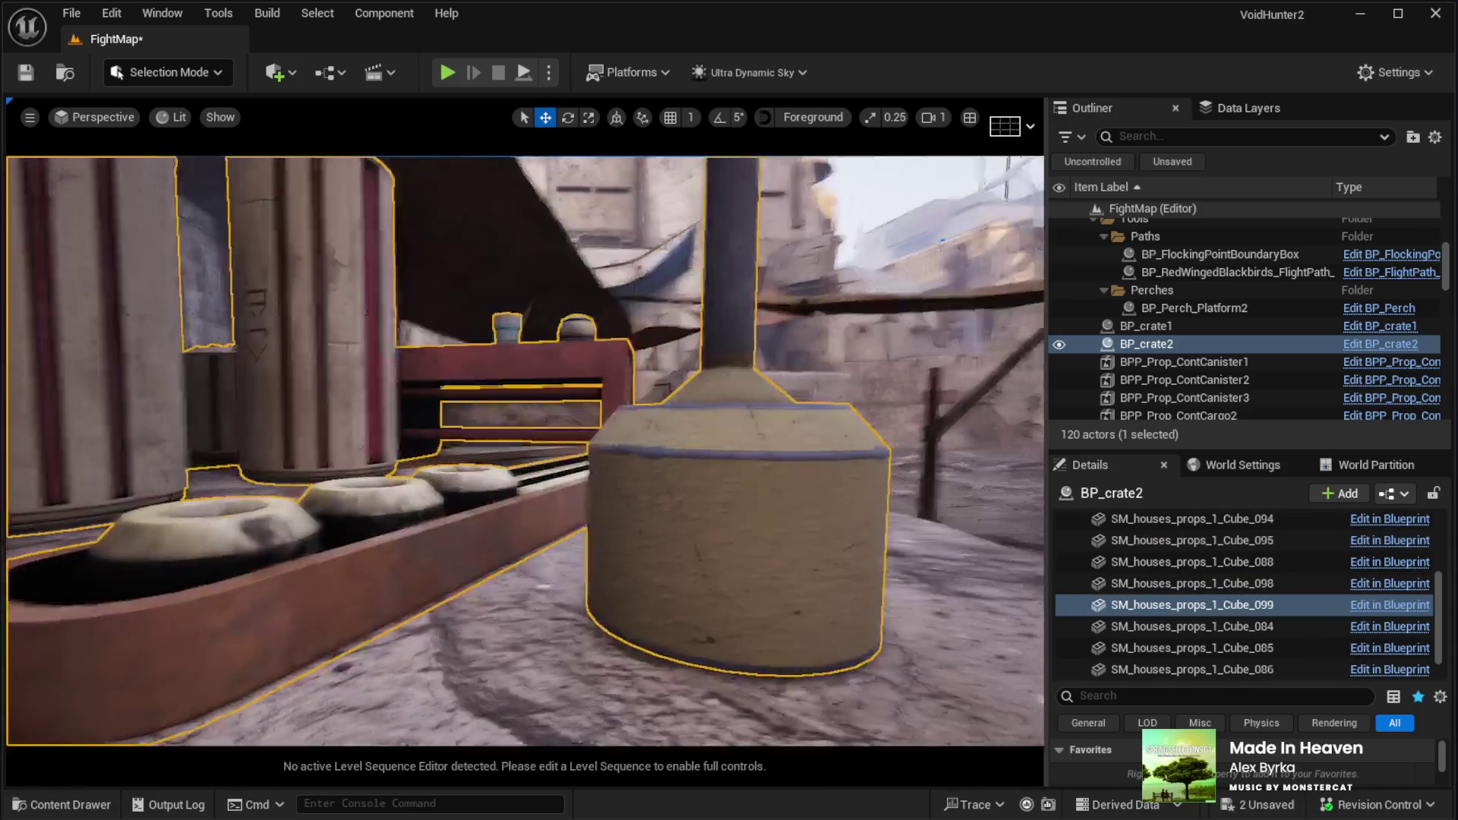
{"action": "left_click", "coordinate": [706, 546]}
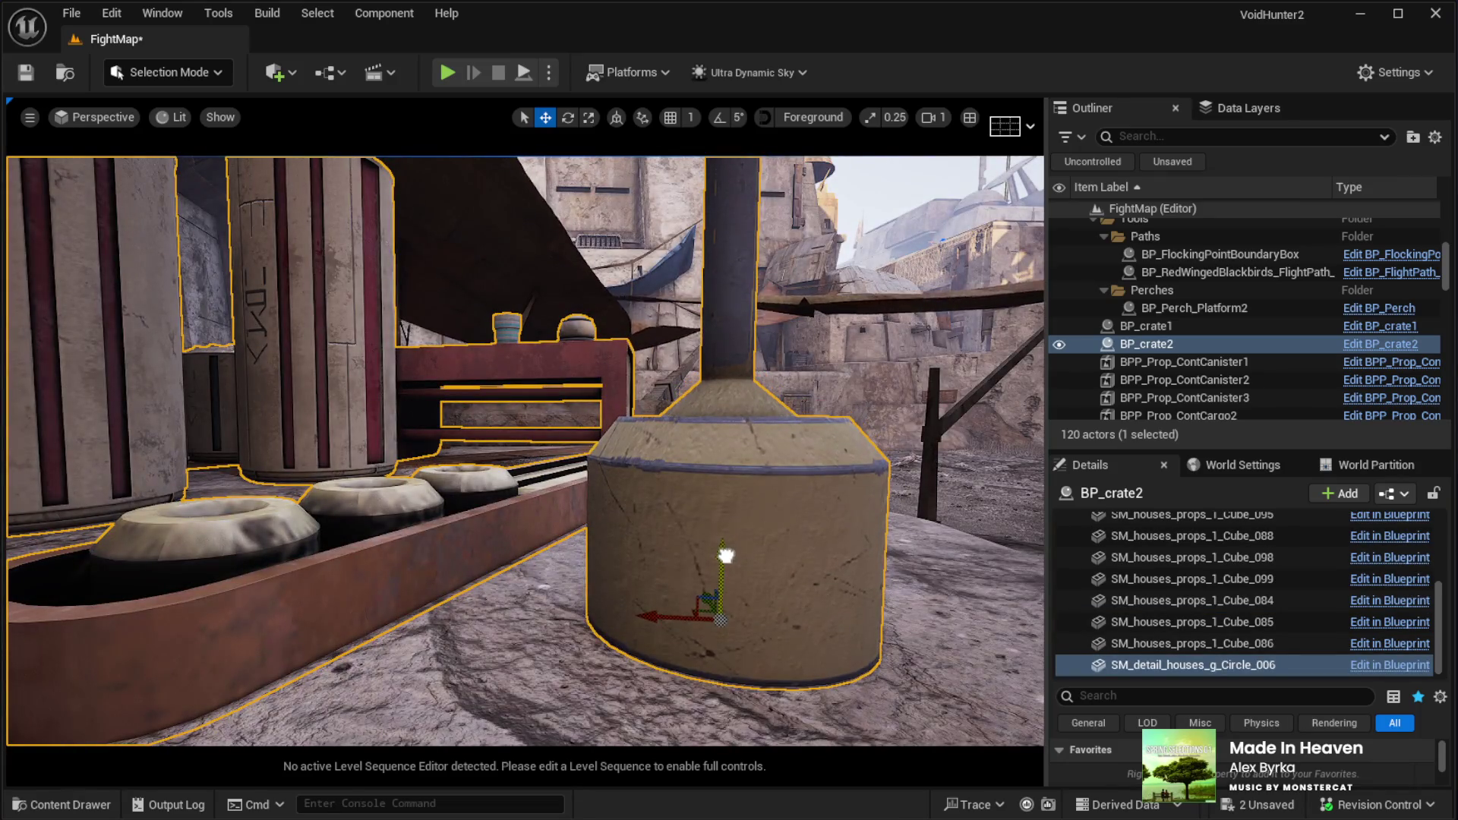
{"action": "mouse_move", "coordinate": [665, 584]}
{"action": "left_mouse_down"}
{"action": "mouse_move", "coordinate": [650, 539]}
{"action": "mouse_move", "coordinate": [578, 529]}
{"action": "mouse_move", "coordinate": [561, 559]}
{"action": "mouse_move", "coordinate": [526, 562]}
{"action": "mouse_move", "coordinate": [414, 498]}
{"action": "left_mouse_up"}
{"action": "left_click", "coordinate": [654, 483]}
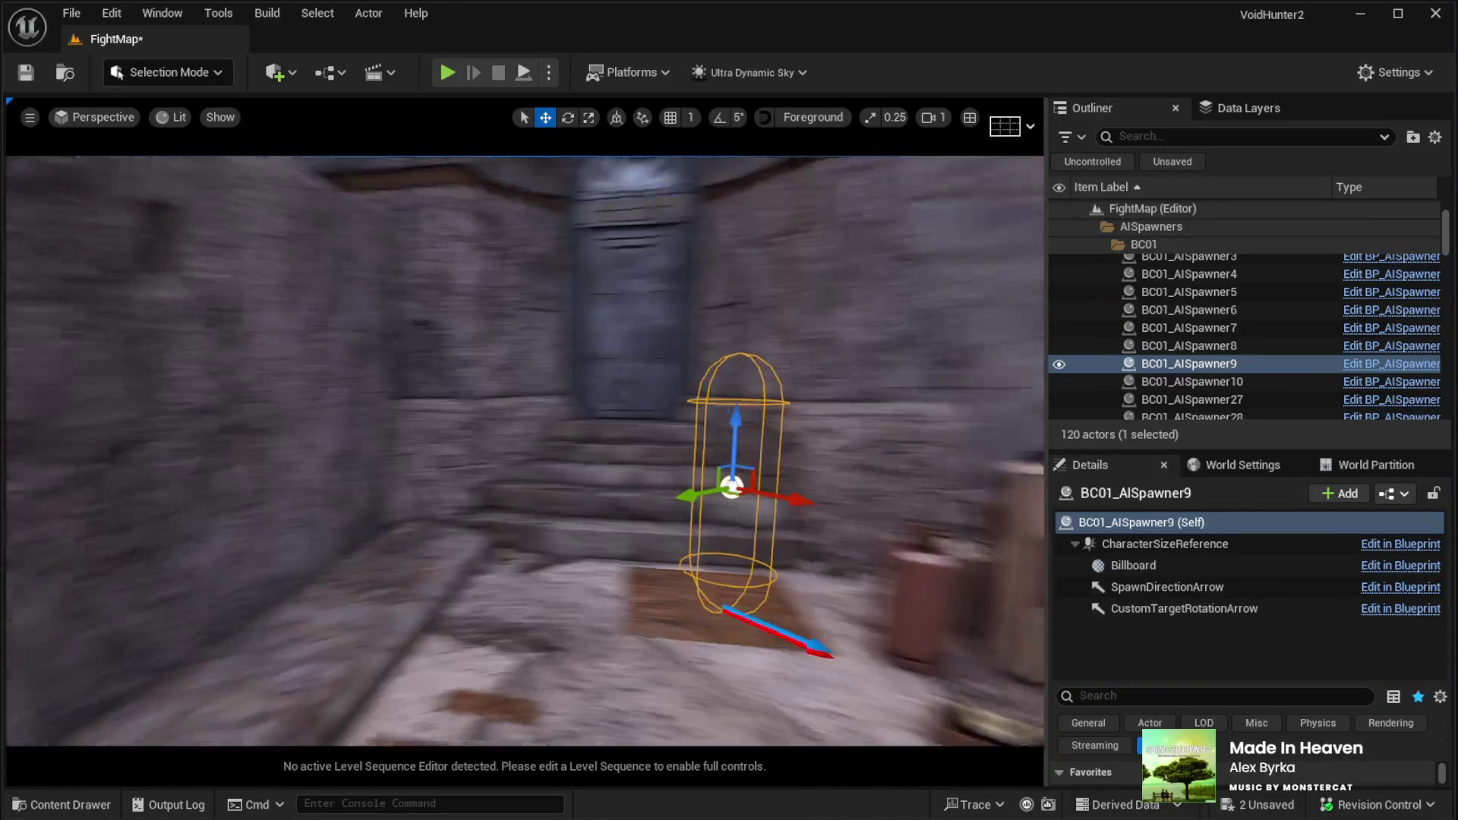
Turn BC01_AISpawner9 about 18.66 degrees in yaw and frame it in the view
{"action": "key", "text": "e"}
{"action": "left_click_drag", "start_coordinate": [843, 505], "coordinate": [874, 518]}
{"action": "key", "text": "w"}
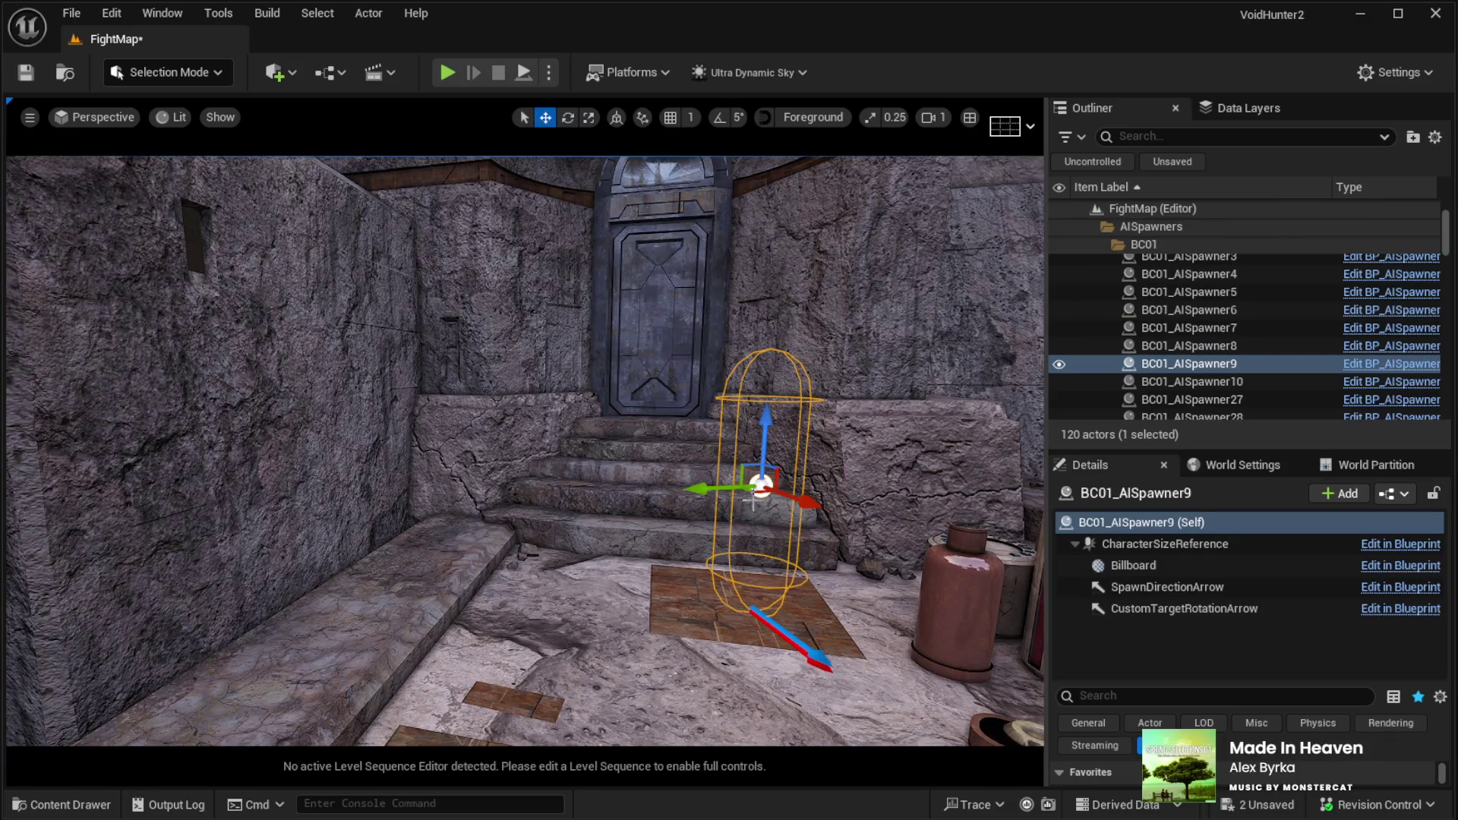
{"action": "mouse_move", "coordinate": [754, 497]}
{"action": "left_mouse_down"}
{"action": "mouse_move", "coordinate": [706, 563]}
{"action": "mouse_move", "coordinate": [538, 515]}
{"action": "left_mouse_up"}
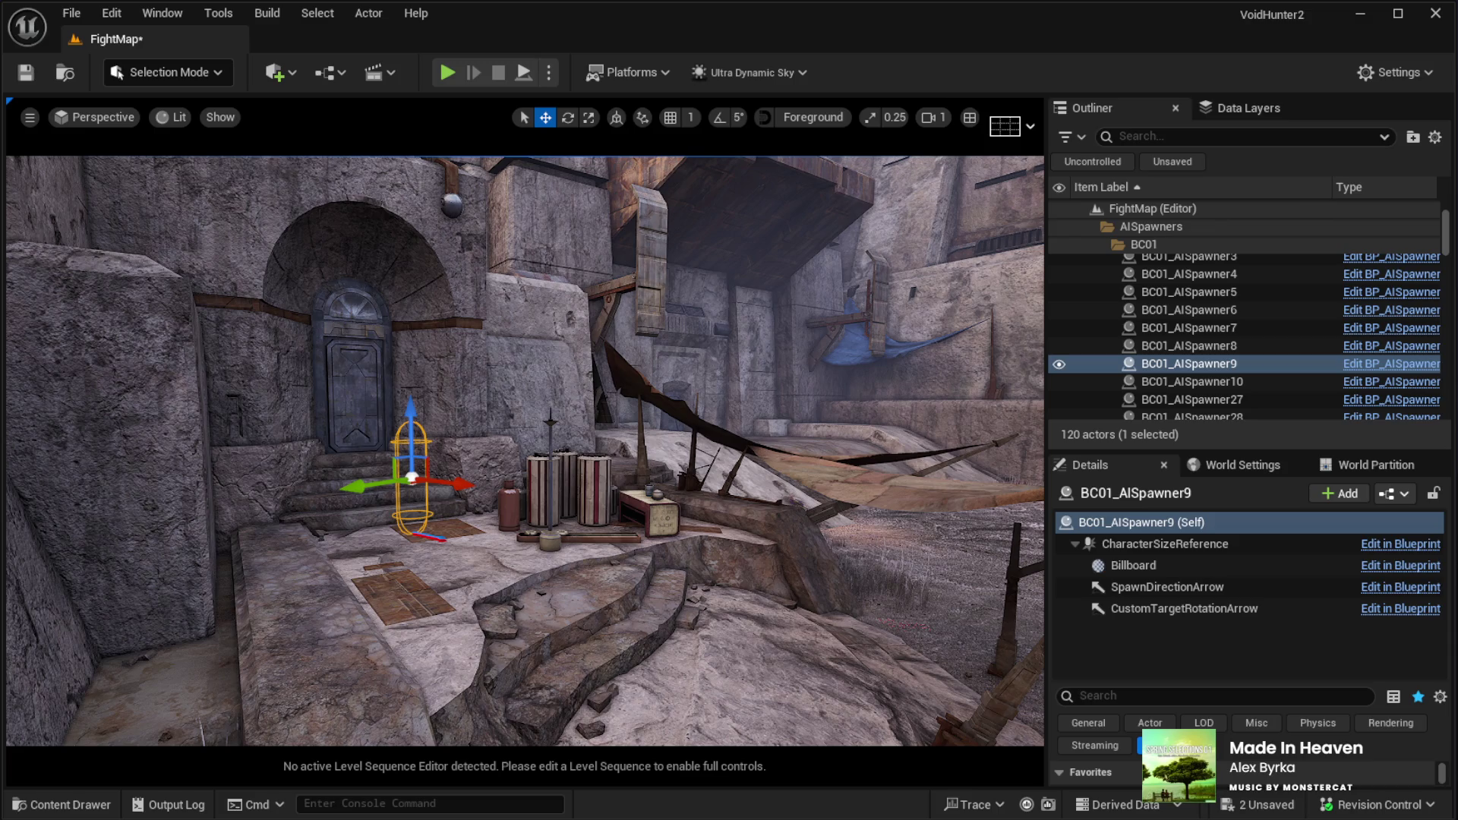
{"action": "key", "text": "f"}
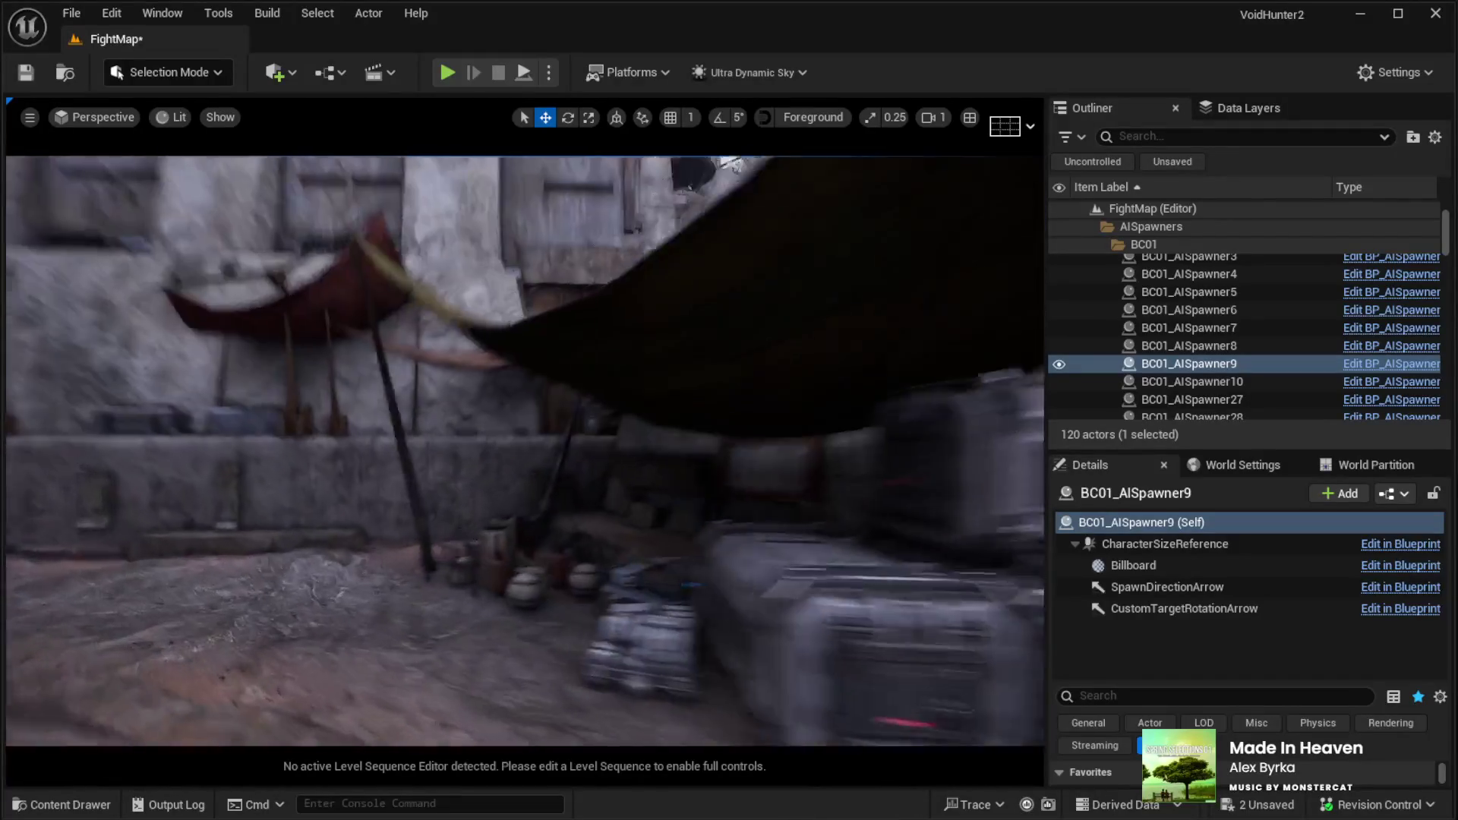
Fly the view around the stone stairs and select the KB3D_OTP_BldgMD_G building
{"action": "key", "text": "w"}
{"action": "key", "text": "w"}
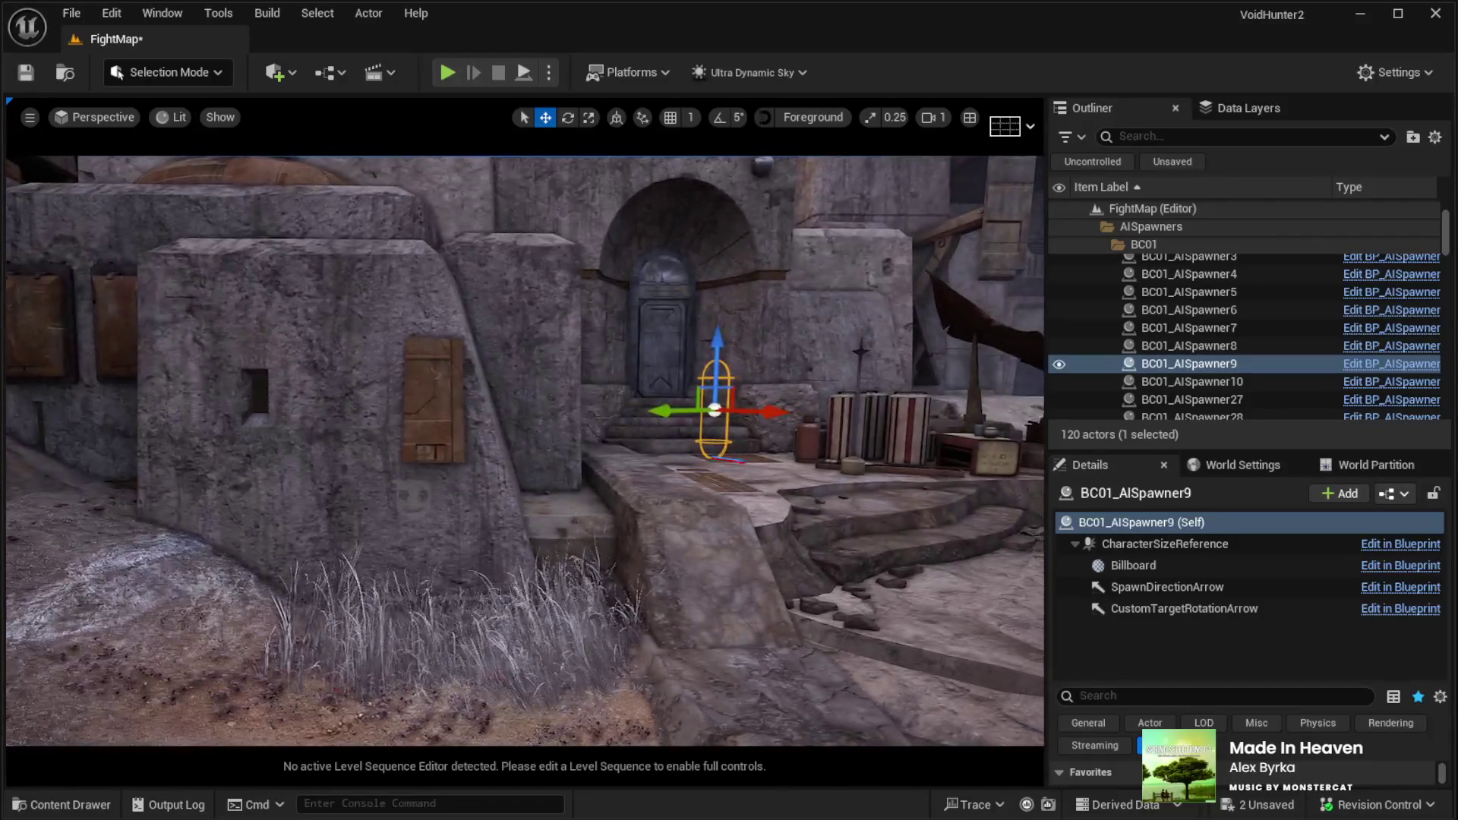
{"action": "key", "text": "w"}
{"action": "key", "text": "w"}
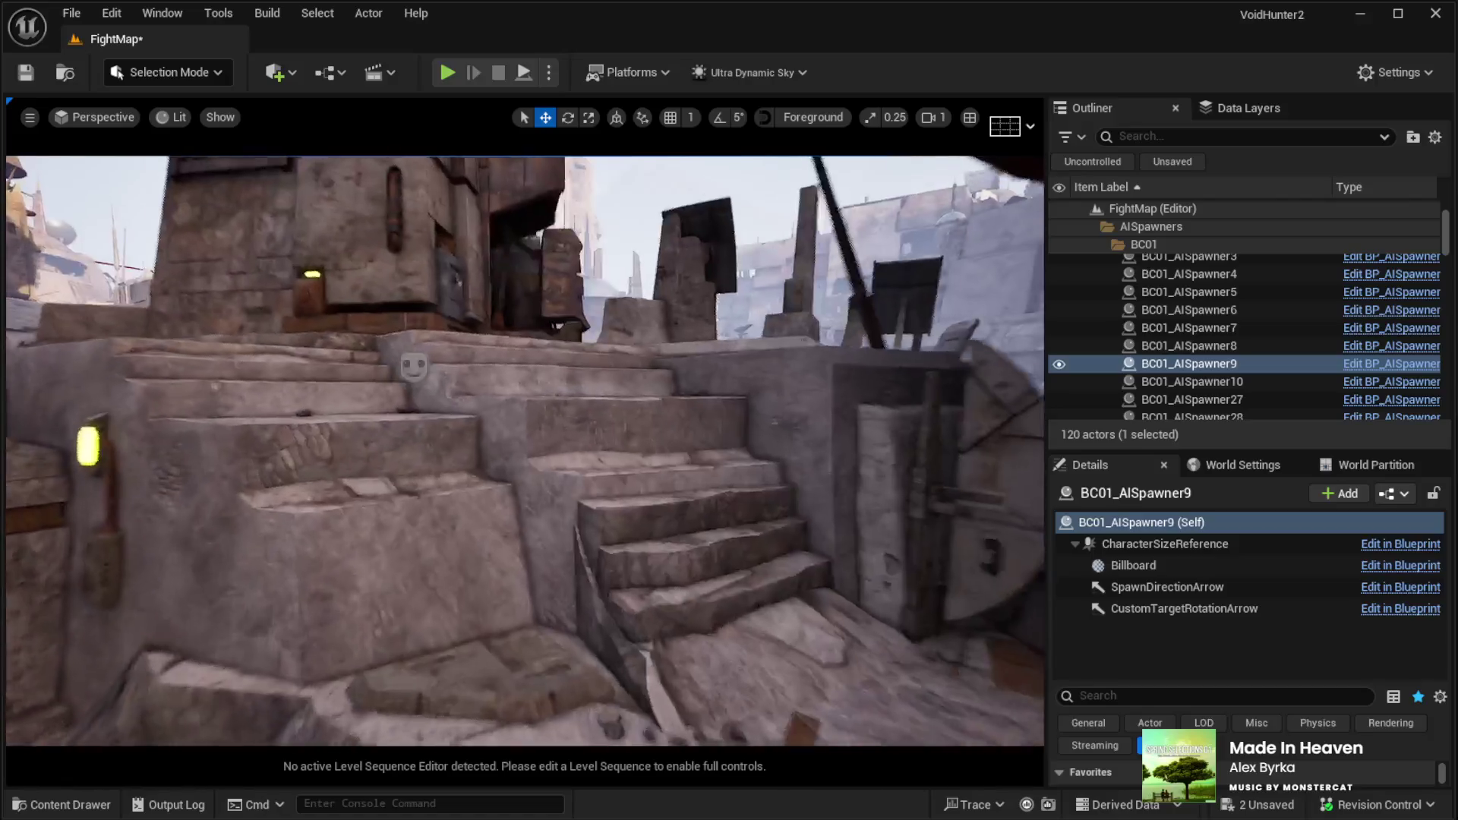
{"action": "key", "text": "w"}
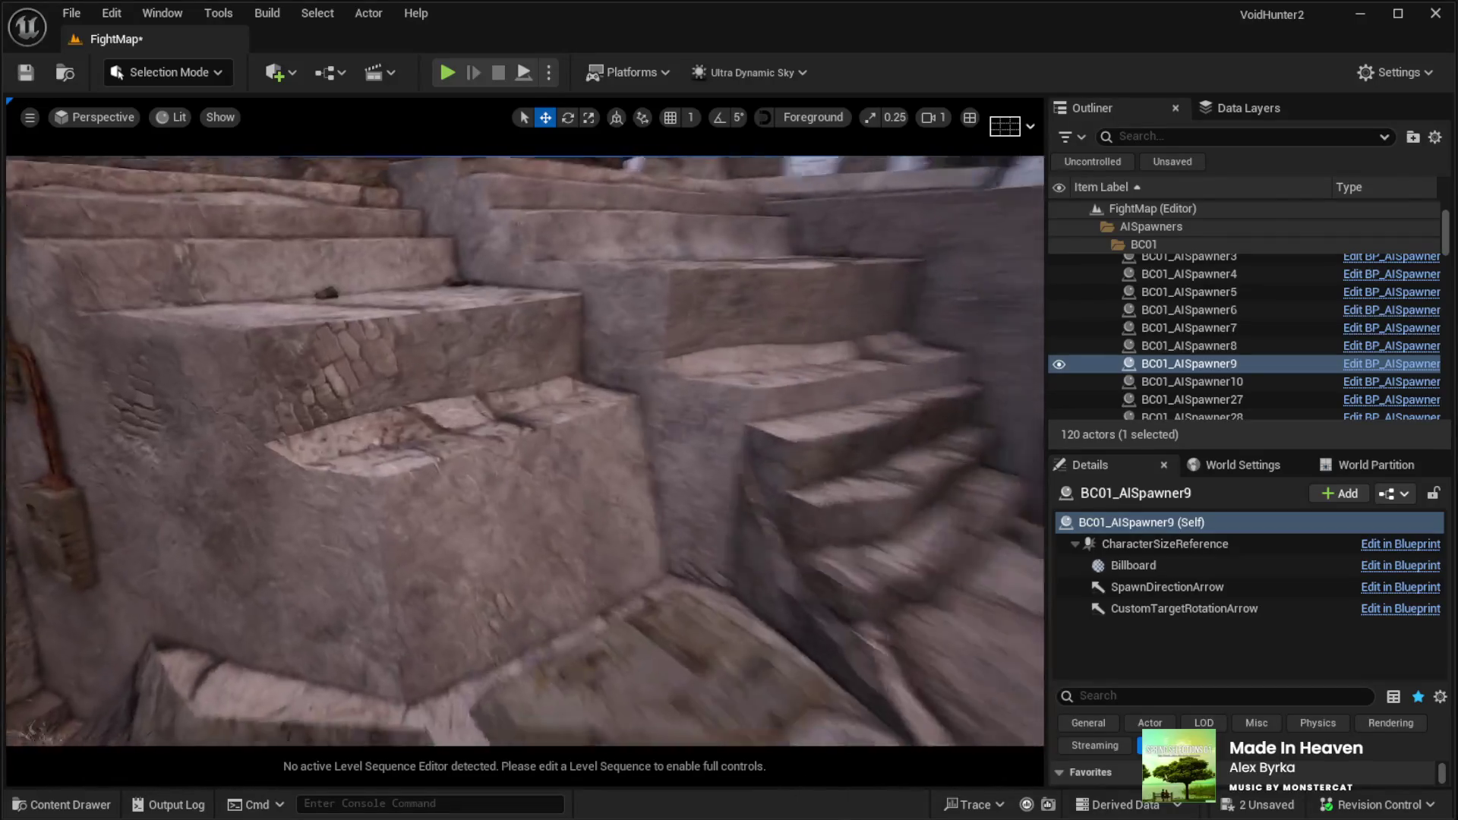
{"action": "key", "text": "s"}
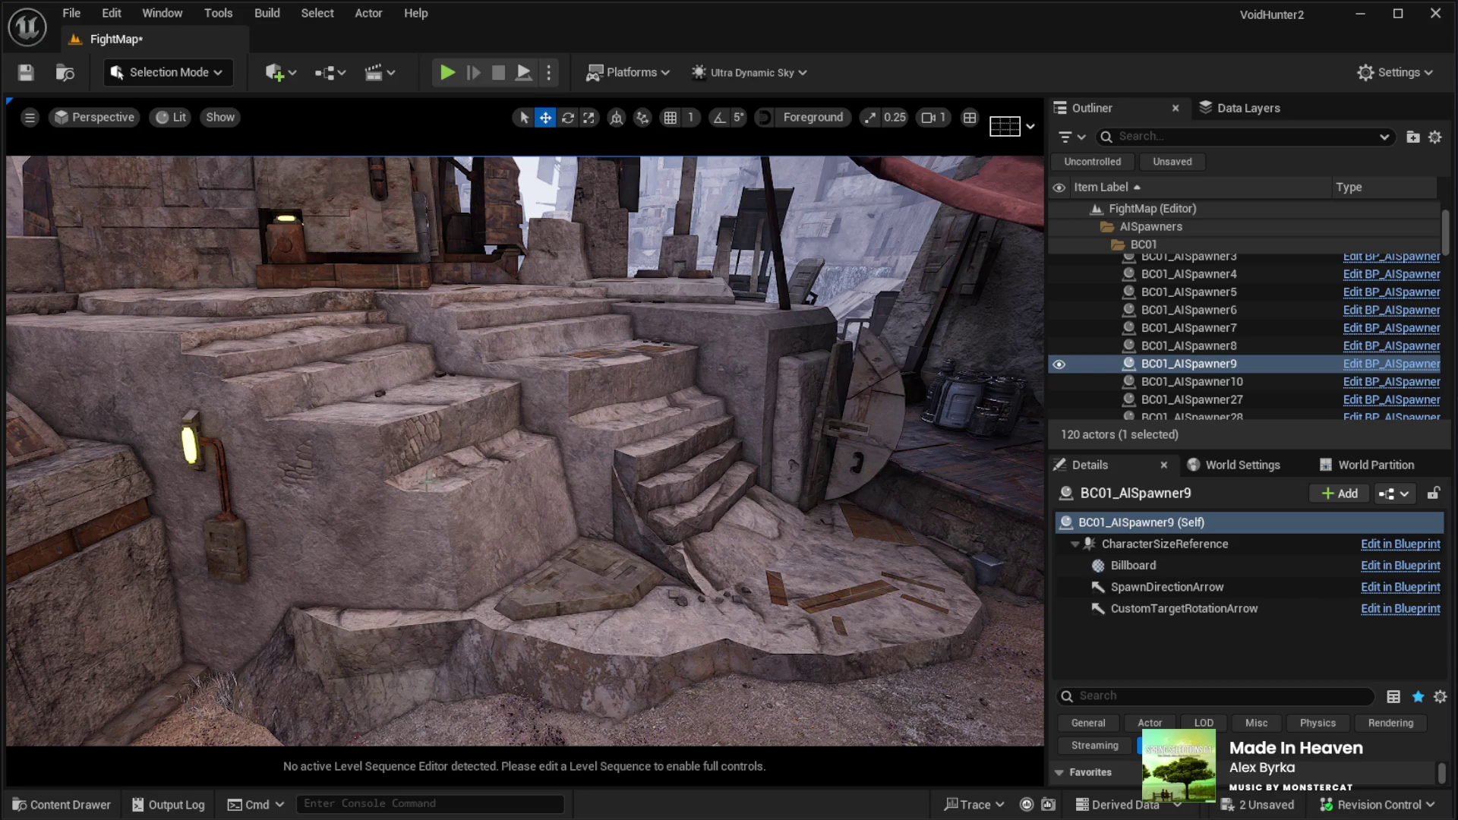
{"action": "key", "text": "s"}
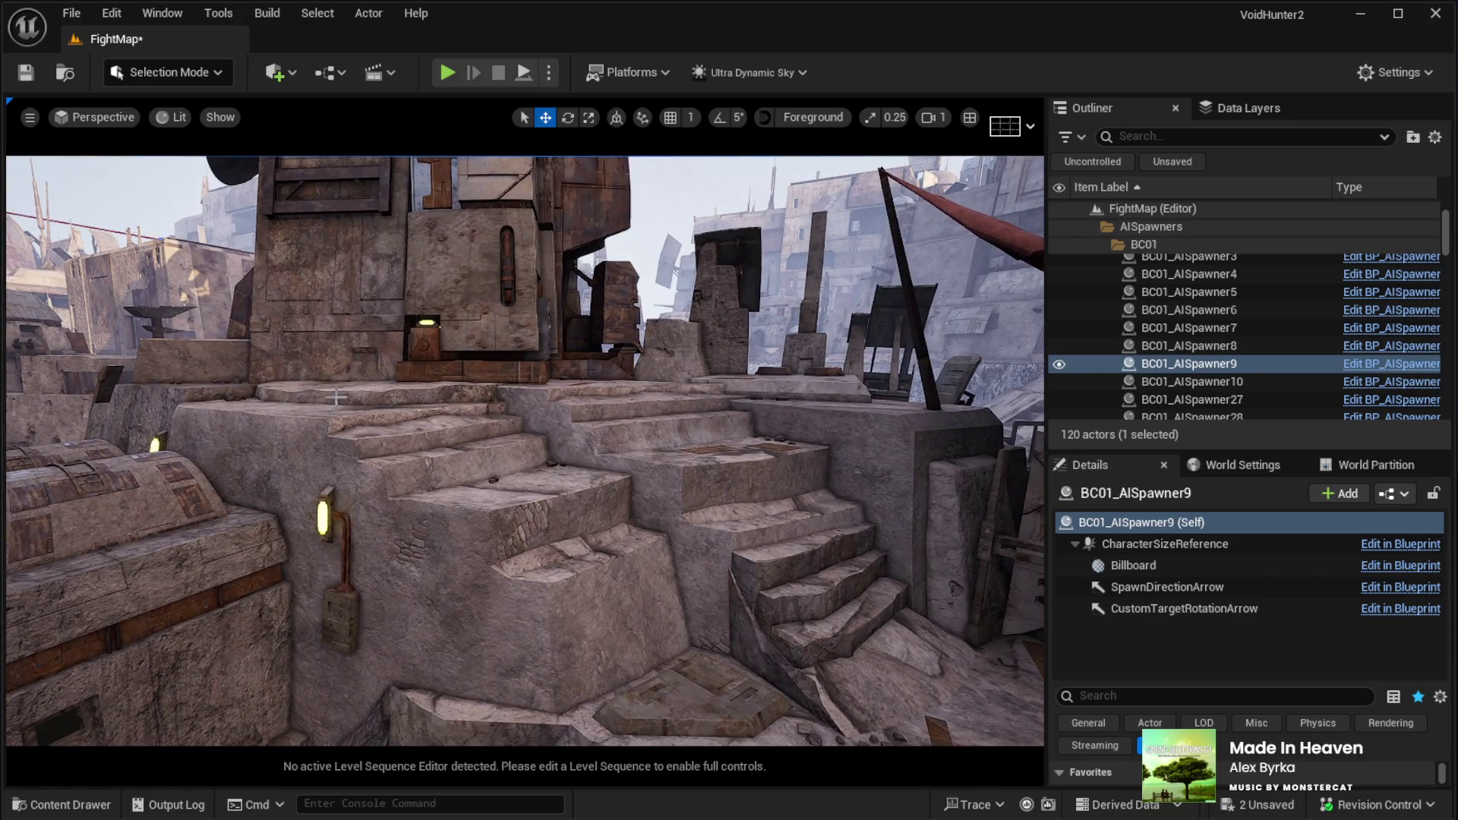
{"action": "left_click", "coordinate": [1132, 308]}
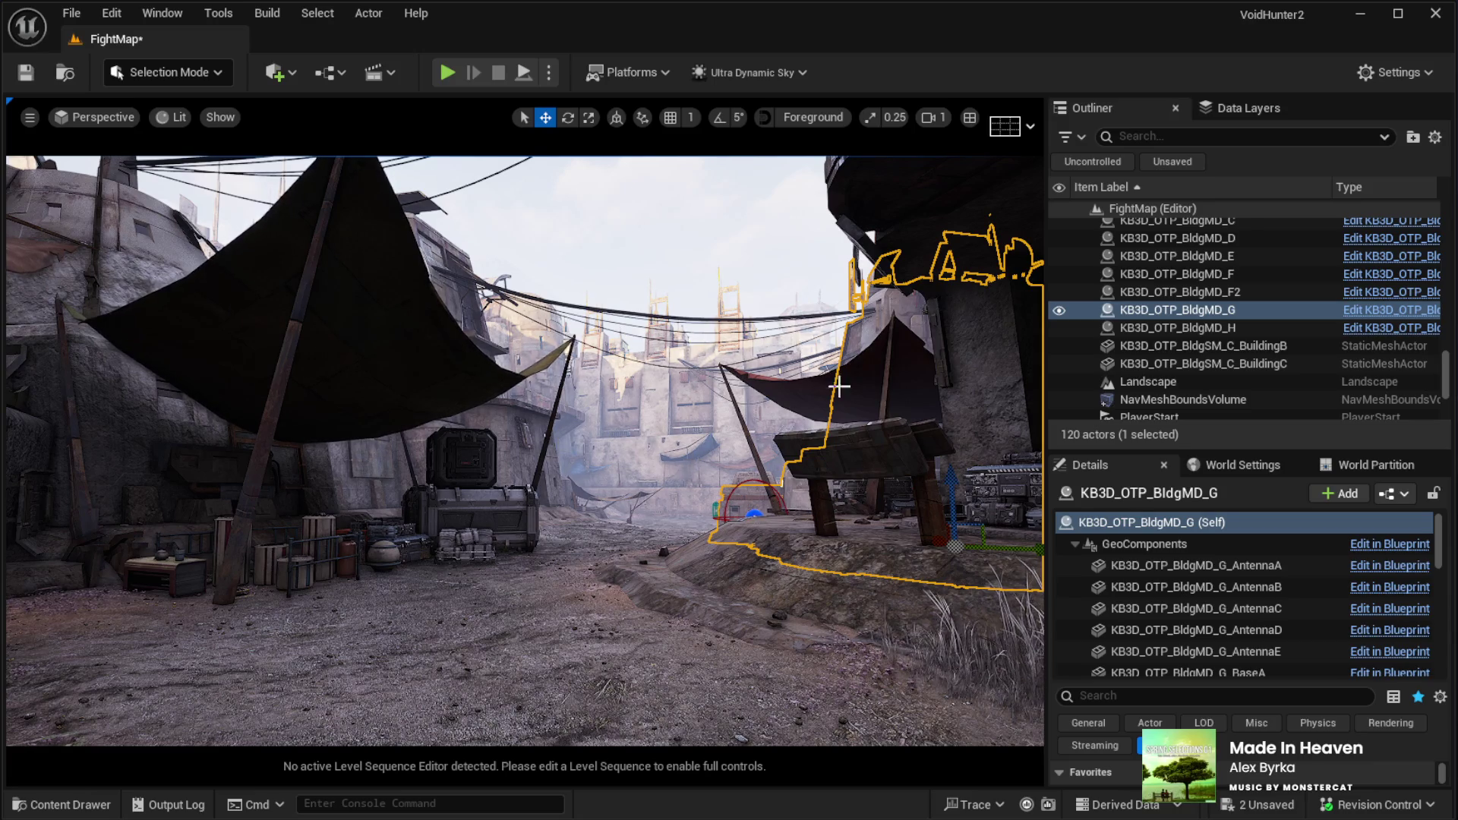
Fly the view past KB3D_OTP_BldgMD_G into the tented market street
{"action": "key", "text": "f"}
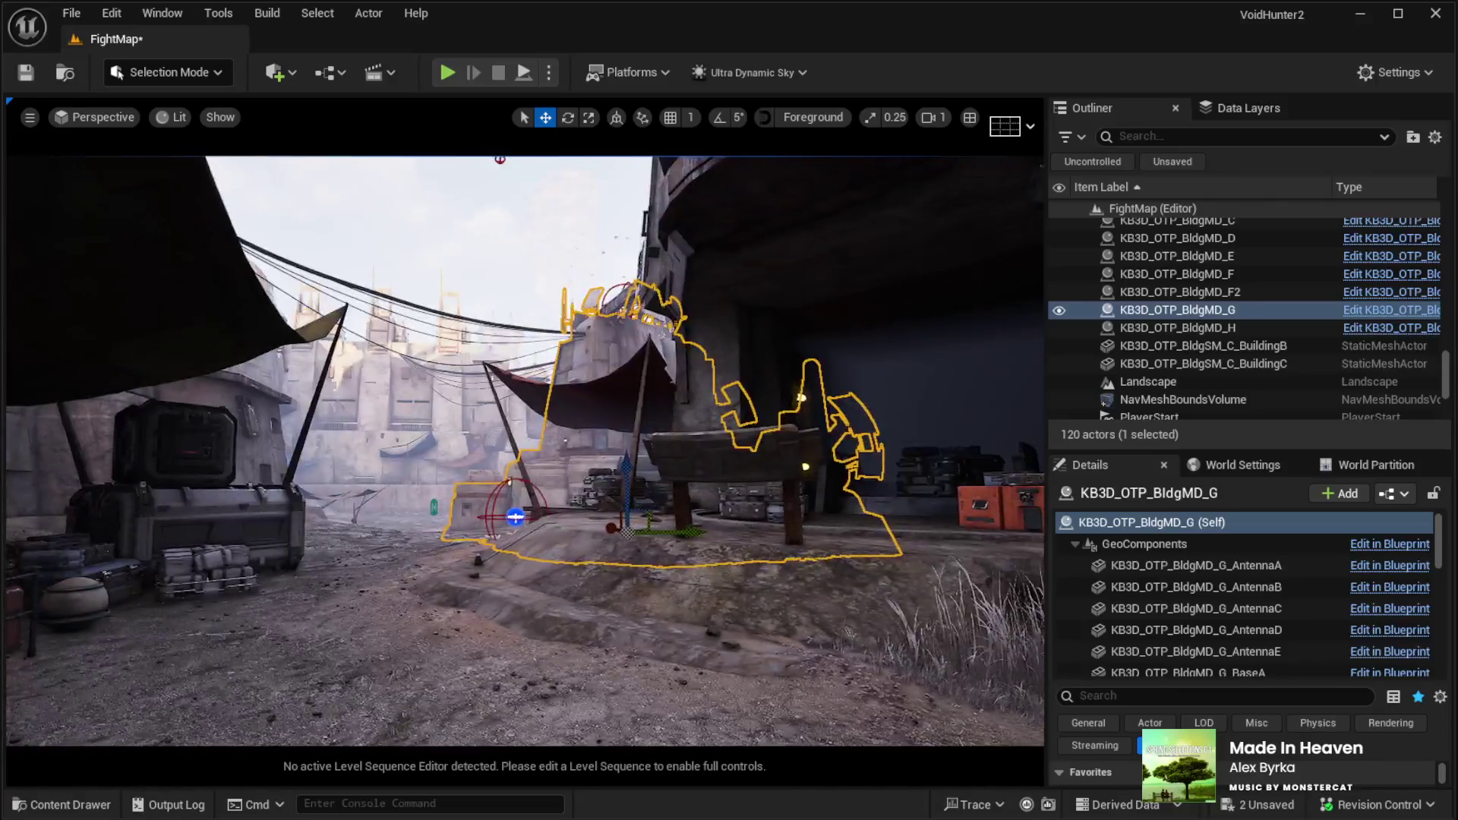
{"action": "key", "text": "w"}
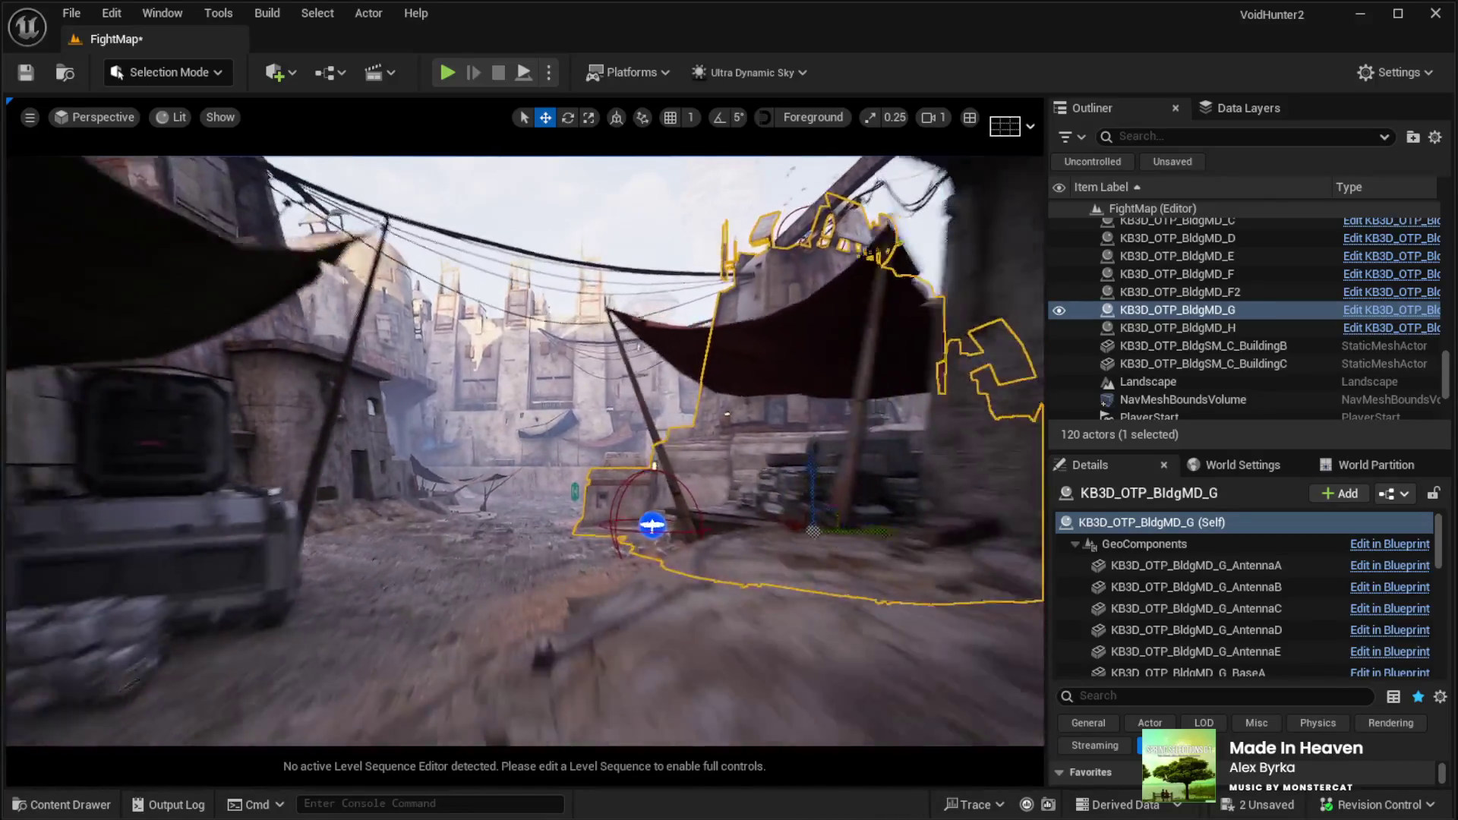
{"action": "key", "text": "w"}
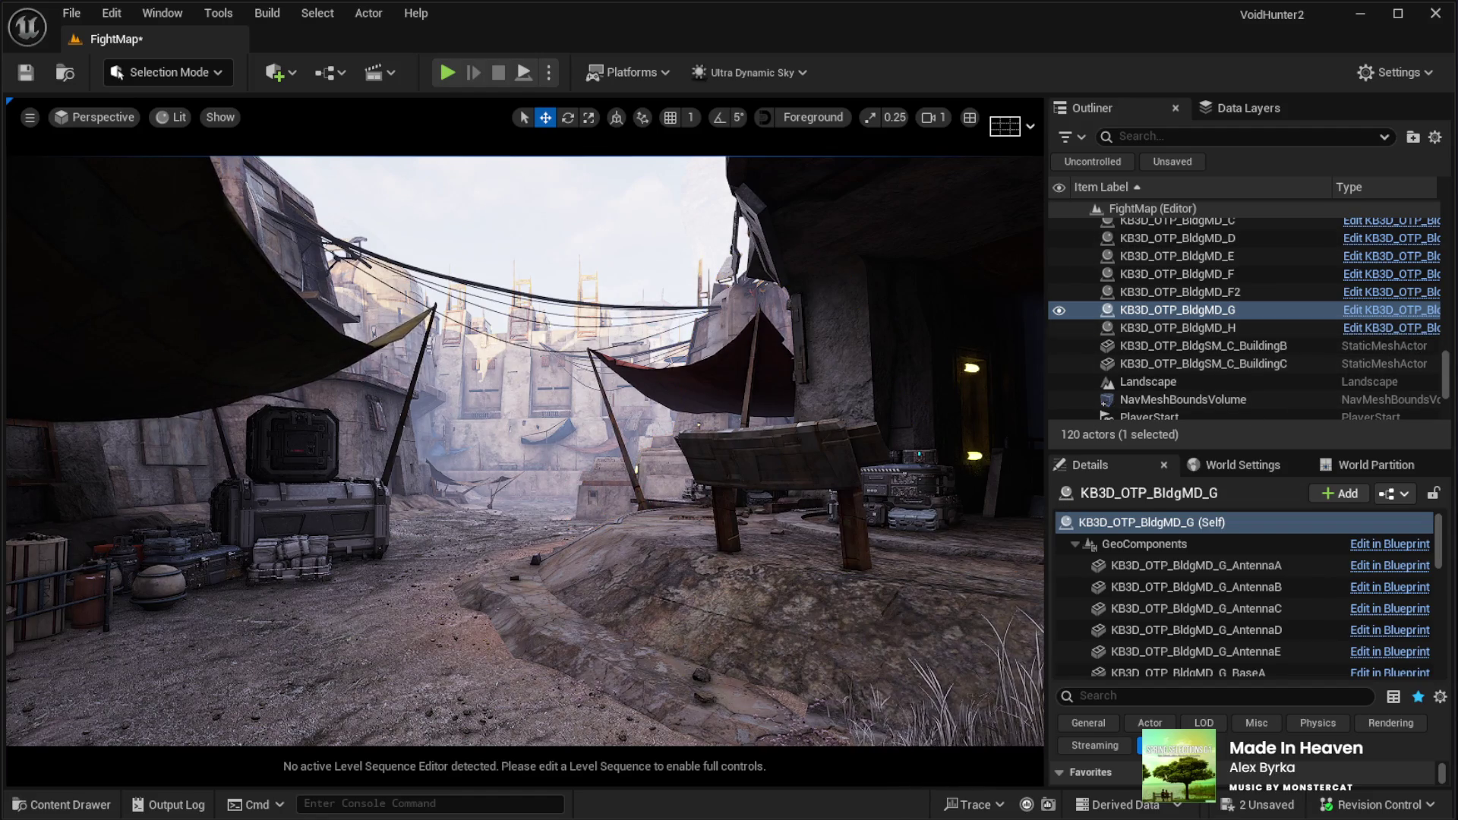
{"action": "scroll", "coordinate": [1266, 290], "scroll_direction": "up", "scroll_amount": 10}
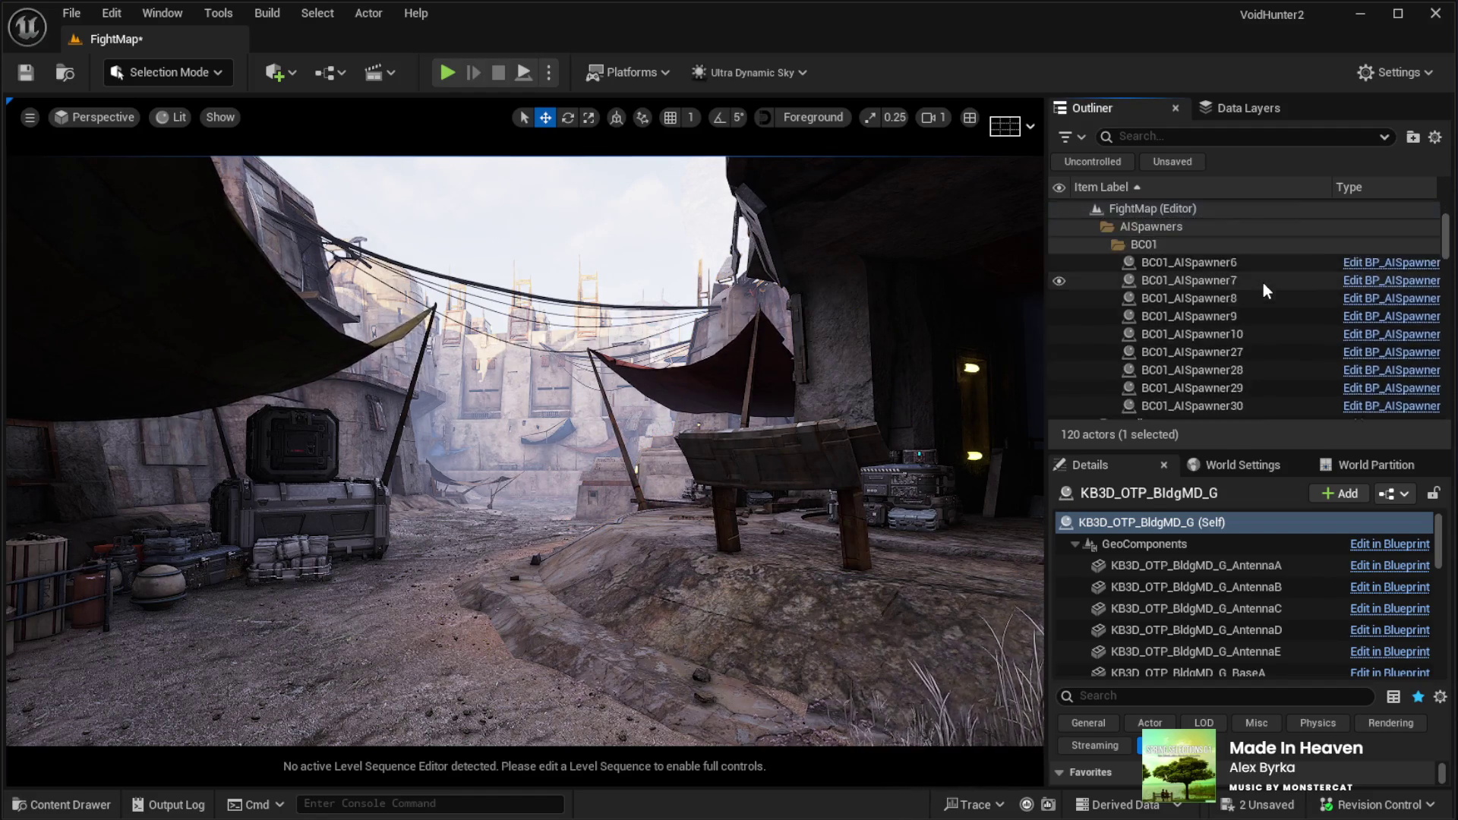
{"action": "scroll", "coordinate": [1266, 290], "scroll_direction": "down", "scroll_amount": 5}
Change the Ultra Dynamic Sky's Time Of Day from 700.0 to 0.0 for a moonlit street
{"action": "left_click", "coordinate": [1140, 388]}
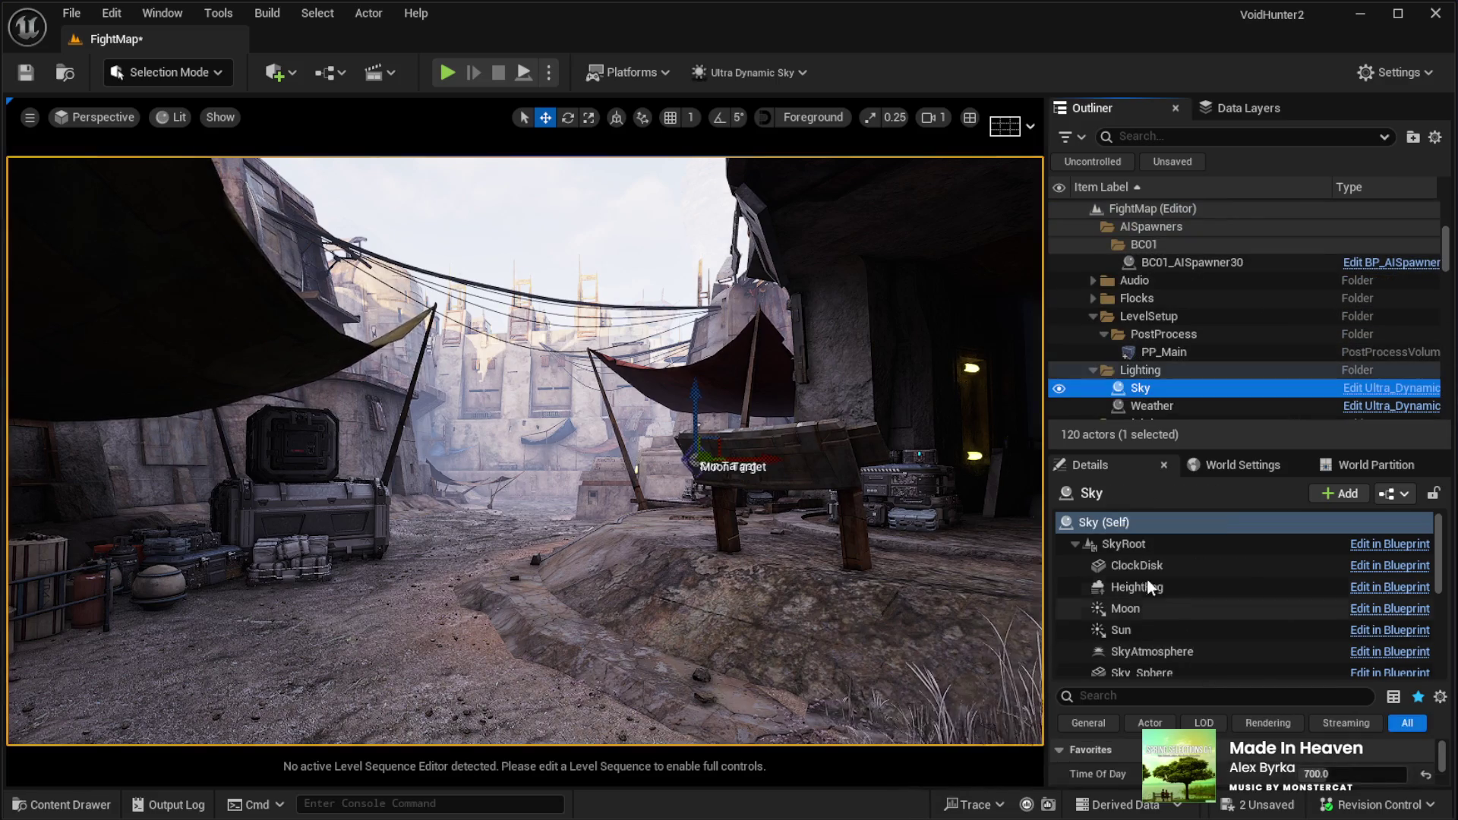
{"action": "scroll", "coordinate": [1197, 625], "scroll_direction": "down", "scroll_amount": 2}
{"action": "scroll", "coordinate": [1198, 618], "scroll_direction": "down", "scroll_amount": 1}
{"action": "scroll", "coordinate": [1201, 617], "scroll_direction": "up", "scroll_amount": 1}
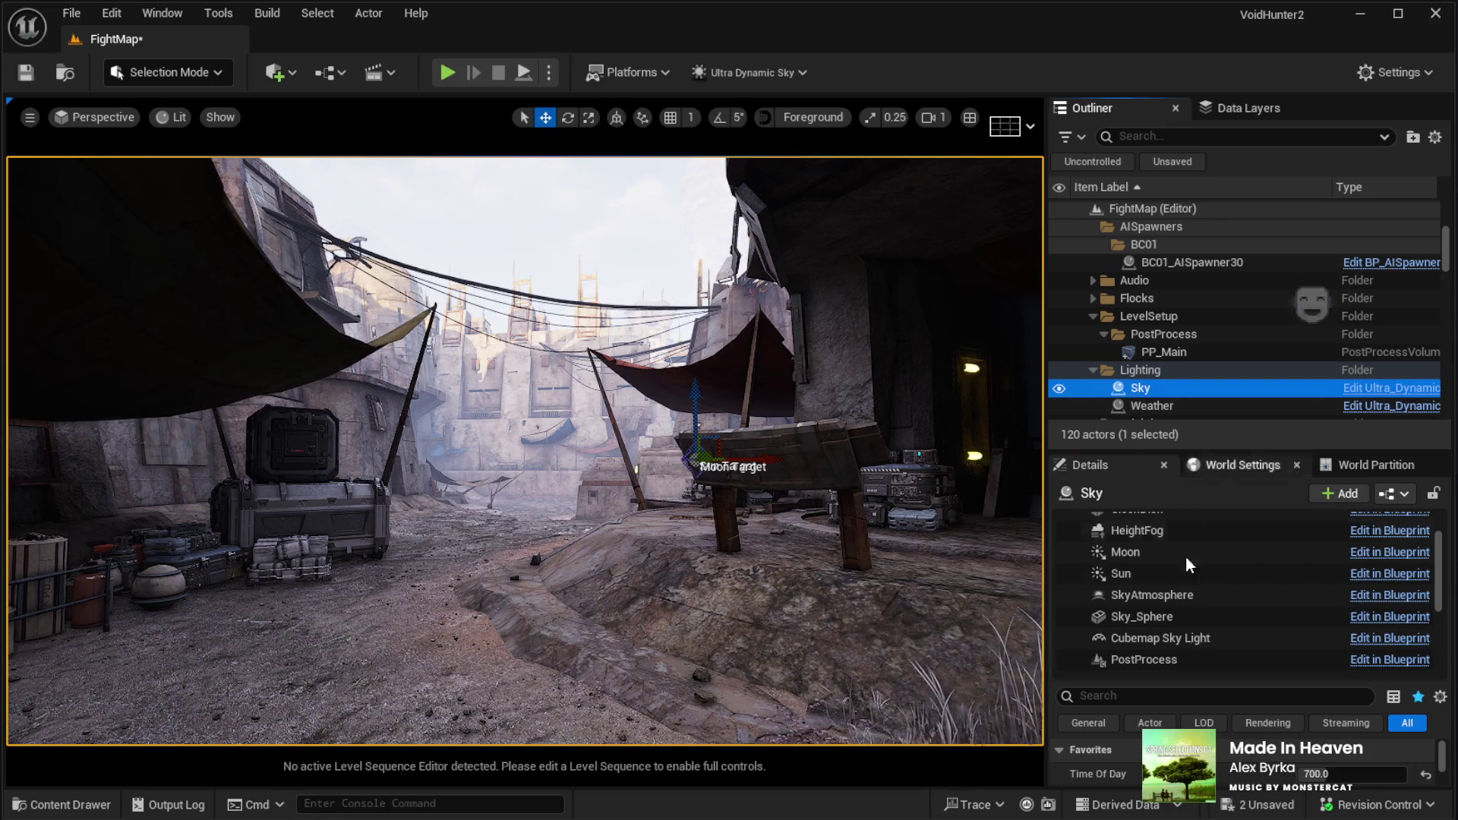
{"action": "left_click_drag", "start_coordinate": [1215, 678], "coordinate": [1215, 508]}
{"action": "left_click", "coordinate": [1325, 599]}
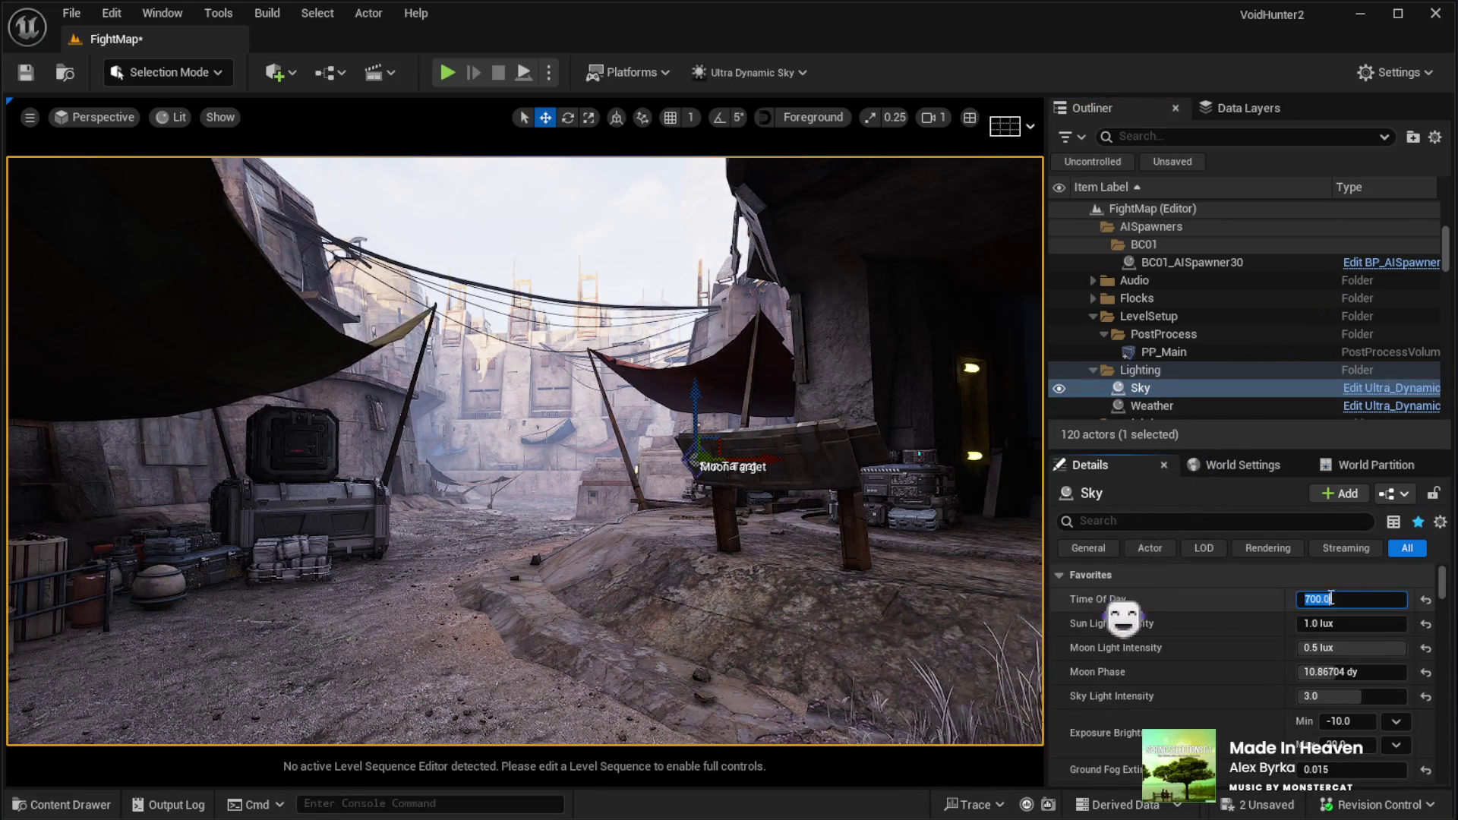
{"action": "type", "text": "0"}
{"action": "key", "text": "Return"}
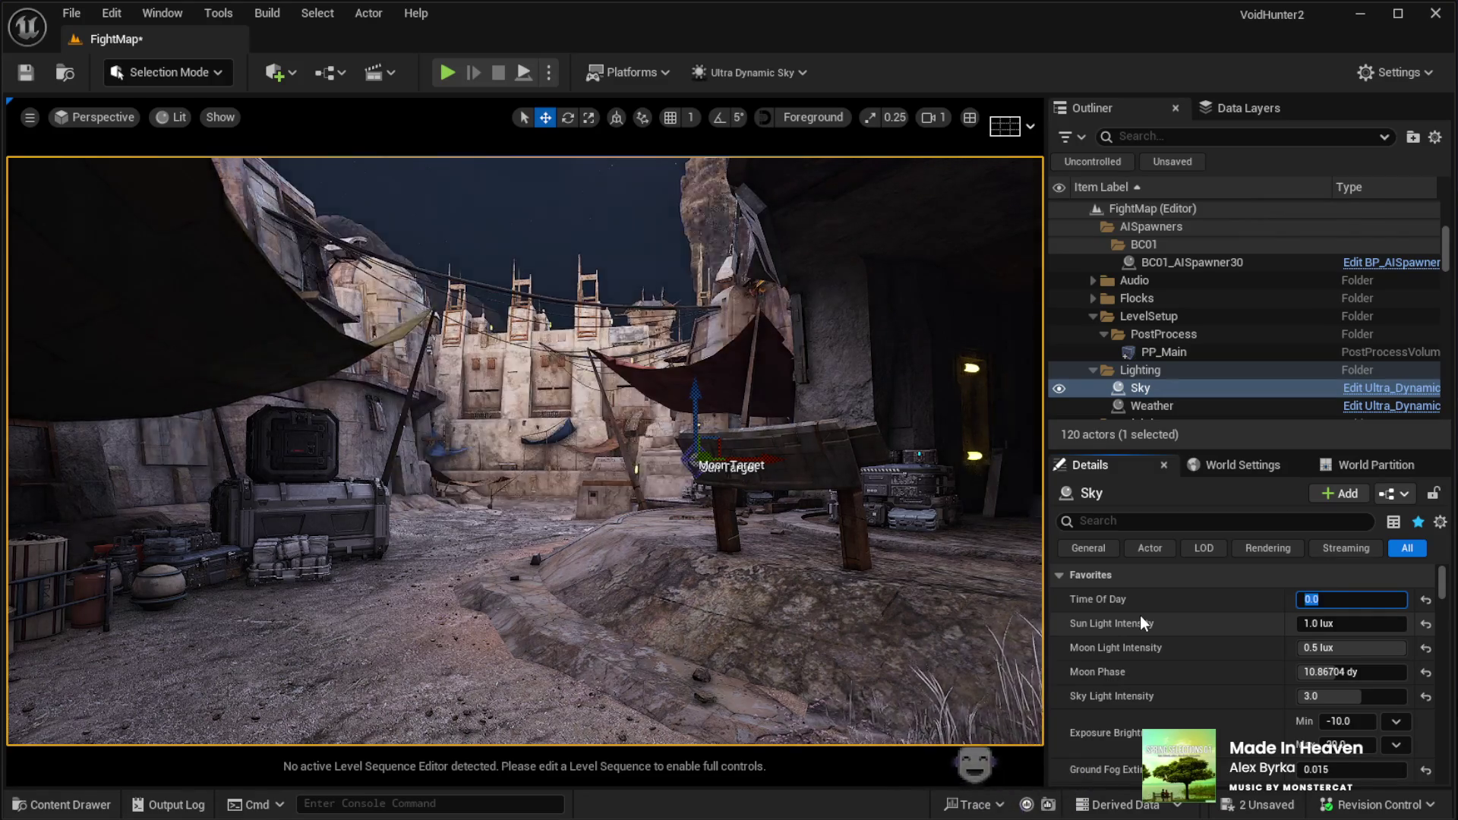
{"action": "left_click_drag", "start_coordinate": [660, 575], "coordinate": [660, 575]}
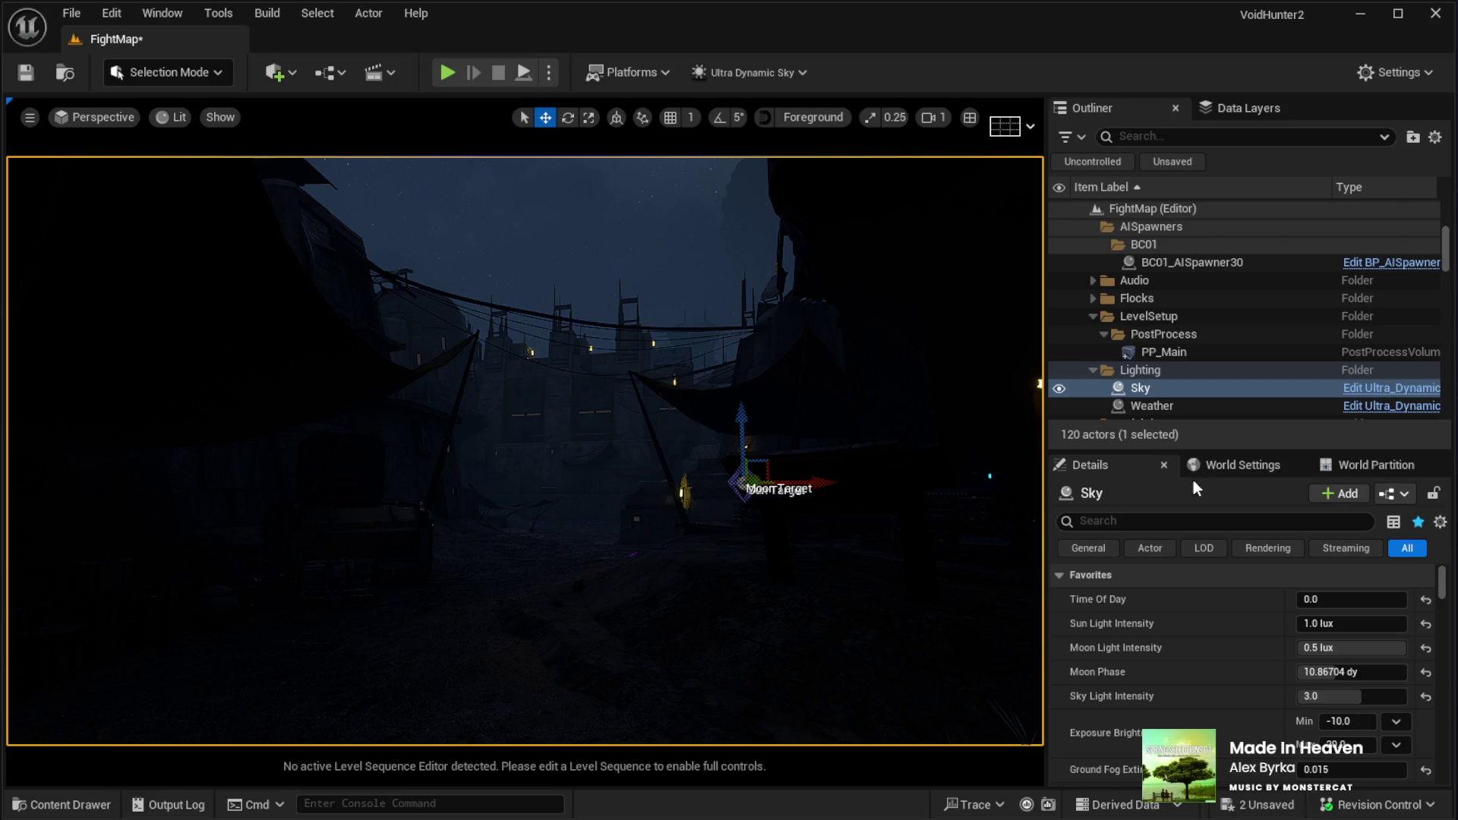
Survey the dark street and select the BP_GlowStick lying on the foreground floor
{"action": "left_click", "coordinate": [1175, 431]}
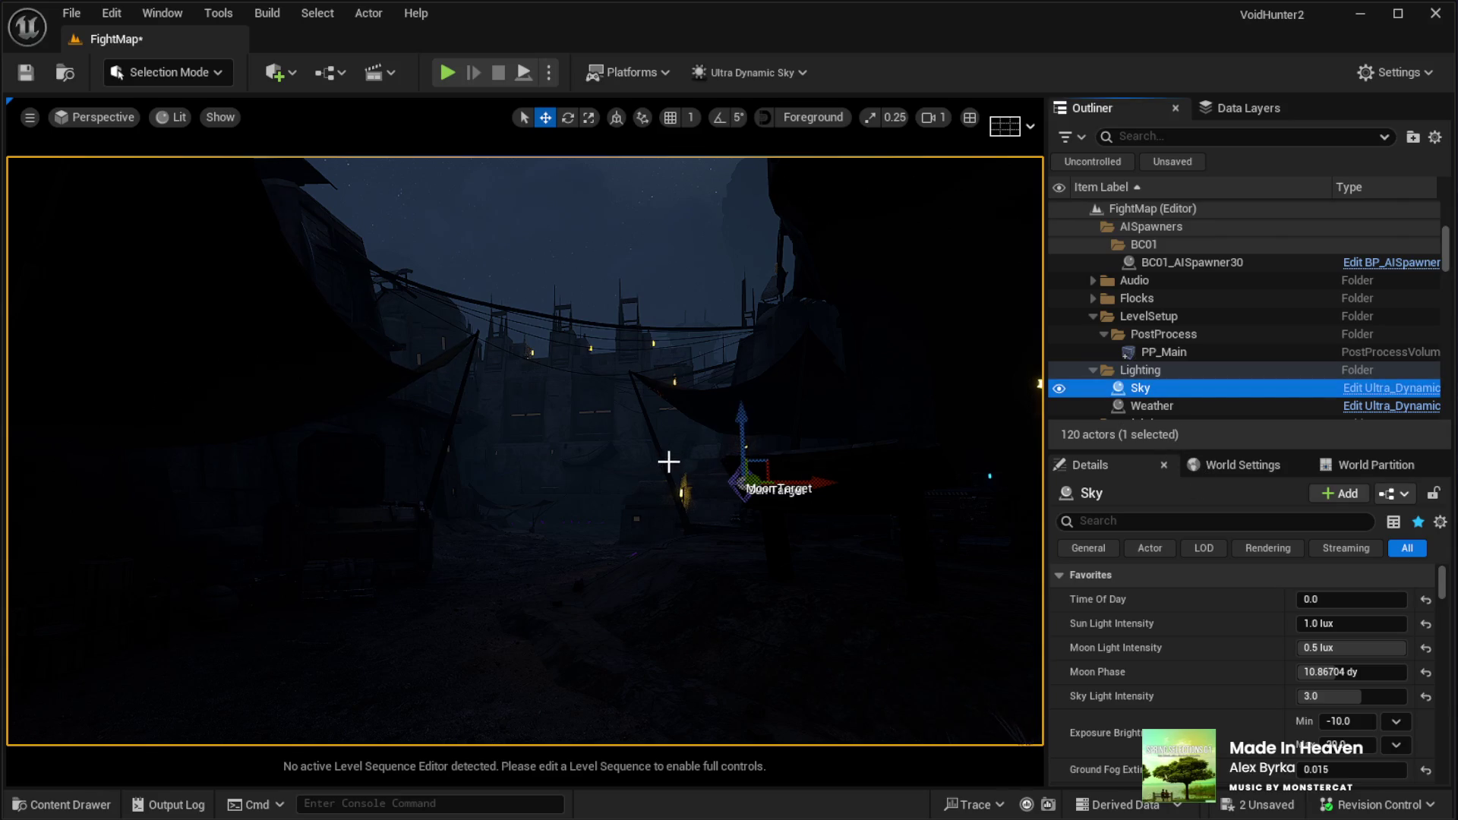
{"action": "mouse_move", "coordinate": [550, 456]}
{"action": "left_mouse_down"}
{"action": "mouse_move", "coordinate": [600, 452]}
{"action": "mouse_move", "coordinate": [556, 456]}
{"action": "mouse_move", "coordinate": [556, 414]}
{"action": "mouse_move", "coordinate": [577, 410]}
{"action": "mouse_move", "coordinate": [425, 381]}
{"action": "left_mouse_up"}
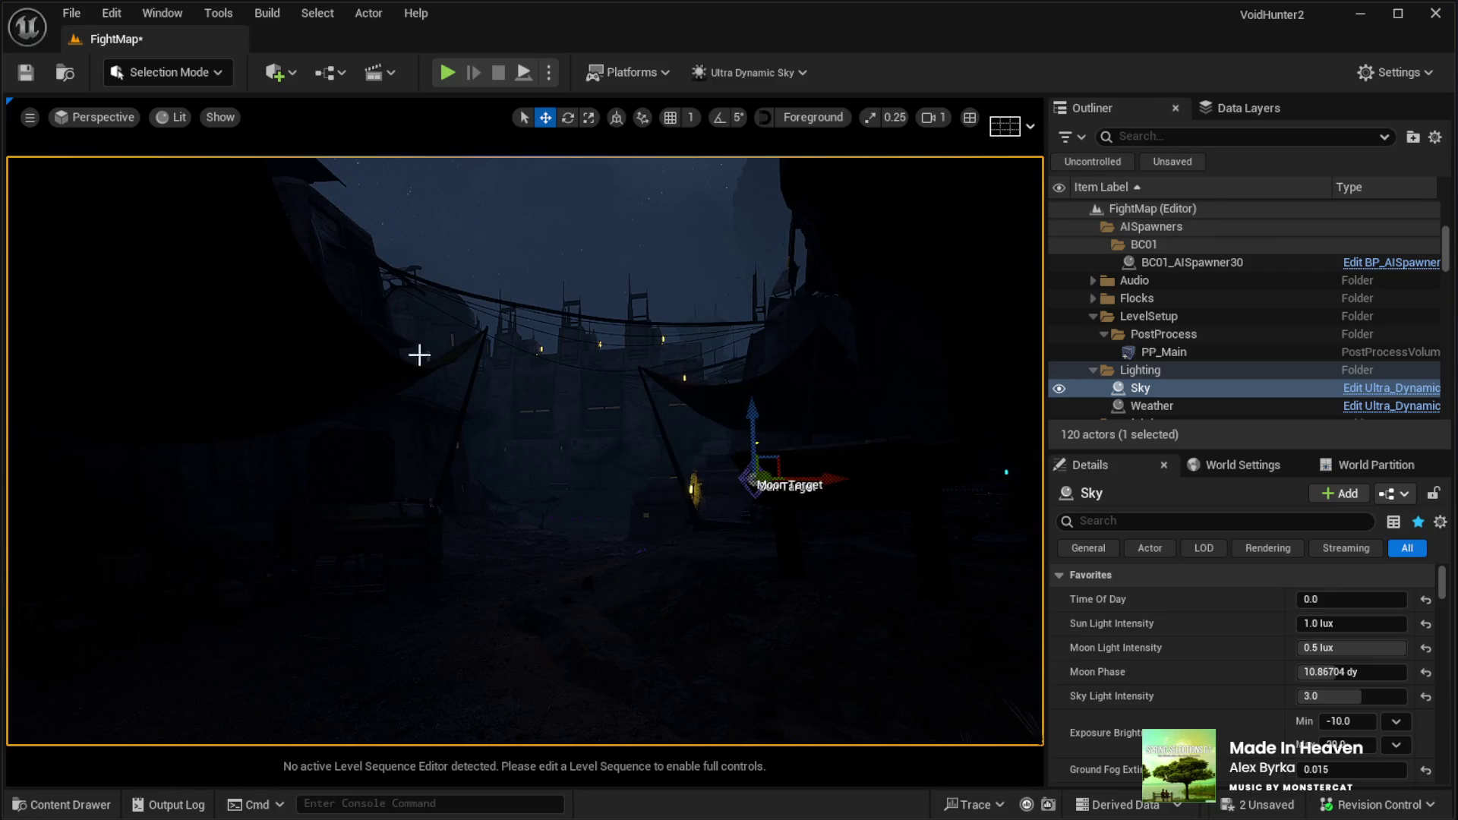
{"action": "mouse_move", "coordinate": [402, 440]}
{"action": "left_mouse_down"}
{"action": "mouse_move", "coordinate": [357, 438]}
{"action": "mouse_move", "coordinate": [427, 435]}
{"action": "left_mouse_up"}
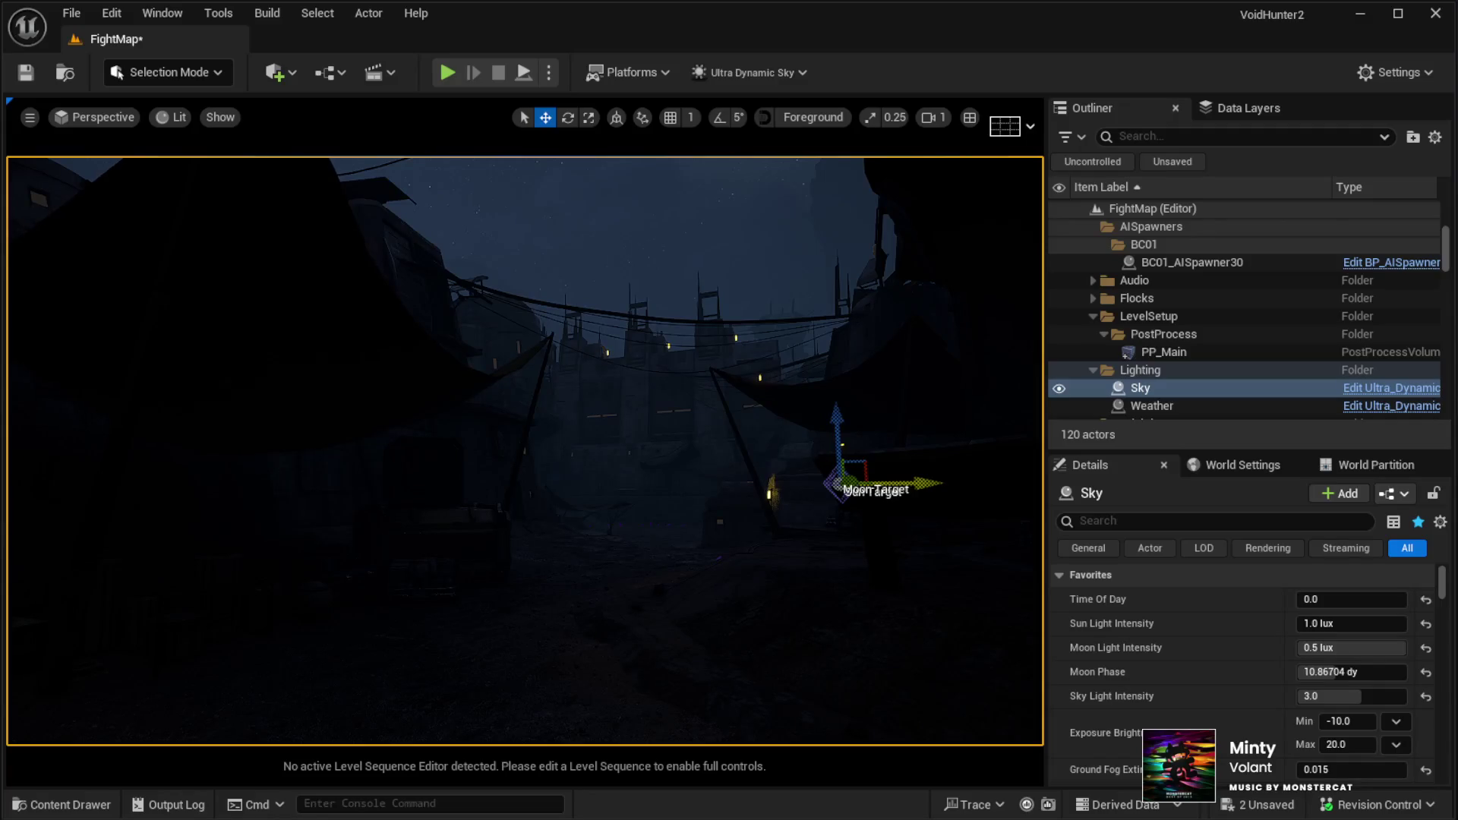
{"action": "left_click", "coordinate": [417, 672]}
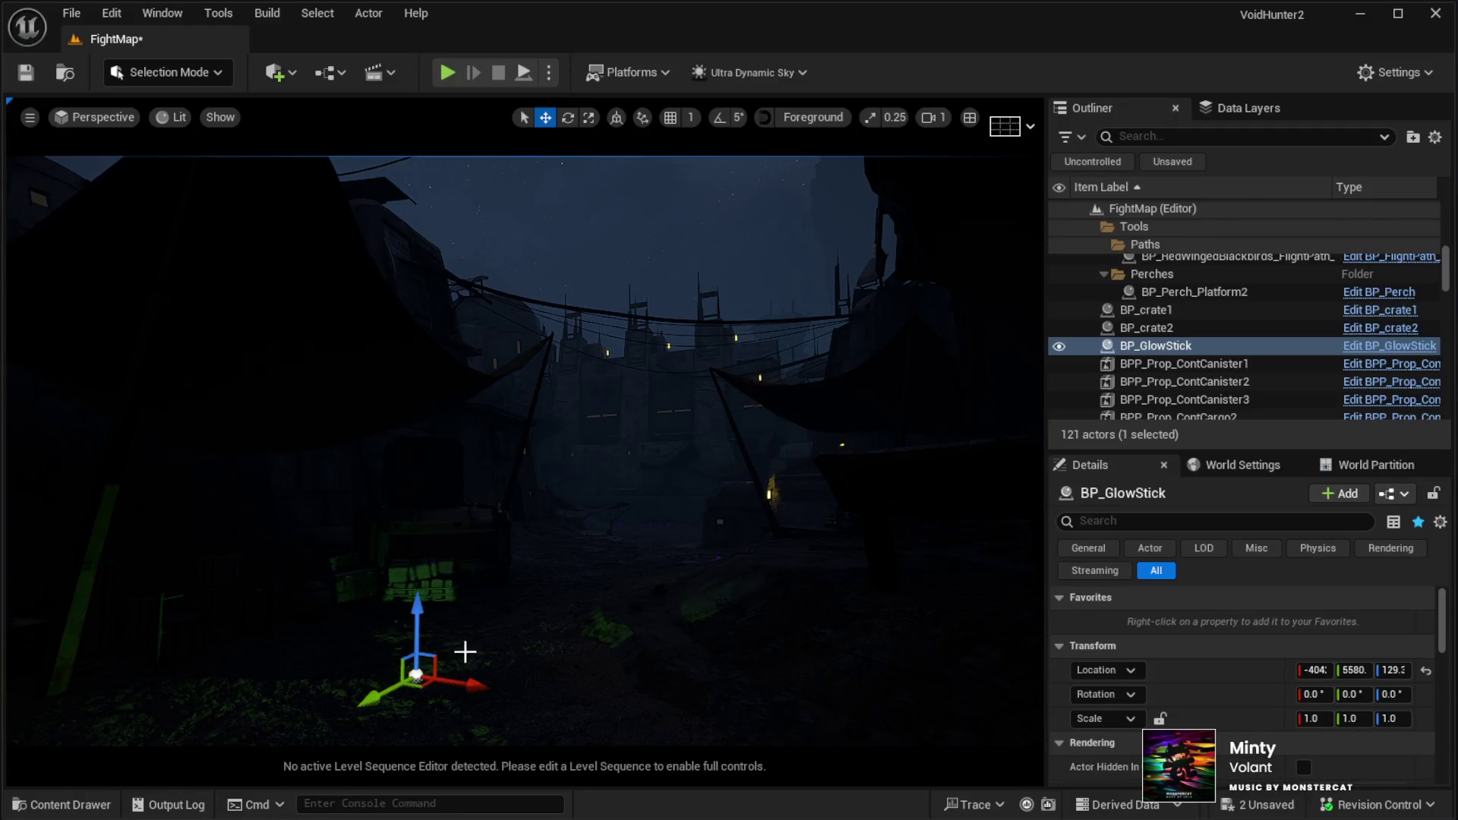
Focus on the BP_GlowStick and delete it, leaving 120 actors
{"action": "key", "text": "f"}
{"action": "key", "text": "Delete"}
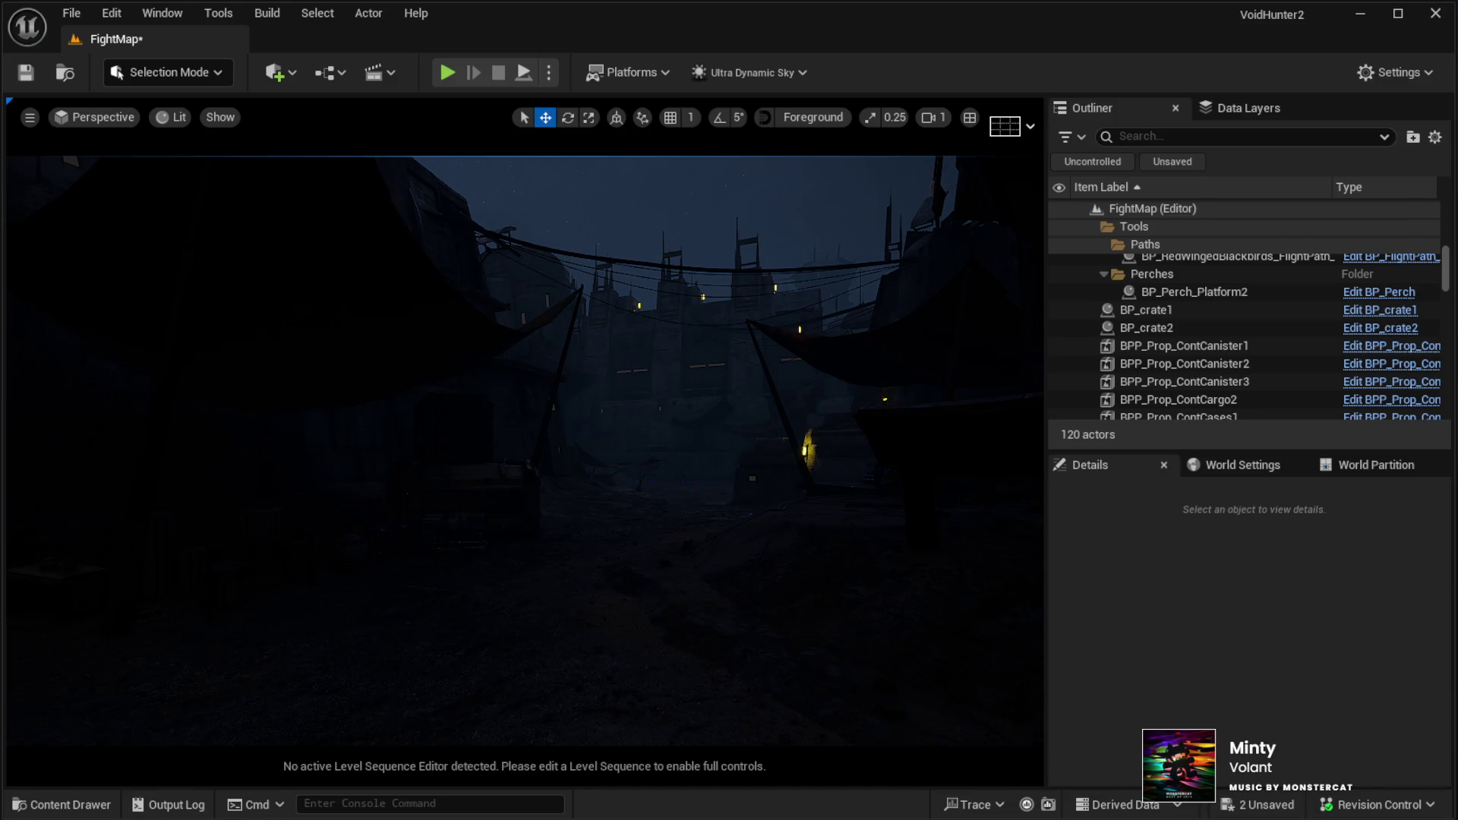
Drop a BP_FireBarrel into the street by the left tent
{"action": "mouse_move", "coordinate": [895, 456]}
{"action": "left_mouse_down"}
{"action": "mouse_move", "coordinate": [595, 612]}
{"action": "mouse_move", "coordinate": [537, 608]}
{"action": "mouse_move", "coordinate": [542, 621]}
{"action": "left_mouse_up"}
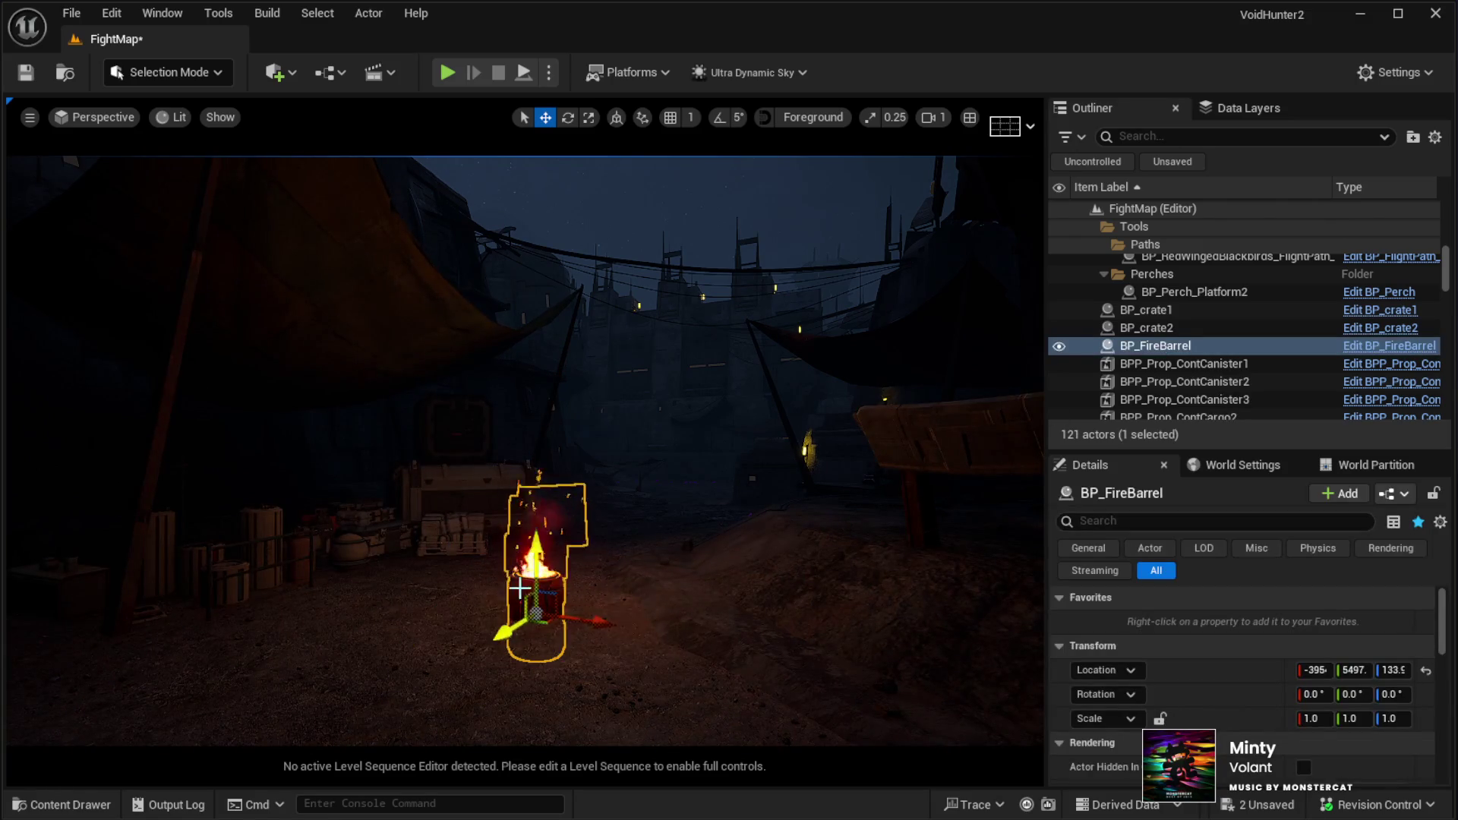
{"action": "left_click_drag", "start_coordinate": [537, 570], "coordinate": [537, 536]}
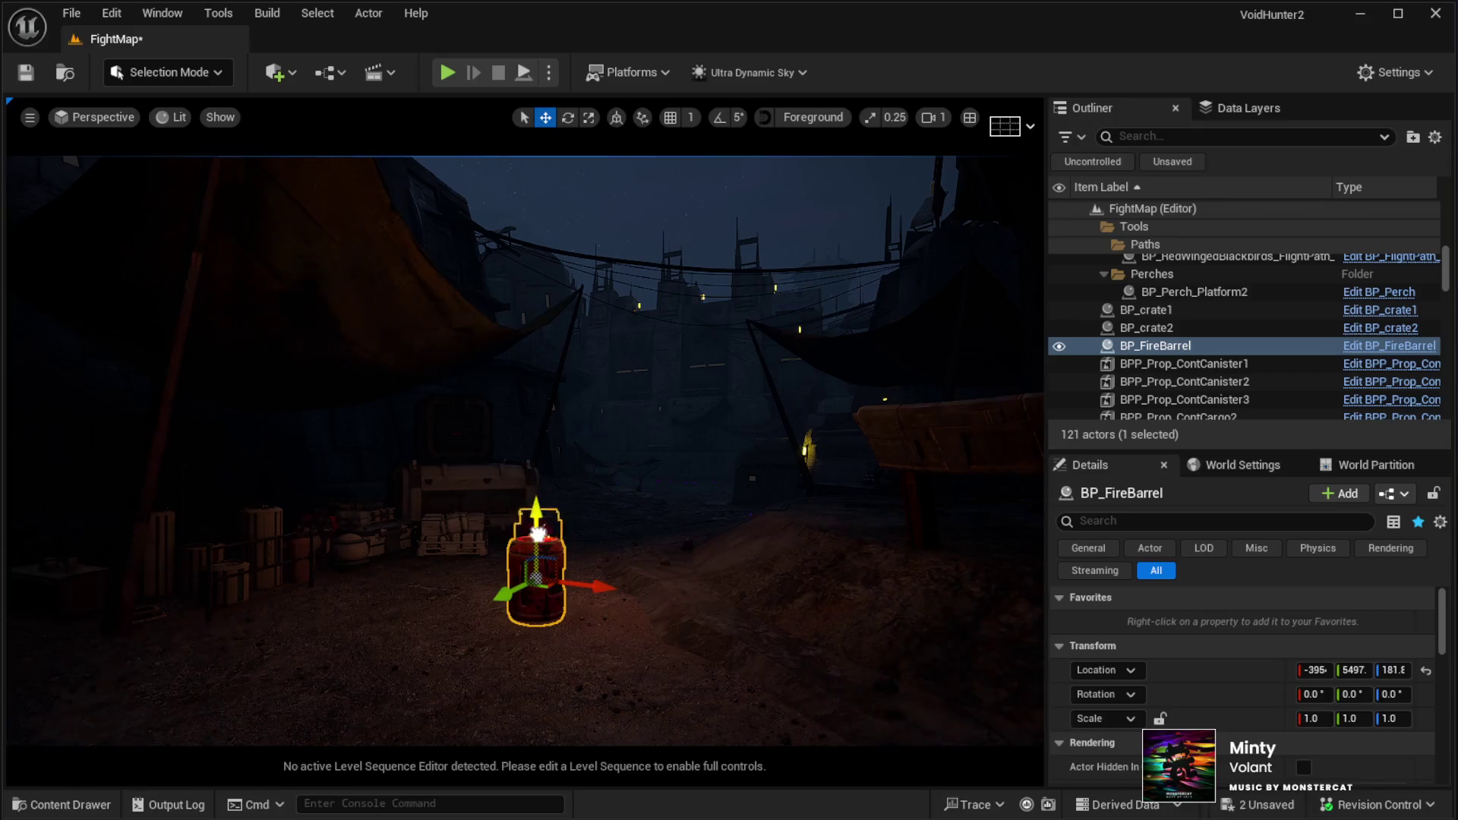
{"action": "key", "text": "g"}
{"action": "key", "text": "g"}
{"action": "mouse_move", "coordinate": [436, 514]}
{"action": "left_mouse_down"}
{"action": "mouse_move", "coordinate": [501, 522]}
{"action": "mouse_move", "coordinate": [426, 532]}
{"action": "mouse_move", "coordinate": [494, 532]}
{"action": "mouse_move", "coordinate": [448, 513]}
{"action": "mouse_move", "coordinate": [501, 490]}
{"action": "mouse_move", "coordinate": [498, 523]}
{"action": "left_mouse_up"}
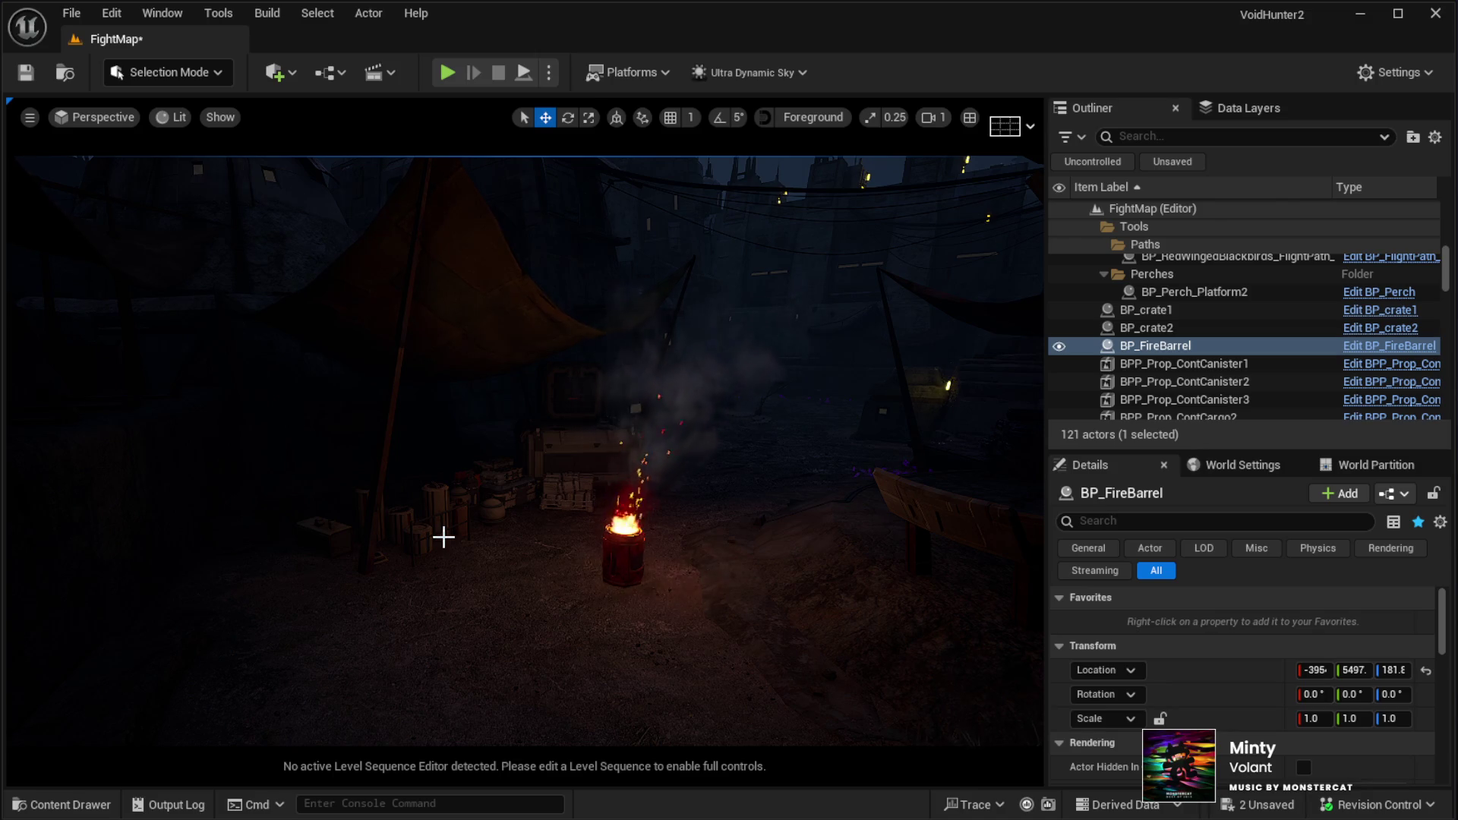
Move the fire barrel against the wall among the crates, adjust its height, and preview its glow in game view
{"action": "left_click", "coordinate": [612, 592]}
{"action": "mouse_move", "coordinate": [611, 592]}
{"action": "left_mouse_down"}
{"action": "mouse_move", "coordinate": [303, 604]}
{"action": "mouse_move", "coordinate": [257, 571]}
{"action": "left_mouse_up"}
{"action": "mouse_move", "coordinate": [511, 572]}
{"action": "left_mouse_down"}
{"action": "mouse_move", "coordinate": [403, 562]}
{"action": "mouse_move", "coordinate": [440, 497]}
{"action": "left_mouse_up"}
{"action": "mouse_move", "coordinate": [575, 574]}
{"action": "left_mouse_down"}
{"action": "mouse_move", "coordinate": [547, 494]}
{"action": "mouse_move", "coordinate": [554, 585]}
{"action": "mouse_move", "coordinate": [554, 407]}
{"action": "mouse_move", "coordinate": [567, 508]}
{"action": "mouse_move", "coordinate": [511, 505]}
{"action": "mouse_move", "coordinate": [499, 526]}
{"action": "left_mouse_up"}
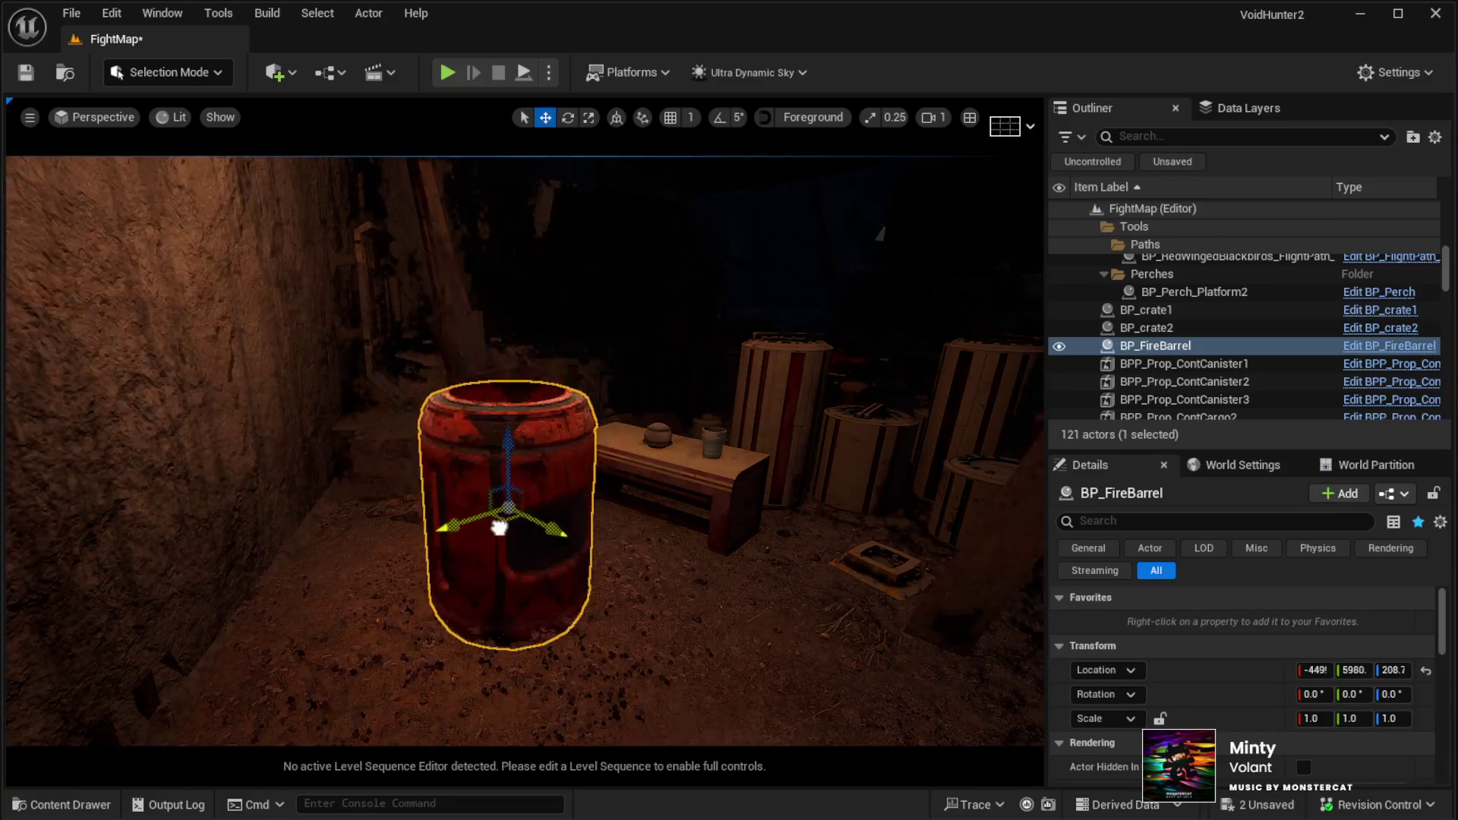
{"action": "scroll", "coordinate": [500, 526], "scroll_direction": "down", "scroll_amount": 10}
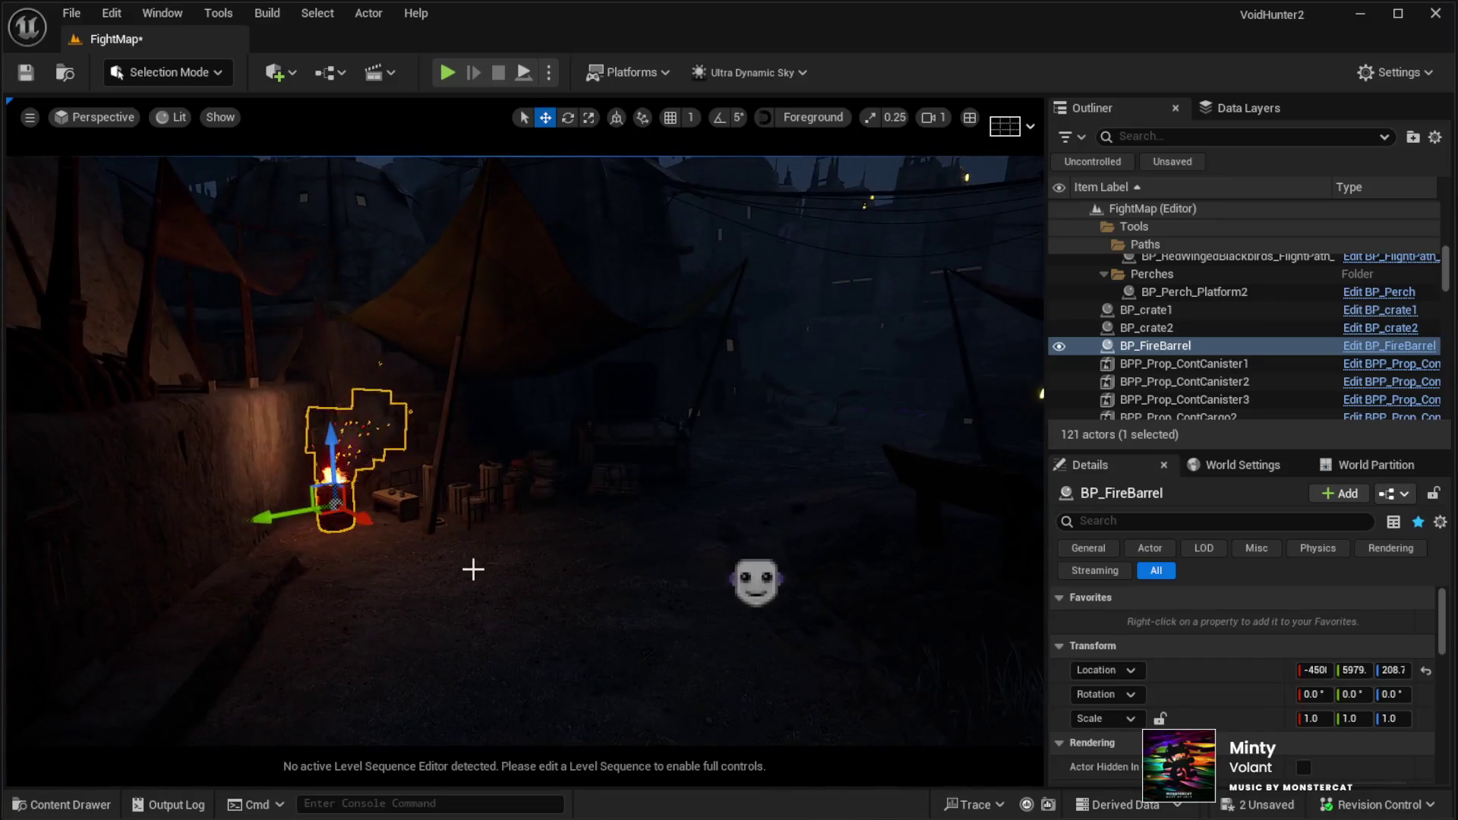
{"action": "key", "text": "g"}
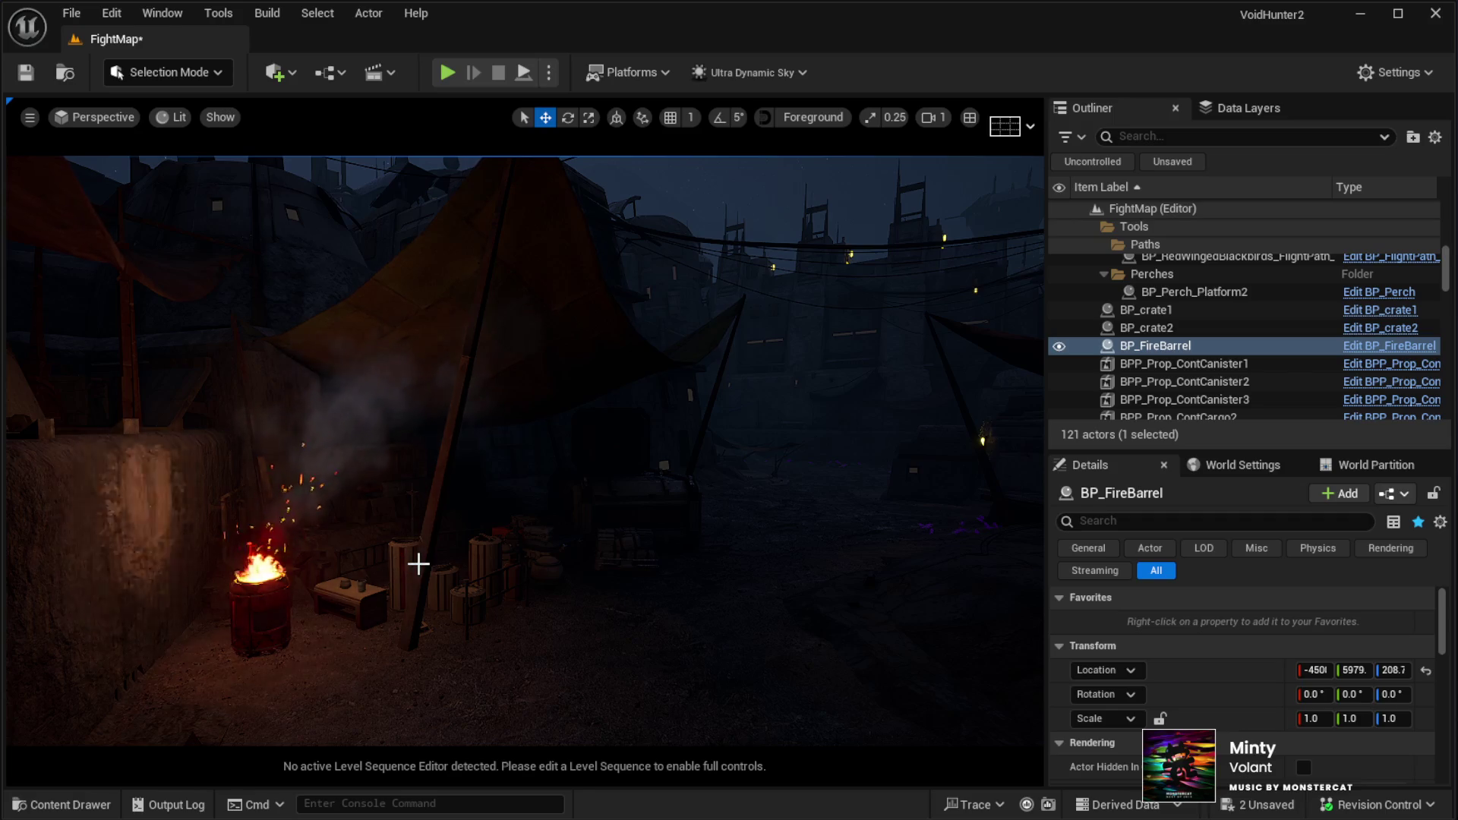
{"action": "mouse_move", "coordinate": [498, 557]}
{"action": "left_mouse_down"}
{"action": "mouse_move", "coordinate": [547, 531]}
{"action": "mouse_move", "coordinate": [506, 553]}
{"action": "left_mouse_up"}
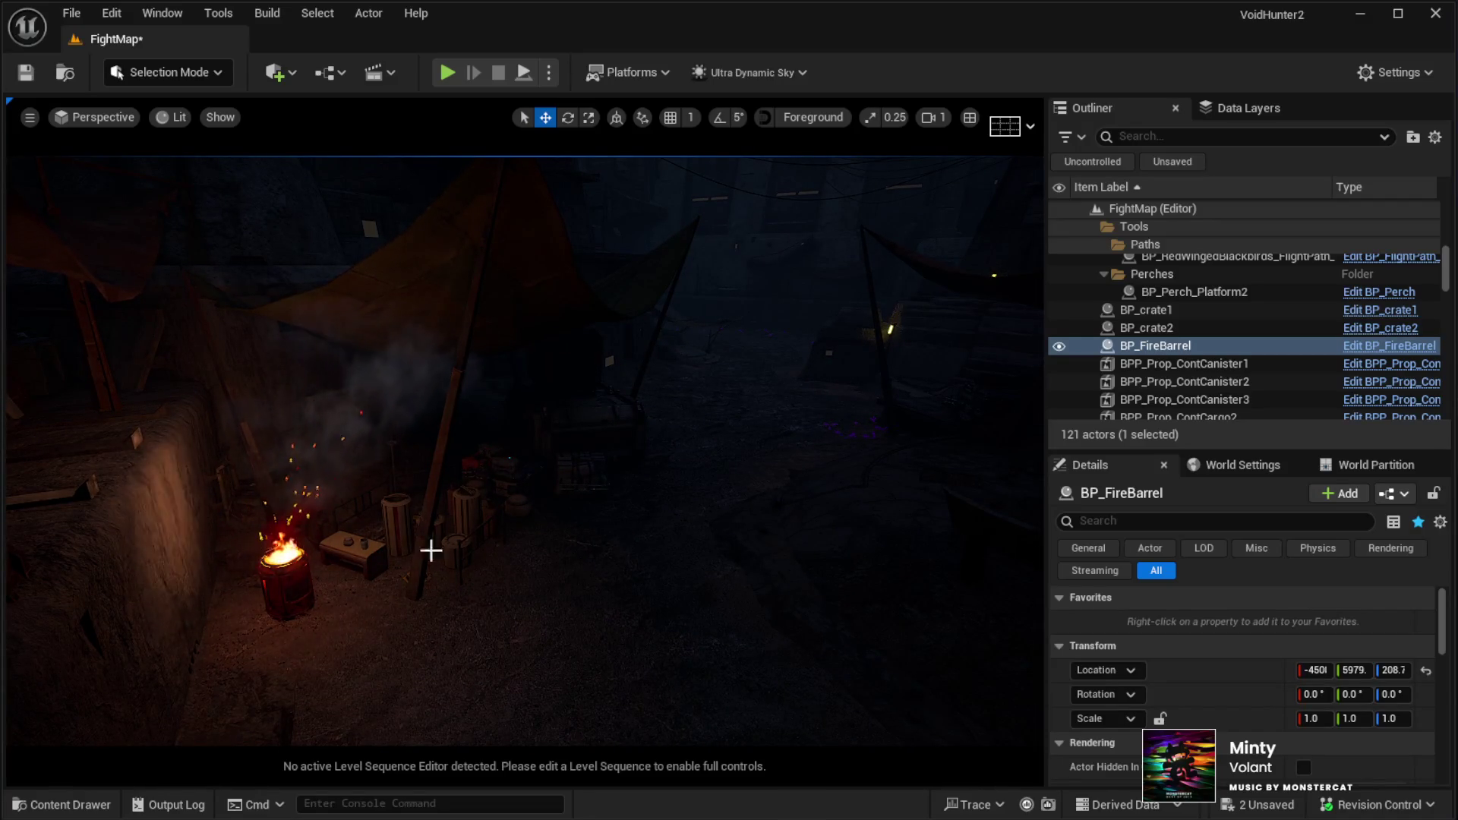
{"action": "left_click_drag", "start_coordinate": [308, 586], "coordinate": [358, 609]}
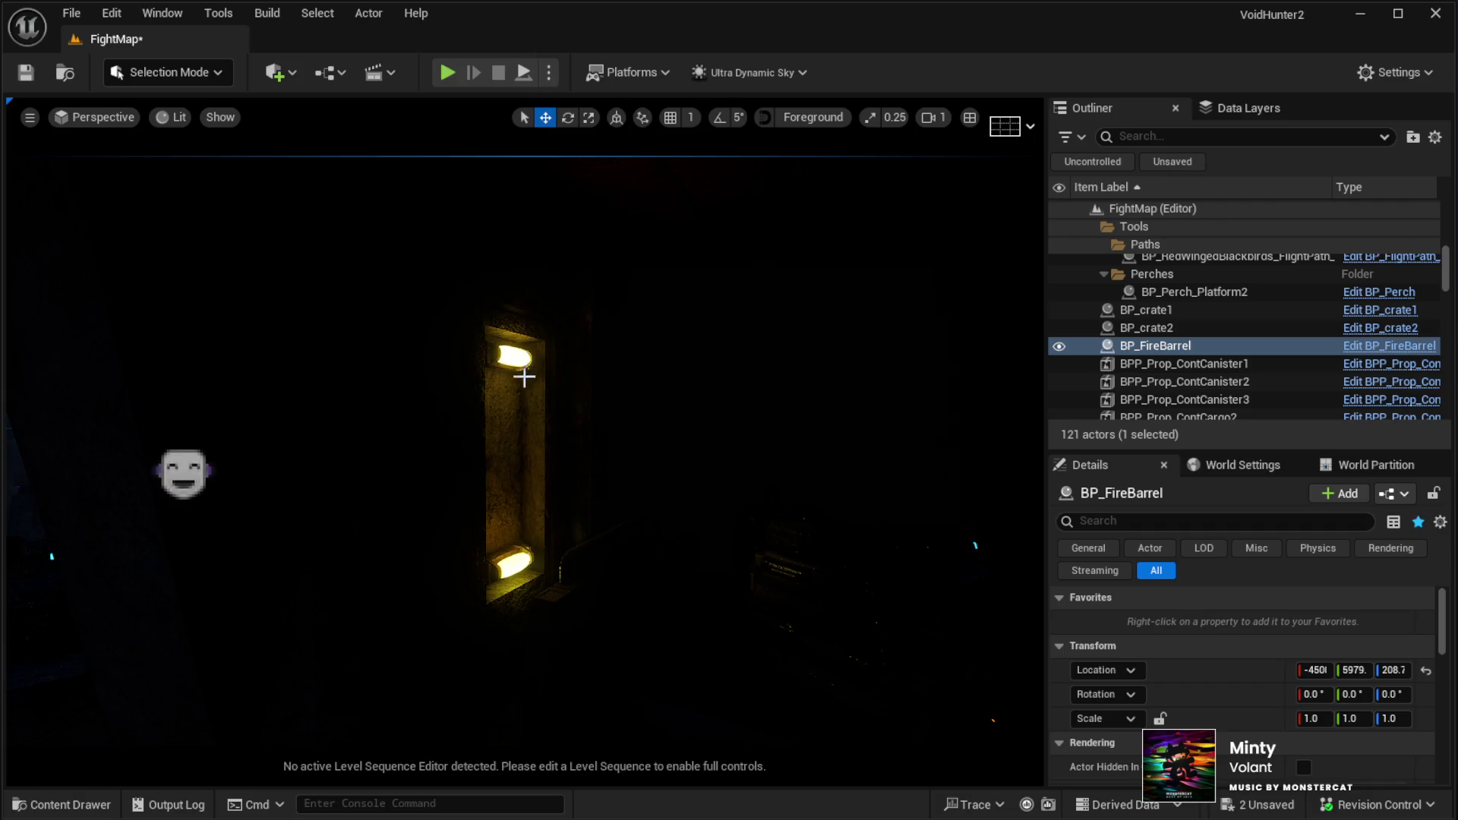
{"action": "left_click", "coordinate": [495, 391]}
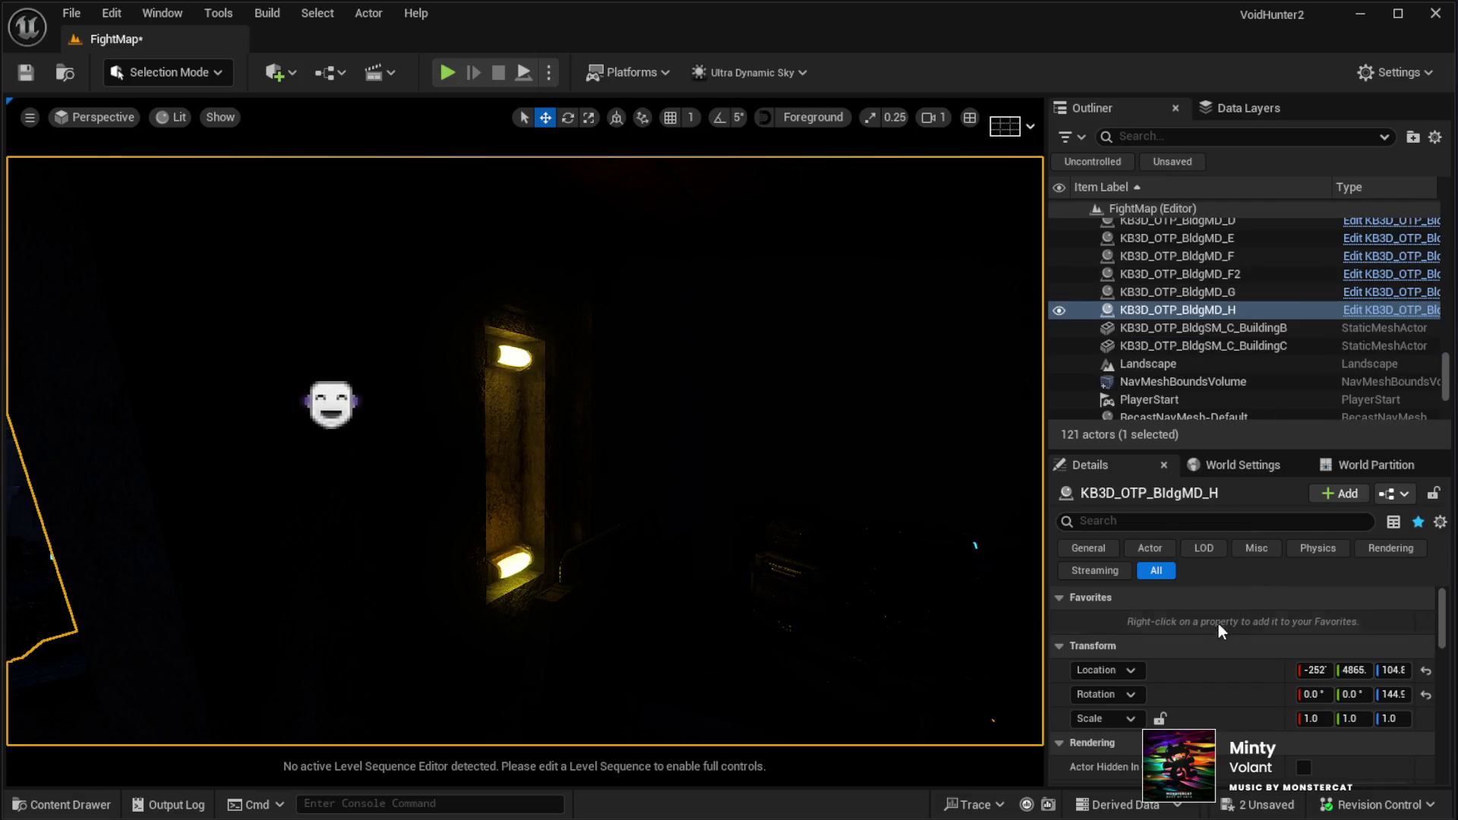
{"action": "scroll", "coordinate": [1238, 659], "scroll_direction": "down", "scroll_amount": 3}
{"action": "scroll", "coordinate": [1238, 659], "scroll_direction": "up", "scroll_amount": 3}
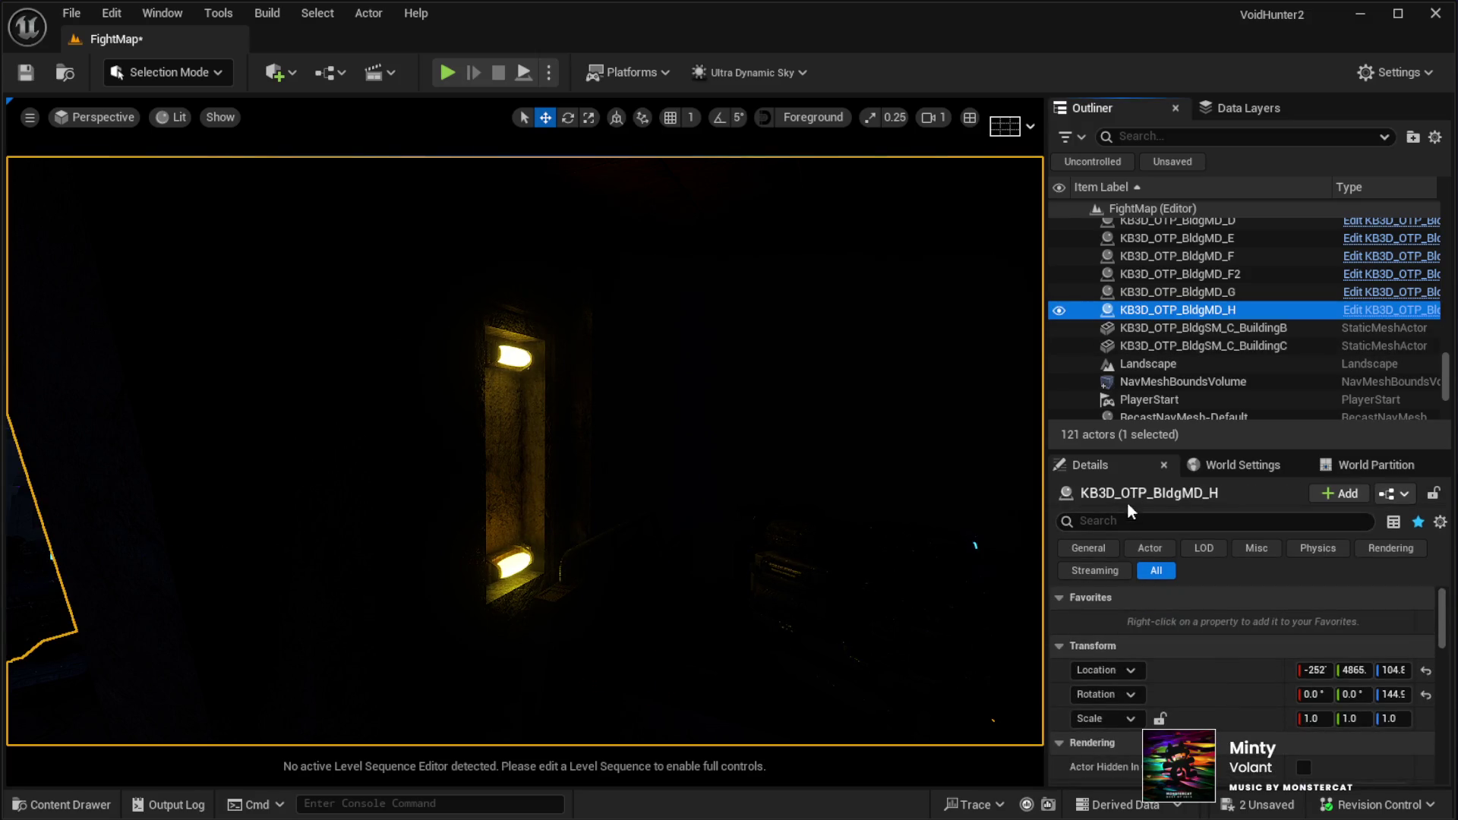
{"action": "left_click_drag", "start_coordinate": [1127, 509], "coordinate": [1121, 578]}
{"action": "left_click", "coordinate": [1154, 530]}
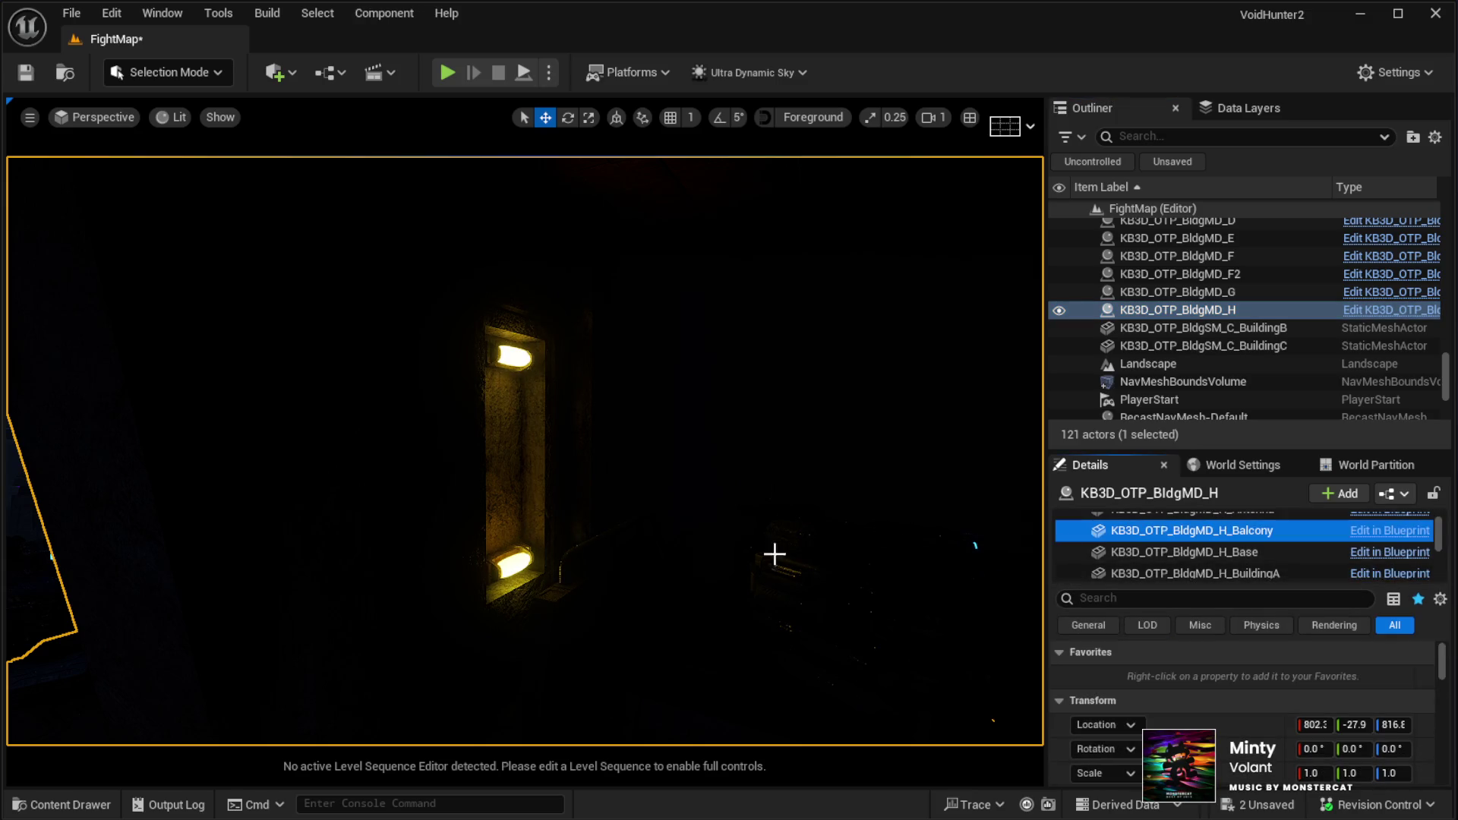
{"action": "left_click", "coordinate": [868, 555]}
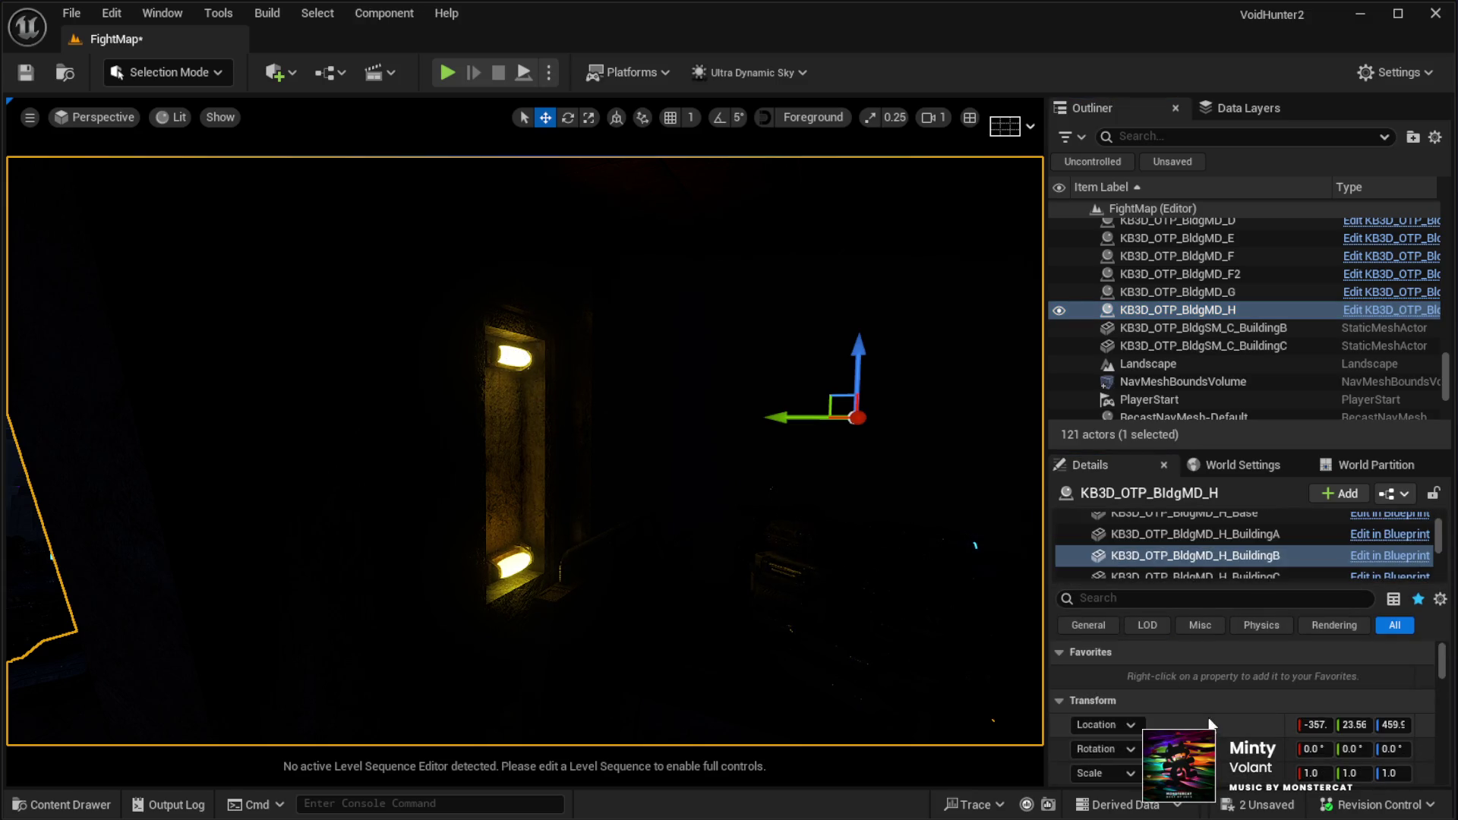
{"action": "mouse_move", "coordinate": [784, 417]}
{"action": "left_mouse_down"}
{"action": "mouse_move", "coordinate": [881, 417]}
{"action": "mouse_move", "coordinate": [856, 414]}
{"action": "left_mouse_up"}
{"action": "key", "text": "ctrl+z"}
{"action": "scroll", "coordinate": [1192, 676], "scroll_direction": "down", "scroll_amount": 5}
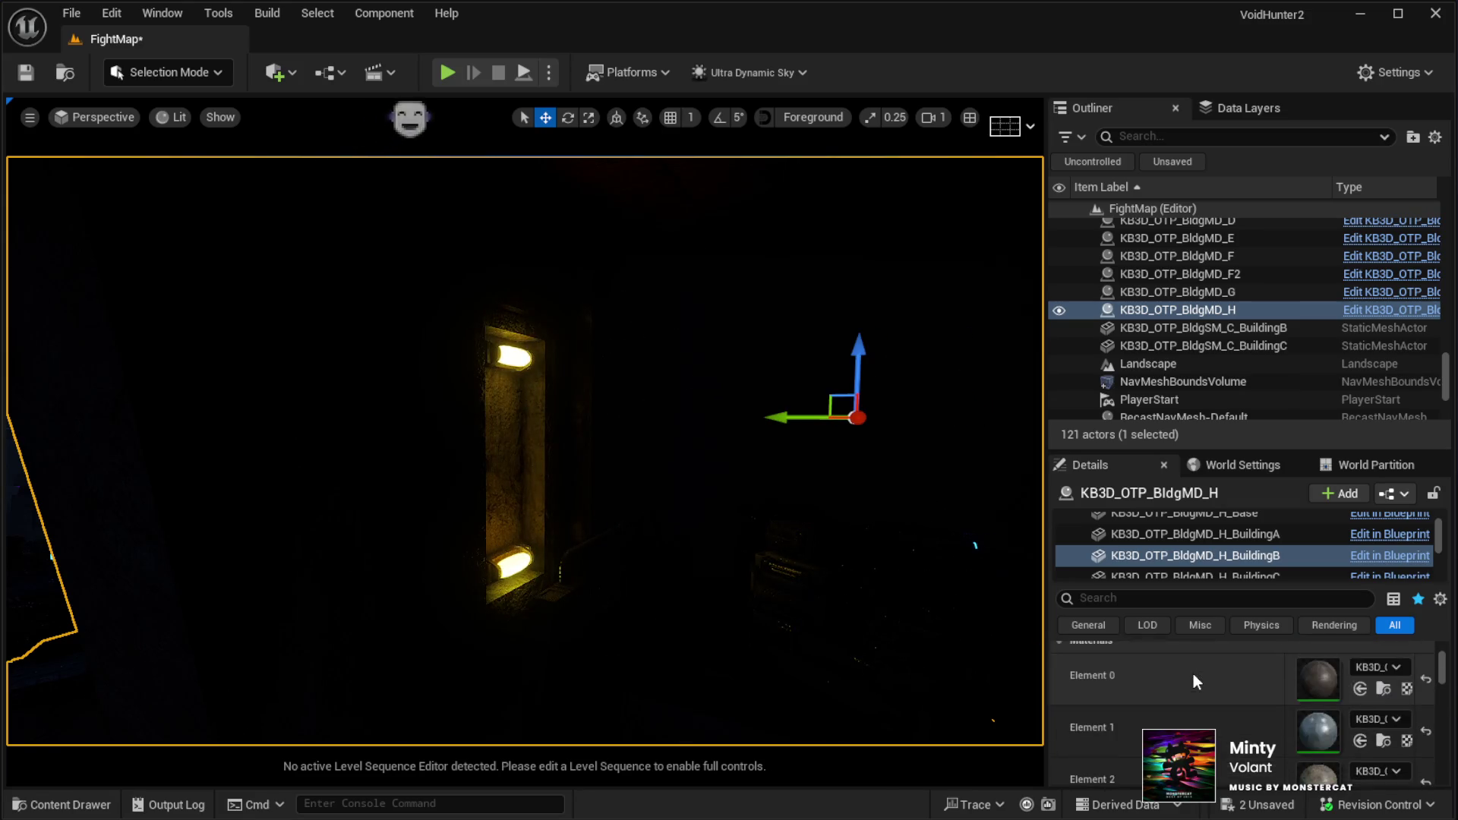
{"action": "scroll", "coordinate": [1194, 677], "scroll_direction": "down", "scroll_amount": 6}
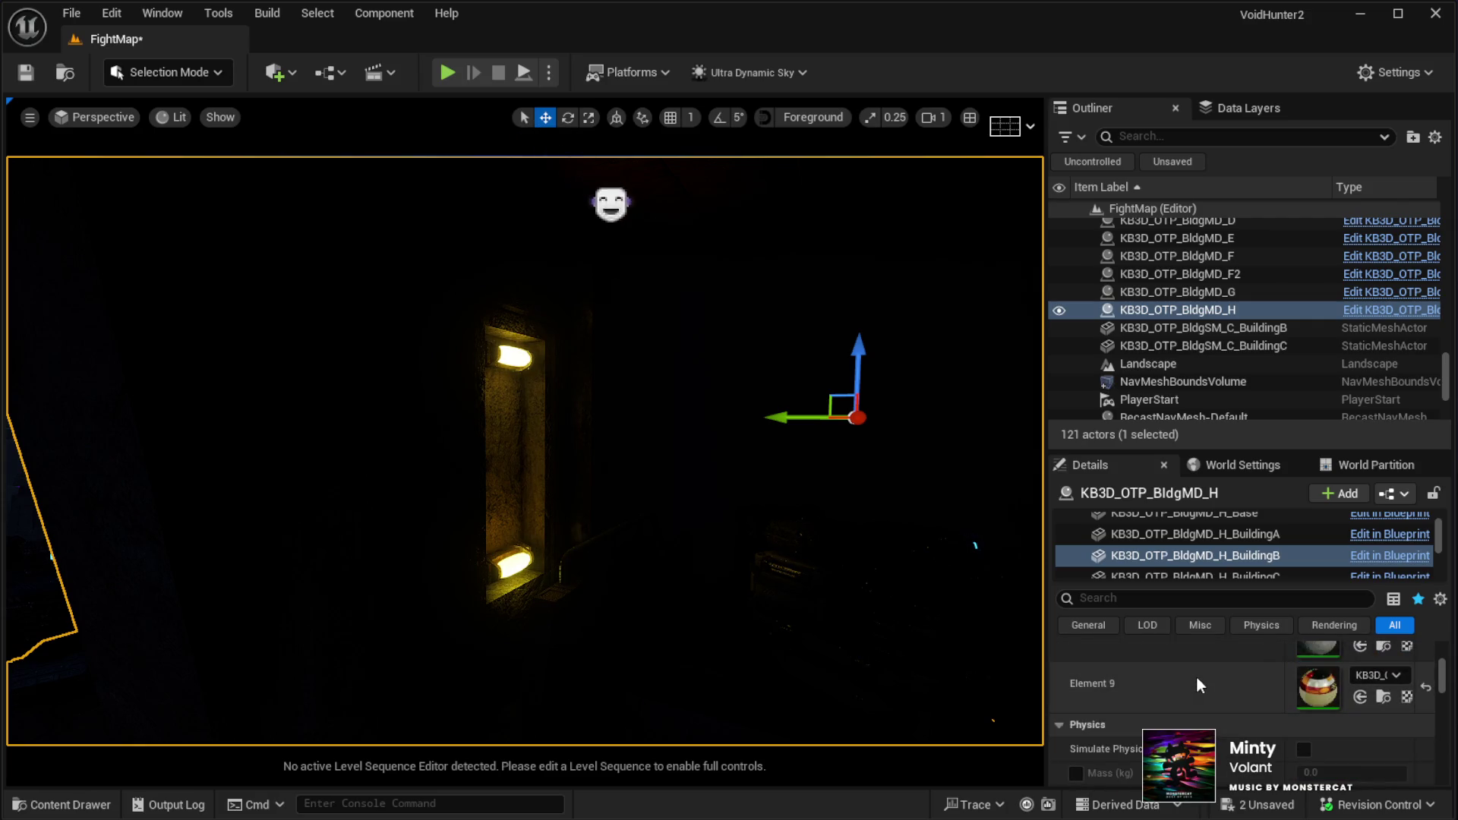
{"action": "scroll", "coordinate": [1322, 694], "scroll_direction": "down", "scroll_amount": 3}
{"action": "scroll", "coordinate": [1323, 694], "scroll_direction": "up", "scroll_amount": 3}
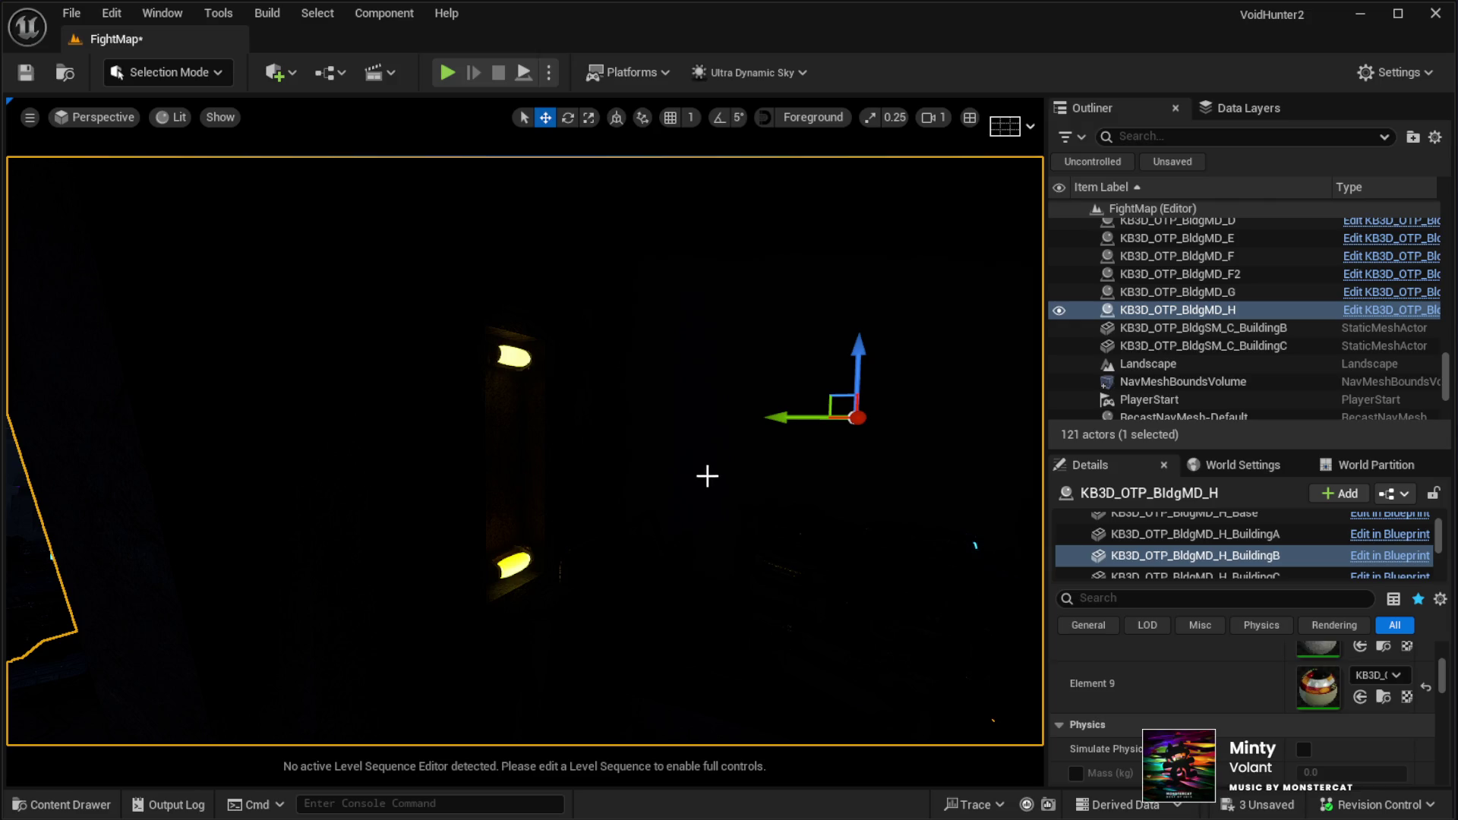
Fly the camera along the night street until the glowing yellow wall lamp fills the view
{"action": "scroll", "coordinate": [707, 479], "scroll_direction": "down", "scroll_amount": 10}
{"action": "scroll", "coordinate": [706, 479], "scroll_direction": "up", "scroll_amount": 10}
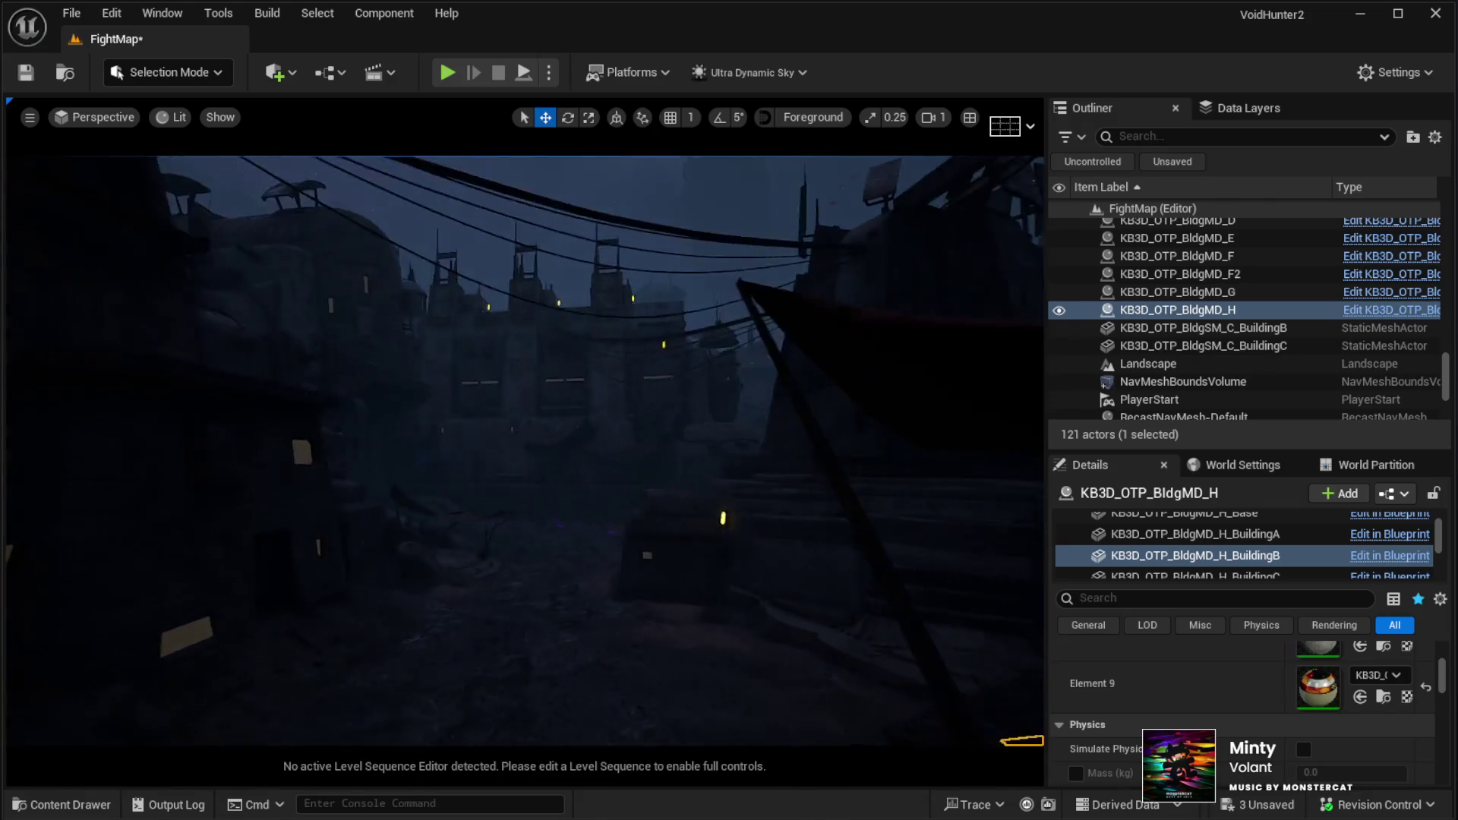
{"action": "scroll", "coordinate": [706, 479], "scroll_direction": "down", "scroll_amount": 10}
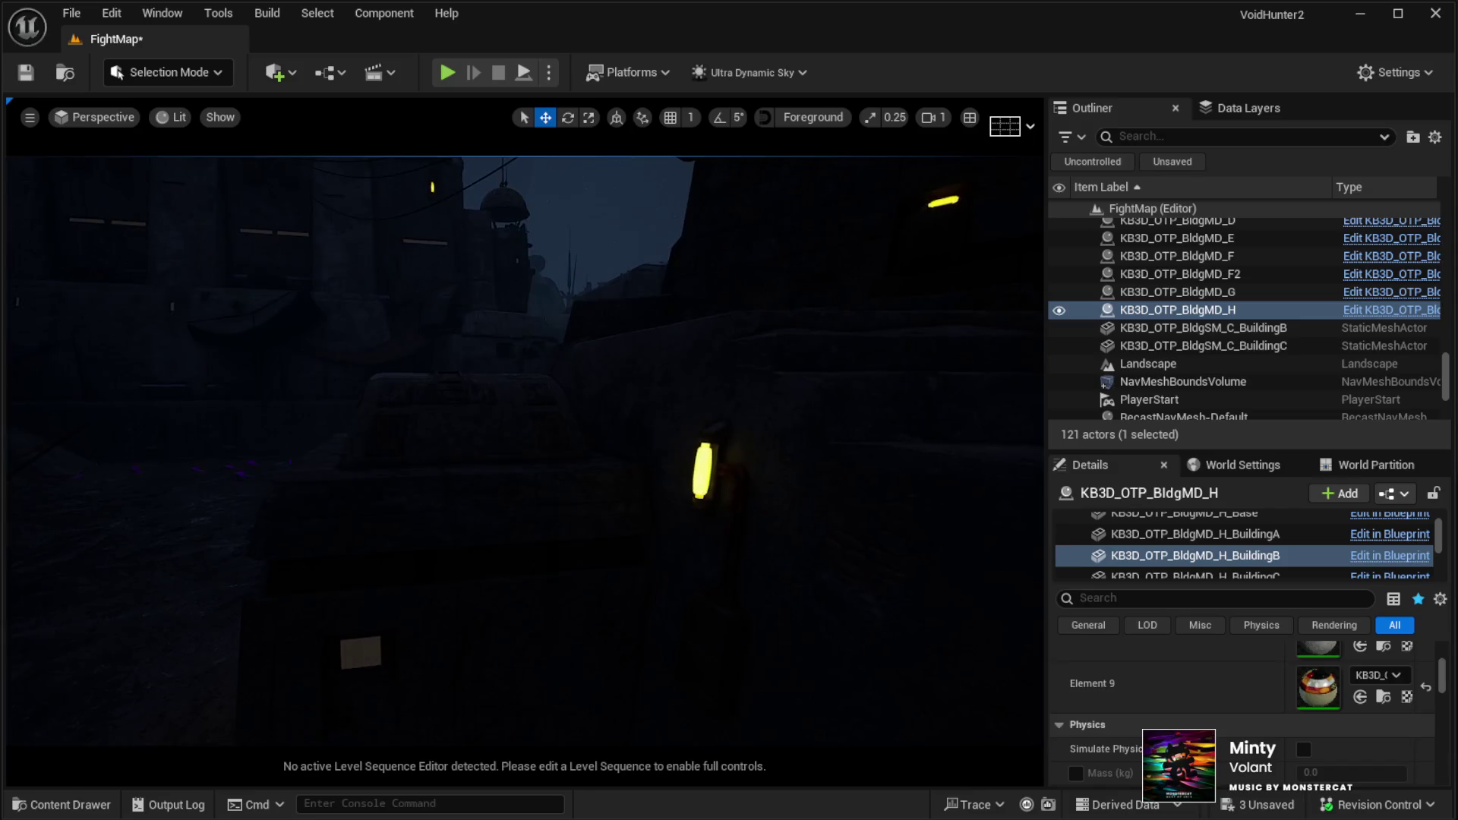
{"action": "scroll", "coordinate": [524, 448], "scroll_direction": "up", "scroll_amount": 10}
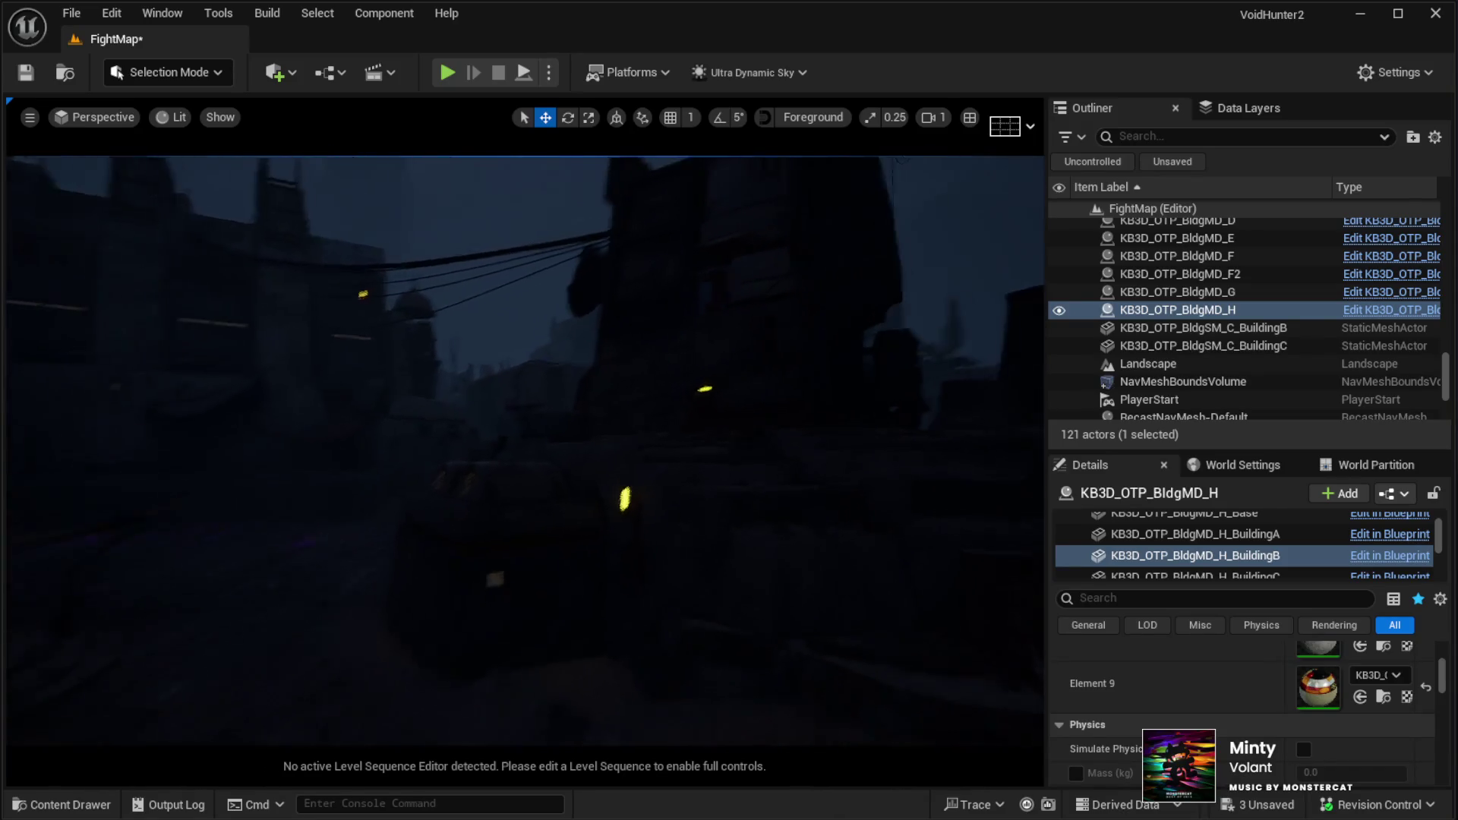
{"action": "scroll", "coordinate": [524, 448], "scroll_direction": "down", "scroll_amount": 10}
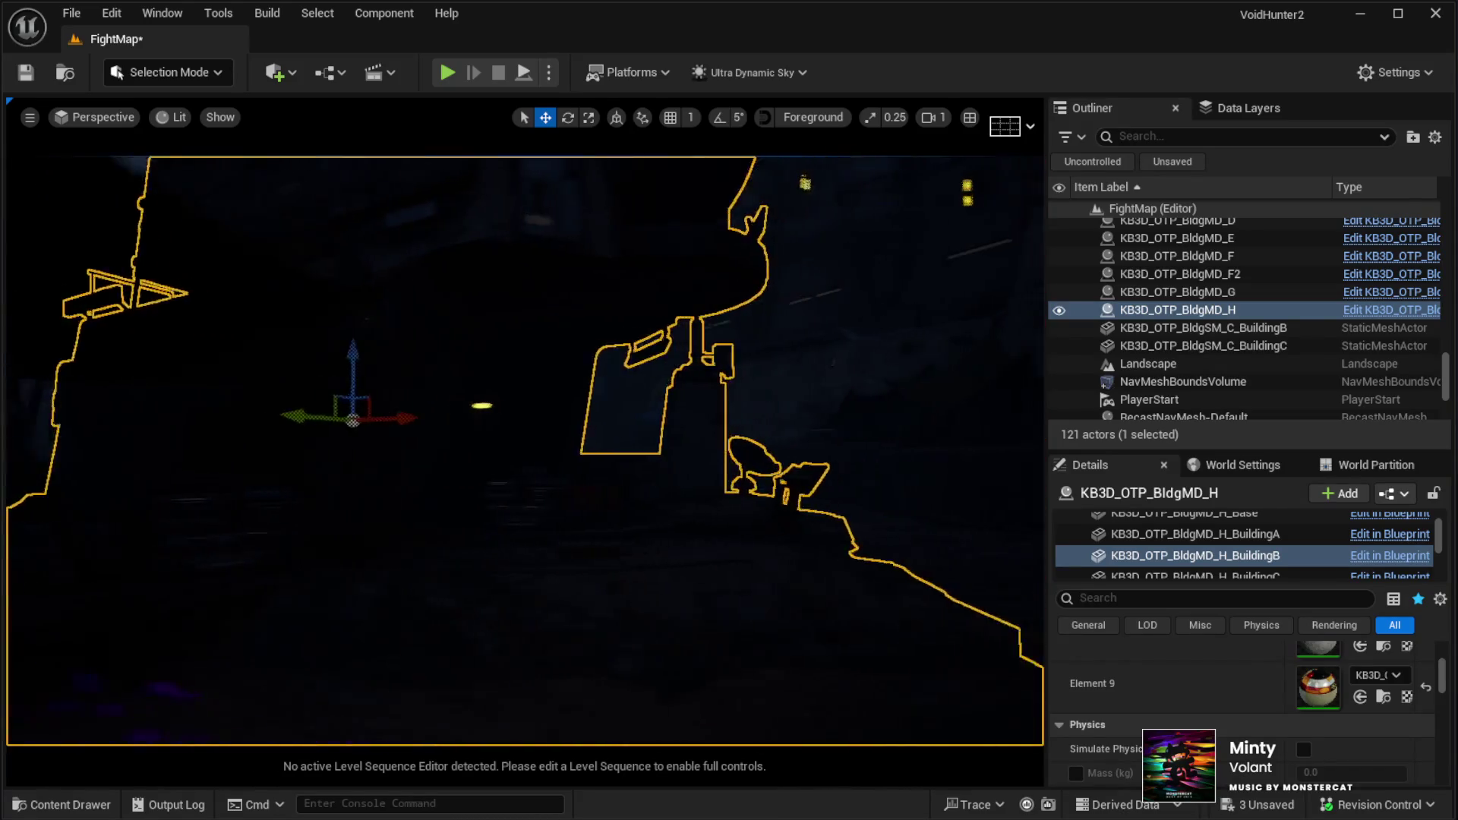
{"action": "left_click_drag", "start_coordinate": [524, 448], "coordinate": [395, 448]}
{"action": "mouse_move", "coordinate": [709, 475]}
{"action": "left_mouse_down"}
{"action": "mouse_move", "coordinate": [661, 468]}
{"action": "mouse_move", "coordinate": [710, 475]}
{"action": "left_mouse_up"}
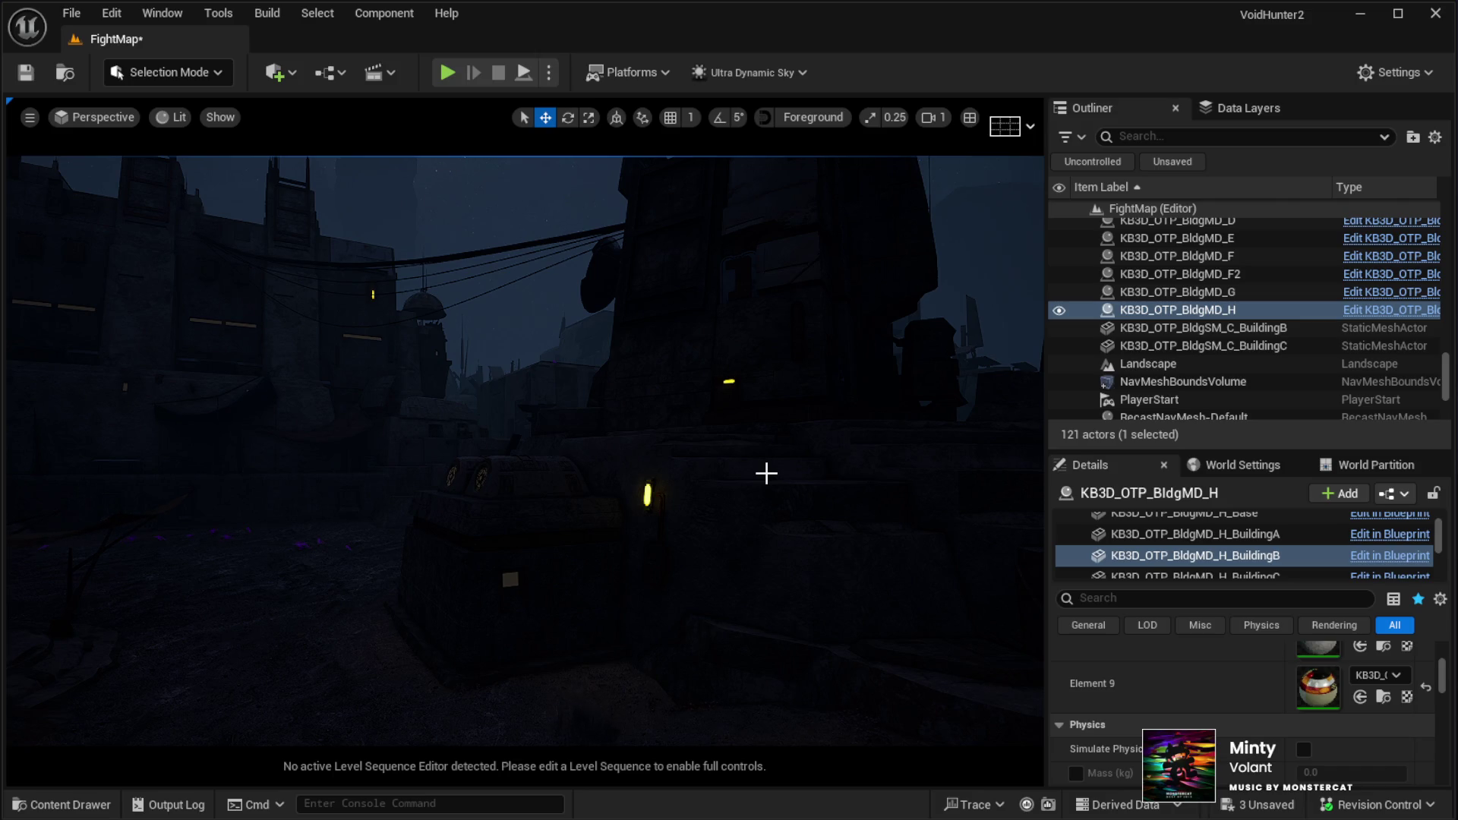
{"action": "mouse_move", "coordinate": [582, 391]}
{"action": "left_mouse_down"}
{"action": "mouse_move", "coordinate": [562, 389]}
{"action": "mouse_move", "coordinate": [583, 391]}
{"action": "left_mouse_up"}
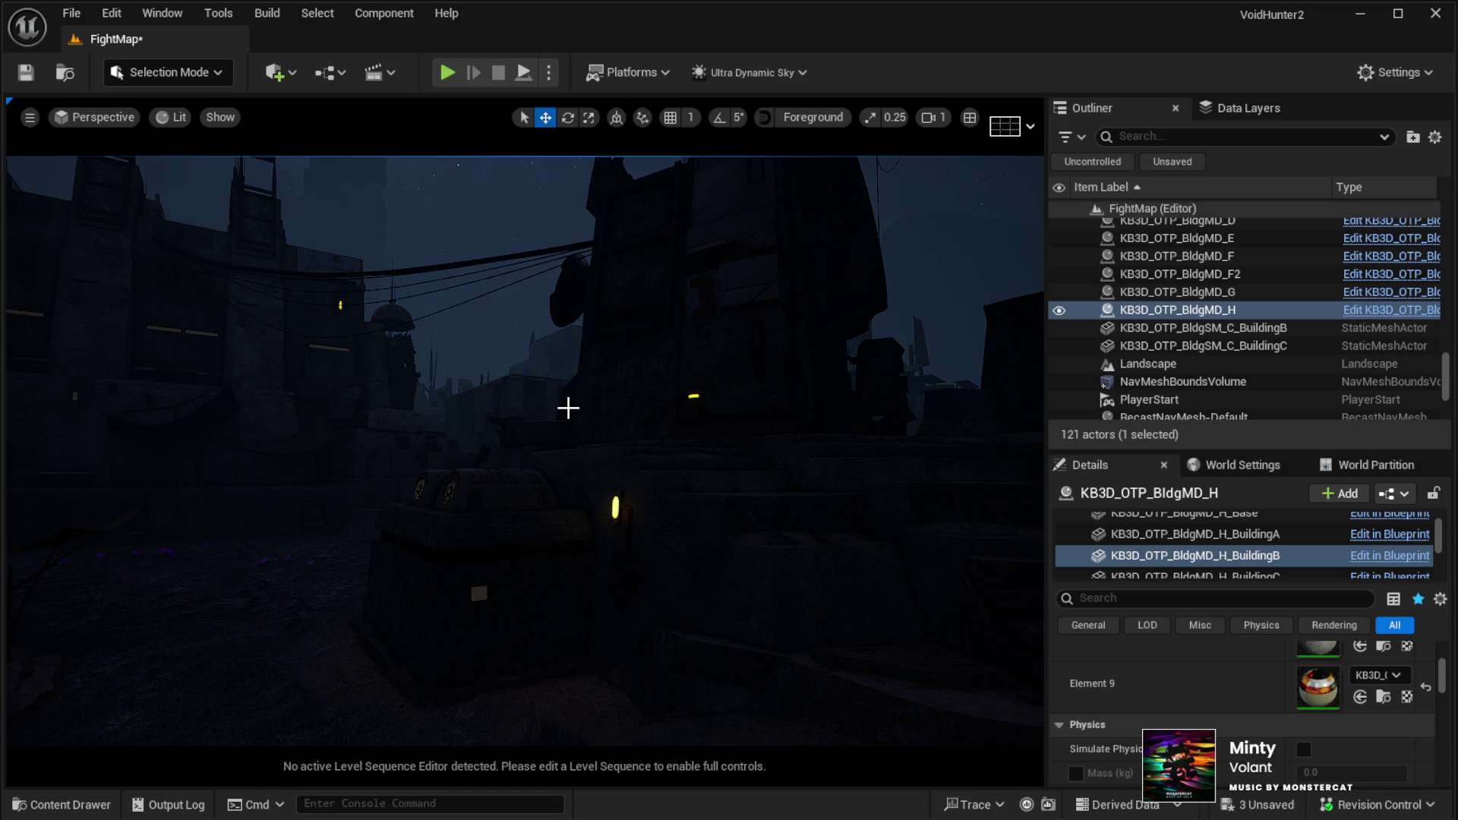
{"action": "mouse_move", "coordinate": [534, 423]}
{"action": "left_mouse_down"}
{"action": "mouse_move", "coordinate": [487, 448]}
{"action": "mouse_move", "coordinate": [486, 410]}
{"action": "mouse_move", "coordinate": [540, 417]}
{"action": "left_mouse_up"}
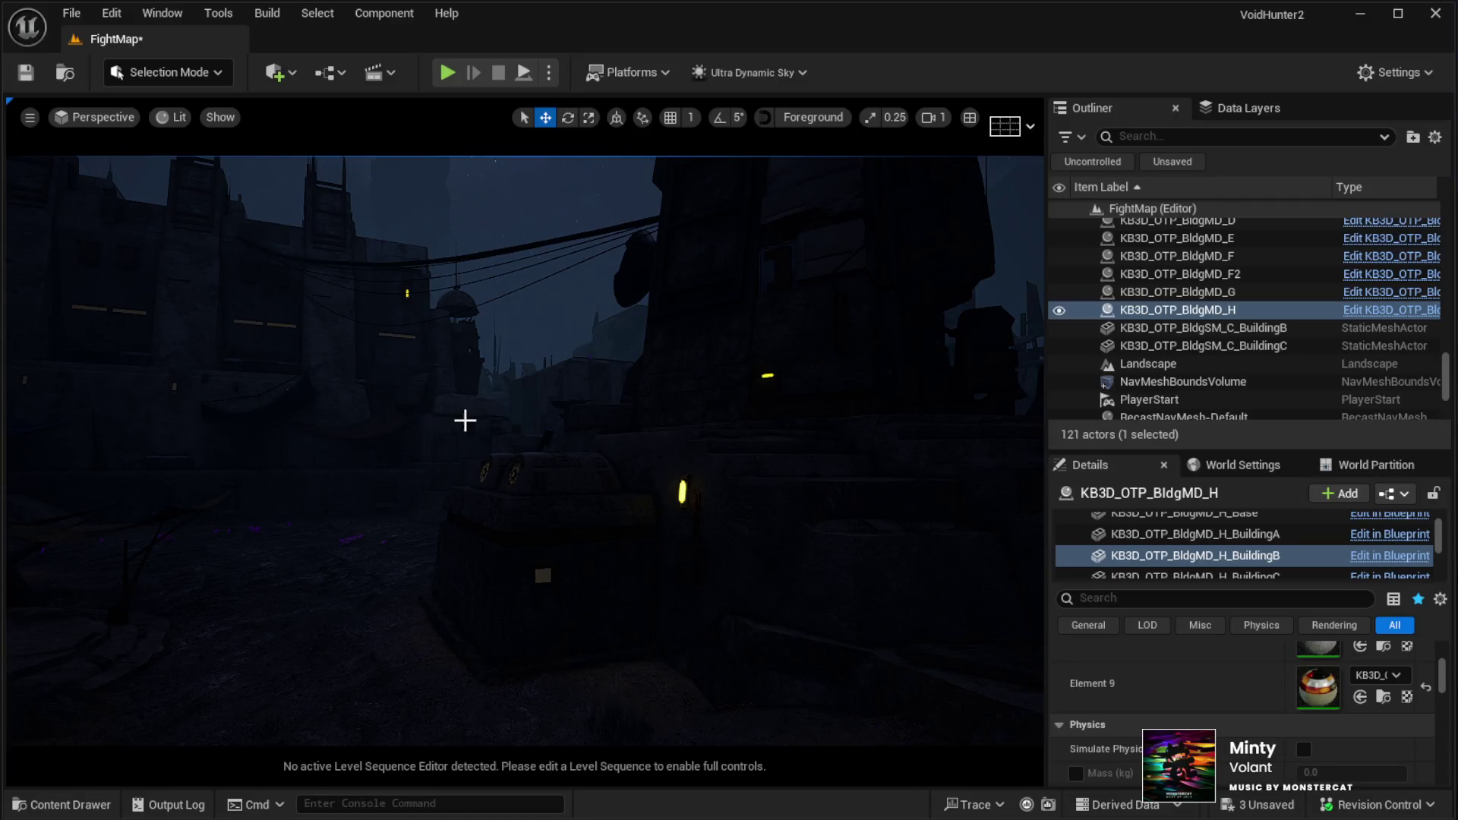
{"action": "mouse_move", "coordinate": [469, 420]}
{"action": "left_mouse_down"}
{"action": "mouse_move", "coordinate": [524, 419]}
{"action": "mouse_move", "coordinate": [524, 376]}
{"action": "left_mouse_up"}
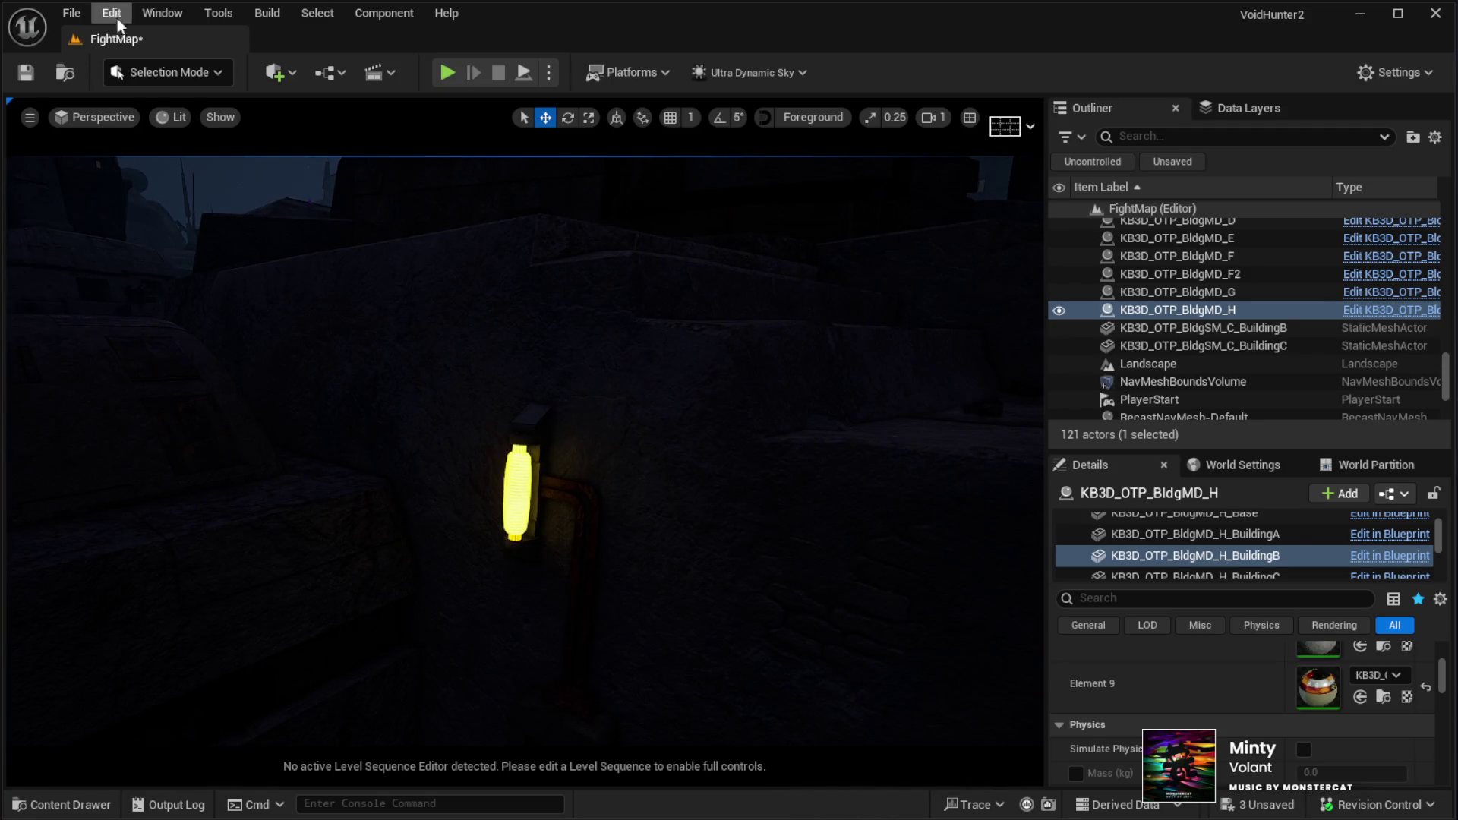
{"action": "left_click", "coordinate": [175, 10]}
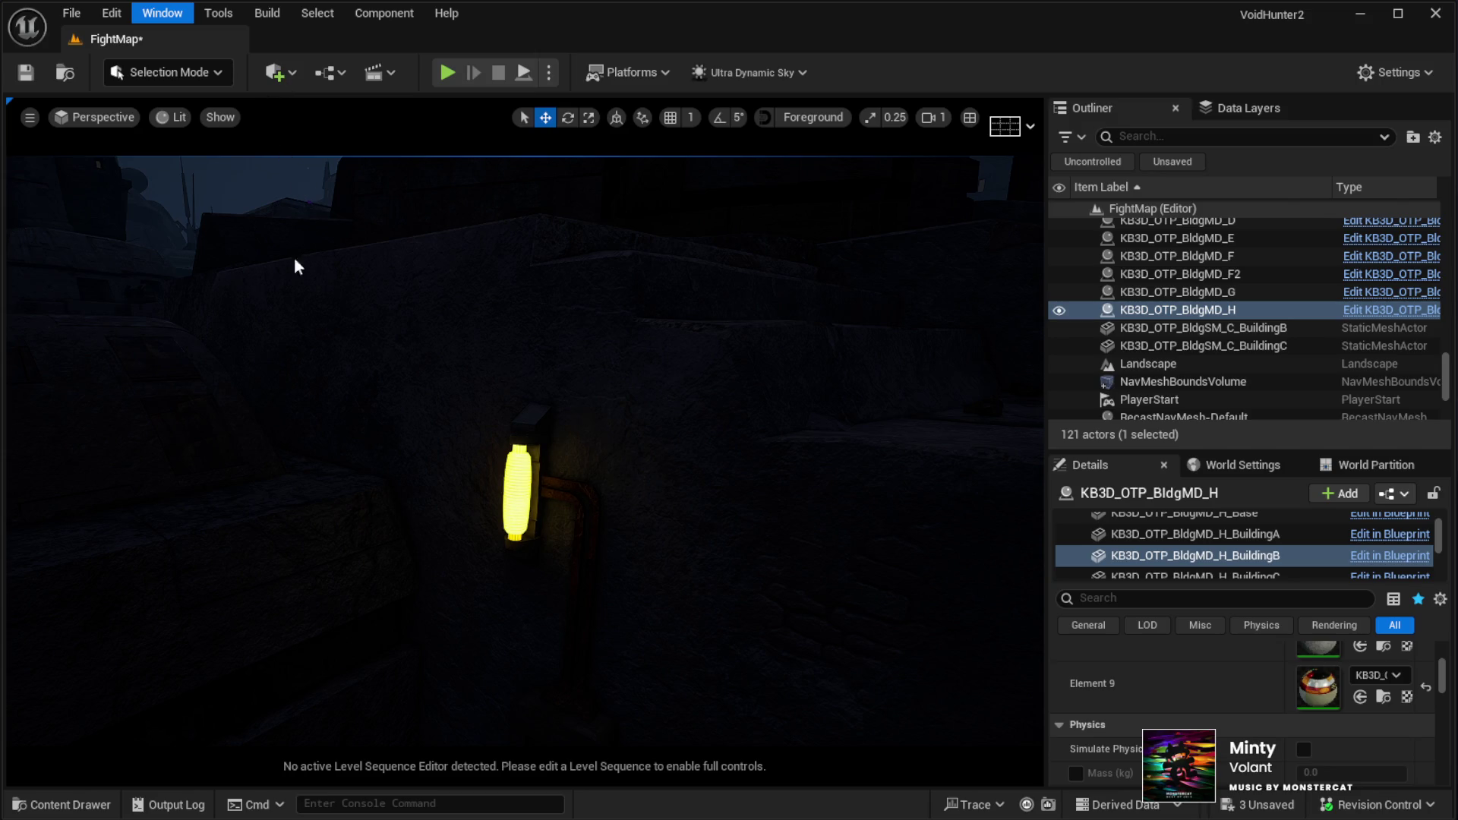
Place a Point Light from Place Actors' Lights list at the wall lamp
{"action": "left_click", "coordinate": [281, 404]}
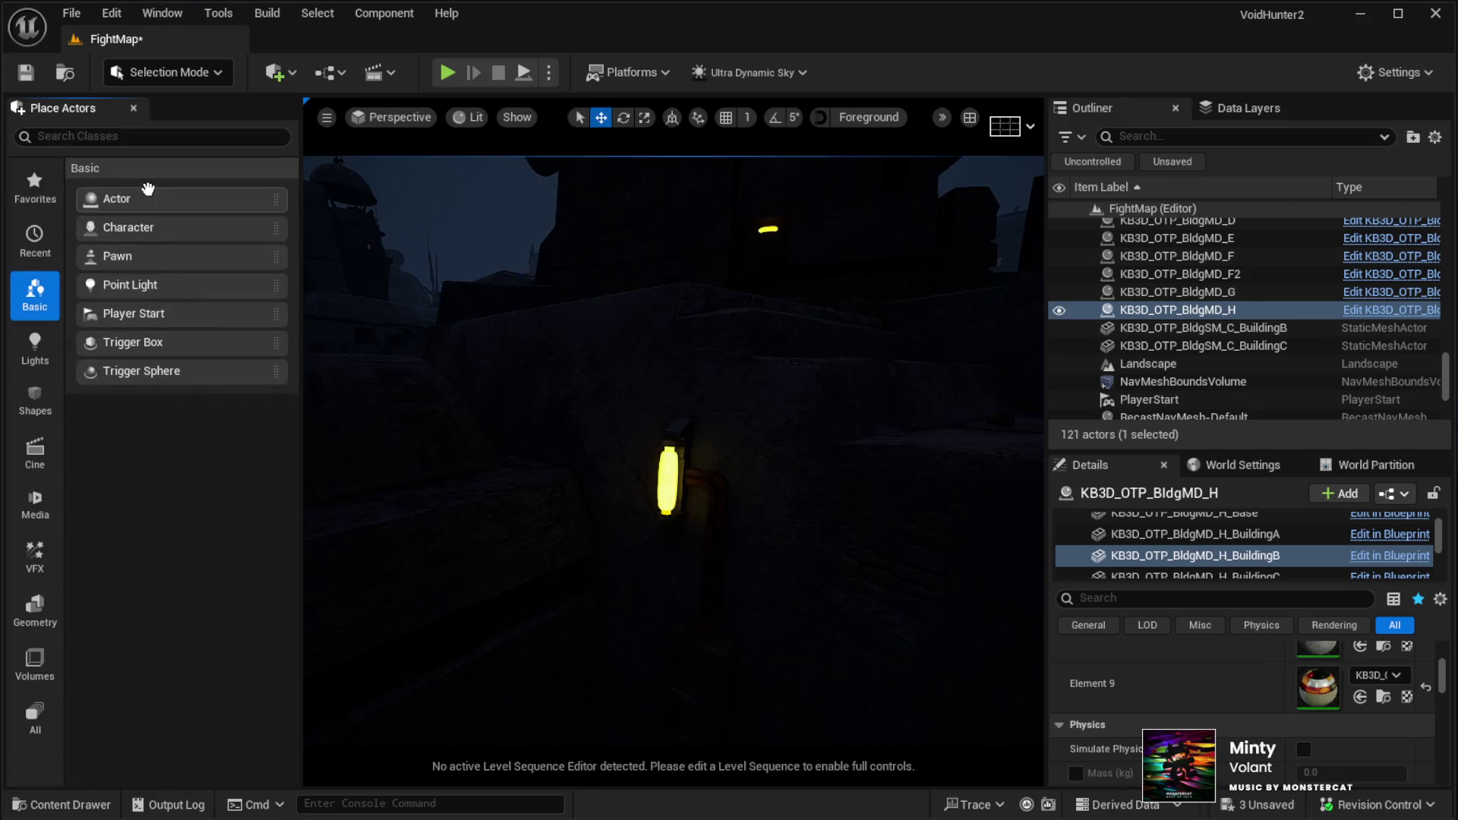
{"action": "left_click", "coordinate": [54, 353]}
{"action": "mouse_move", "coordinate": [114, 228]}
{"action": "left_mouse_down"}
{"action": "mouse_move", "coordinate": [358, 273]}
{"action": "mouse_move", "coordinate": [654, 466]}
{"action": "mouse_move", "coordinate": [851, 688]}
{"action": "left_mouse_up"}
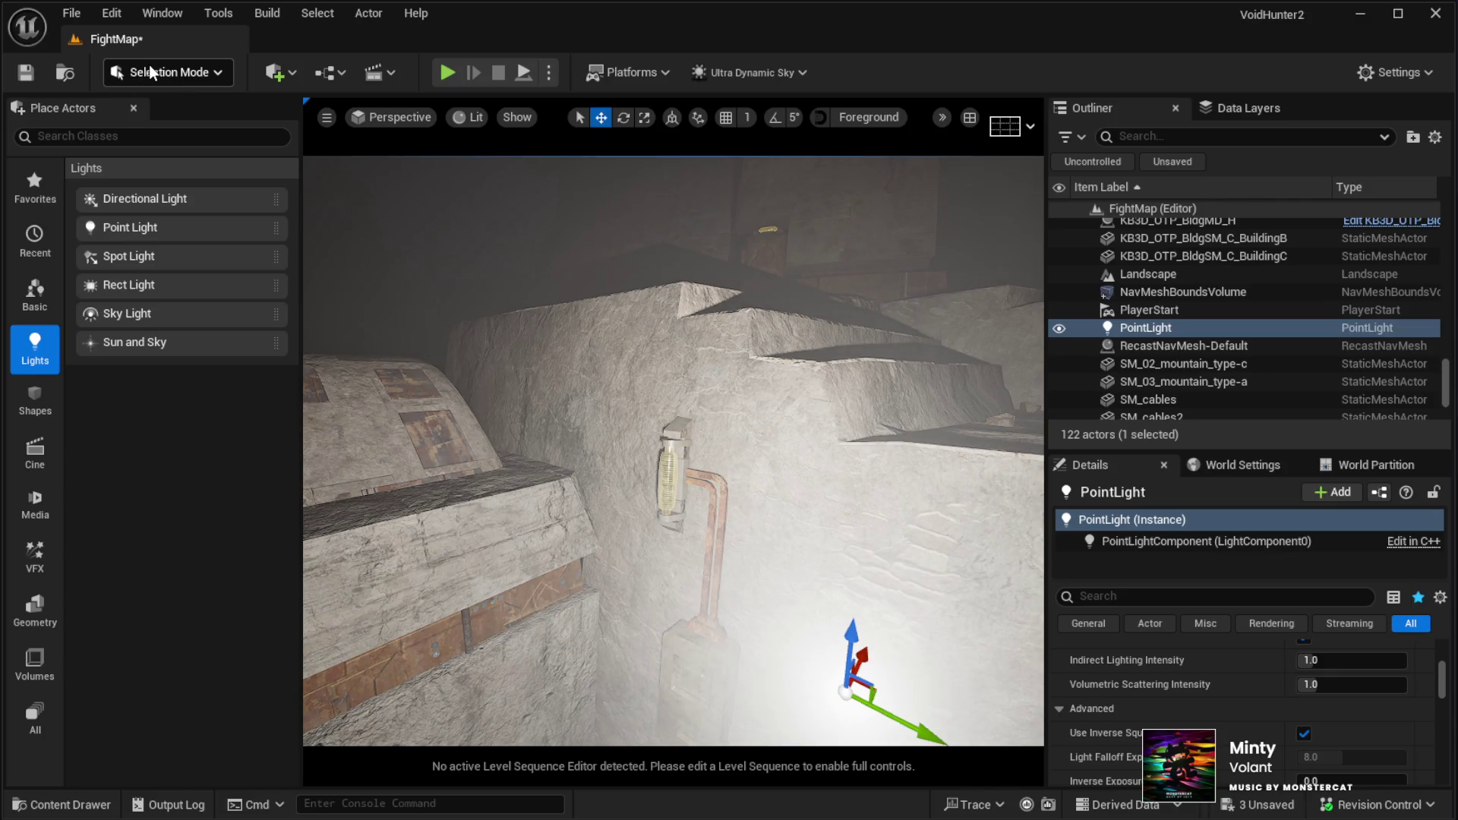
{"action": "left_click", "coordinate": [133, 107]}
{"action": "mouse_move", "coordinate": [610, 498]}
{"action": "left_mouse_down"}
{"action": "mouse_move", "coordinate": [517, 490]}
{"action": "mouse_move", "coordinate": [569, 346]}
{"action": "mouse_move", "coordinate": [578, 395]}
{"action": "mouse_move", "coordinate": [538, 326]}
{"action": "mouse_move", "coordinate": [558, 319]}
{"action": "mouse_move", "coordinate": [545, 360]}
{"action": "left_mouse_up"}
{"action": "scroll", "coordinate": [1205, 664], "scroll_direction": "down", "scroll_amount": 3}
{"action": "scroll", "coordinate": [1213, 694], "scroll_direction": "up", "scroll_amount": 3}
Turn off the point light's inverse squared falloff and shadows, and set intensity to 0.2 cd
{"action": "left_click", "coordinate": [1304, 734]}
{"action": "scroll", "coordinate": [1144, 713], "scroll_direction": "up", "scroll_amount": 3}
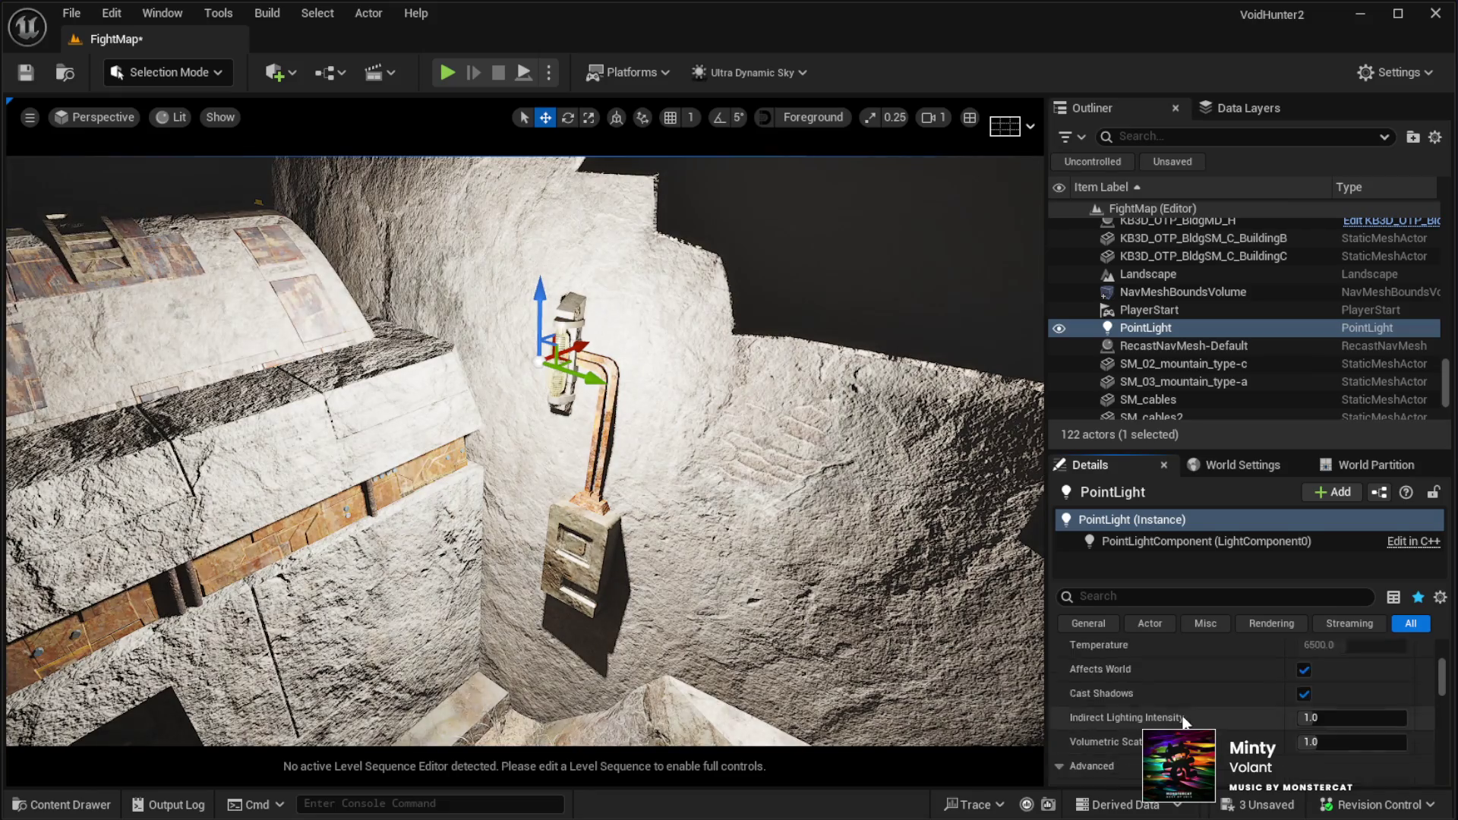
{"action": "left_click", "coordinate": [1306, 723]}
{"action": "left_click_drag", "start_coordinate": [651, 436], "coordinate": [651, 494]}
{"action": "scroll", "coordinate": [1086, 695], "scroll_direction": "up", "scroll_amount": 5}
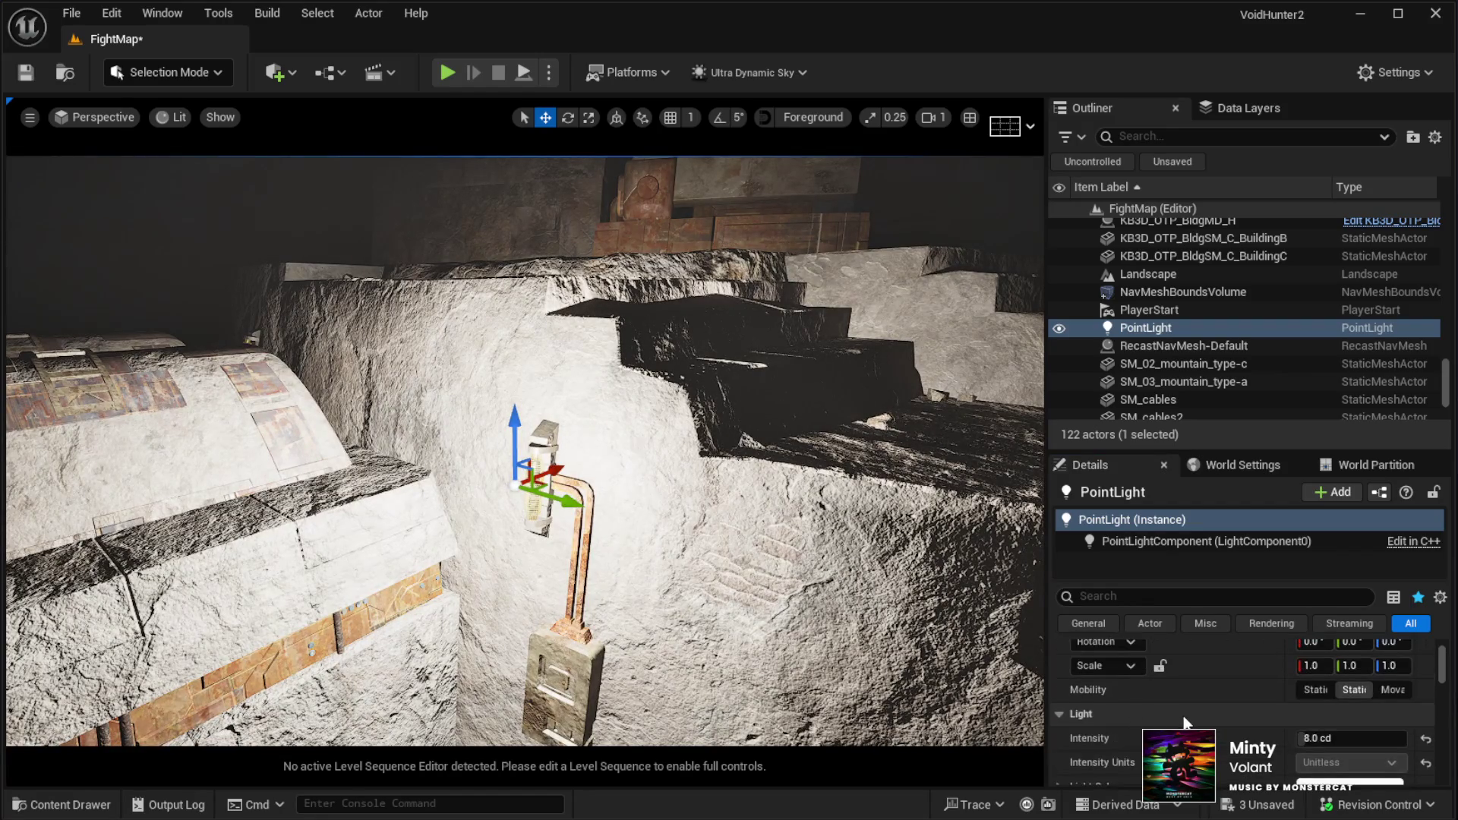
{"action": "left_click", "coordinate": [1300, 712]}
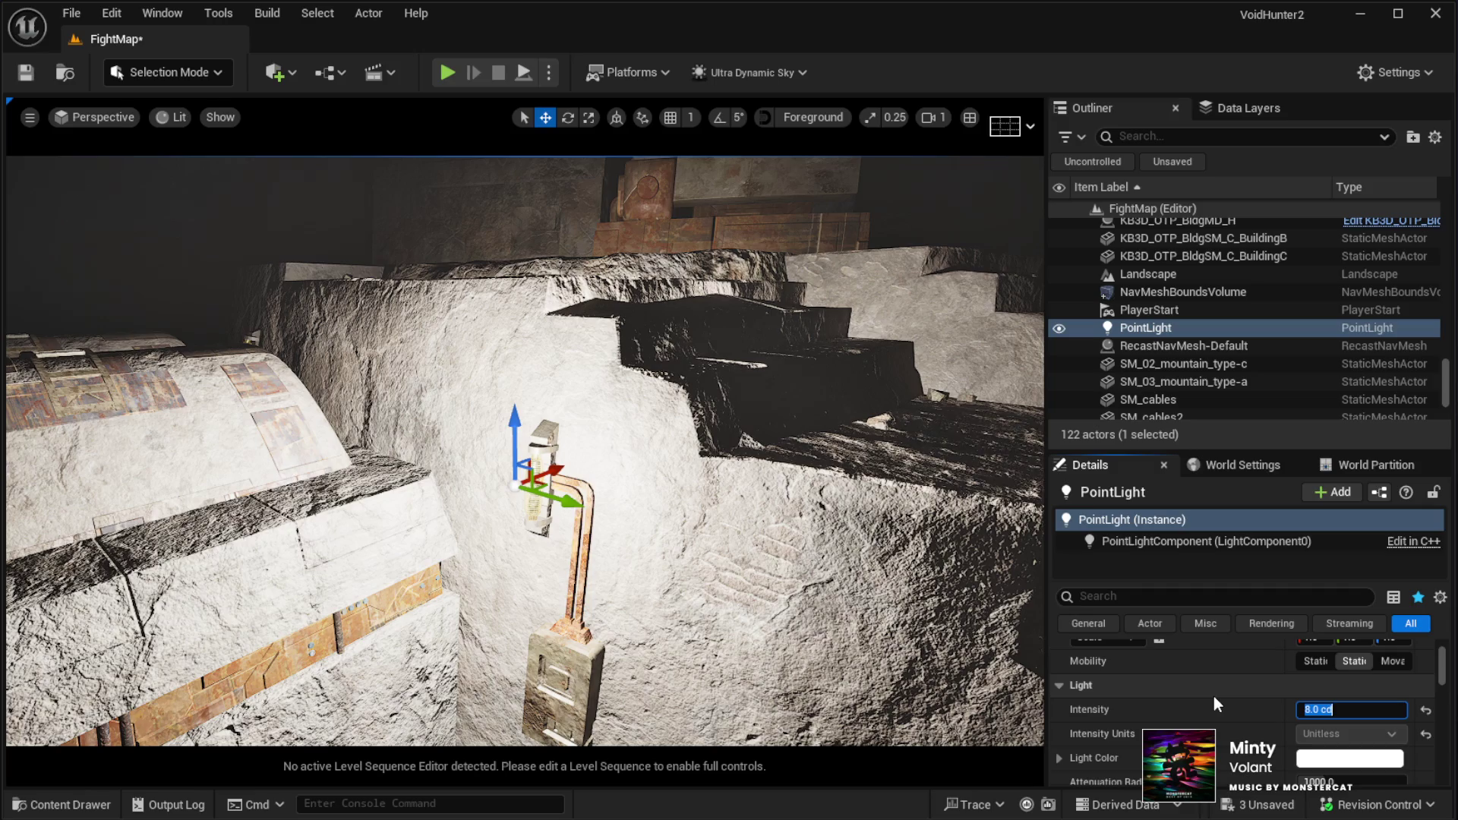
{"action": "type", "text": "0.2"}
{"action": "key", "text": "Return"}
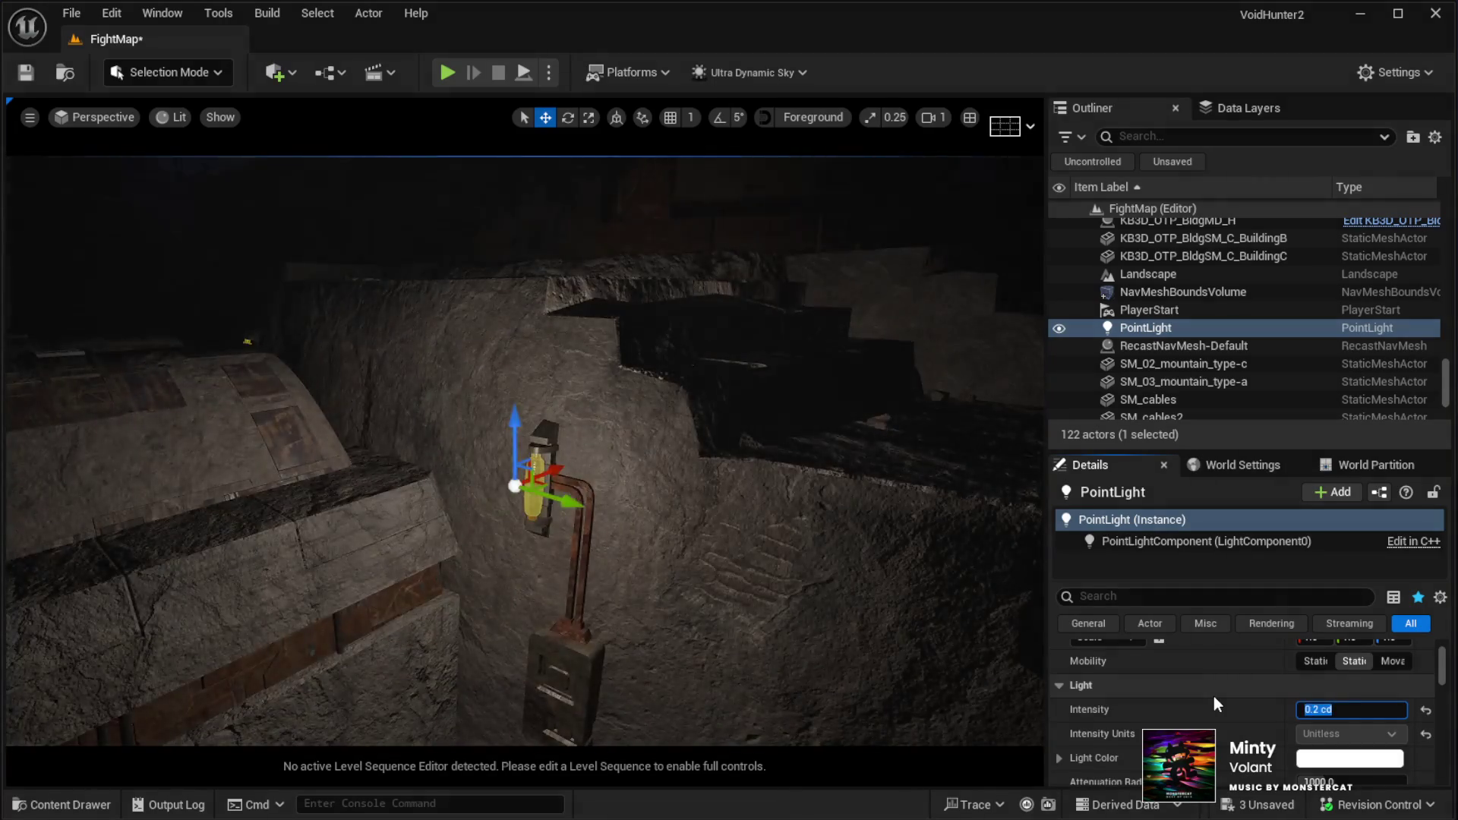
{"action": "left_click_drag", "start_coordinate": [667, 641], "coordinate": [667, 593]}
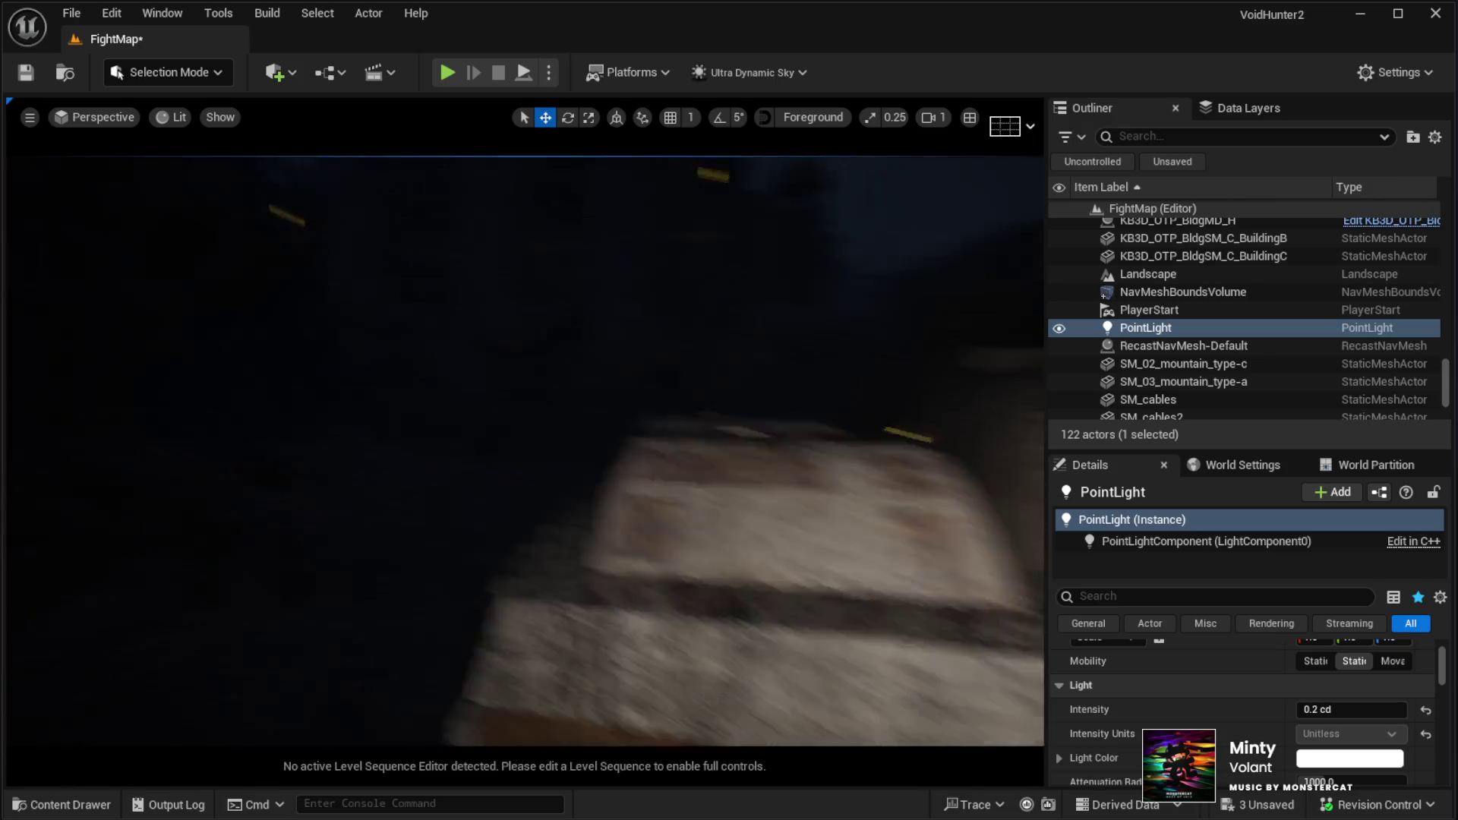
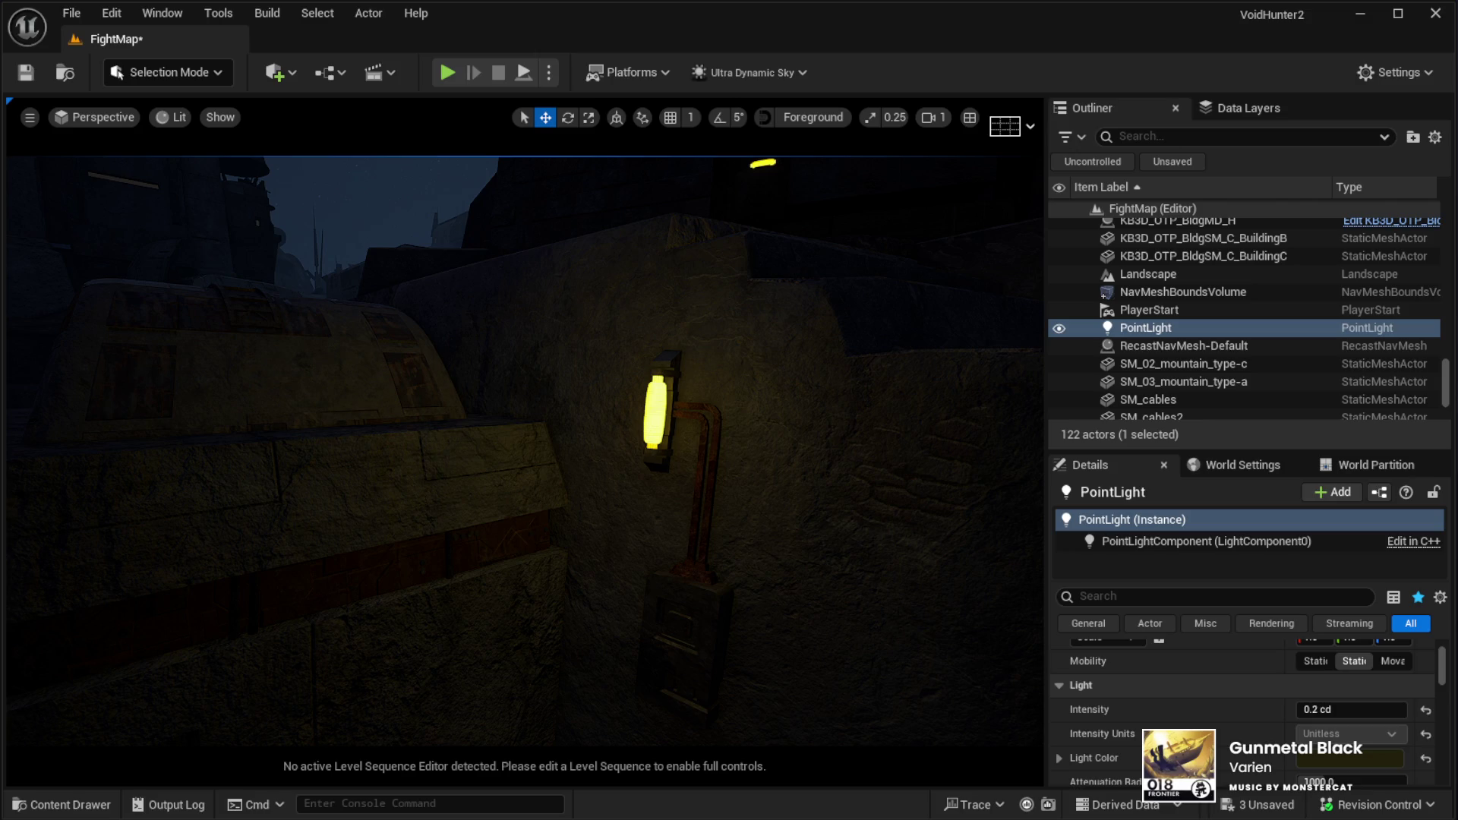
Dim the wall lamp's point light to 0.1 cd, then return its intensity to 0.2 cd
{"action": "left_click", "coordinate": [1318, 710]}
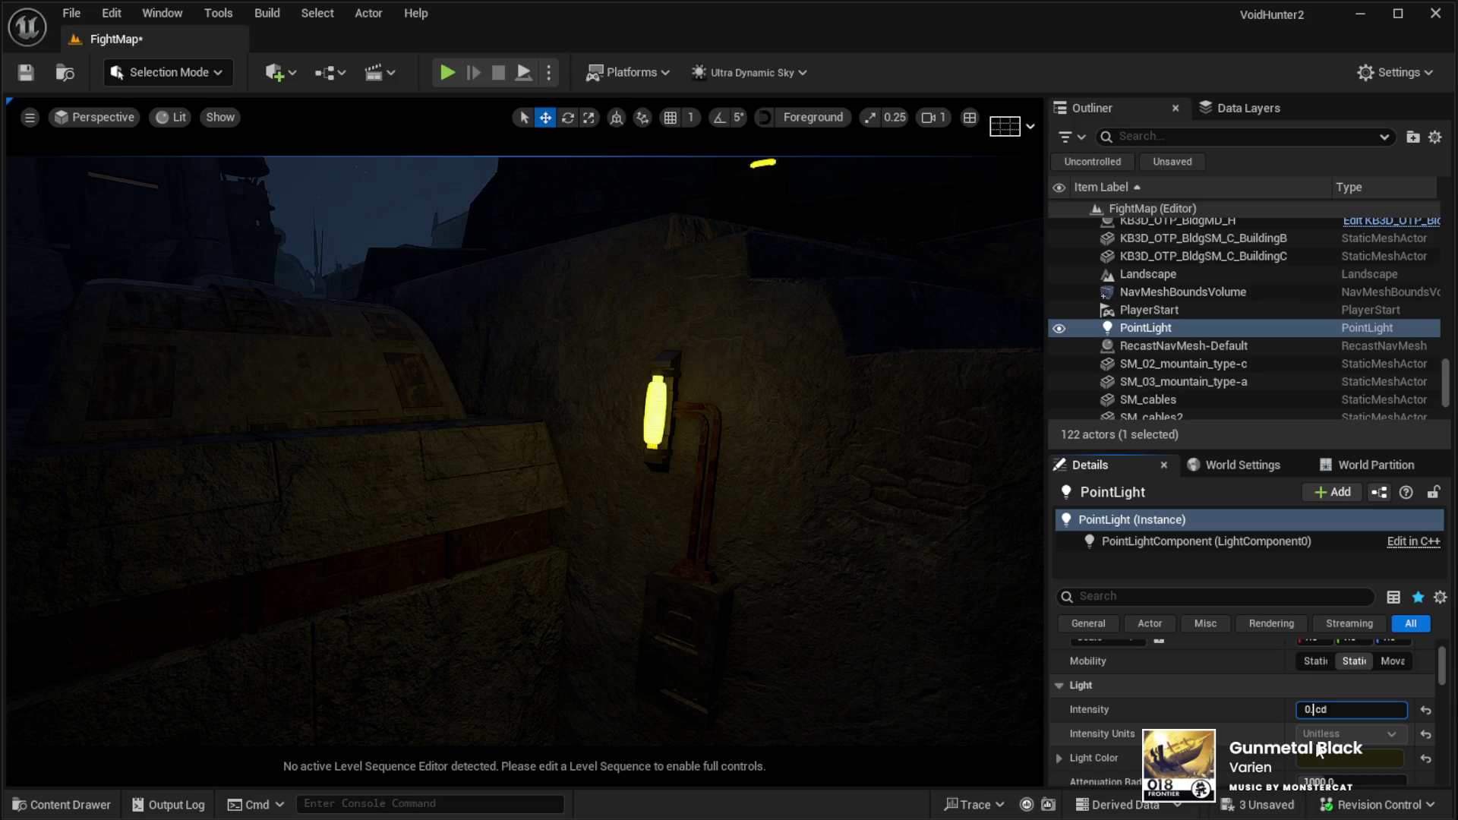
{"action": "type", "text": "1"}
{"action": "key", "text": "Return"}
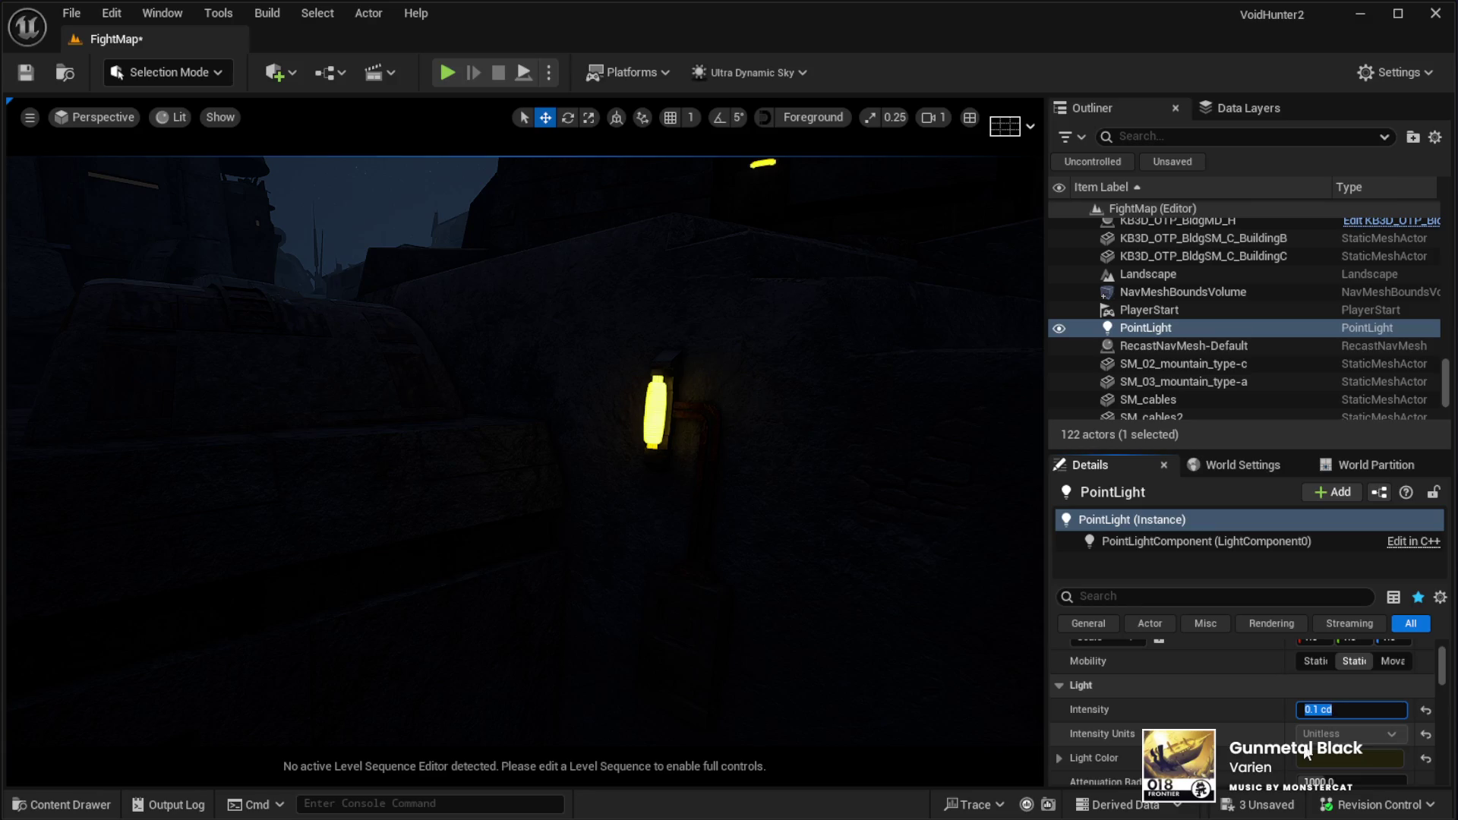
{"action": "type", "text": ".2"}
{"action": "key", "text": "Return"}
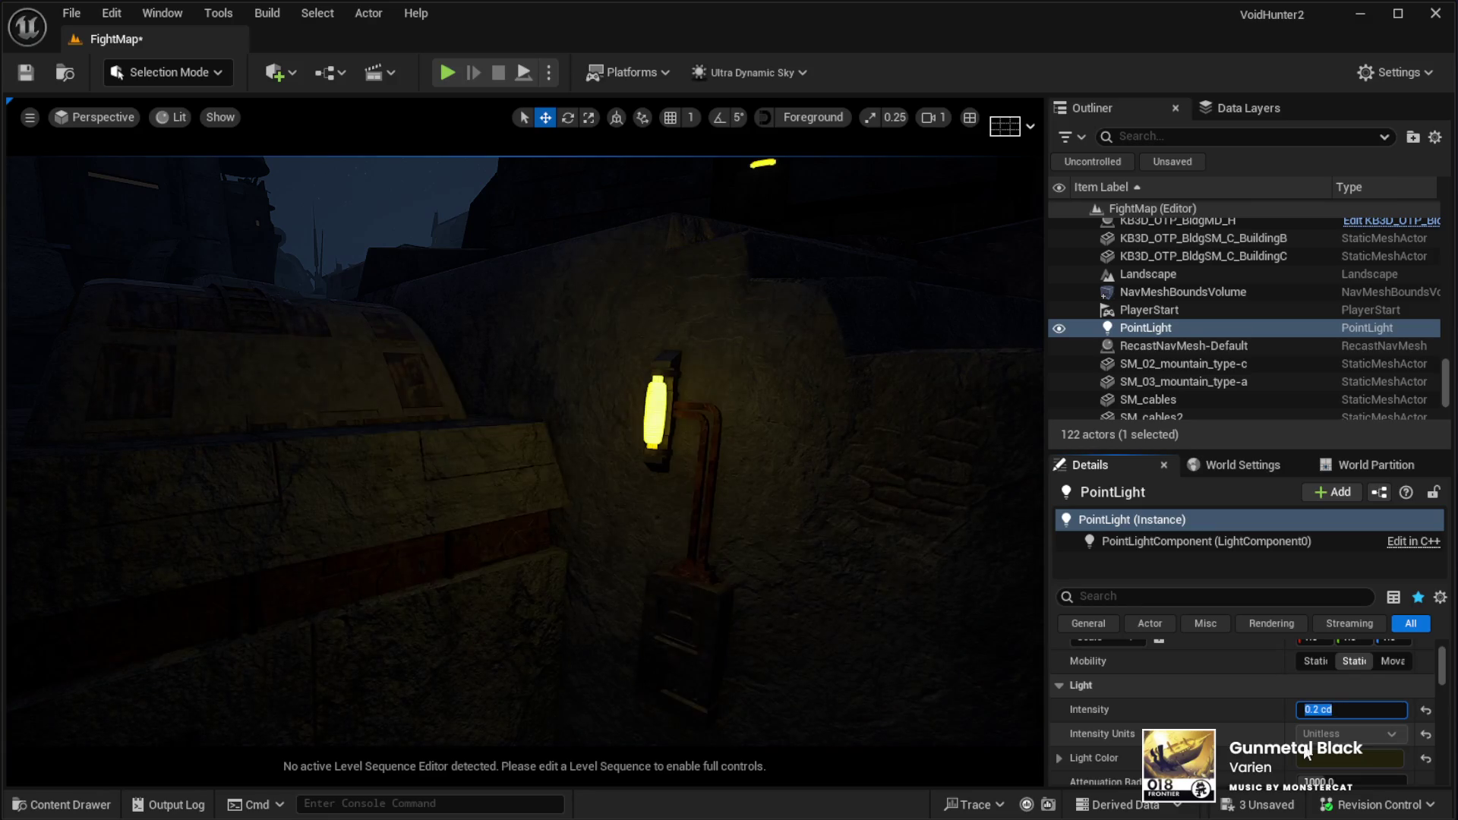
{"action": "mouse_move", "coordinate": [465, 514]}
{"action": "left_mouse_down"}
{"action": "mouse_move", "coordinate": [349, 509]}
{"action": "mouse_move", "coordinate": [494, 513]}
{"action": "mouse_move", "coordinate": [380, 494]}
{"action": "mouse_move", "coordinate": [449, 534]}
{"action": "left_mouse_up"}
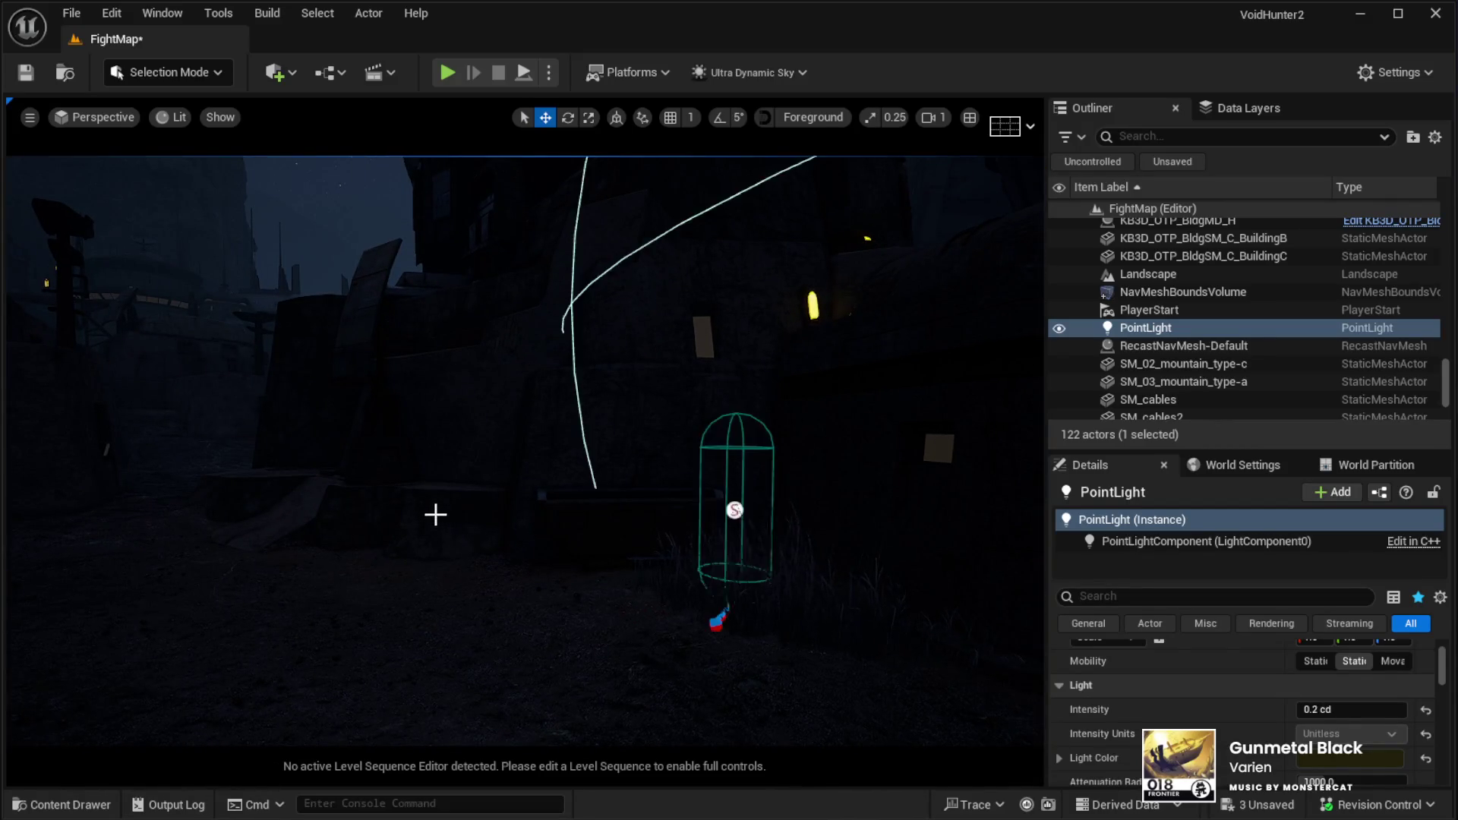
Focus on BC01_AISpawner2, add other spawners including BC01_AISpawner9, and review their Details
{"action": "left_click", "coordinate": [731, 517]}
{"action": "key", "text": "f"}
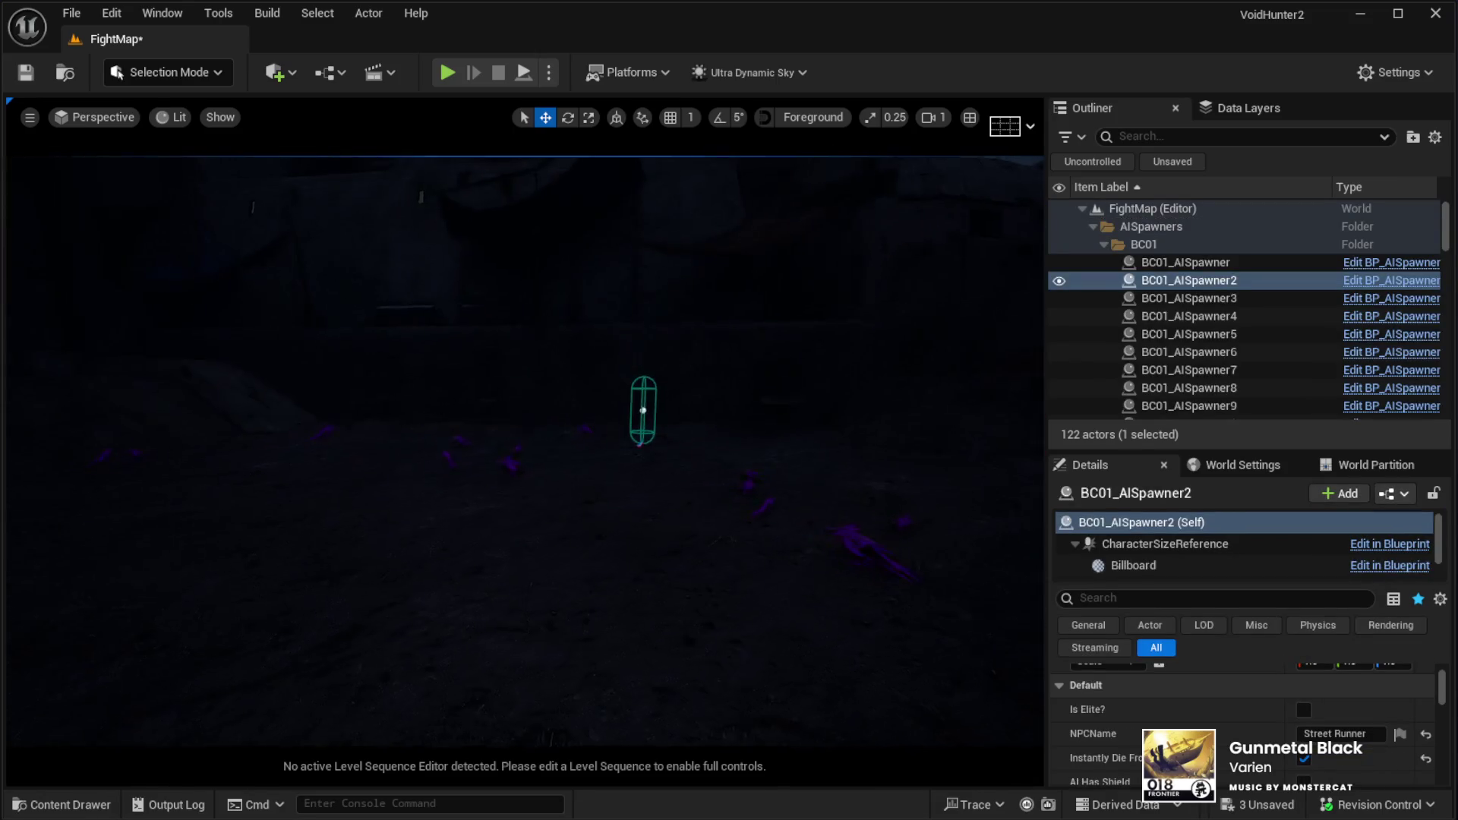
{"action": "left_click", "coordinate": [608, 449], "text": "ctrl"}
{"action": "mouse_move", "coordinate": [671, 524]}
{"action": "left_mouse_down"}
{"action": "mouse_move", "coordinate": [691, 552]}
{"action": "mouse_move", "coordinate": [646, 552]}
{"action": "left_mouse_up"}
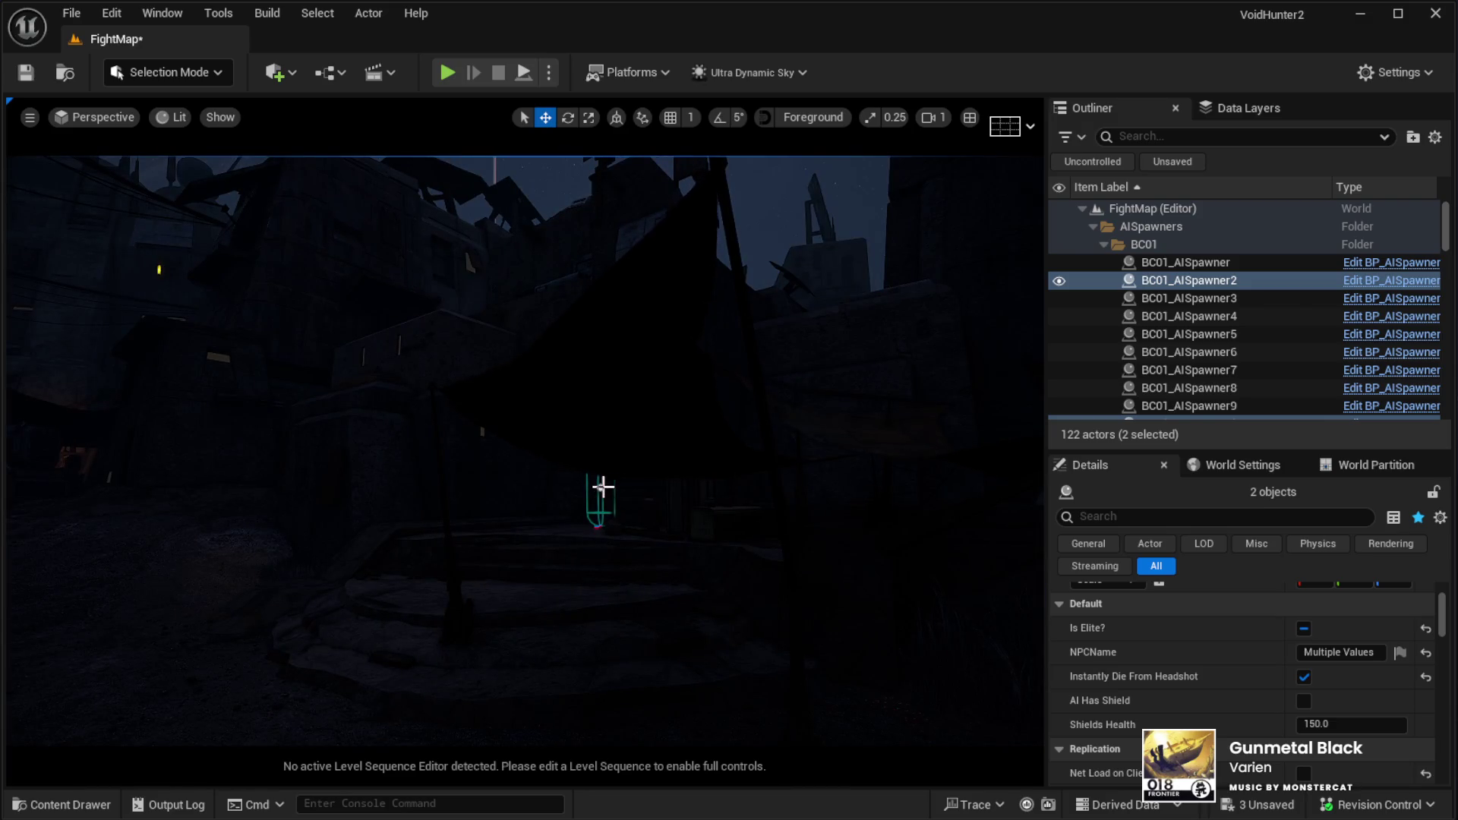
{"action": "left_click", "coordinate": [603, 486], "text": "ctrl"}
{"action": "scroll", "coordinate": [1222, 678], "scroll_direction": "down", "scroll_amount": 5}
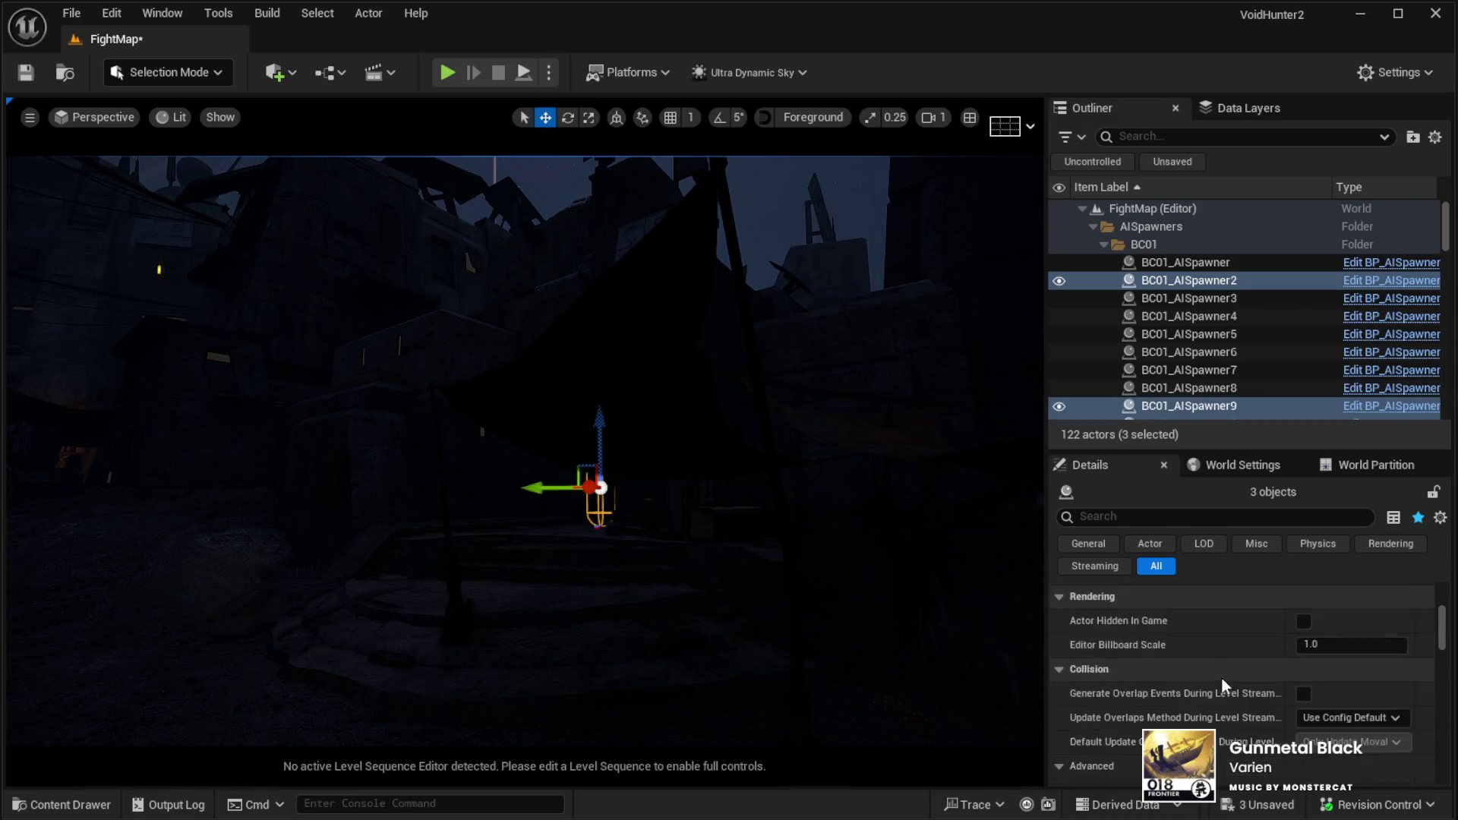
{"action": "scroll", "coordinate": [1221, 677], "scroll_direction": "down", "scroll_amount": 3}
{"action": "scroll", "coordinate": [1220, 684], "scroll_direction": "down", "scroll_amount": 2}
{"action": "scroll", "coordinate": [1225, 682], "scroll_direction": "down", "scroll_amount": 8}
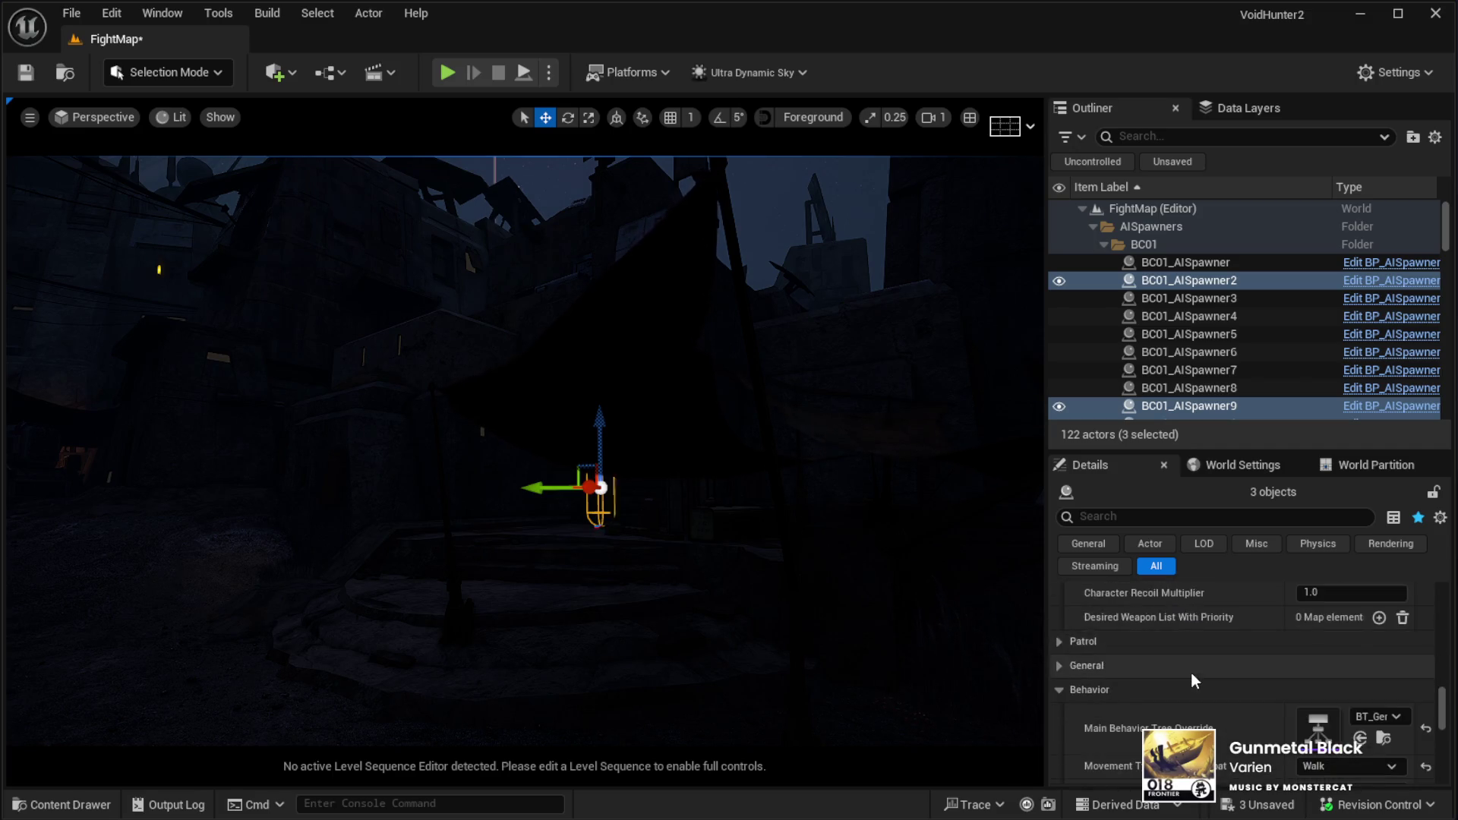
{"action": "scroll", "coordinate": [1191, 672], "scroll_direction": "down", "scroll_amount": 4}
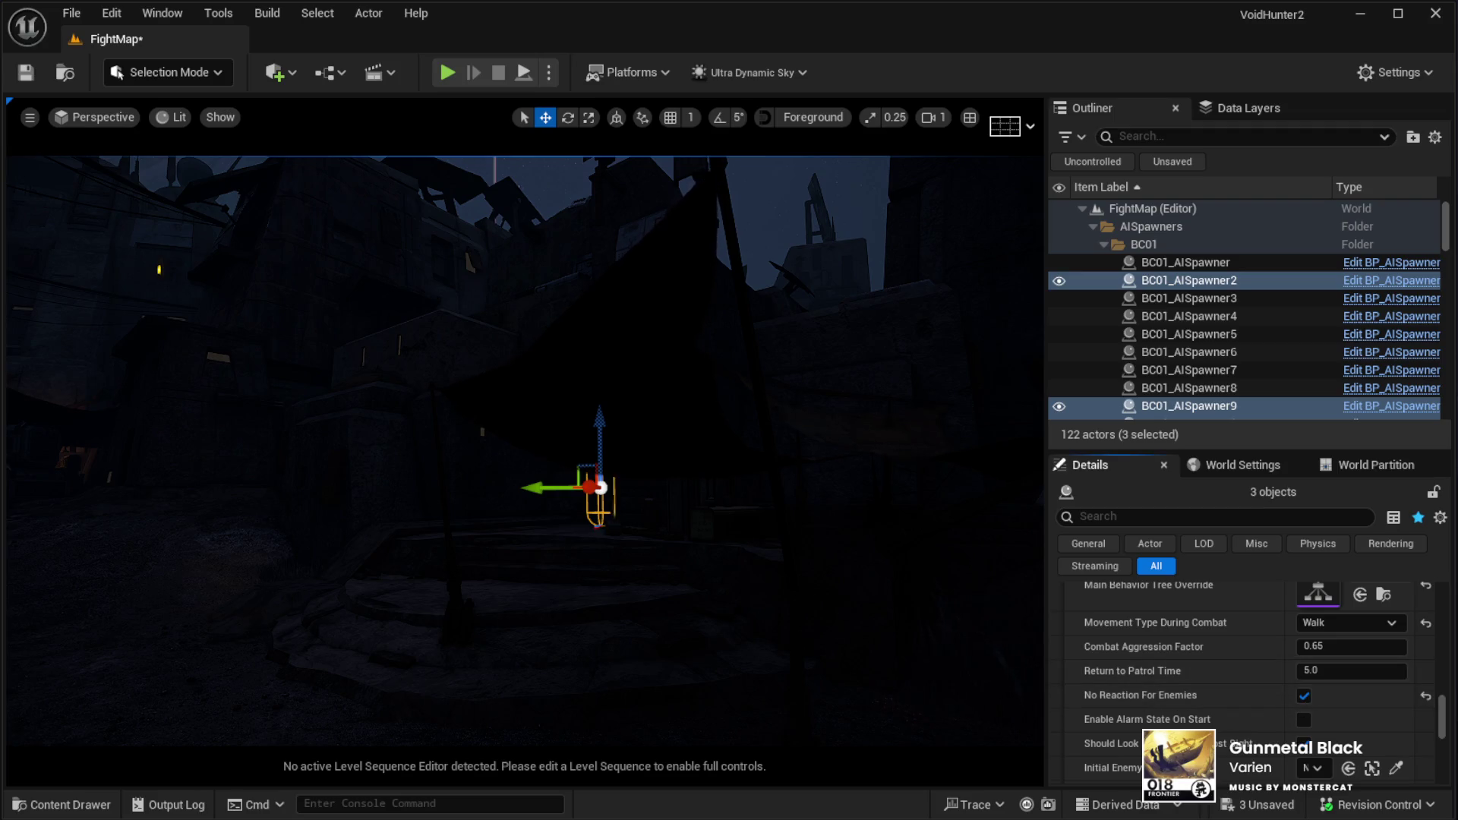
Select the landscape ground and launch a Play In Editor test with Alt+P
{"action": "left_click_drag", "start_coordinate": [752, 560], "coordinate": [638, 654]}
{"action": "left_click", "coordinate": [689, 659]}
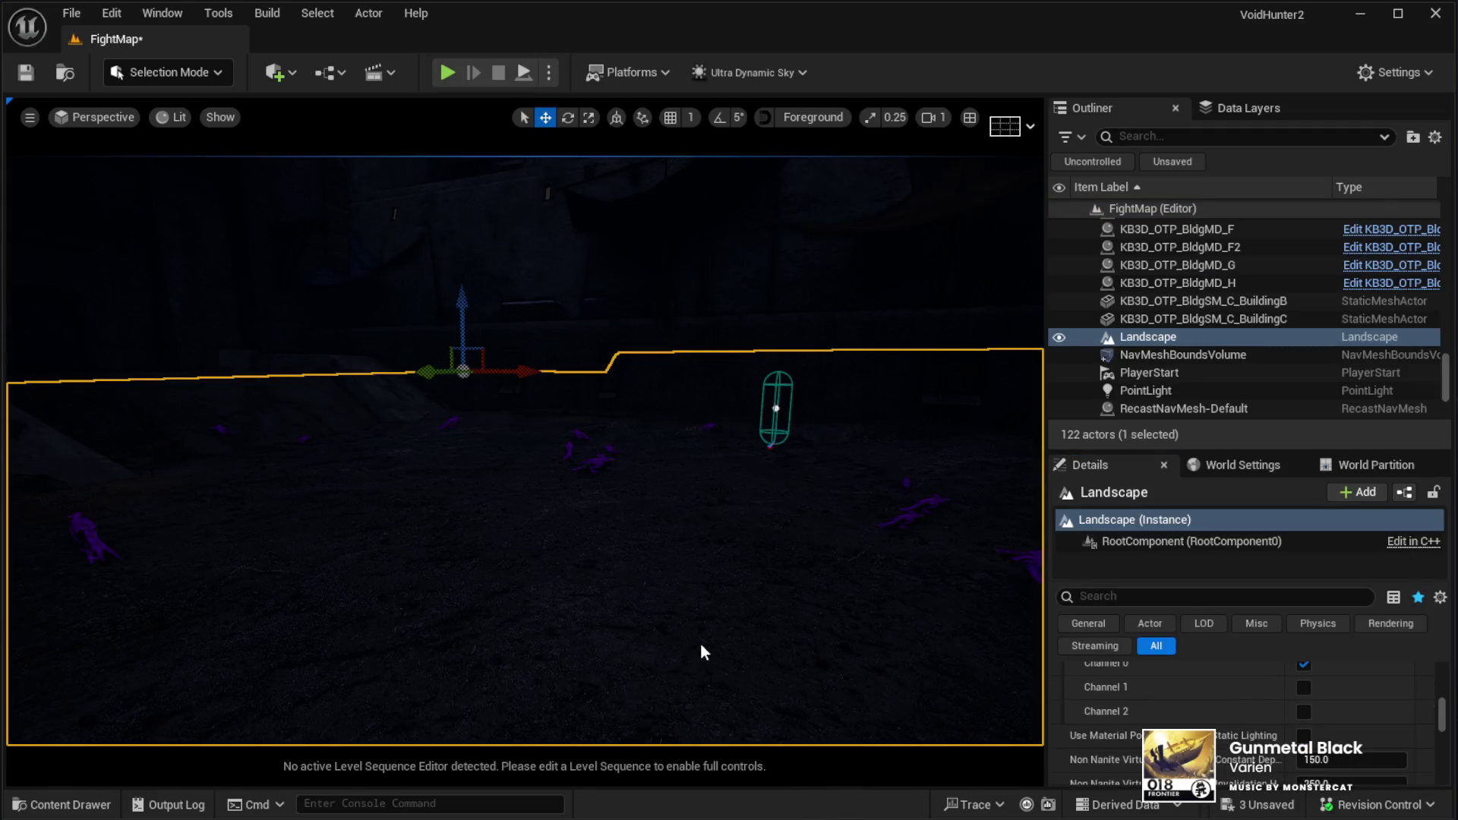
{"action": "key", "text": "alt+p"}
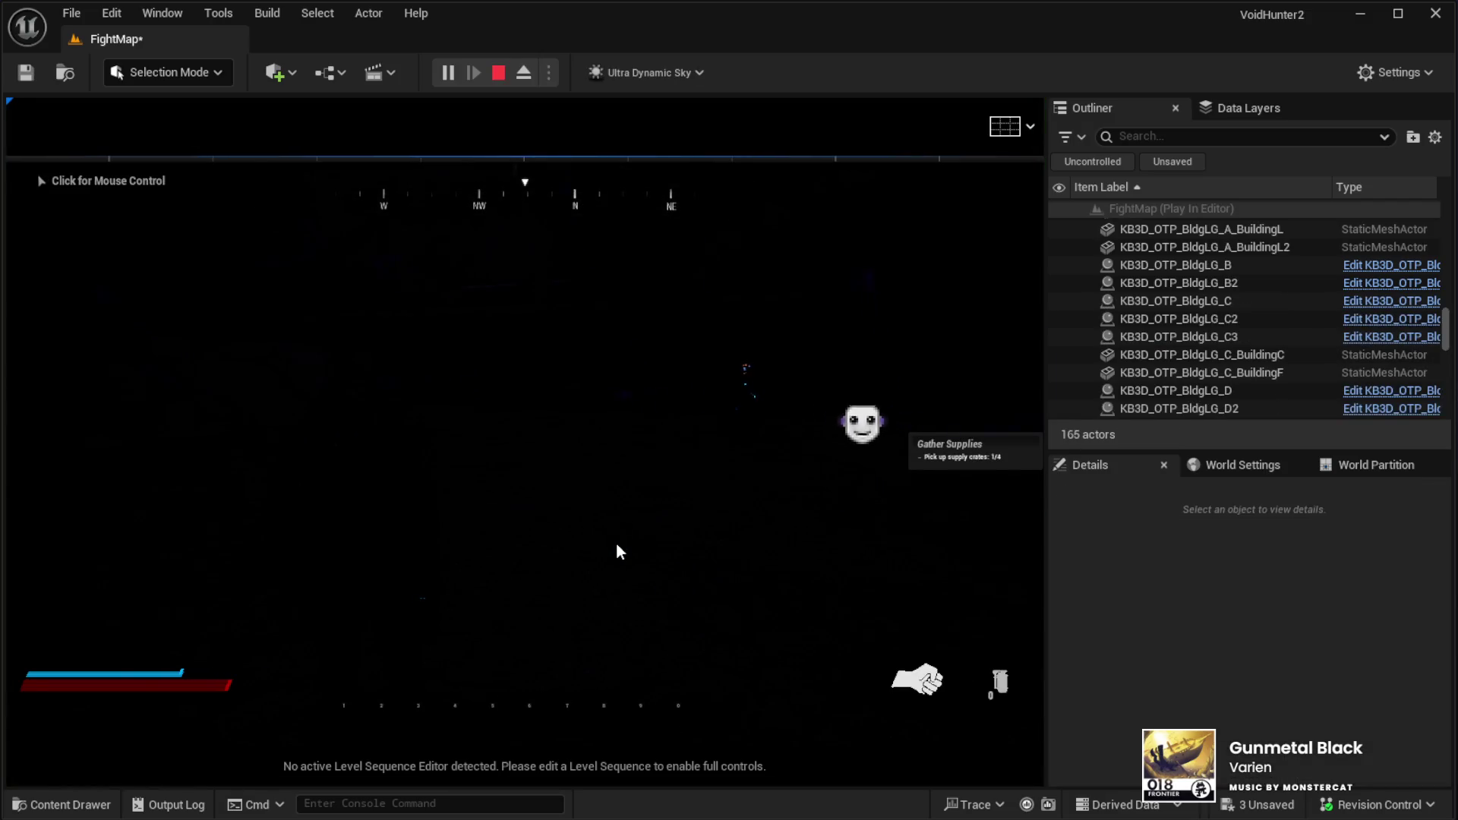
Play FightMap as the third-person character, then stop the play test with Esc
{"action": "left_click", "coordinate": [573, 477]}
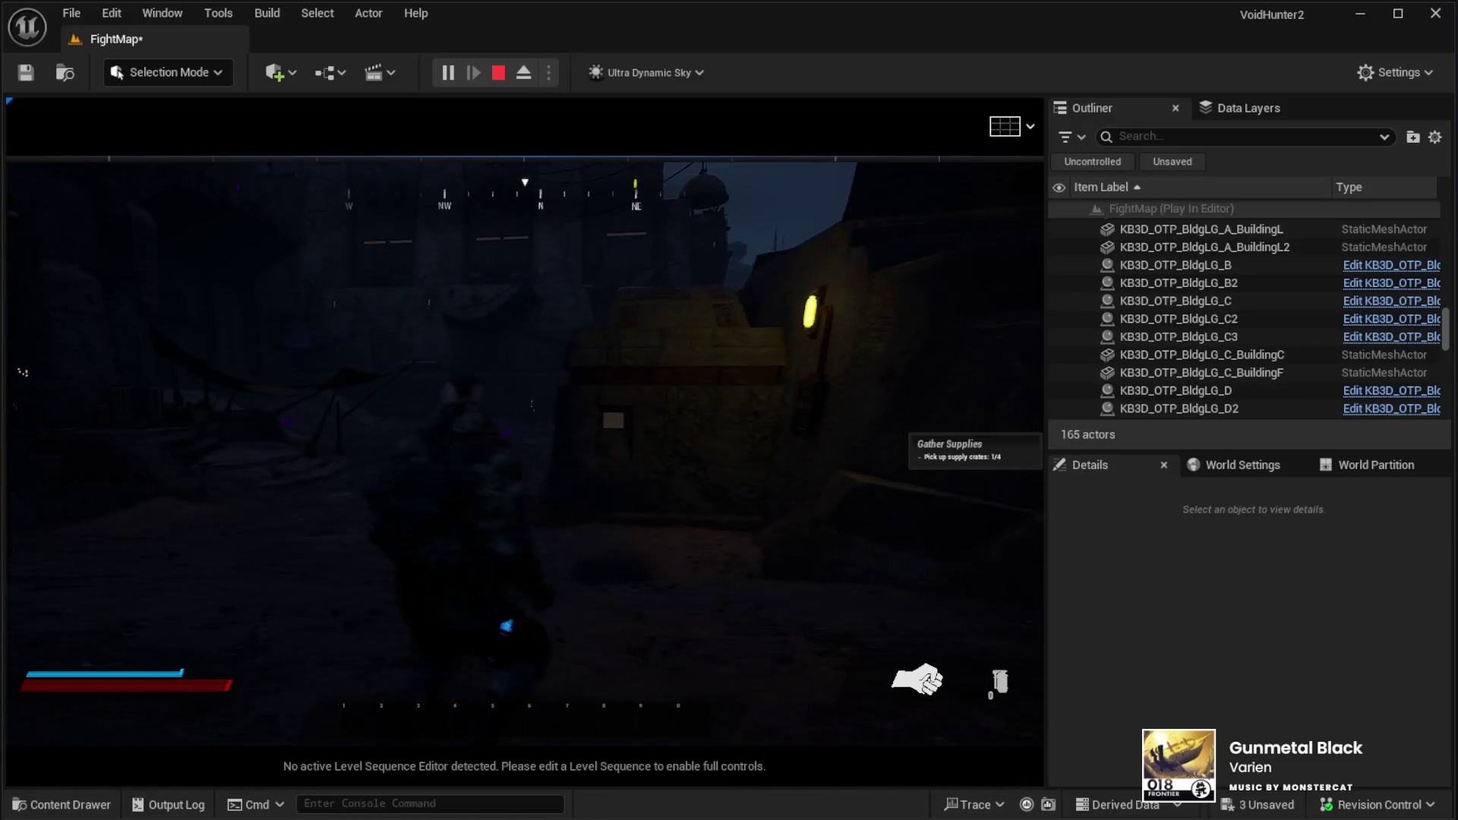
{"action": "key", "text": "Escape"}
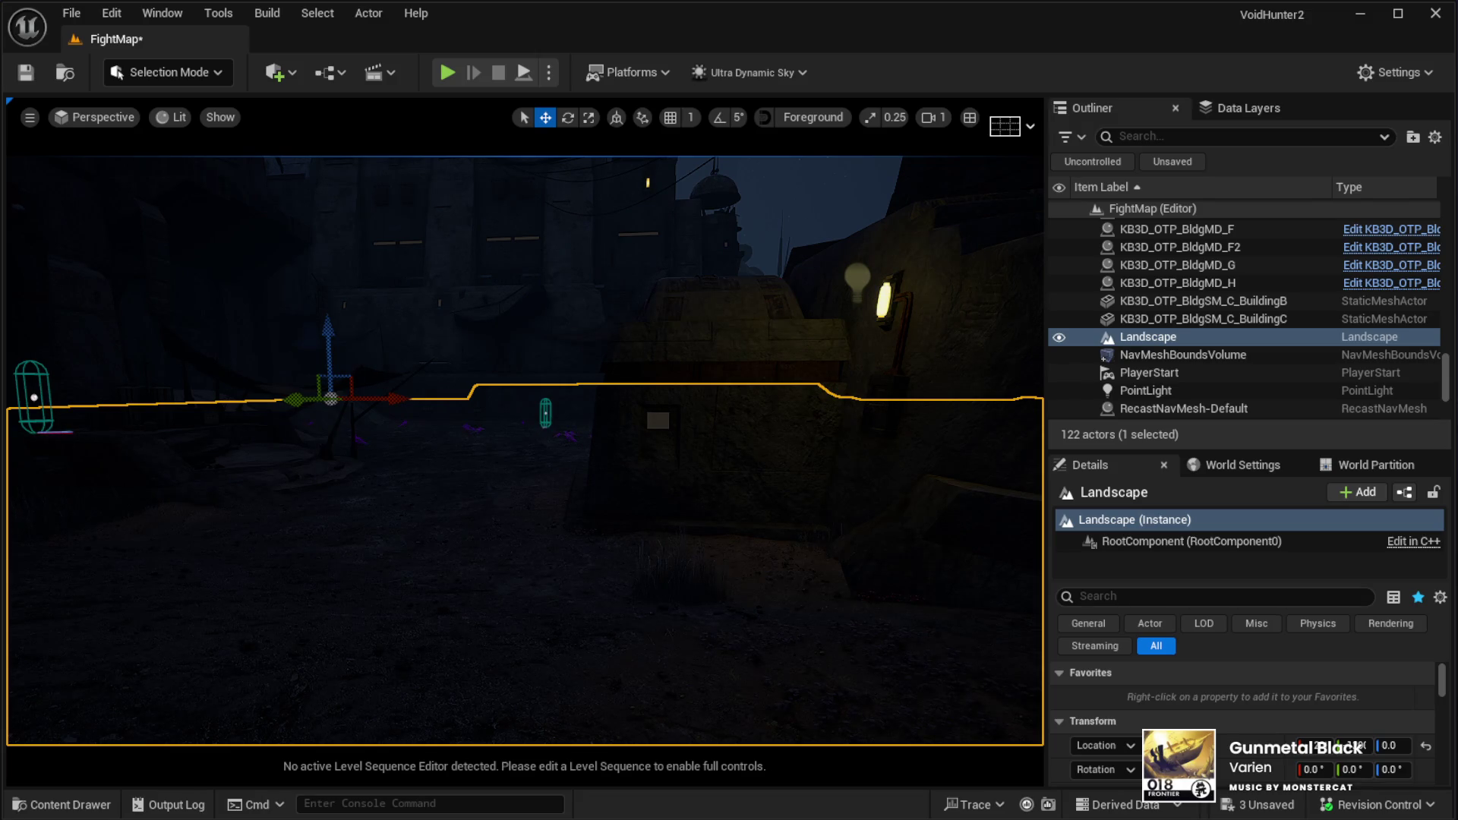
Select the wall lamp's point light, lower it slightly and nudge it left
{"action": "mouse_move", "coordinate": [729, 541]}
{"action": "left_mouse_down"}
{"action": "mouse_move", "coordinate": [729, 421]}
{"action": "mouse_move", "coordinate": [641, 394]}
{"action": "left_mouse_up"}
{"action": "left_click", "coordinate": [568, 355]}
{"action": "left_click_drag", "start_coordinate": [564, 309], "coordinate": [552, 341]}
{"action": "left_click_drag", "start_coordinate": [614, 405], "coordinate": [608, 405]}
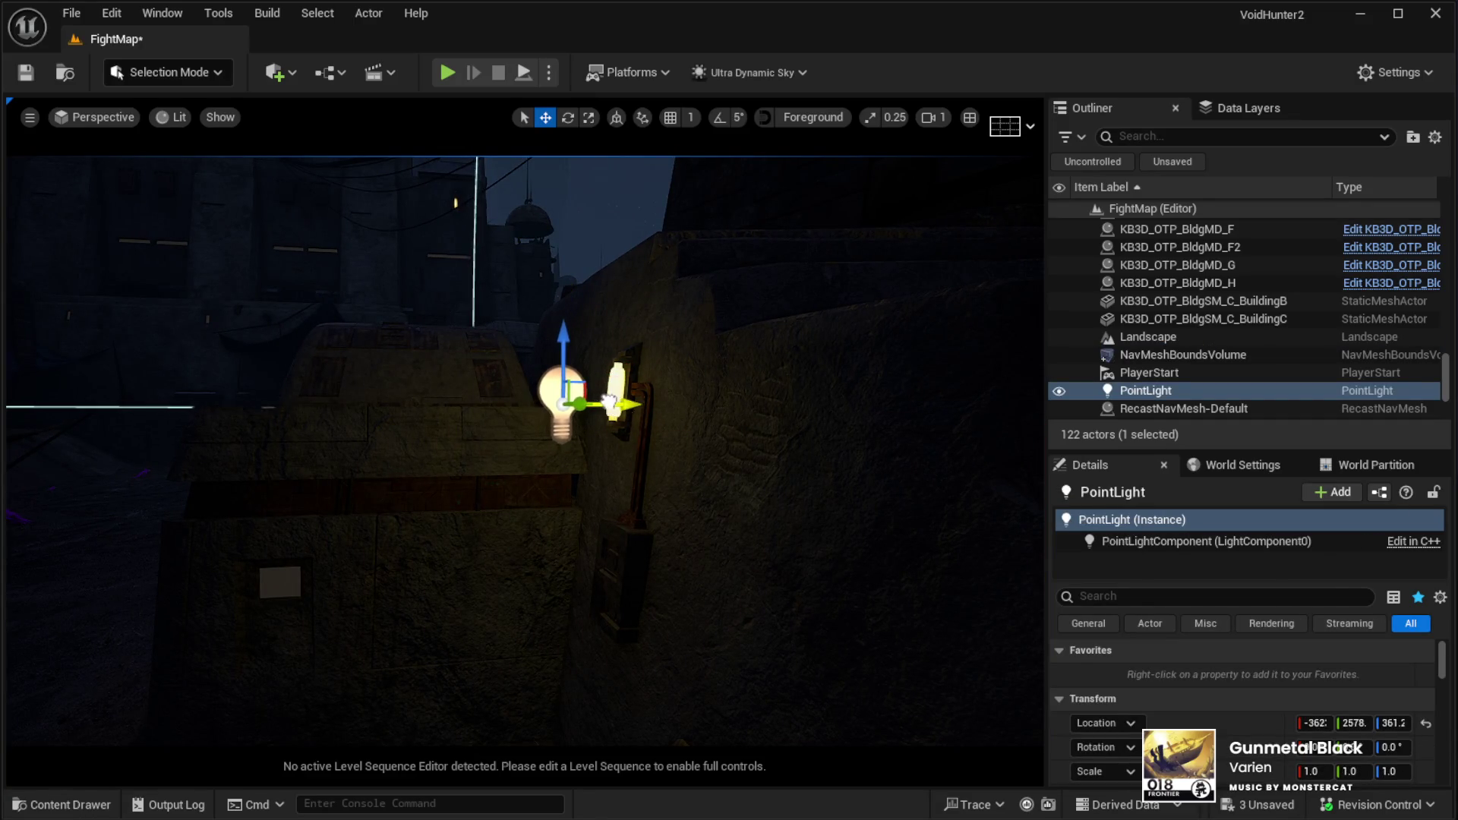
Set the point light's Volumetric Scattering Intensity to 0.0
{"action": "scroll", "coordinate": [1178, 672], "scroll_direction": "down", "scroll_amount": 10}
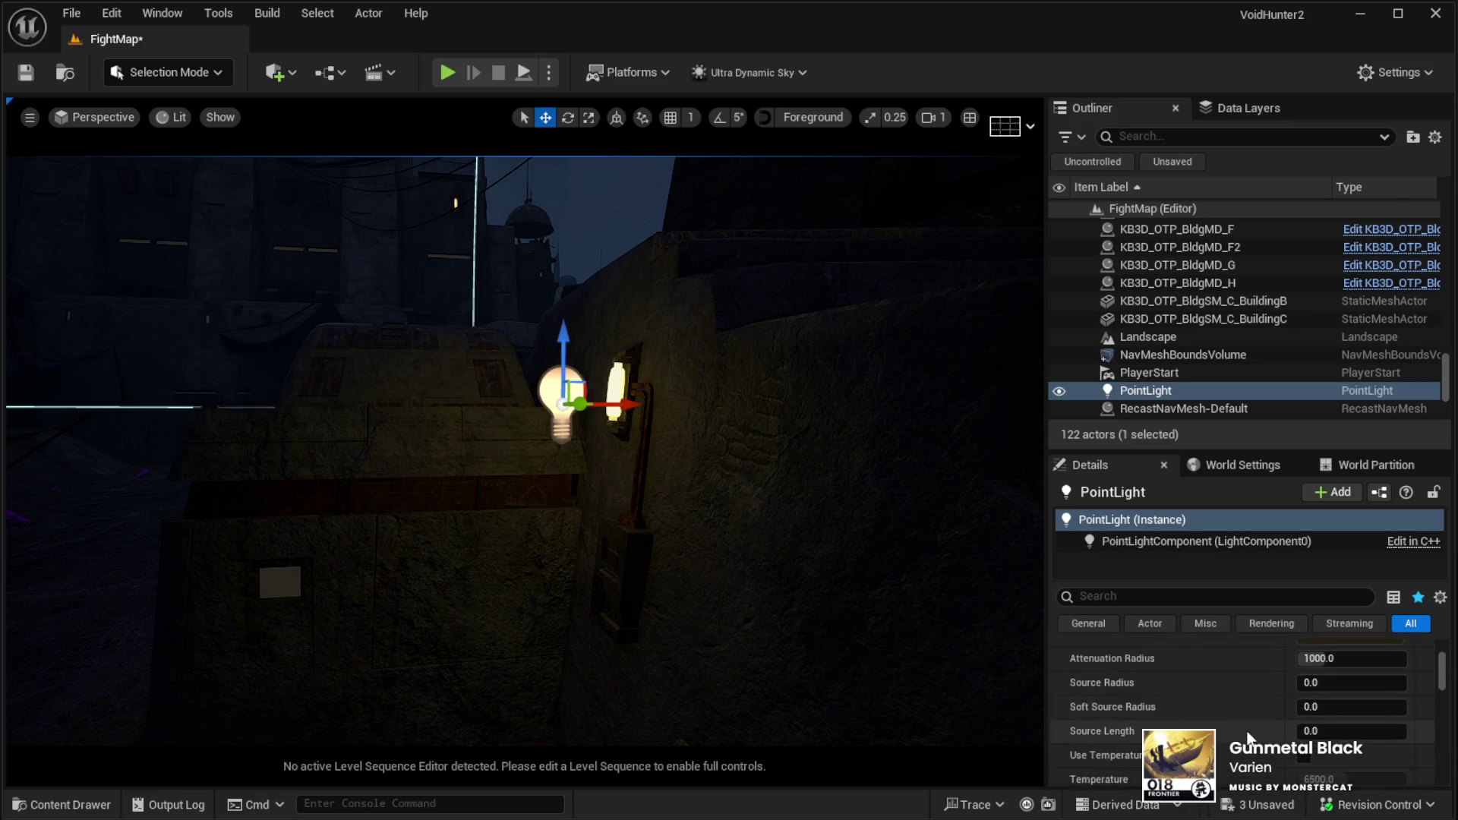
{"action": "left_click", "coordinate": [1337, 762]}
{"action": "type", "text": "0"}
{"action": "key", "text": "Return"}
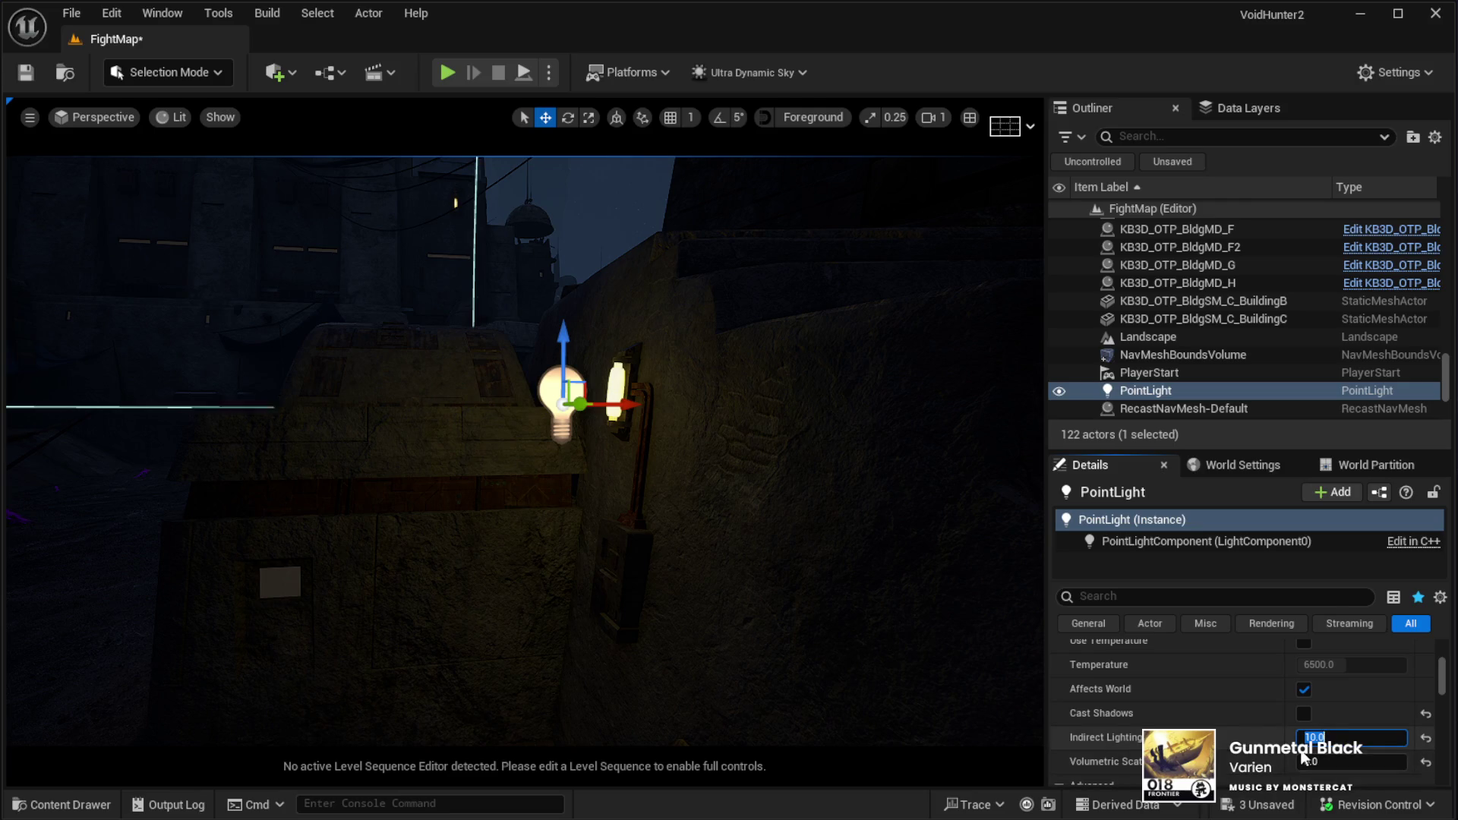
Shift the point light further left while orbiting around it
{"action": "mouse_move", "coordinate": [578, 455]}
{"action": "left_mouse_down"}
{"action": "mouse_move", "coordinate": [464, 456]}
{"action": "mouse_move", "coordinate": [793, 584]}
{"action": "left_mouse_up"}
{"action": "left_click_drag", "start_coordinate": [479, 357], "coordinate": [439, 351]}
{"action": "mouse_move", "coordinate": [694, 457]}
{"action": "left_mouse_down"}
{"action": "mouse_move", "coordinate": [623, 300]}
{"action": "mouse_move", "coordinate": [577, 243]}
{"action": "left_mouse_up"}
{"action": "left_click_drag", "start_coordinate": [666, 478], "coordinate": [667, 478]}
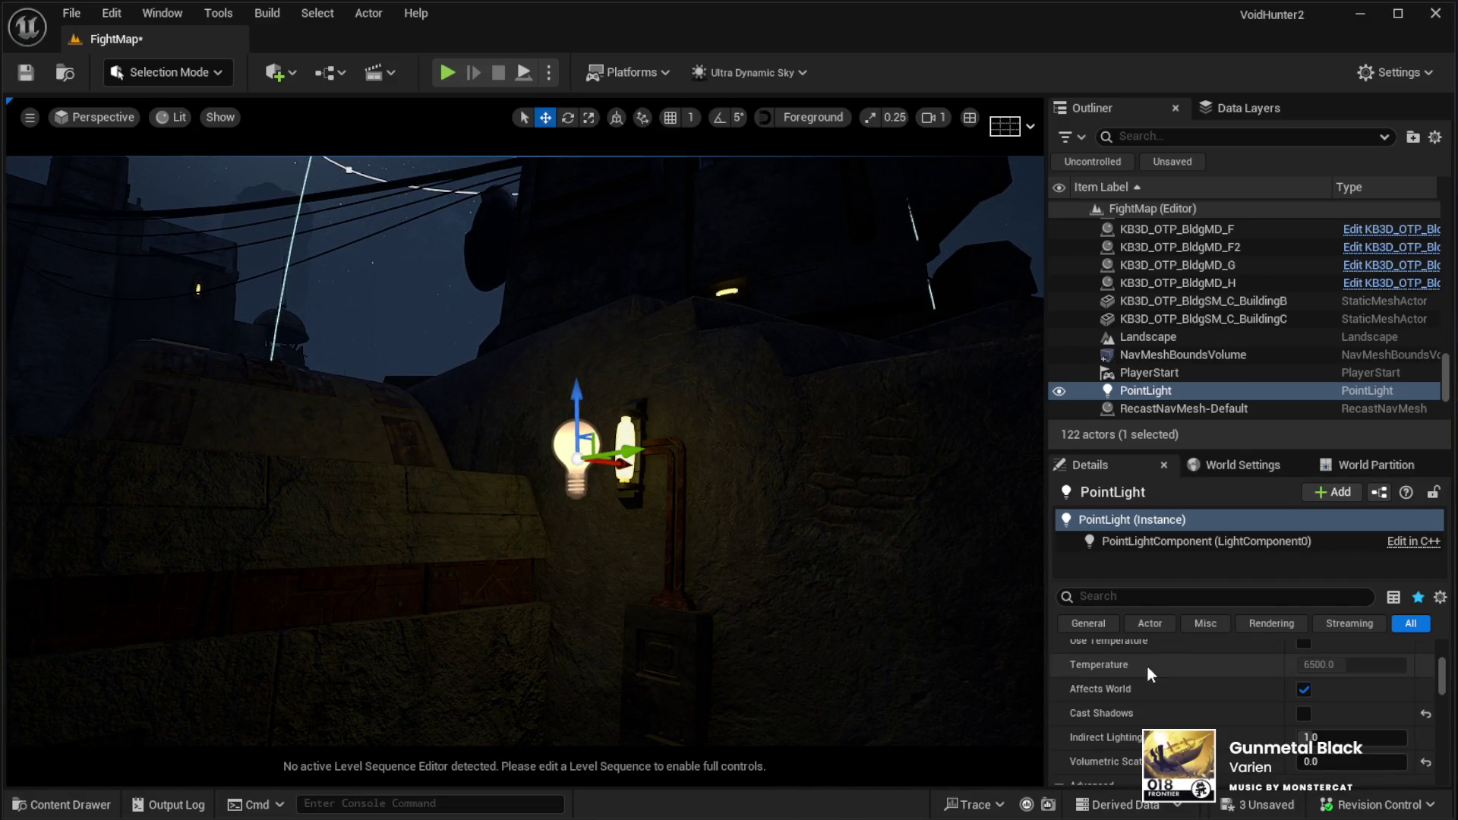
{"action": "scroll", "coordinate": [1307, 649], "scroll_direction": "up", "scroll_amount": 6}
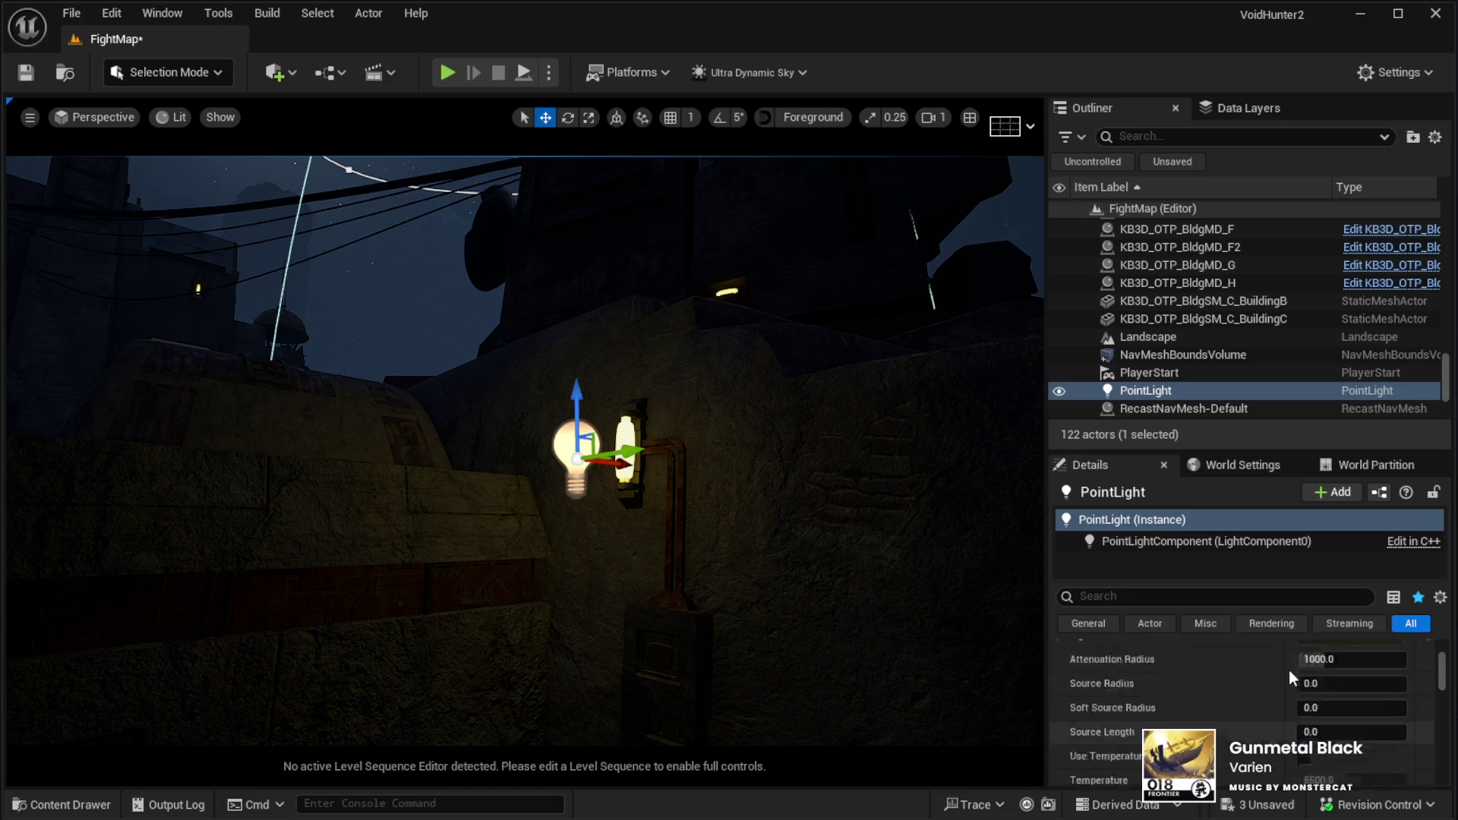
{"action": "scroll", "coordinate": [1287, 679], "scroll_direction": "down", "scroll_amount": 1}
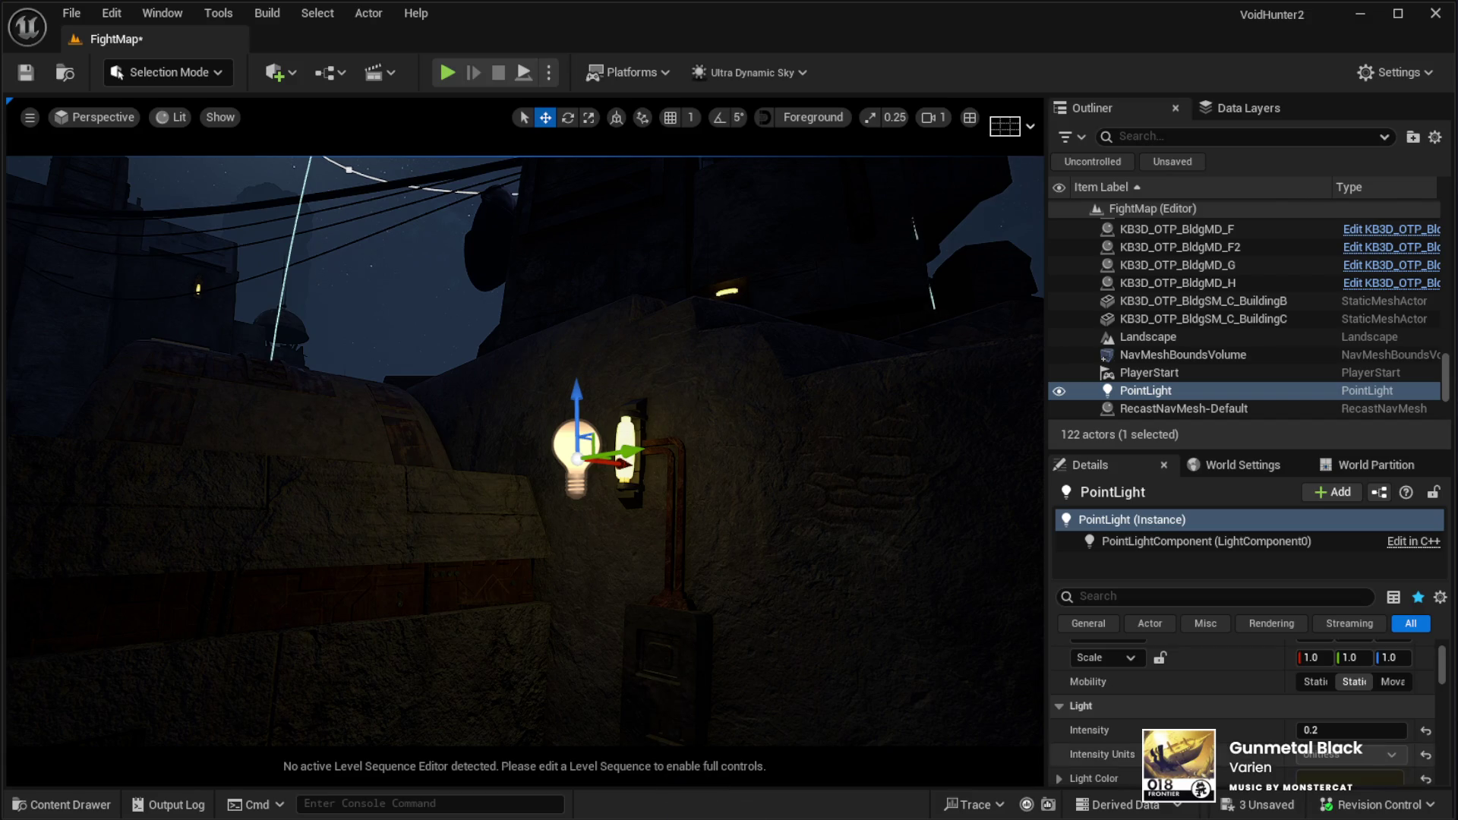
Switch to game view and raise the point light up onto the glowing wall lamp
{"action": "mouse_move", "coordinate": [866, 630]}
{"action": "left_mouse_down"}
{"action": "mouse_move", "coordinate": [878, 709]}
{"action": "mouse_move", "coordinate": [893, 697]}
{"action": "left_mouse_up"}
{"action": "key", "text": "g"}
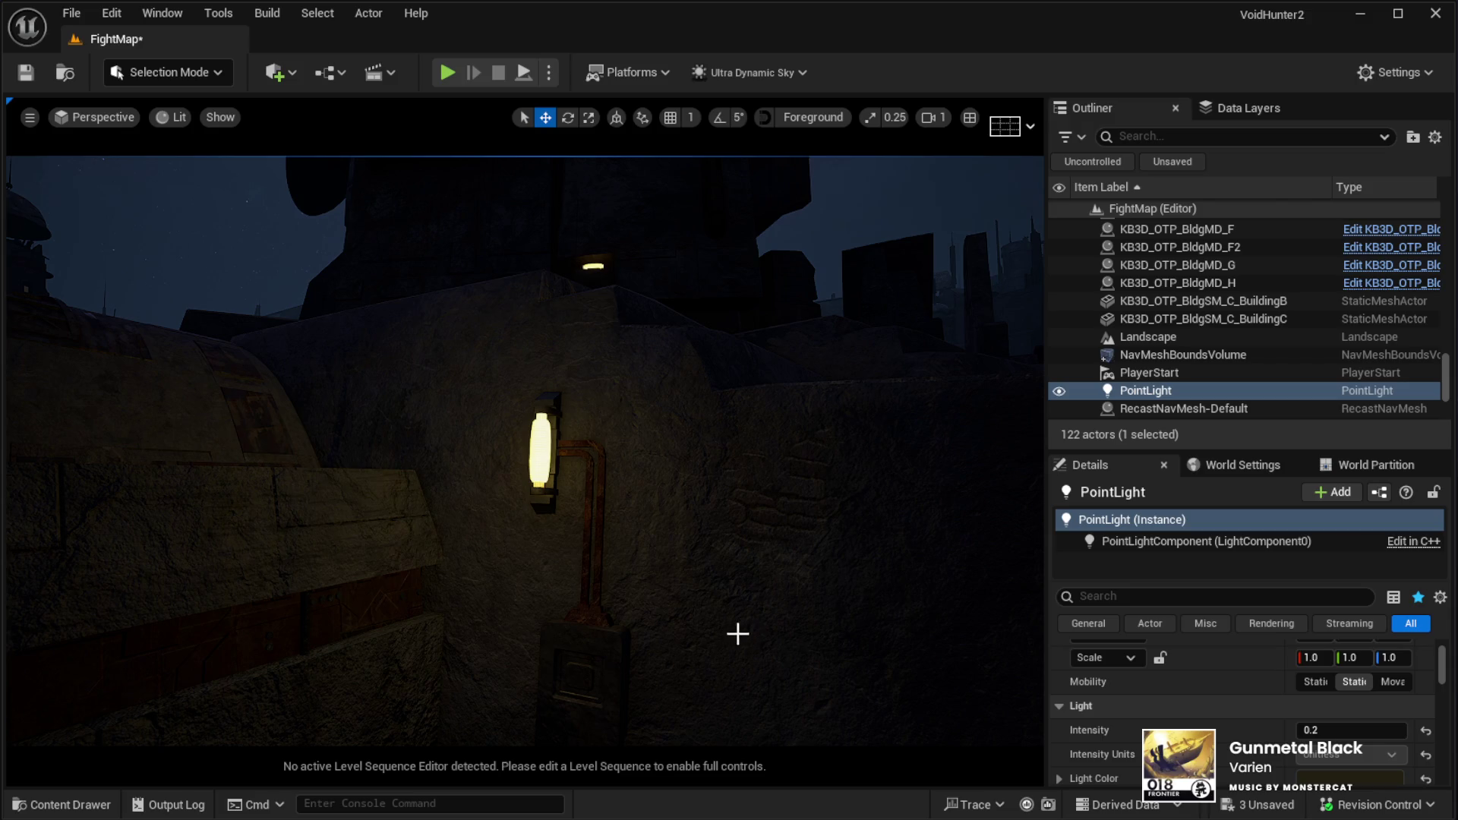
{"action": "mouse_move", "coordinate": [578, 559]}
{"action": "left_mouse_down"}
{"action": "mouse_move", "coordinate": [666, 565]}
{"action": "mouse_move", "coordinate": [629, 593]}
{"action": "left_mouse_up"}
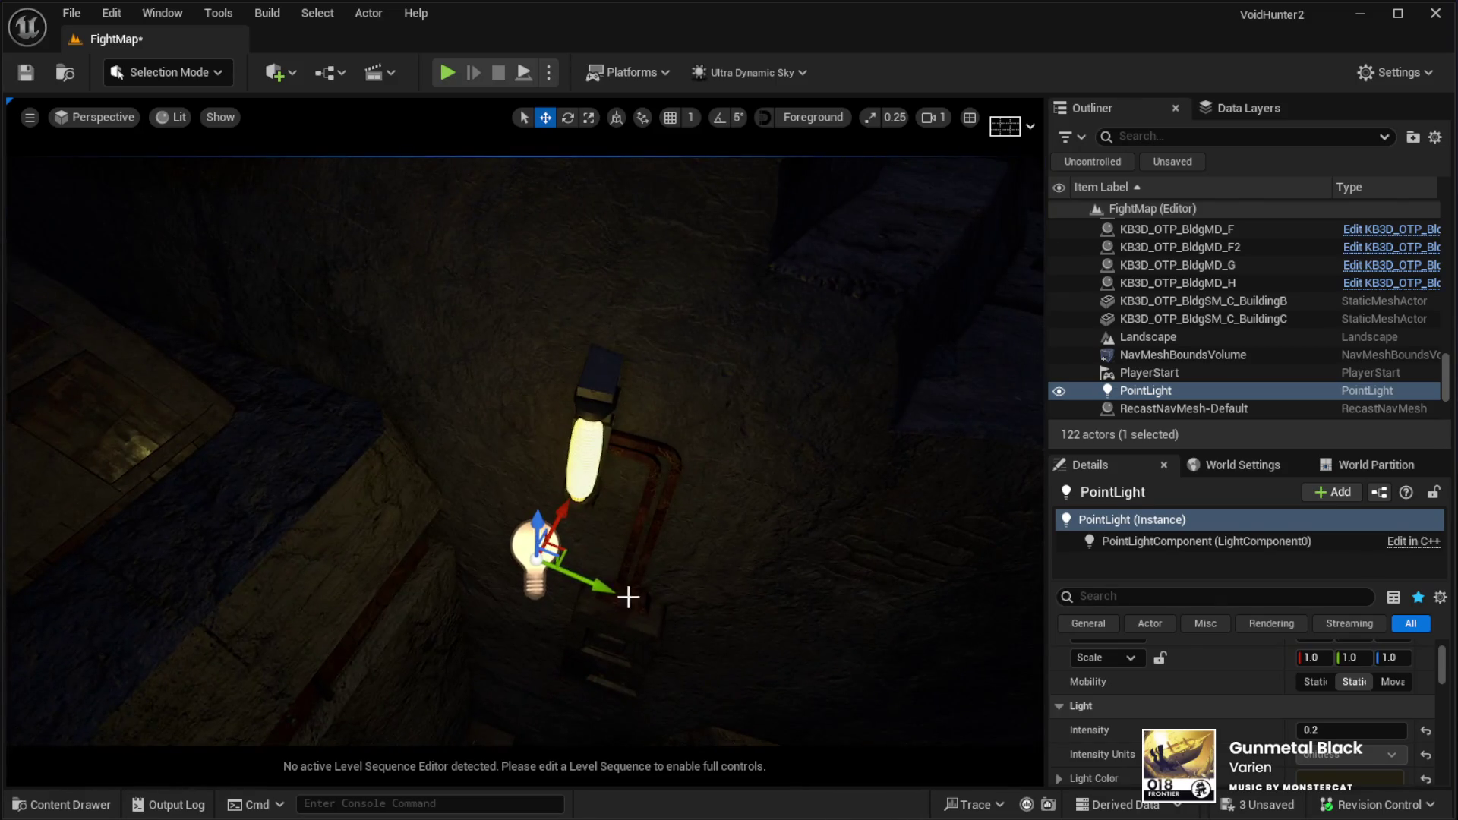
{"action": "mouse_move", "coordinate": [564, 551]}
{"action": "left_mouse_down"}
{"action": "mouse_move", "coordinate": [601, 470]}
{"action": "mouse_move", "coordinate": [586, 428]}
{"action": "mouse_move", "coordinate": [586, 442]}
{"action": "mouse_move", "coordinate": [591, 387]}
{"action": "mouse_move", "coordinate": [577, 532]}
{"action": "mouse_move", "coordinate": [568, 460]}
{"action": "left_mouse_up"}
{"action": "scroll", "coordinate": [1097, 663], "scroll_direction": "down", "scroll_amount": 5}
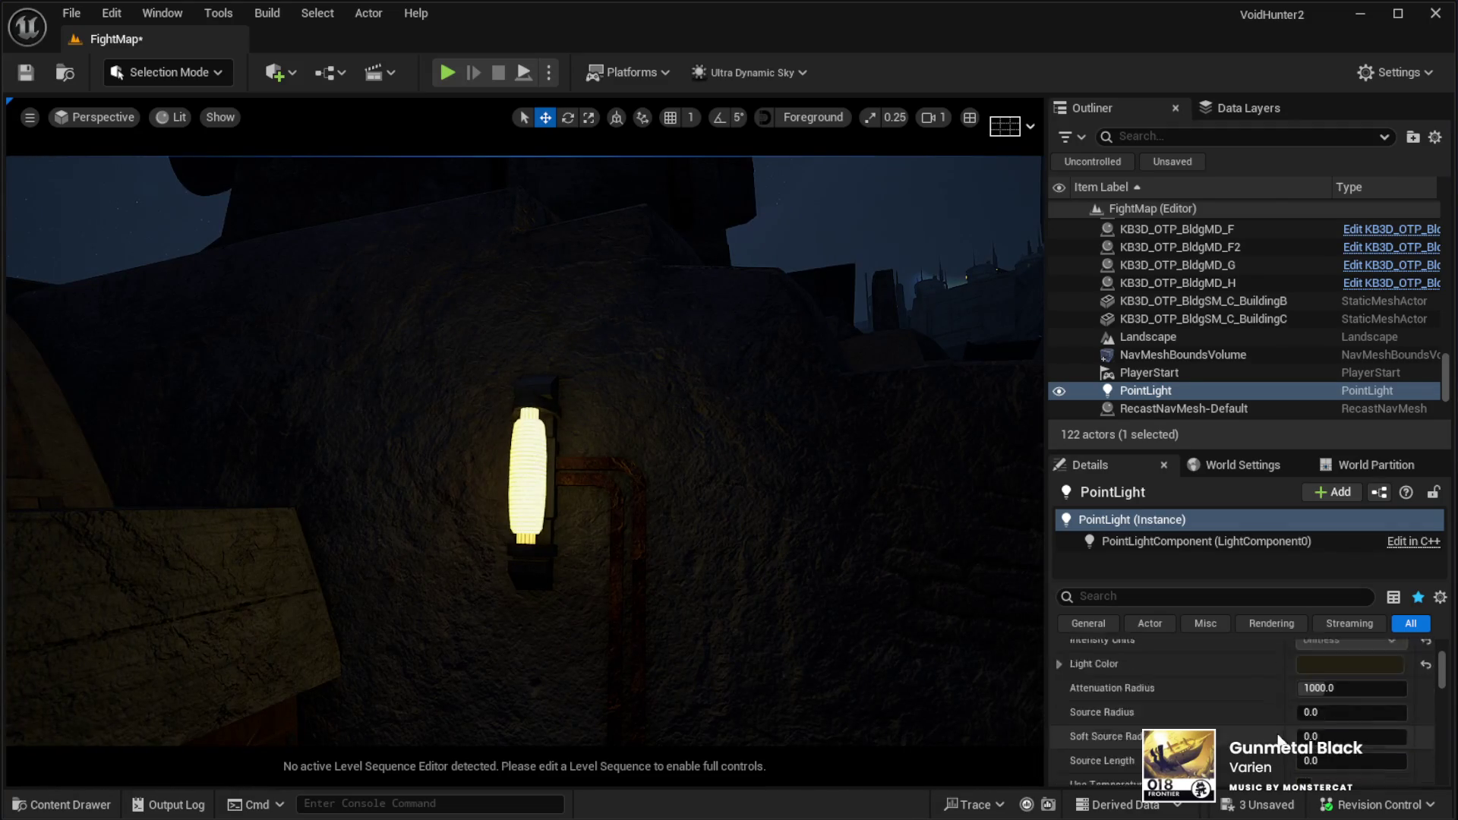
Set the point light's volumetric scattering to 100.0, then lower it to 10.0
{"action": "left_click", "coordinate": [1312, 763]}
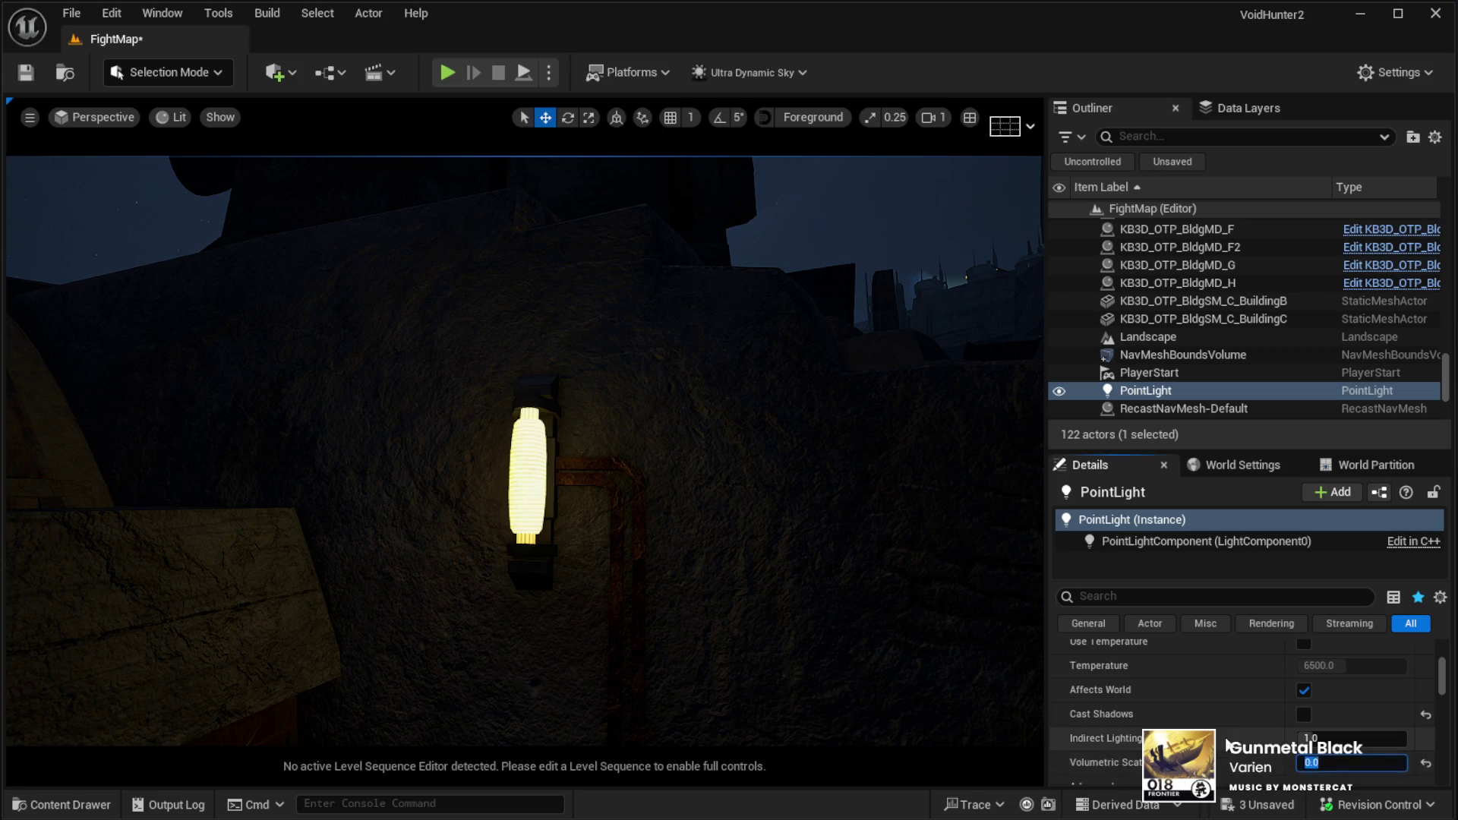
{"action": "key", "text": "Return"}
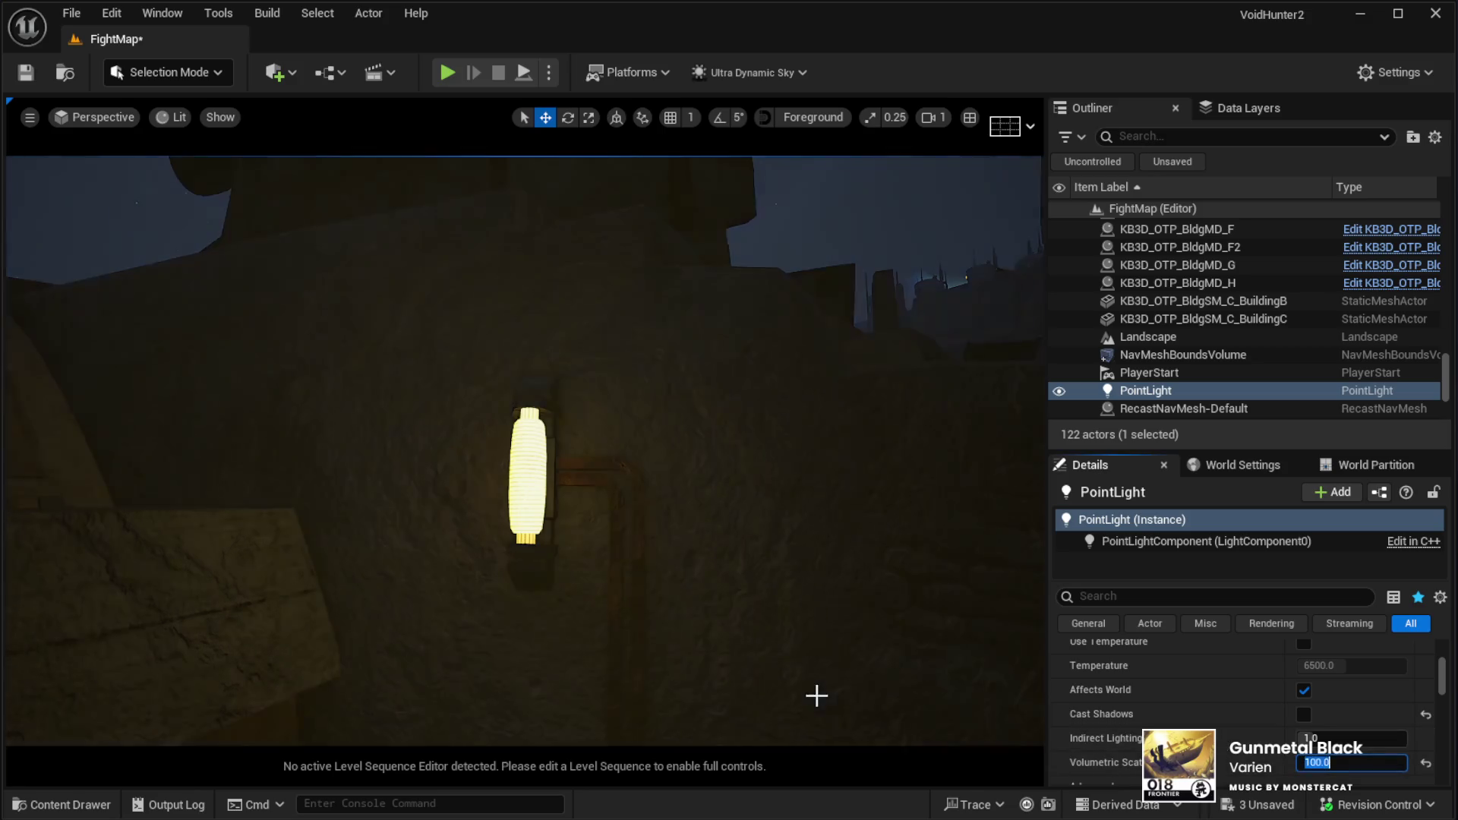
{"action": "mouse_move", "coordinate": [817, 694]}
{"action": "left_mouse_down"}
{"action": "mouse_move", "coordinate": [760, 676]}
{"action": "mouse_move", "coordinate": [753, 623]}
{"action": "left_mouse_up"}
{"action": "left_click", "coordinate": [1314, 762]}
{"action": "type", "text": "10"}
{"action": "key", "text": "Return"}
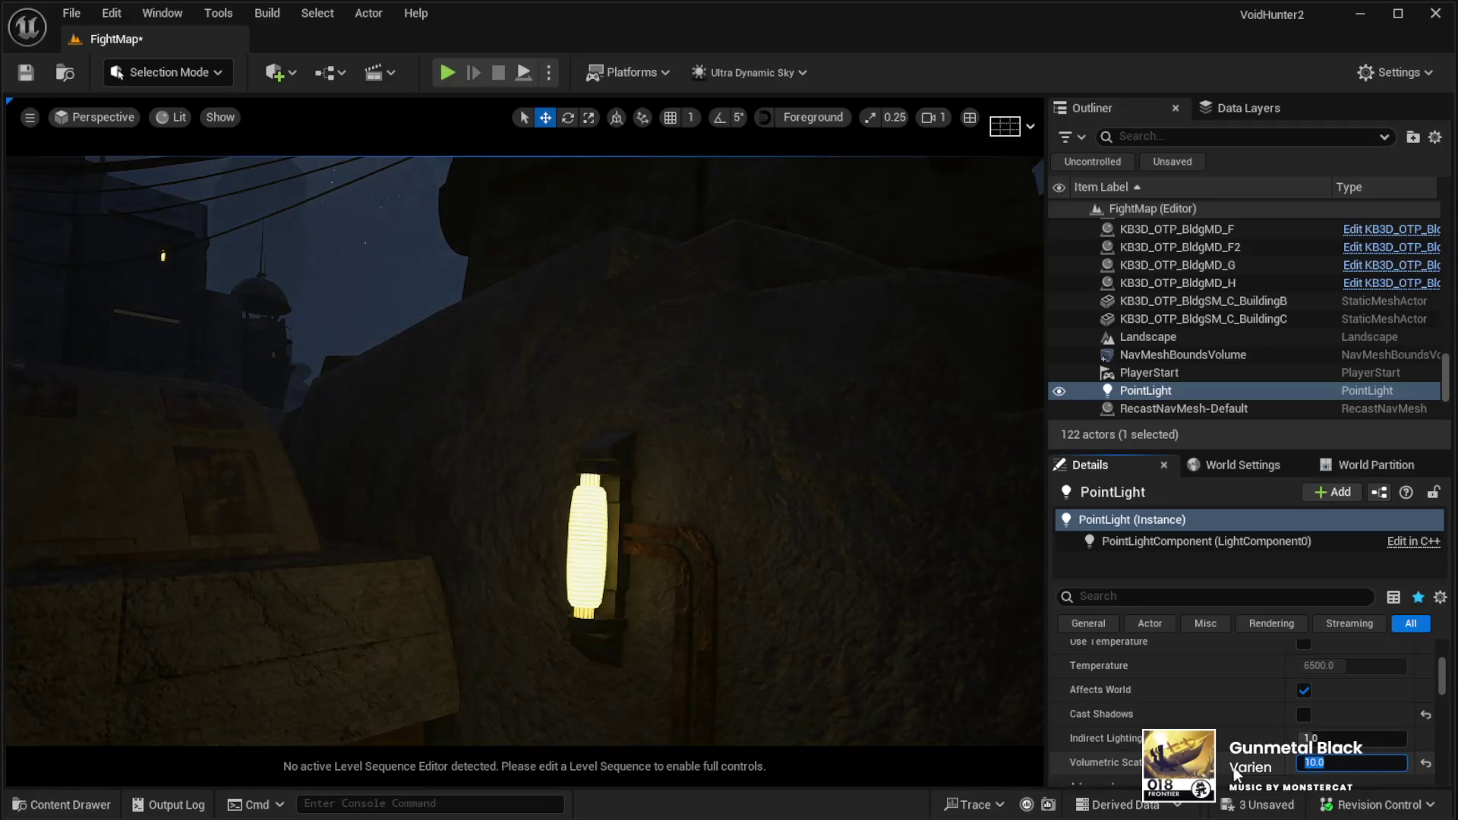
{"action": "mouse_move", "coordinate": [524, 448]}
{"action": "left_mouse_down"}
{"action": "mouse_move", "coordinate": [555, 433]}
{"action": "mouse_move", "coordinate": [529, 373]}
{"action": "mouse_move", "coordinate": [609, 609]}
{"action": "left_mouse_up"}
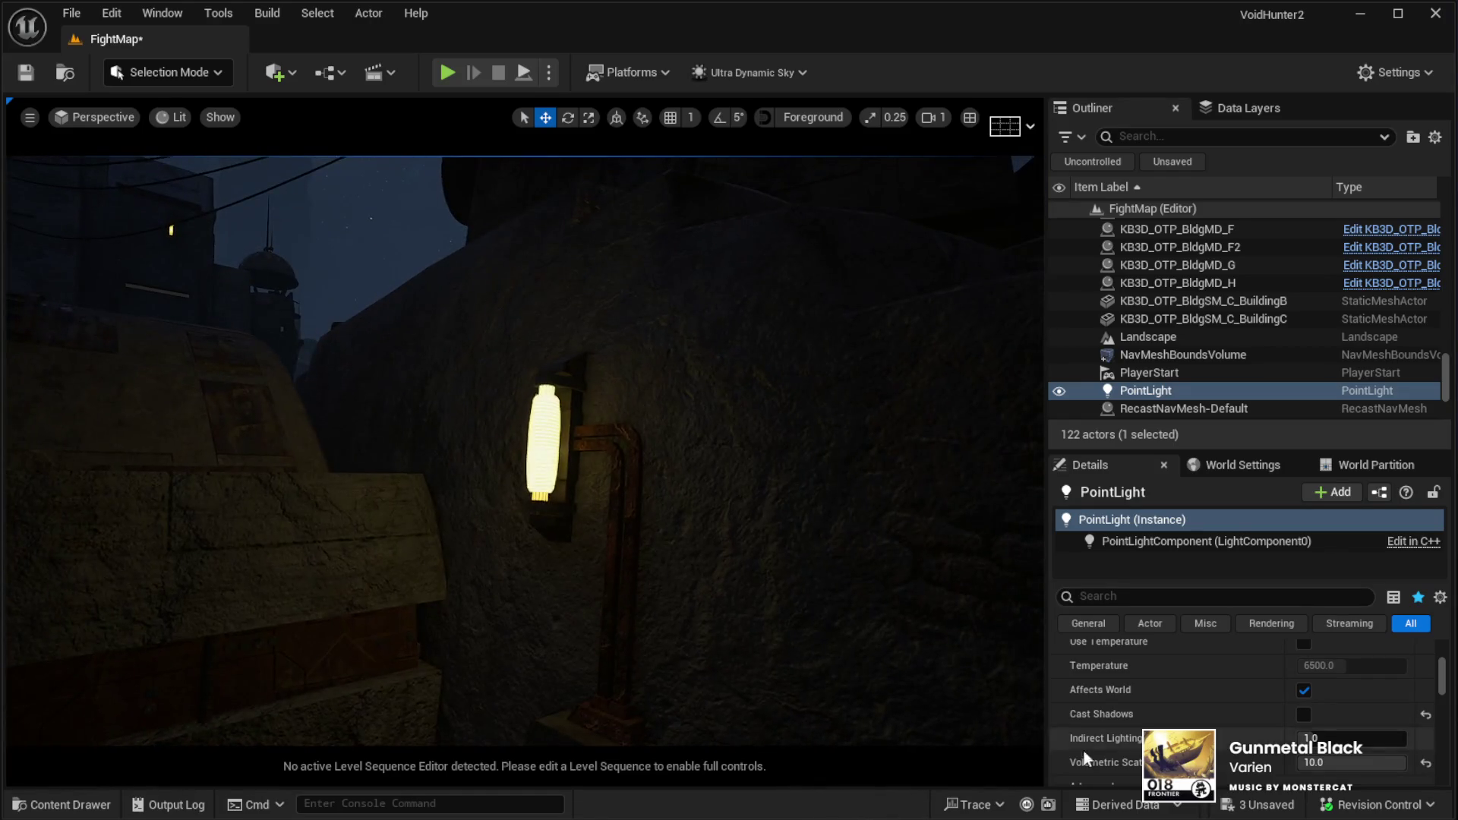
Raise the point light's intensity to 0.3
{"action": "scroll", "coordinate": [1177, 710], "scroll_direction": "up", "scroll_amount": 5}
{"action": "left_click", "coordinate": [1339, 674]}
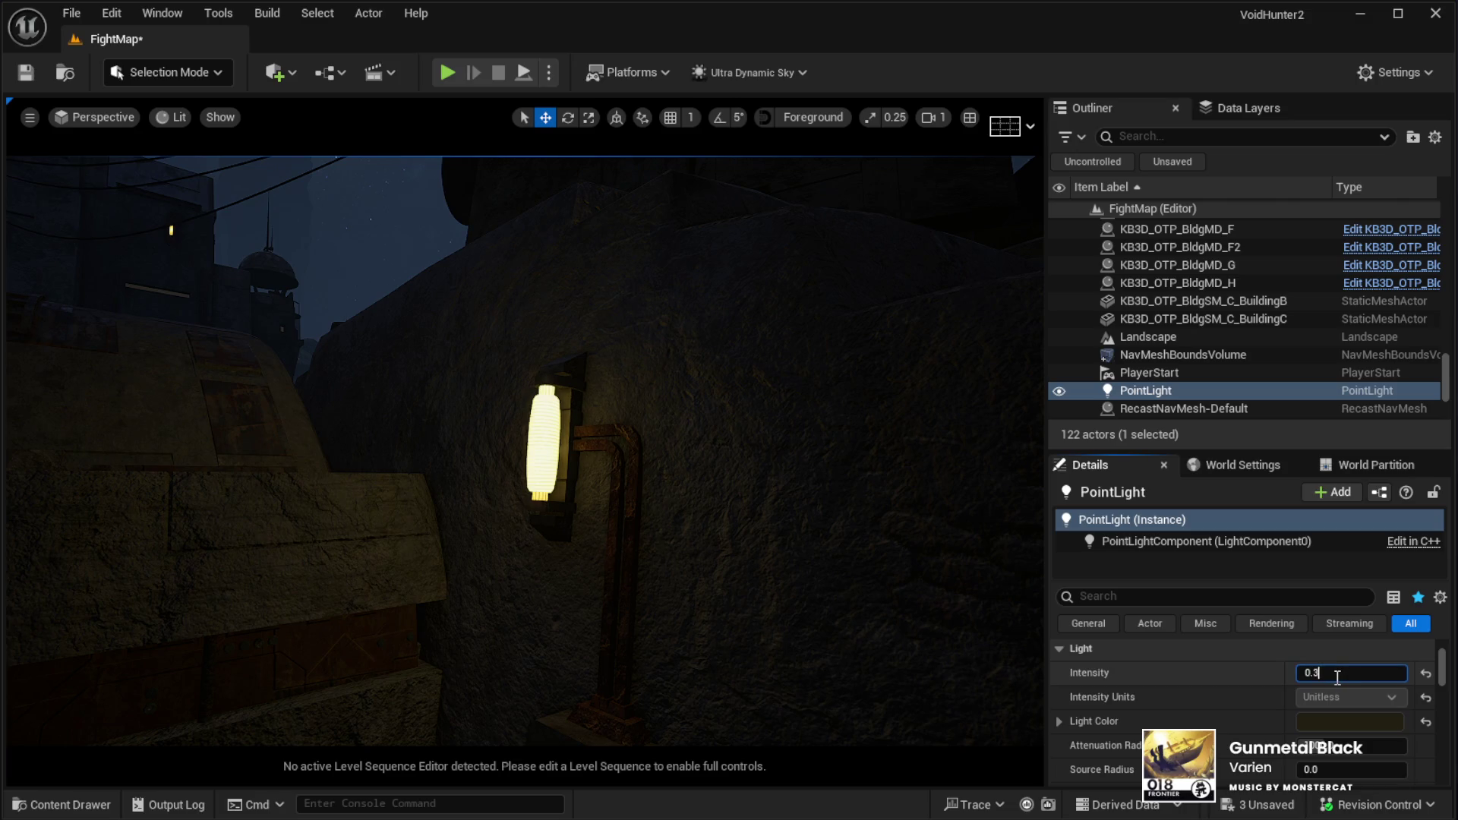
{"action": "key", "text": "Return"}
{"action": "left_click_drag", "start_coordinate": [664, 590], "coordinate": [664, 589]}
{"action": "scroll", "coordinate": [1169, 685], "scroll_direction": "down", "scroll_amount": 5}
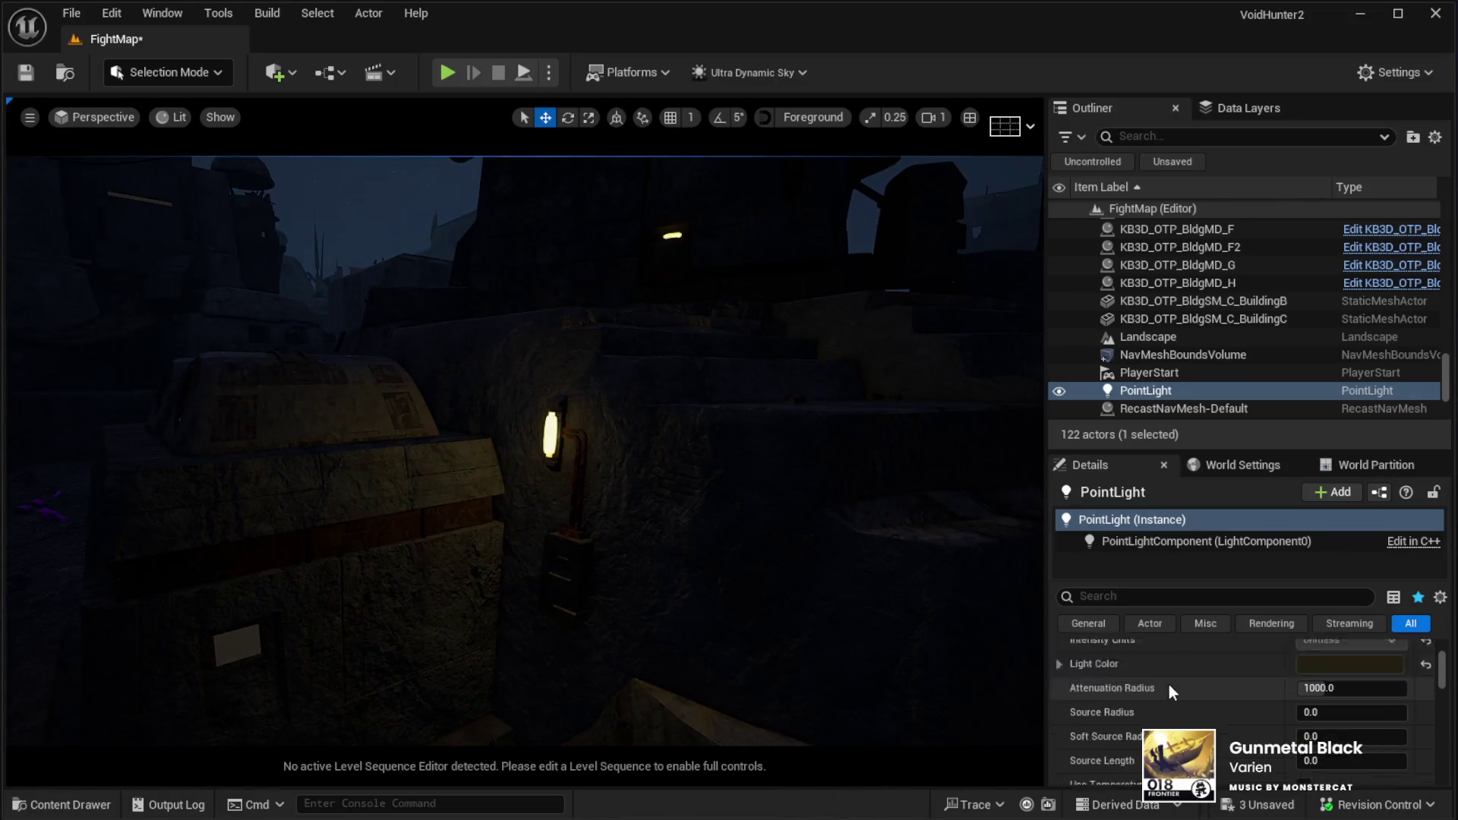
Turn off Use Inverse Squared Falloff on the wall lamp's point light
{"action": "scroll", "coordinate": [1173, 682], "scroll_direction": "down", "scroll_amount": 2}
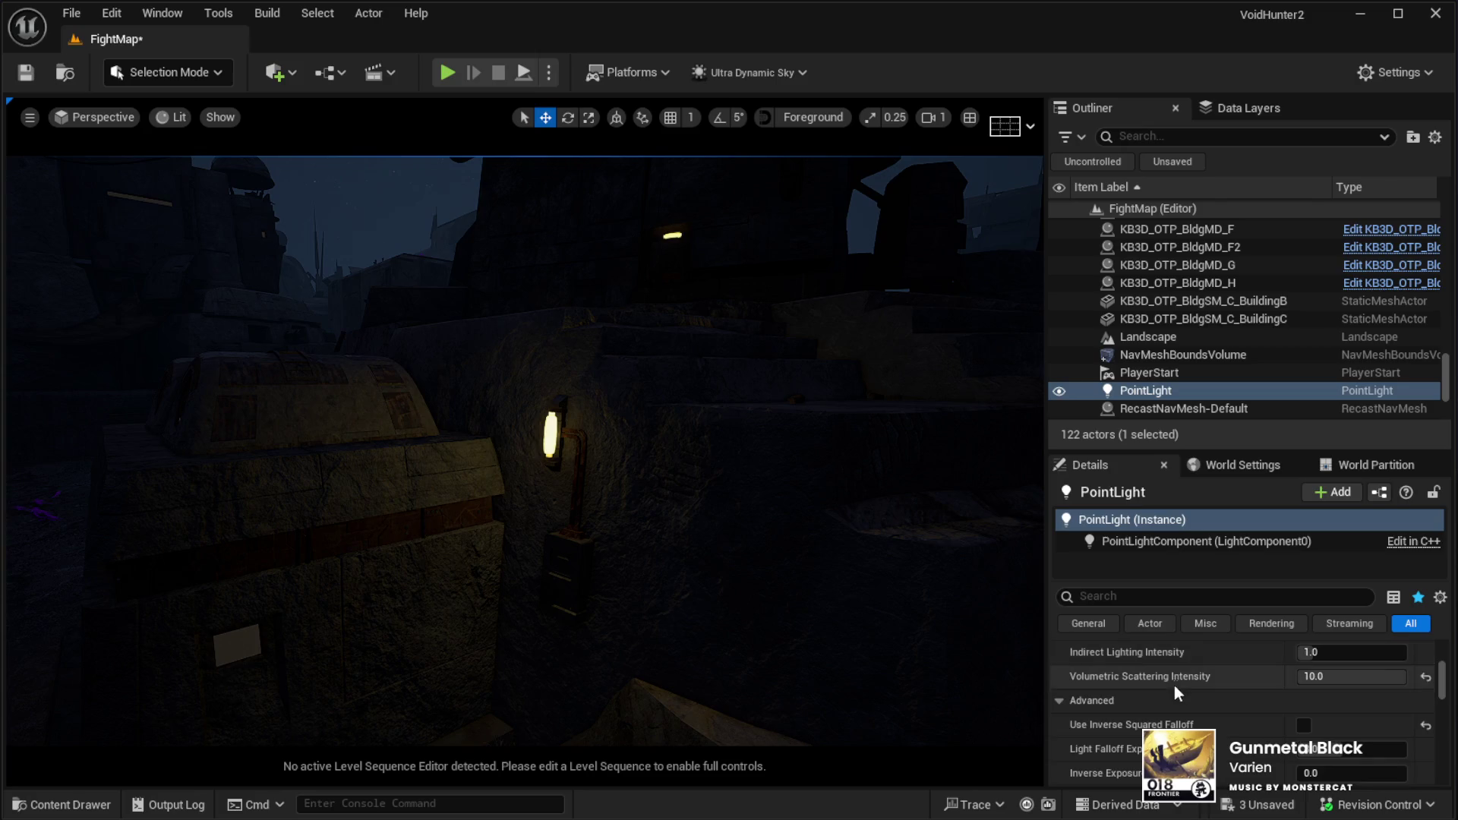
{"action": "left_click", "coordinate": [1303, 726]}
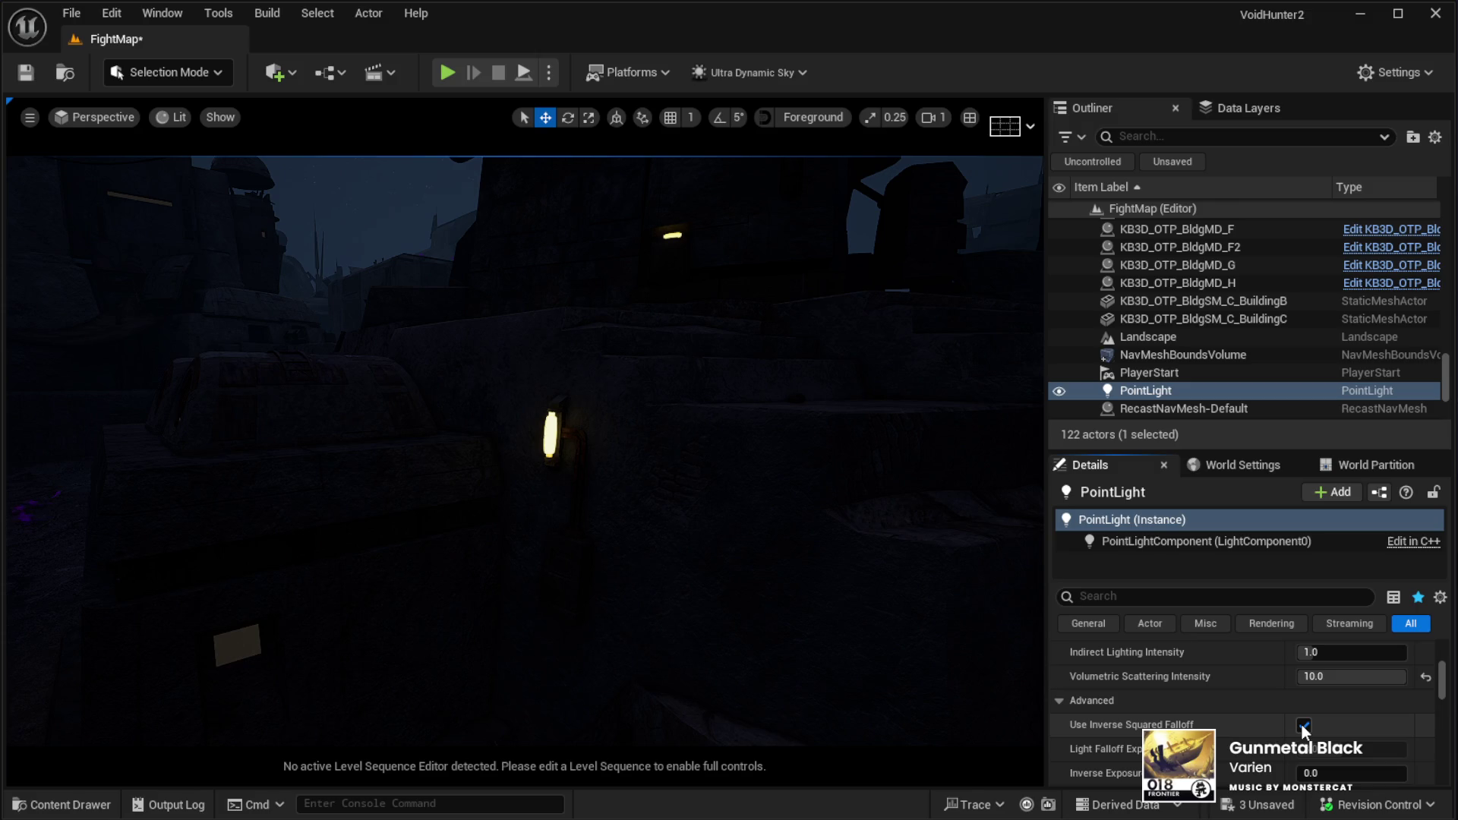
{"action": "left_click", "coordinate": [1304, 725]}
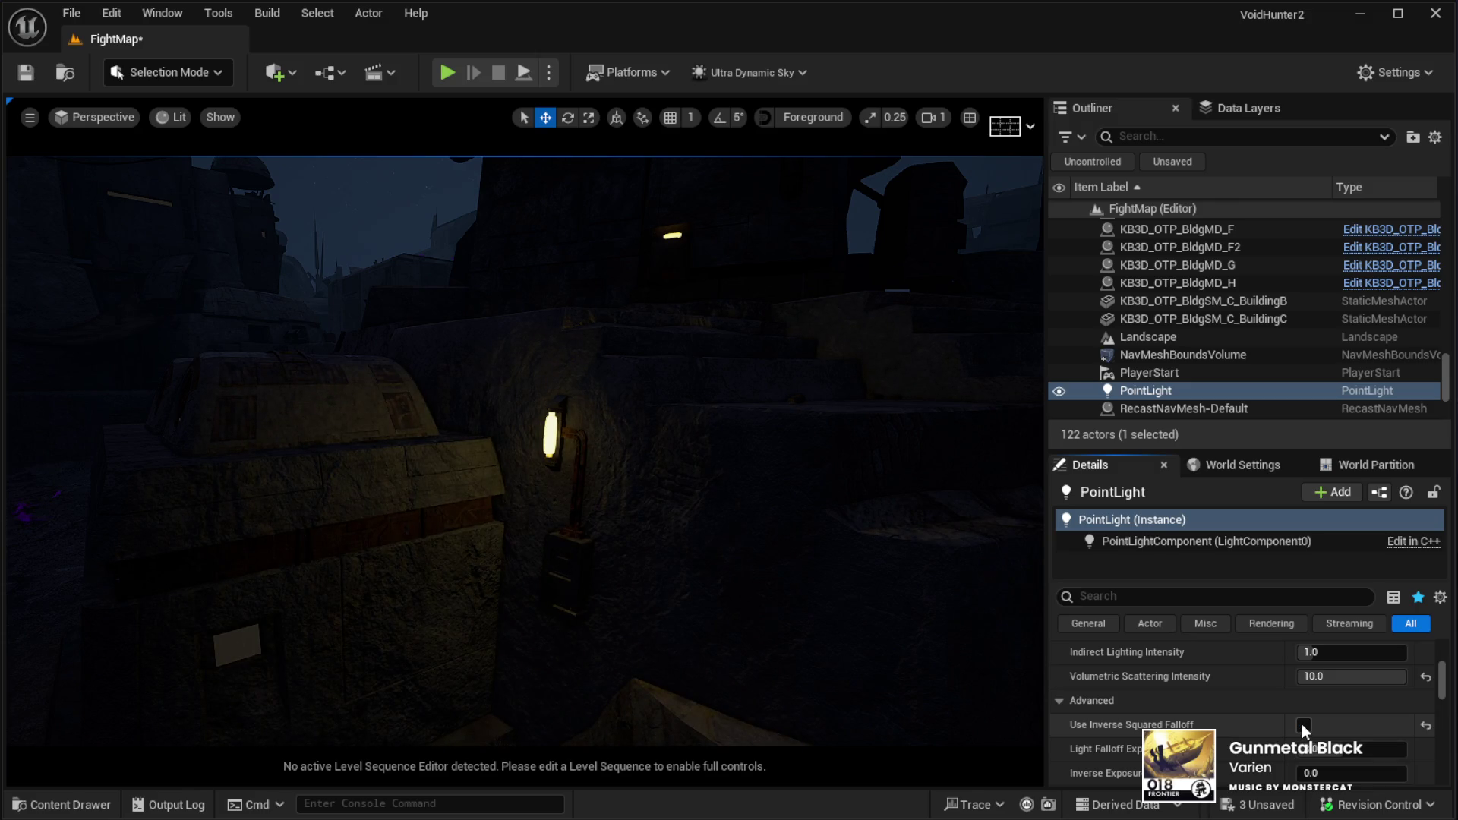
{"action": "left_click", "coordinate": [1302, 723]}
{"action": "left_click", "coordinate": [1302, 723]}
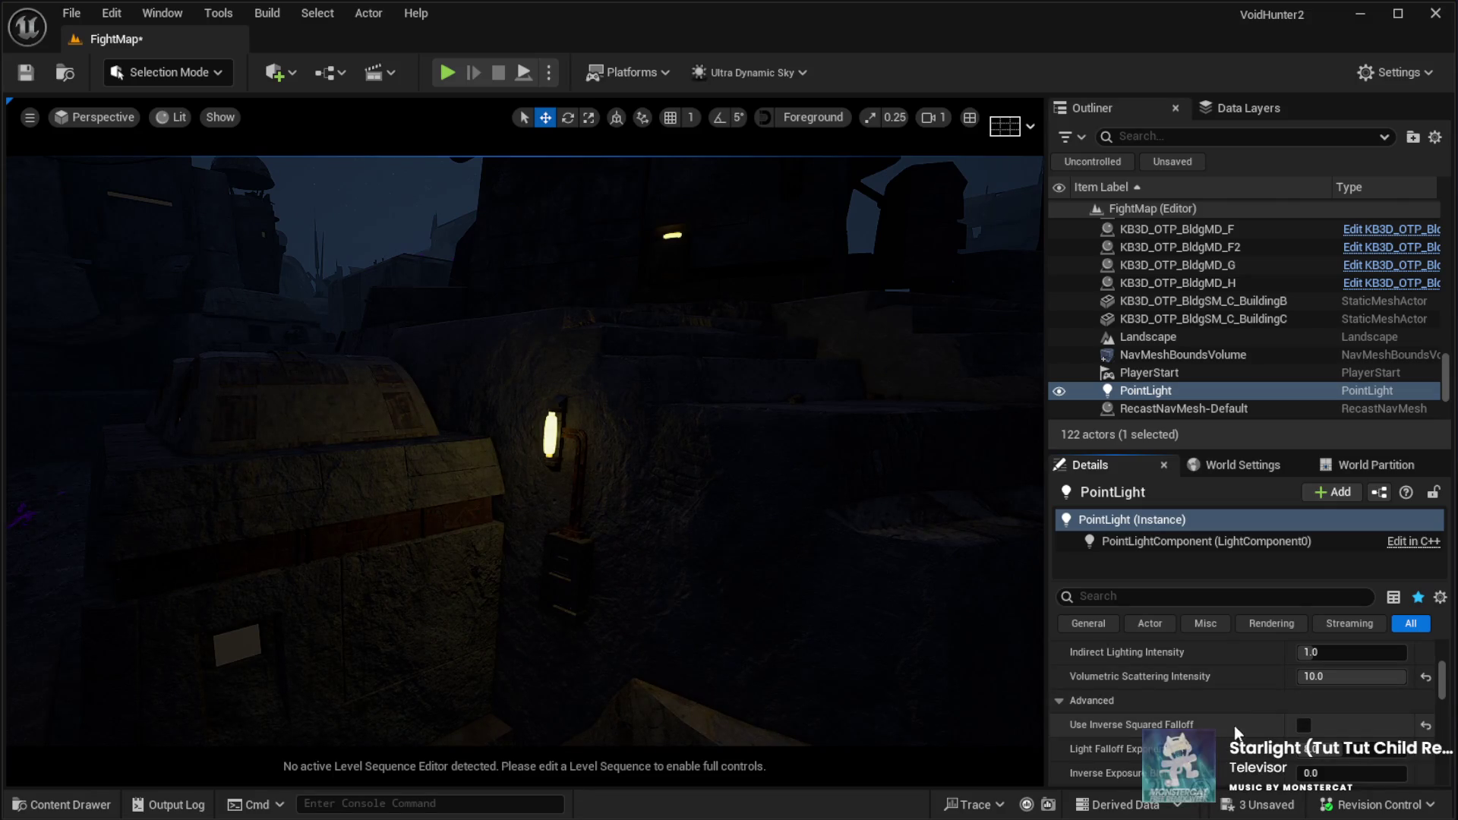
{"action": "left_click", "coordinate": [1304, 726]}
Set the point light's intensity to 1.0
{"action": "scroll", "coordinate": [1263, 705], "scroll_direction": "up", "scroll_amount": 5}
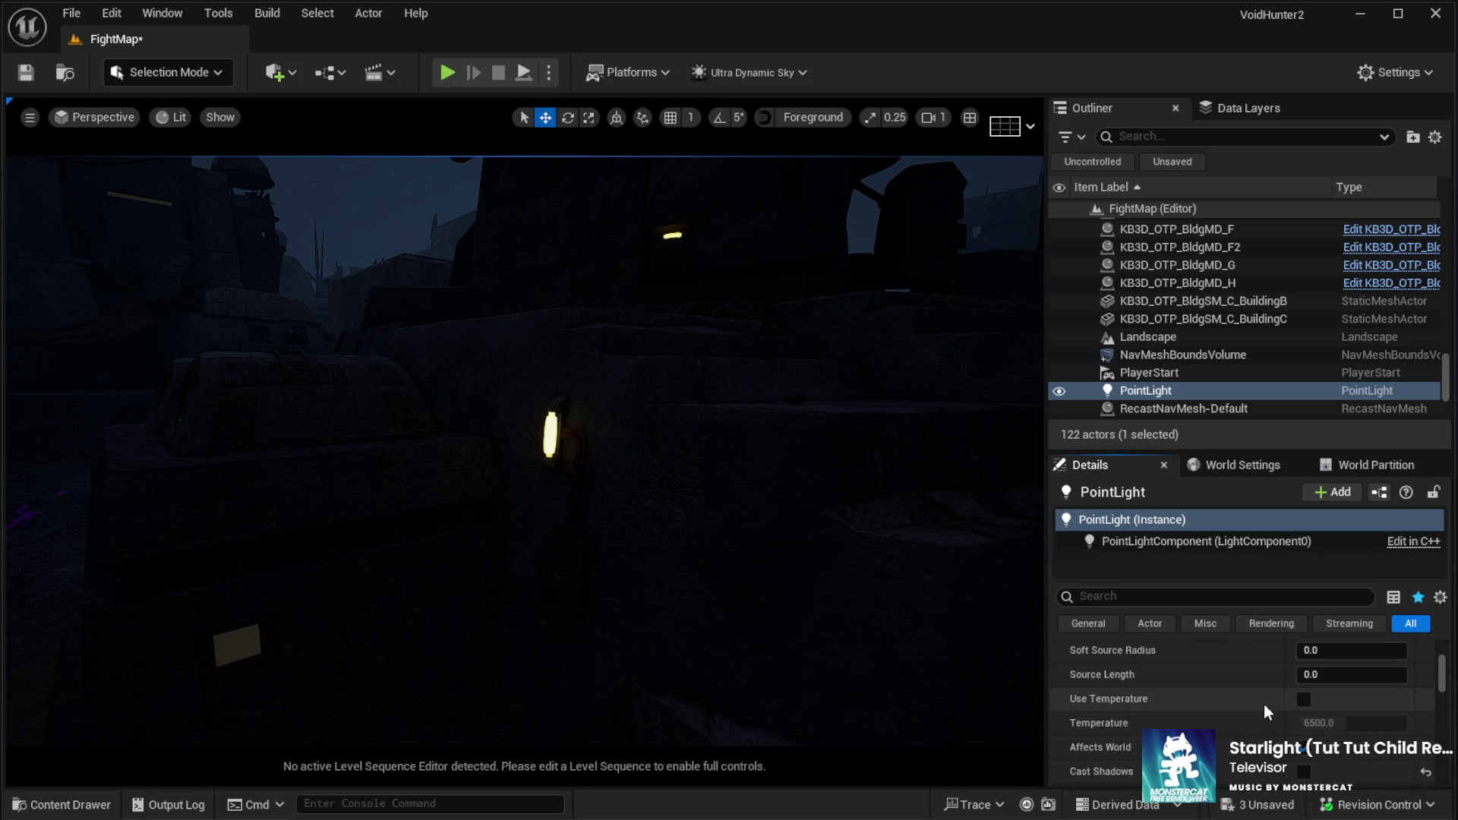
{"action": "left_click", "coordinate": [1338, 673]}
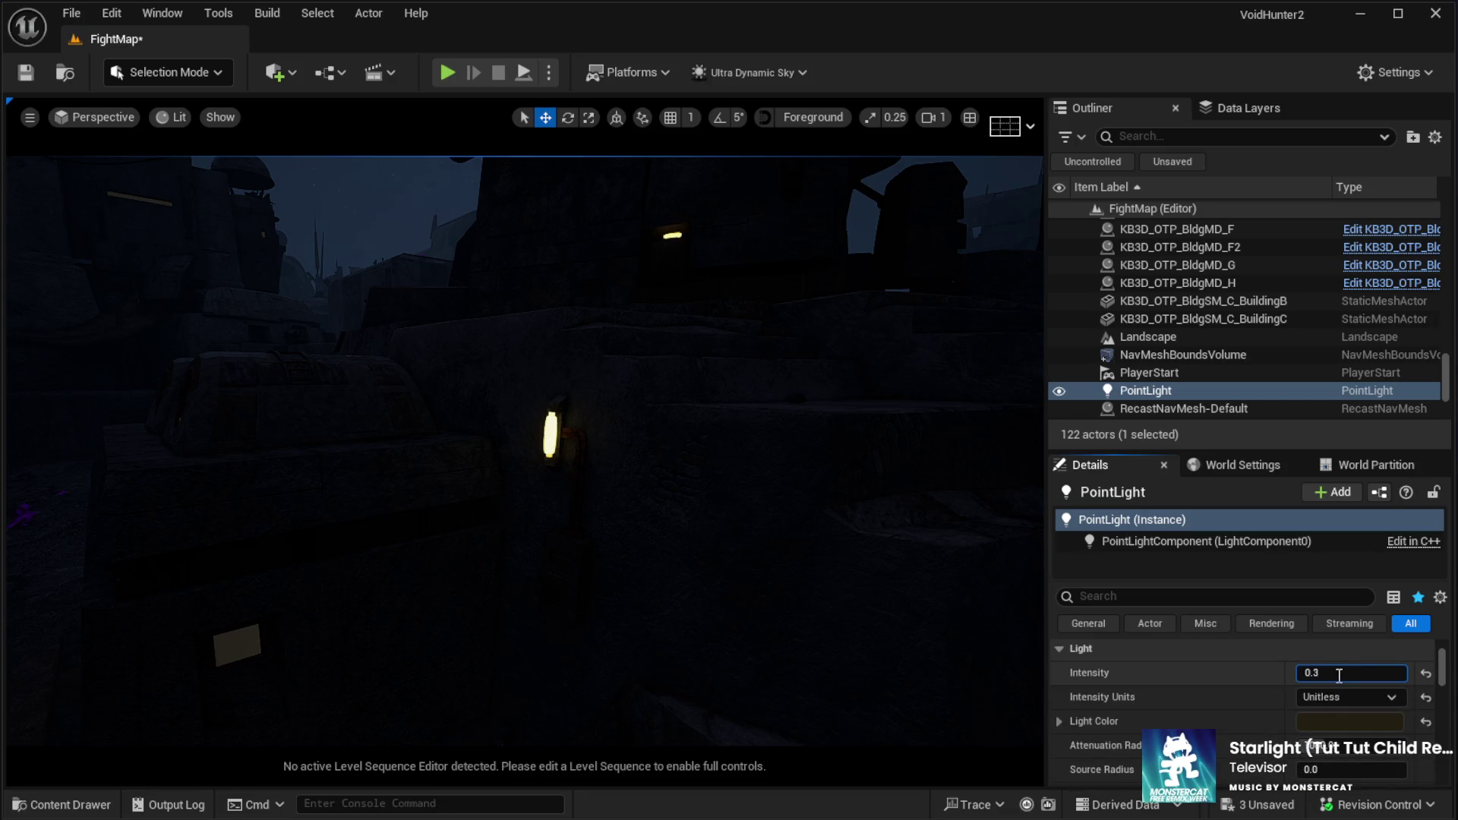
{"action": "type", "text": "1"}
{"action": "key", "text": "Return"}
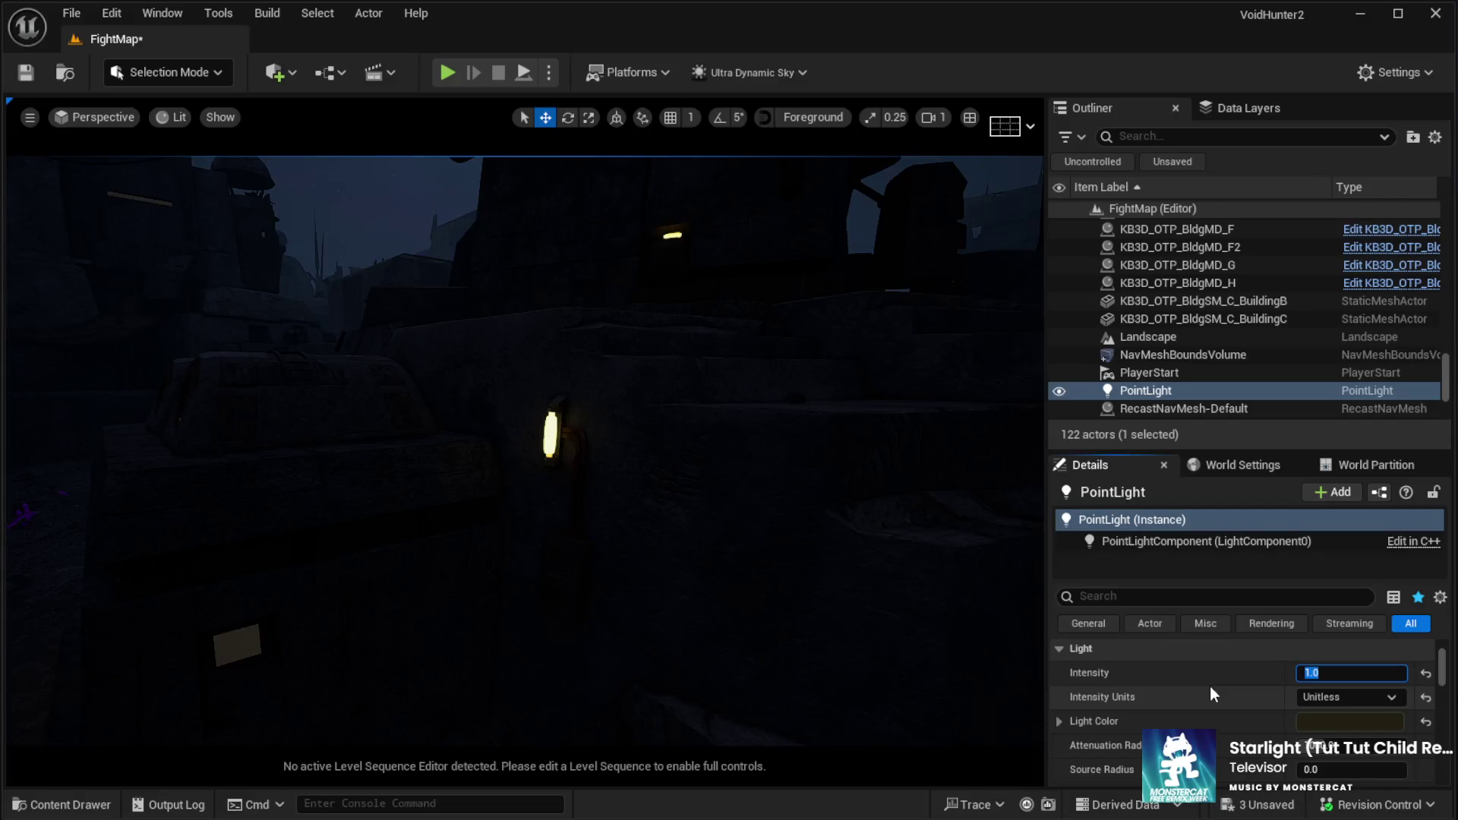
Slide the PointLight slightly left along the wall
{"action": "left_click_drag", "start_coordinate": [700, 417], "coordinate": [697, 485]}
{"action": "left_click", "coordinate": [603, 473]}
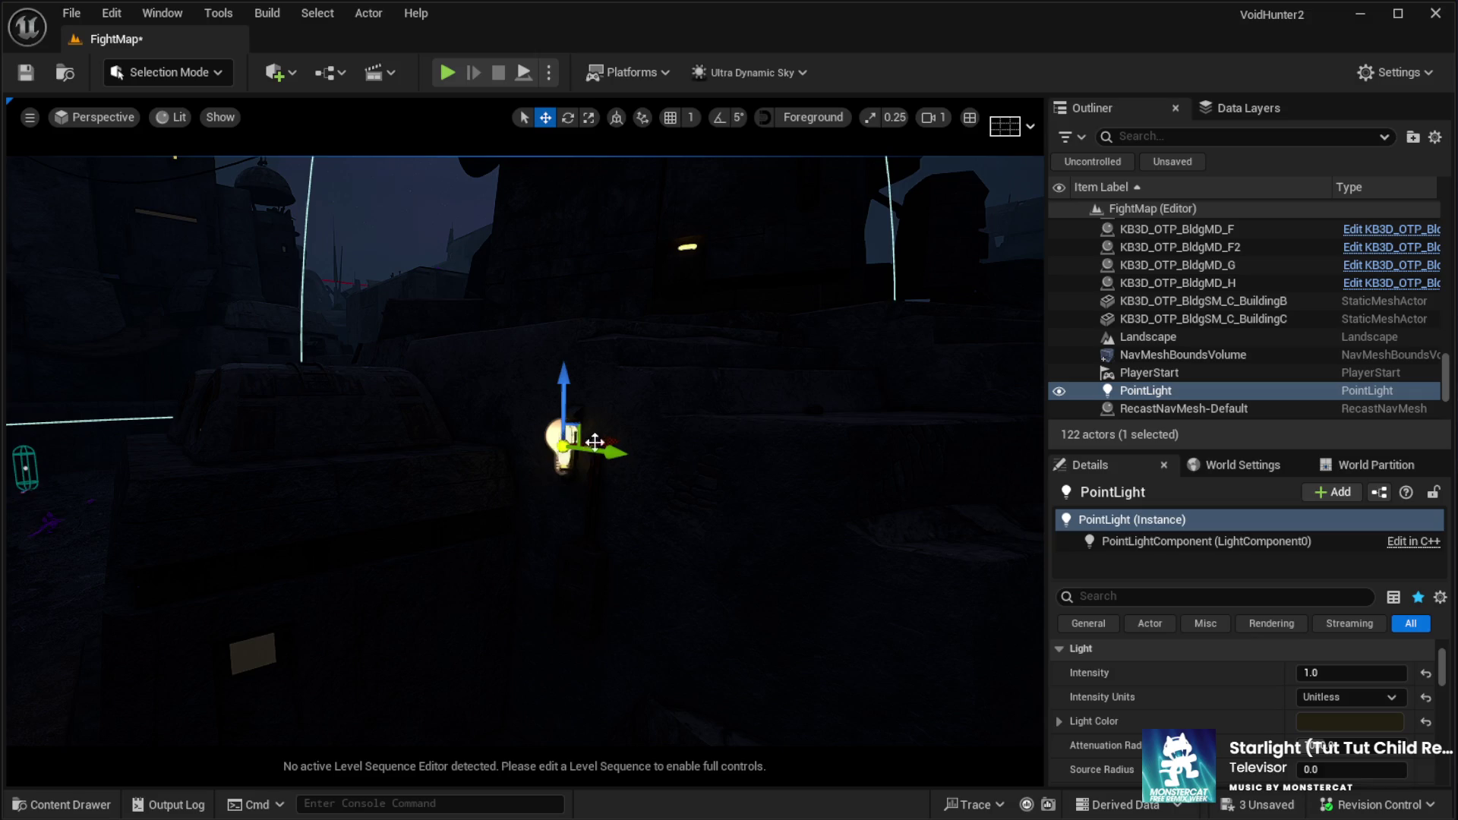
{"action": "left_click_drag", "start_coordinate": [604, 439], "coordinate": [581, 443]}
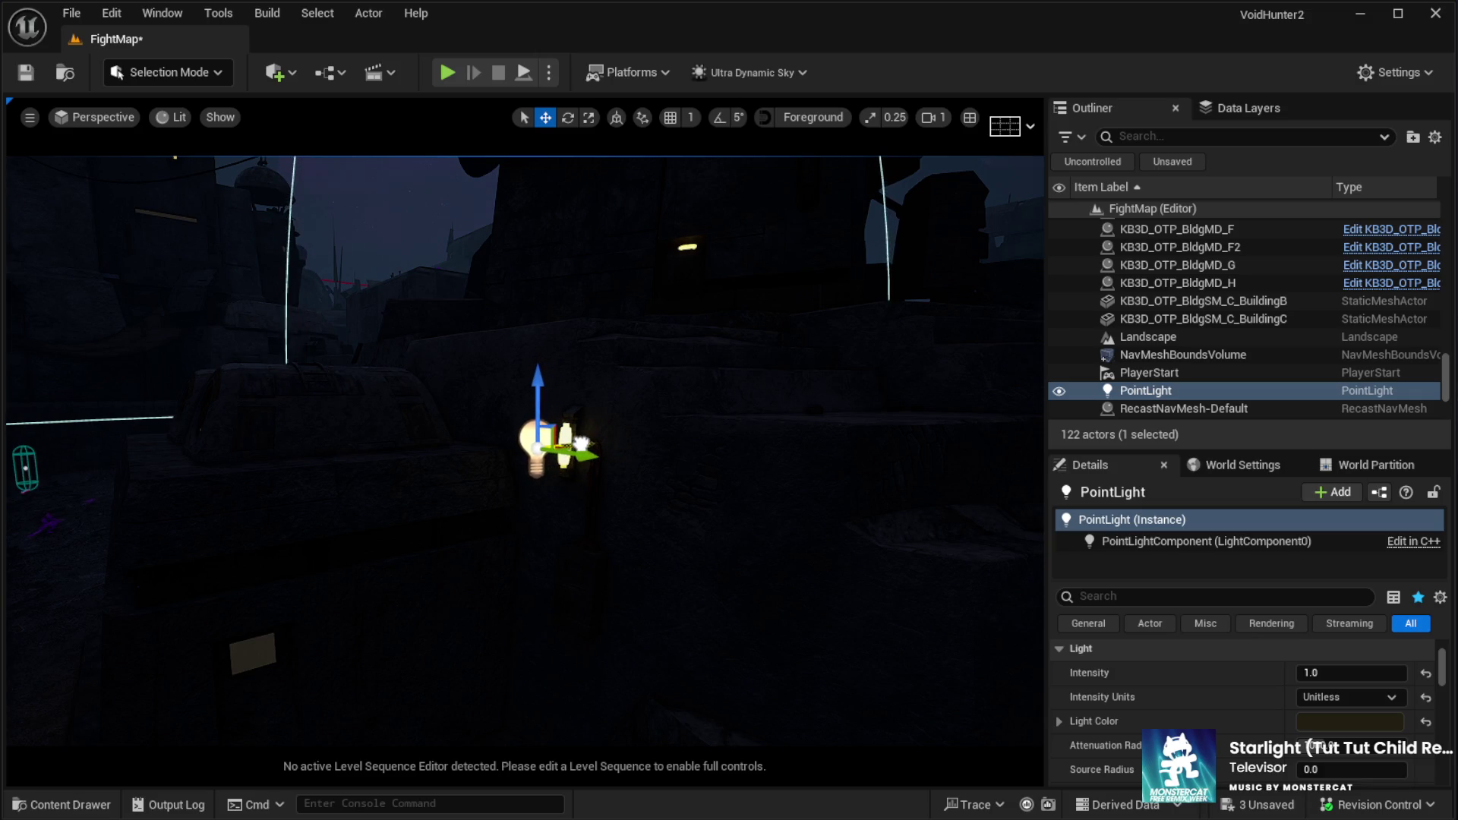
Raise the point light's intensity to 100
{"action": "type", "text": "100"}
{"action": "key", "text": "Return"}
{"action": "mouse_move", "coordinate": [595, 435]}
{"action": "left_mouse_down"}
{"action": "mouse_move", "coordinate": [608, 434]}
{"action": "mouse_move", "coordinate": [595, 435]}
{"action": "left_mouse_up"}
{"action": "left_click", "coordinate": [614, 557]}
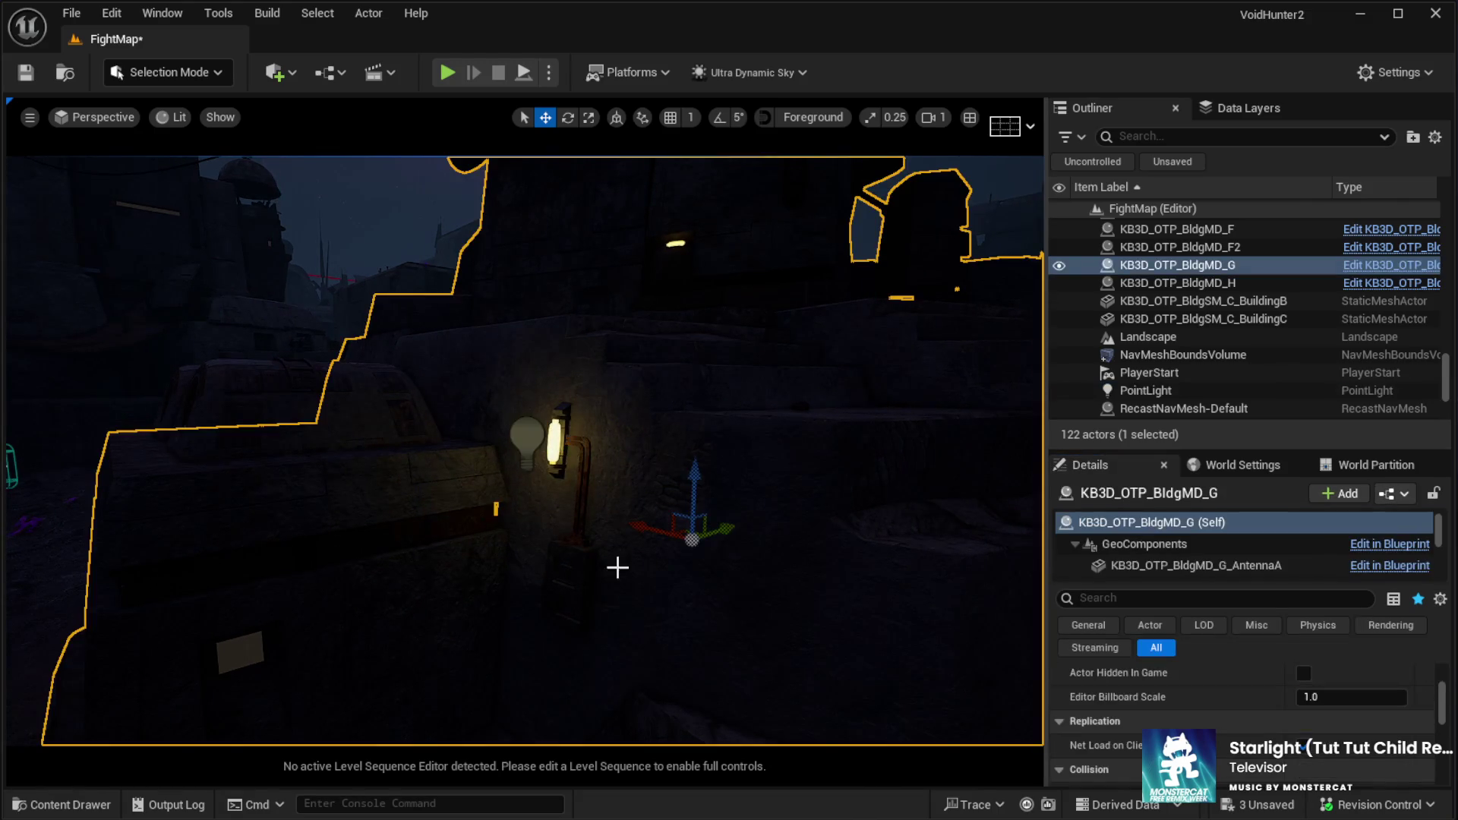
Select the lamp's PointLight and try an attenuation radius of 1500
{"action": "mouse_move", "coordinate": [613, 567]}
{"action": "left_mouse_down"}
{"action": "mouse_move", "coordinate": [571, 521]}
{"action": "mouse_move", "coordinate": [576, 560]}
{"action": "left_mouse_up"}
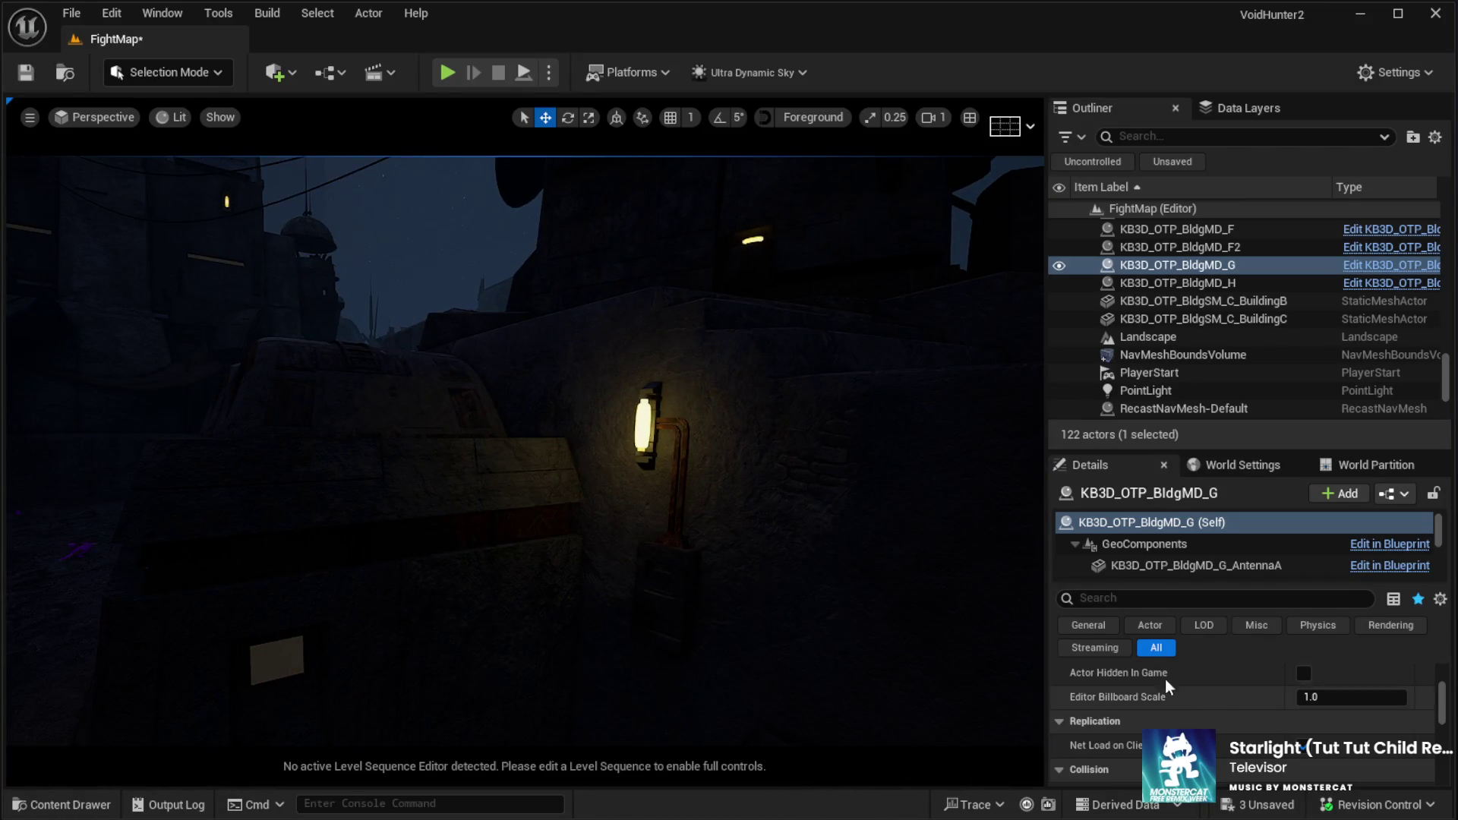
{"action": "left_click", "coordinate": [657, 425]}
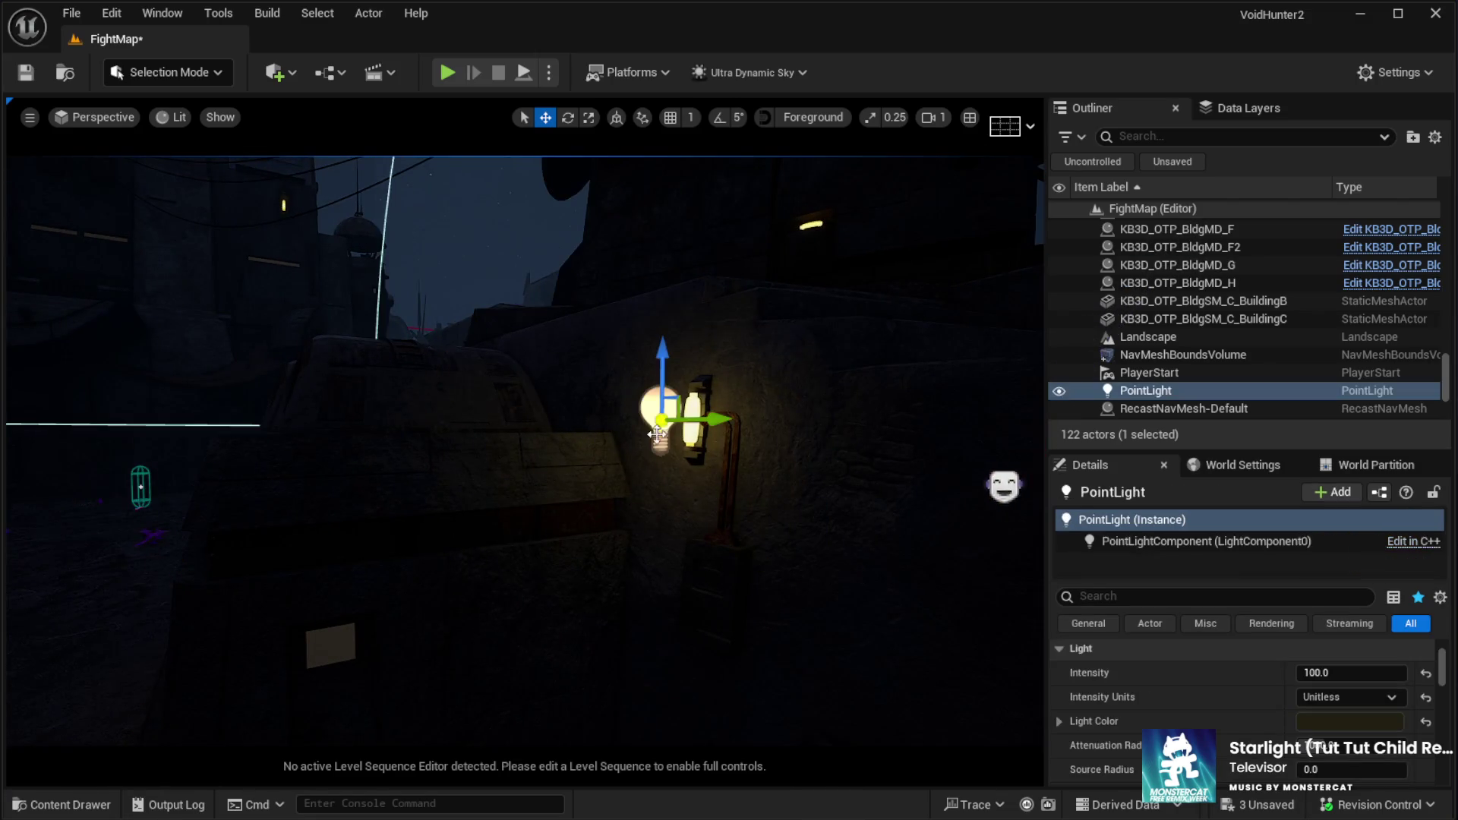
{"action": "scroll", "coordinate": [1345, 688], "scroll_direction": "down", "scroll_amount": 3}
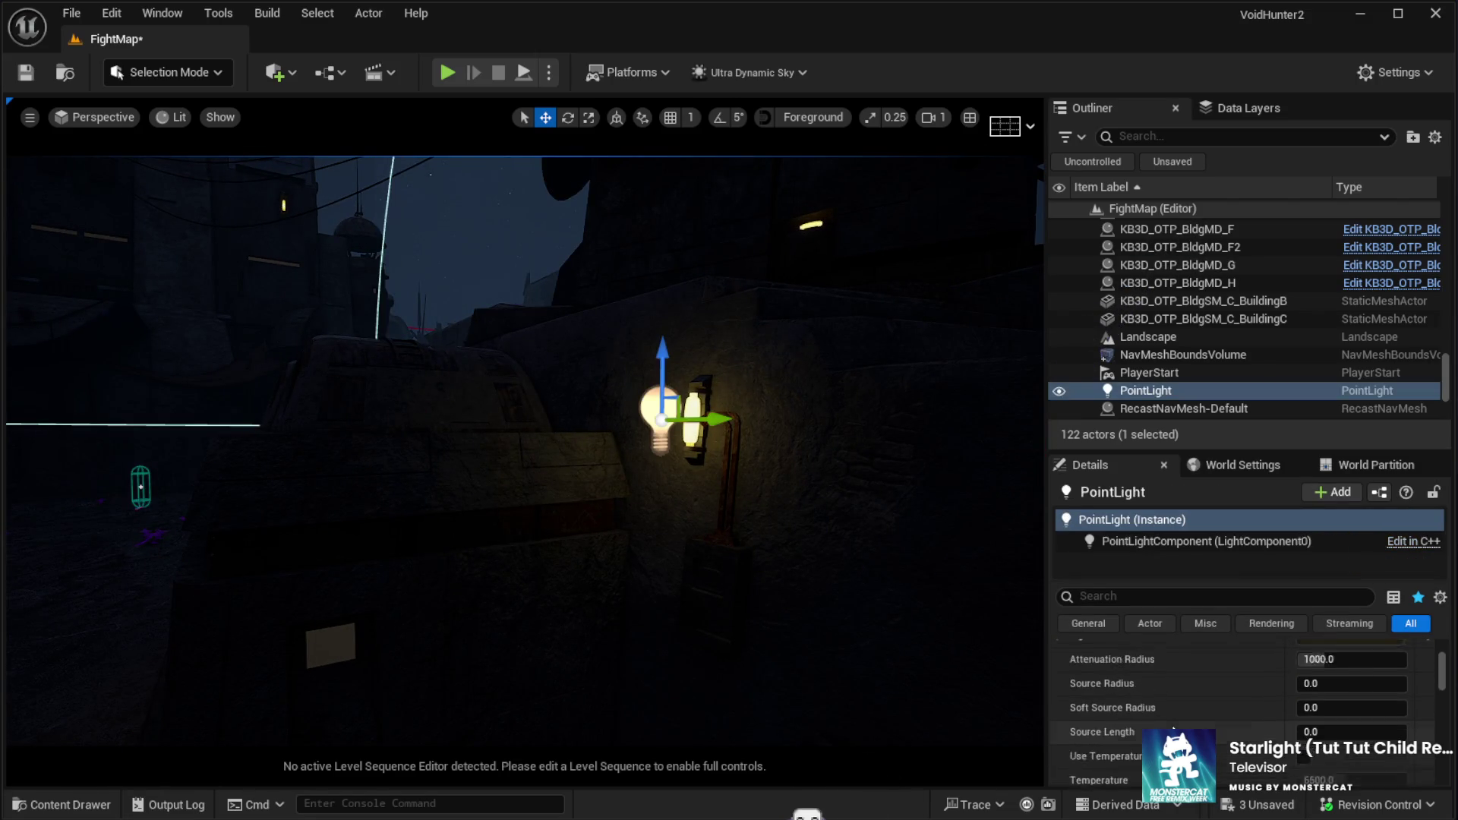
{"action": "type", "text": "1500"}
{"action": "mouse_move", "coordinate": [836, 570]}
{"action": "left_mouse_down"}
{"action": "mouse_move", "coordinate": [790, 558]}
{"action": "mouse_move", "coordinate": [882, 664]}
{"action": "left_mouse_up"}
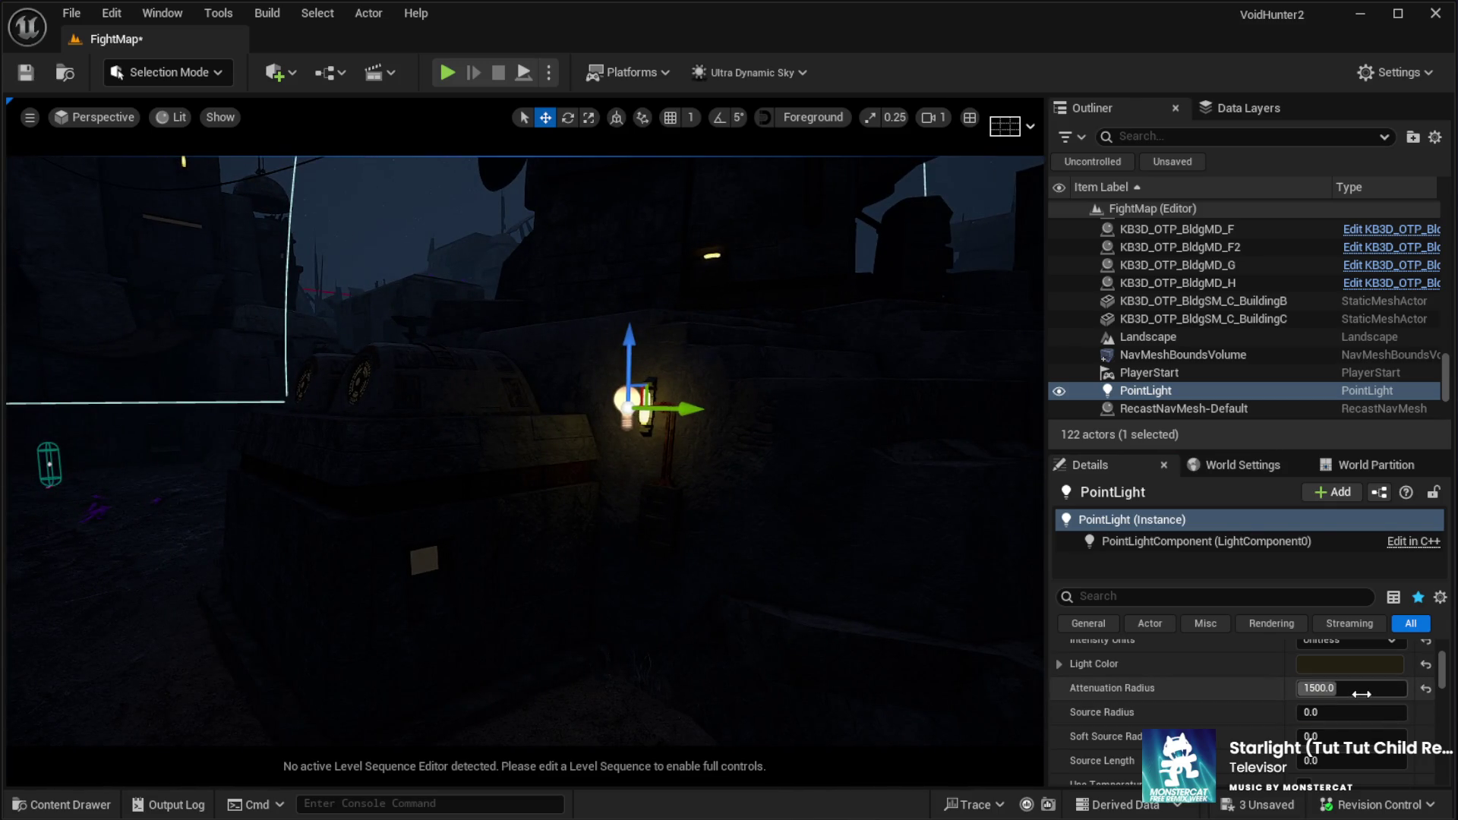
Try an attenuation radius of 100, then settle on 500
{"action": "left_click", "coordinate": [1316, 690]}
{"action": "type", "text": "1"}
{"action": "key", "text": "Return"}
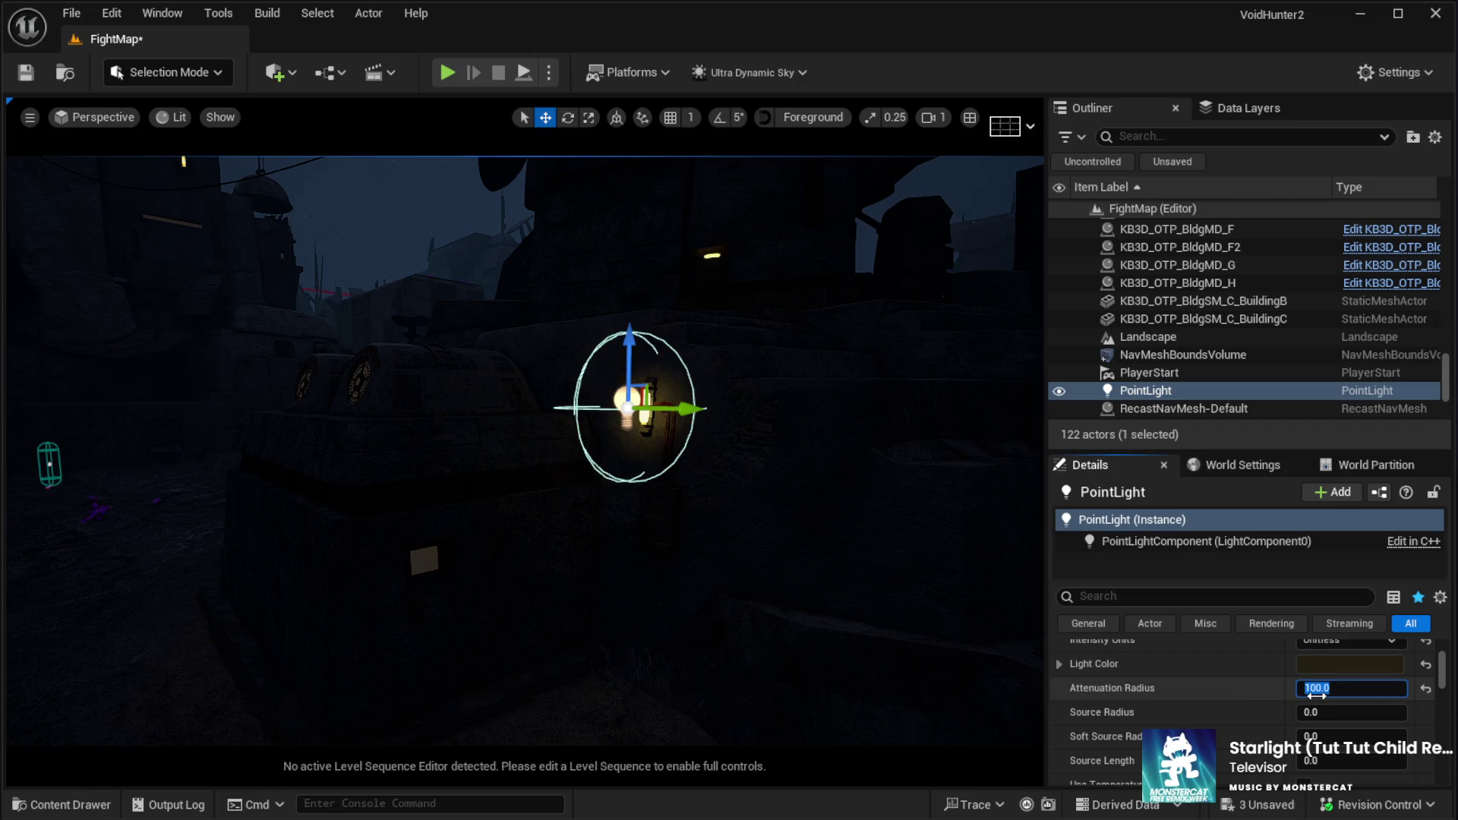
{"action": "type", "text": "500"}
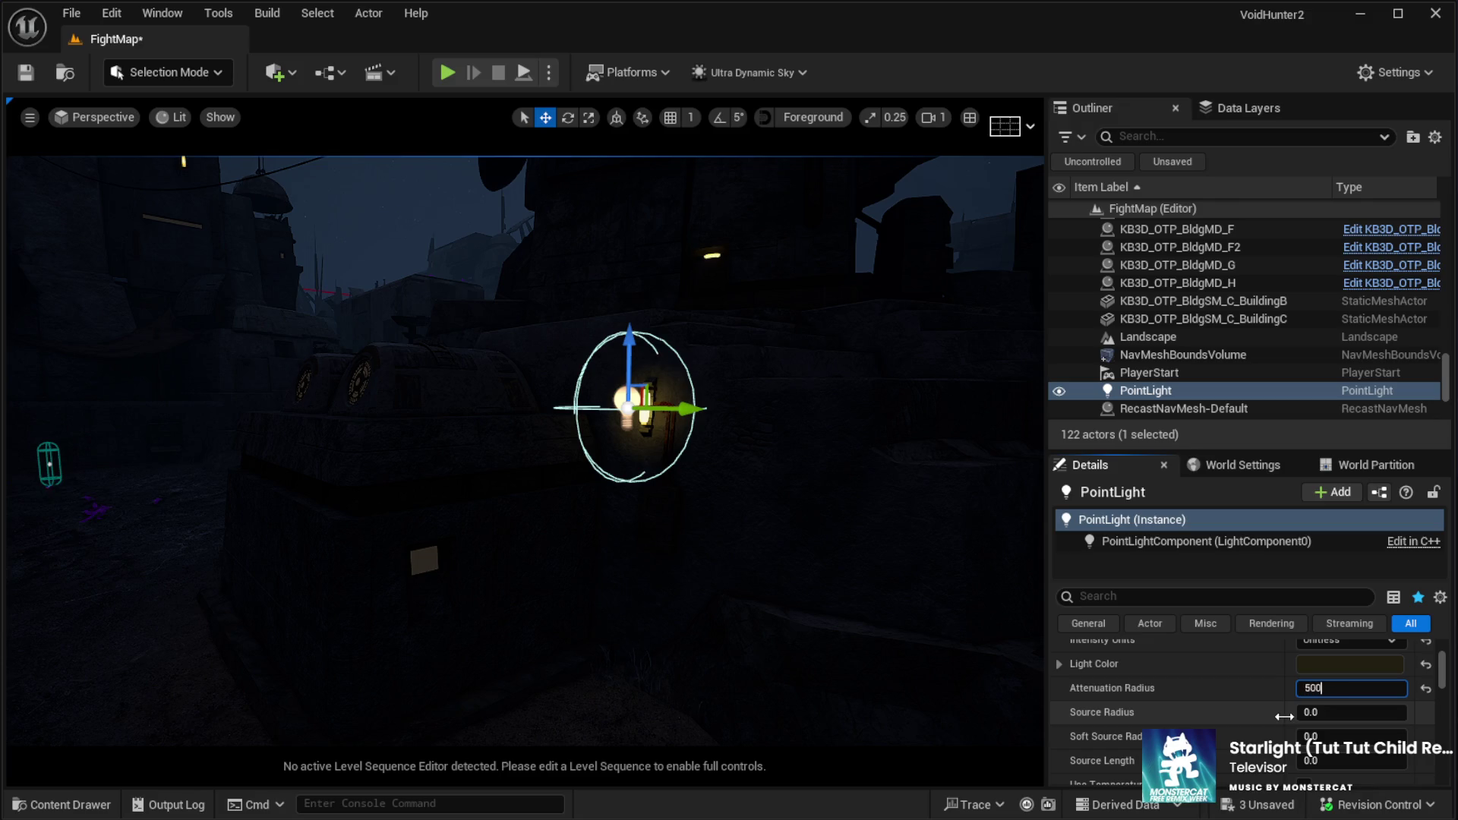
{"action": "key", "text": "Return"}
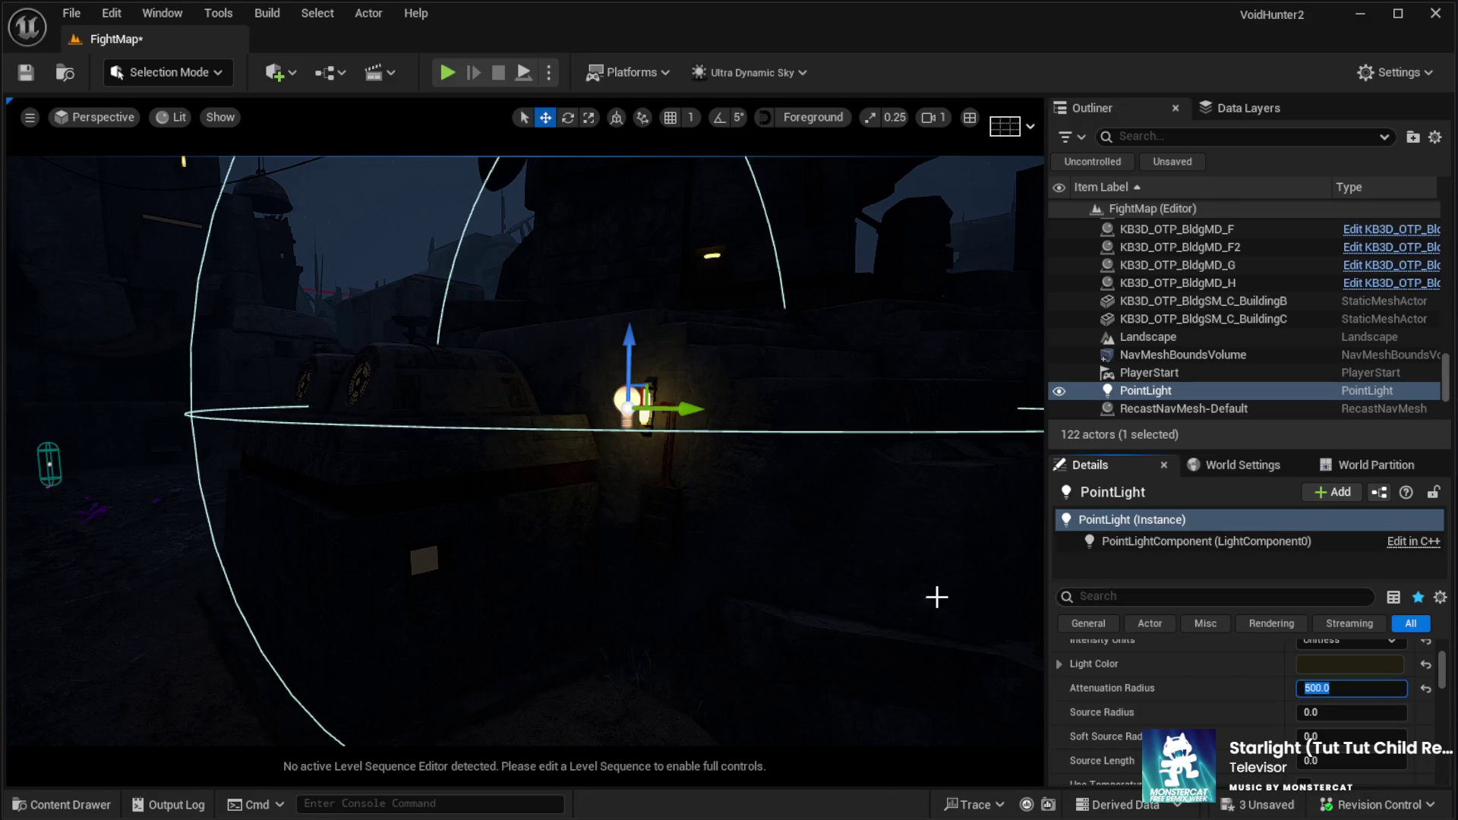
{"action": "left_click", "coordinate": [1343, 665]}
{"action": "mouse_move", "coordinate": [948, 588]}
{"action": "left_mouse_down"}
{"action": "mouse_move", "coordinate": [752, 574]}
{"action": "mouse_move", "coordinate": [824, 572]}
{"action": "mouse_move", "coordinate": [804, 544]}
{"action": "mouse_move", "coordinate": [856, 577]}
{"action": "left_mouse_up"}
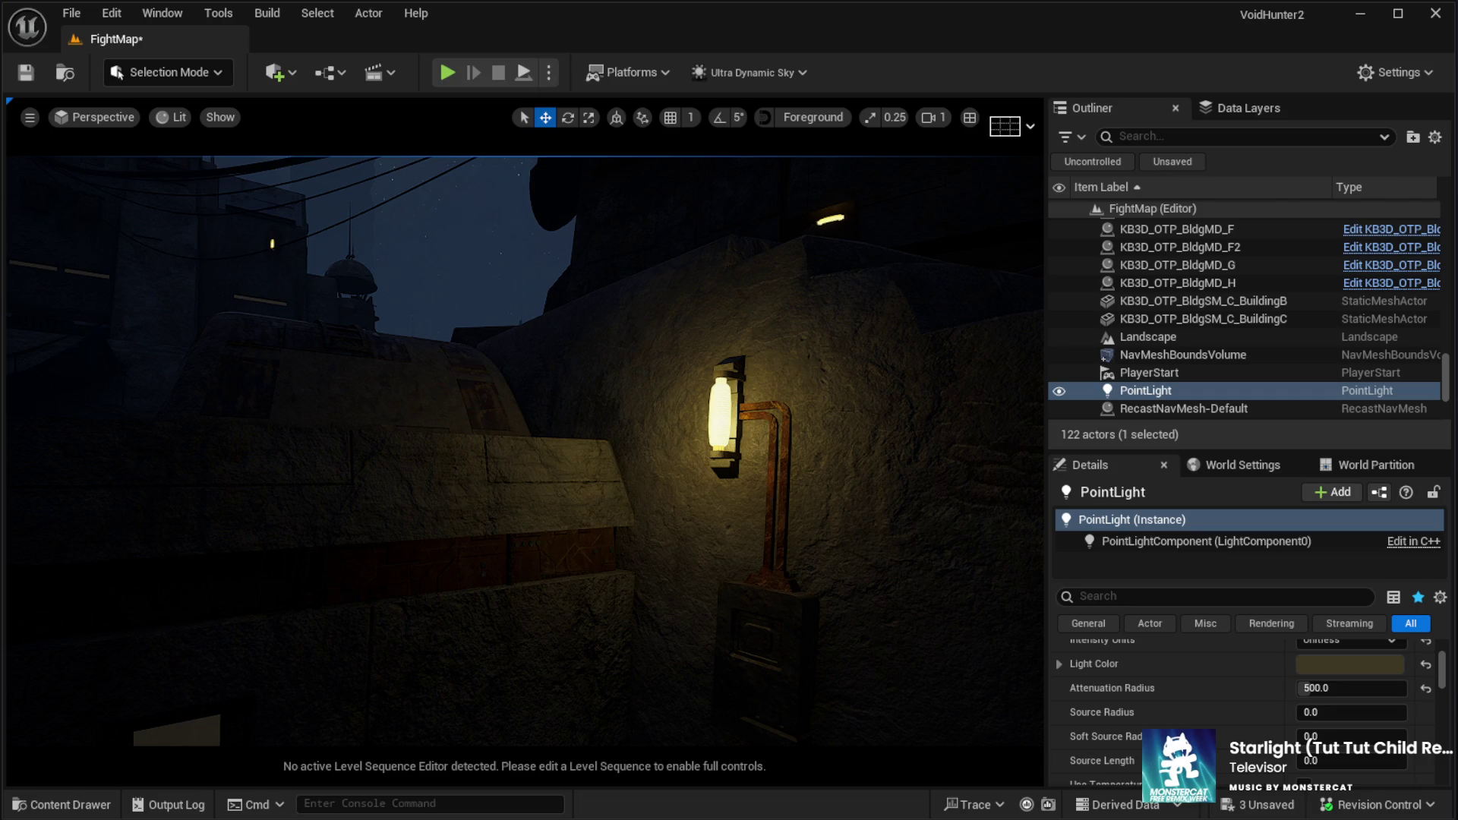
{"action": "left_click_drag", "start_coordinate": [856, 576], "coordinate": [783, 543]}
{"action": "left_click_drag", "start_coordinate": [896, 504], "coordinate": [896, 505]}
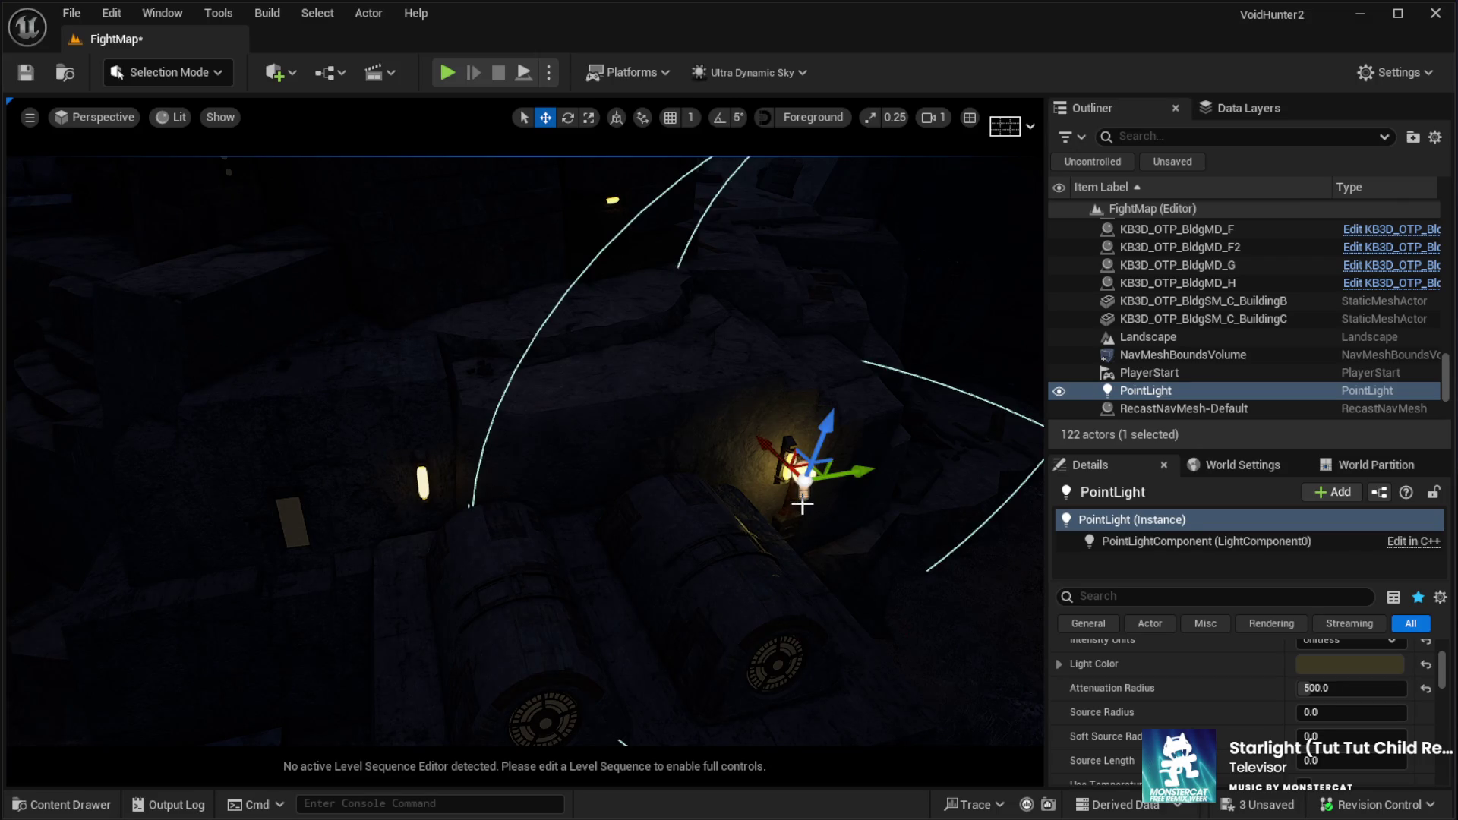
Duplicate the PointLight as PointLight2, move it left and raise it onto the second wall lamp
{"action": "key", "text": "ctrl+d"}
{"action": "mouse_move", "coordinate": [802, 505]}
{"action": "left_mouse_down"}
{"action": "mouse_move", "coordinate": [645, 540]}
{"action": "mouse_move", "coordinate": [403, 519]}
{"action": "mouse_move", "coordinate": [433, 505]}
{"action": "left_mouse_up"}
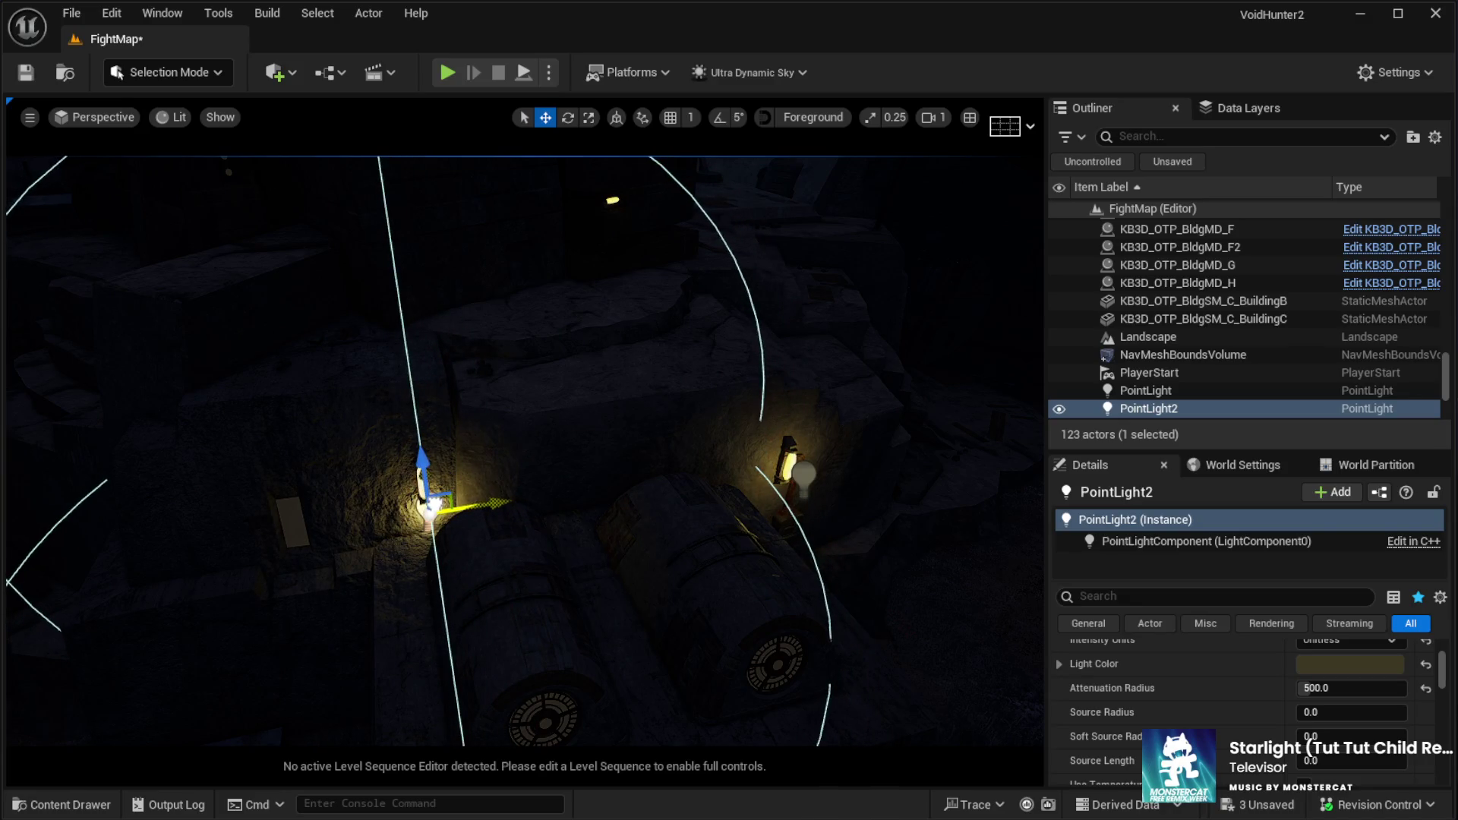
{"action": "key", "text": "f"}
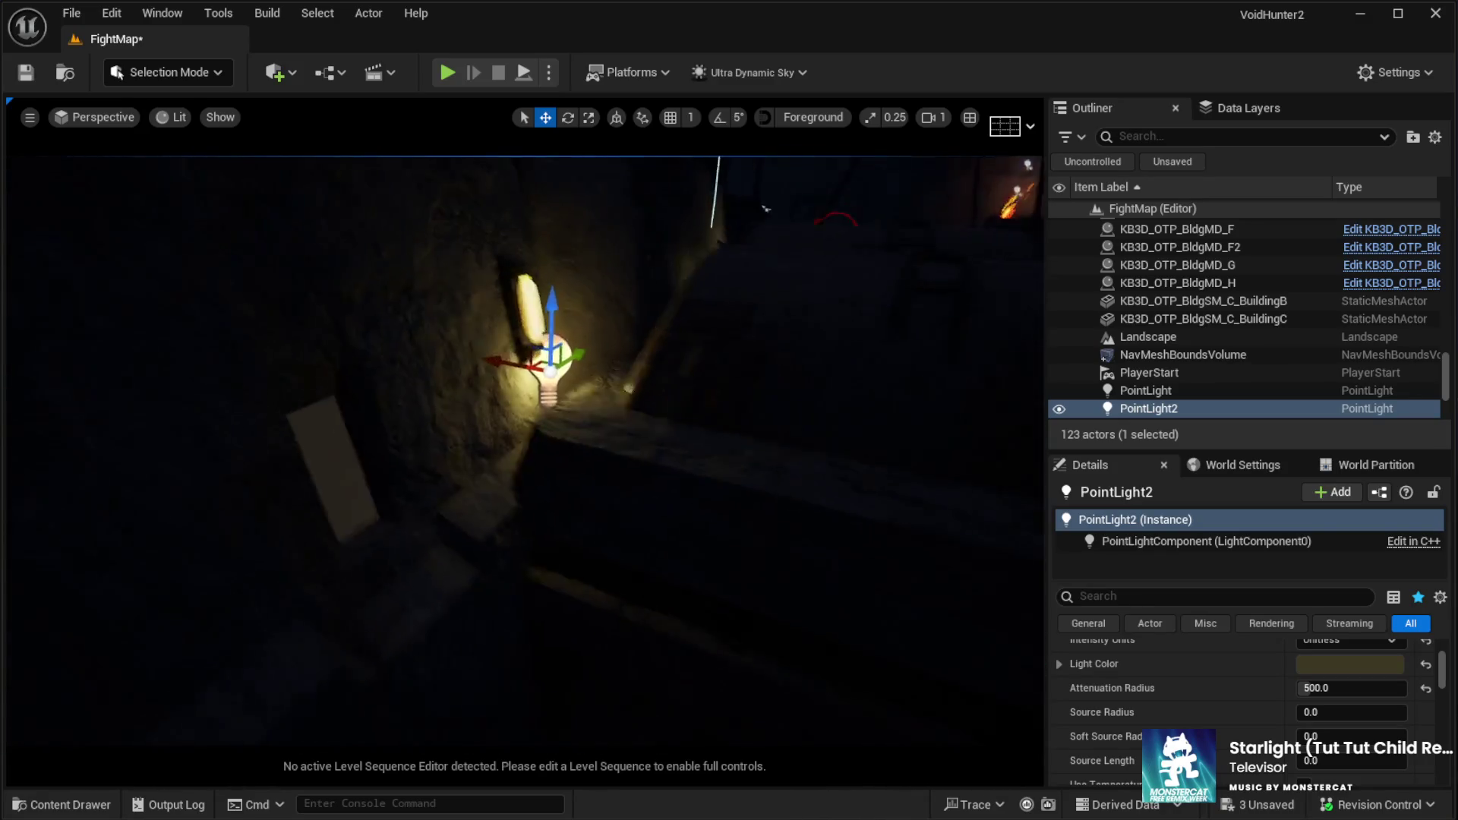
{"action": "scroll", "coordinate": [526, 467], "scroll_direction": "down", "scroll_amount": 3}
{"action": "left_click_drag", "start_coordinate": [550, 449], "coordinate": [562, 362]}
{"action": "mouse_move", "coordinate": [479, 430]}
{"action": "left_mouse_down"}
{"action": "mouse_move", "coordinate": [433, 426]}
{"action": "mouse_move", "coordinate": [489, 446]}
{"action": "mouse_move", "coordinate": [456, 437]}
{"action": "mouse_move", "coordinate": [468, 467]}
{"action": "left_mouse_up"}
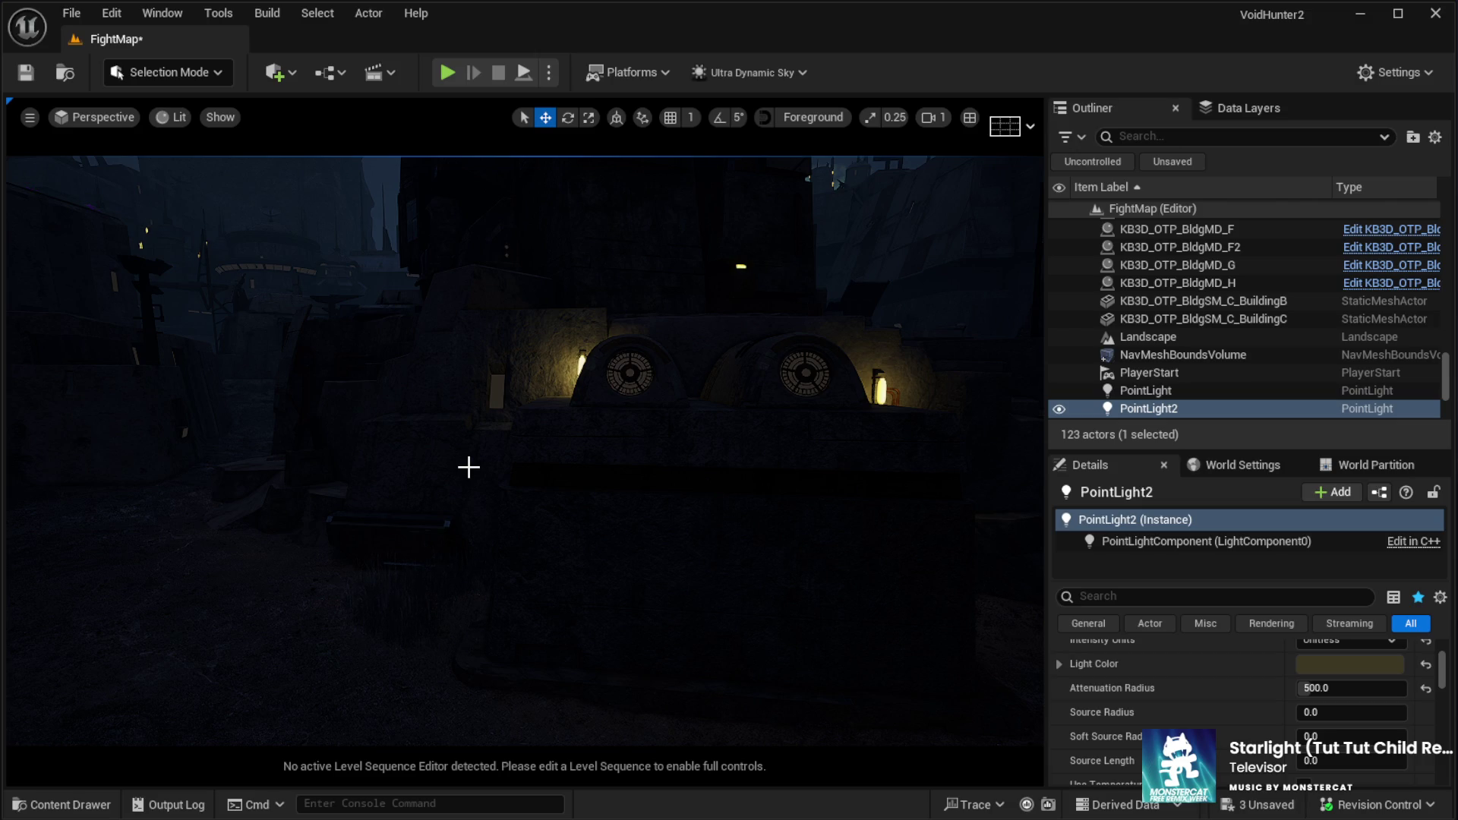
{"action": "left_click_drag", "start_coordinate": [332, 436], "coordinate": [332, 436]}
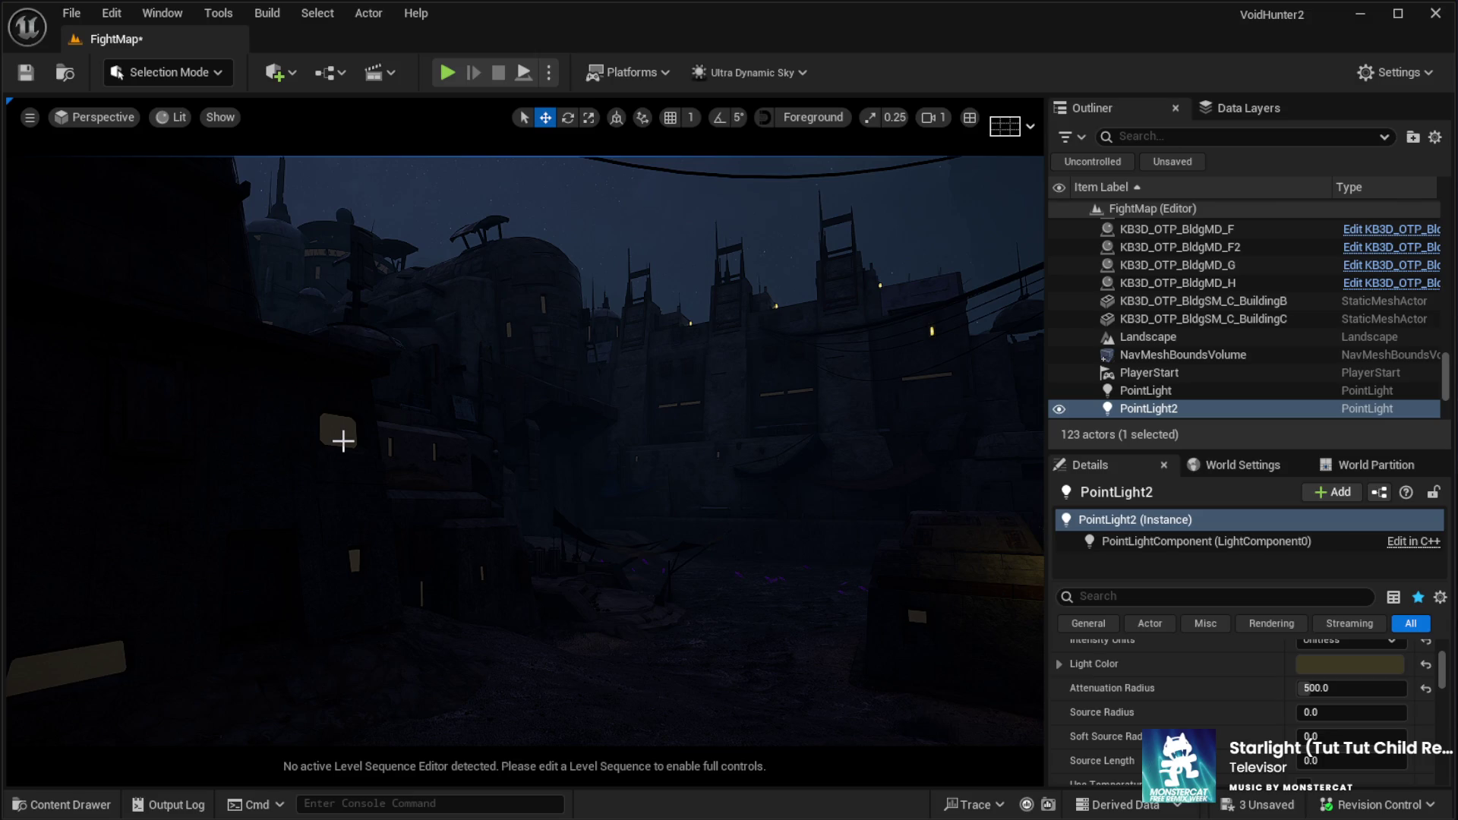
{"action": "left_click_drag", "start_coordinate": [344, 441], "coordinate": [343, 364]}
{"action": "left_click_drag", "start_coordinate": [560, 271], "coordinate": [560, 509]}
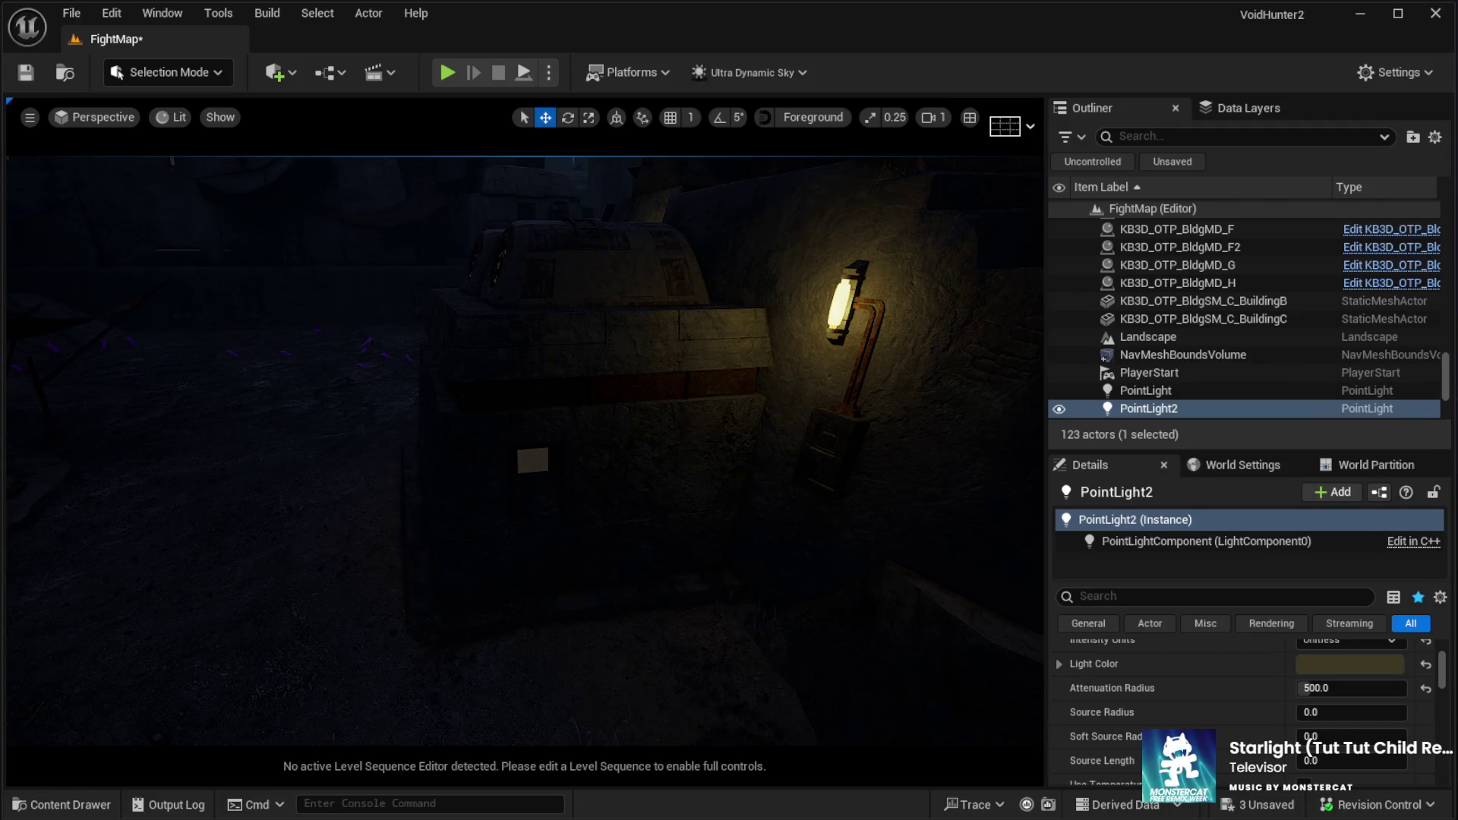
Select building KB3D_OTP_BldgMD_G, pick its BuildingI component and scroll to its material slots
{"action": "left_click", "coordinate": [618, 425]}
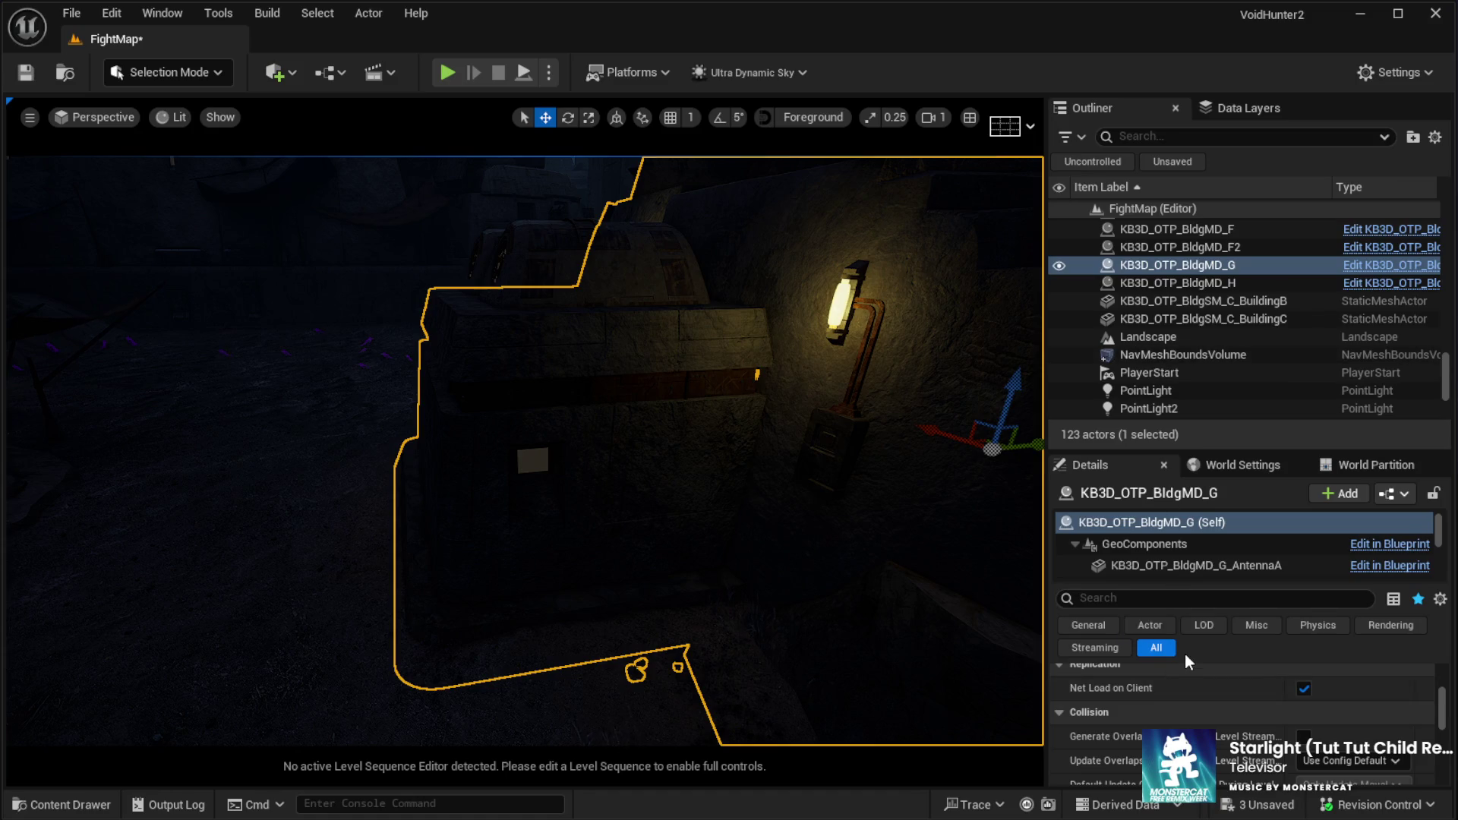
{"action": "left_click", "coordinate": [1144, 565]}
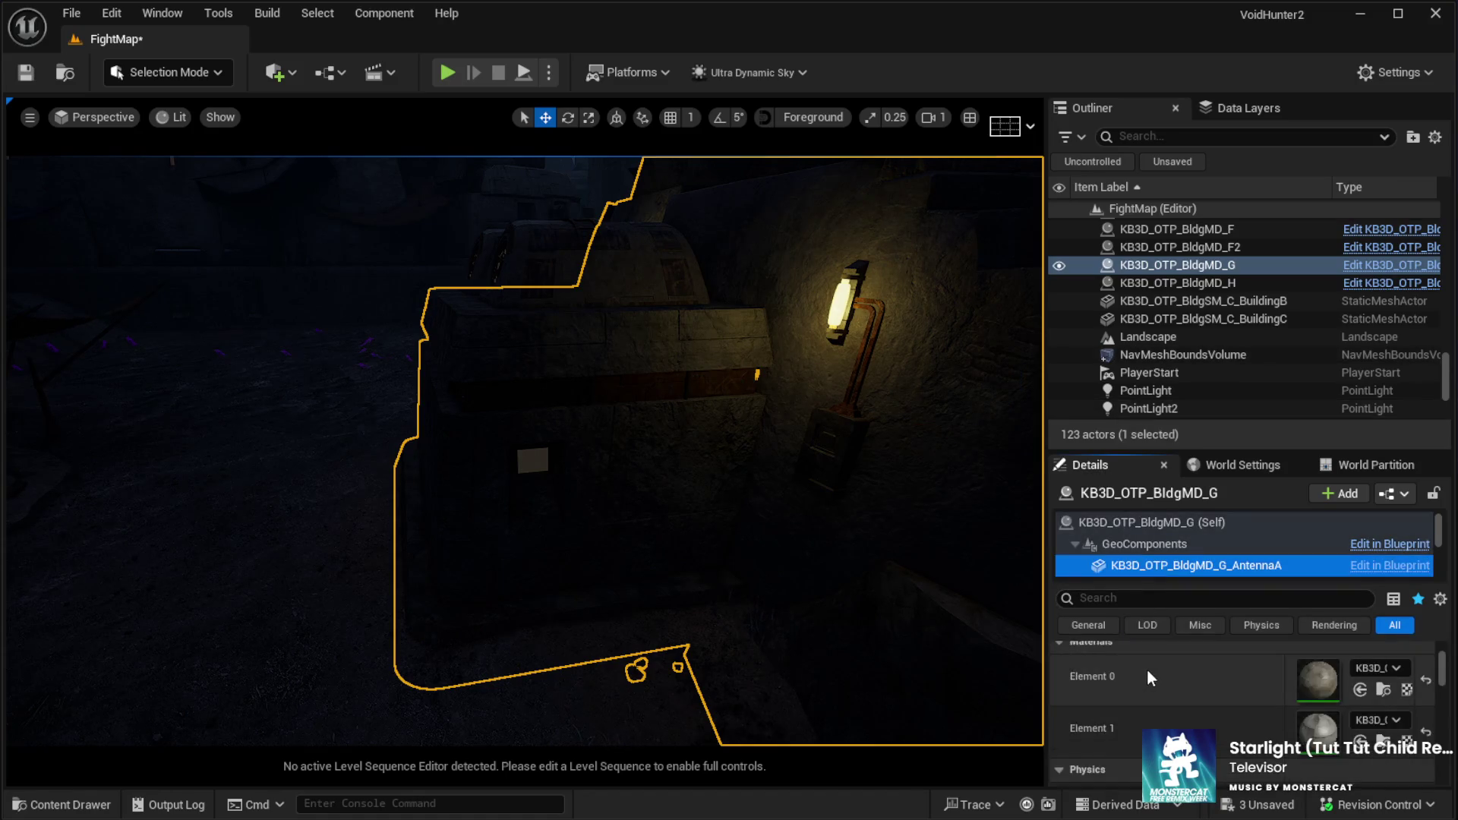
{"action": "left_click", "coordinate": [563, 495]}
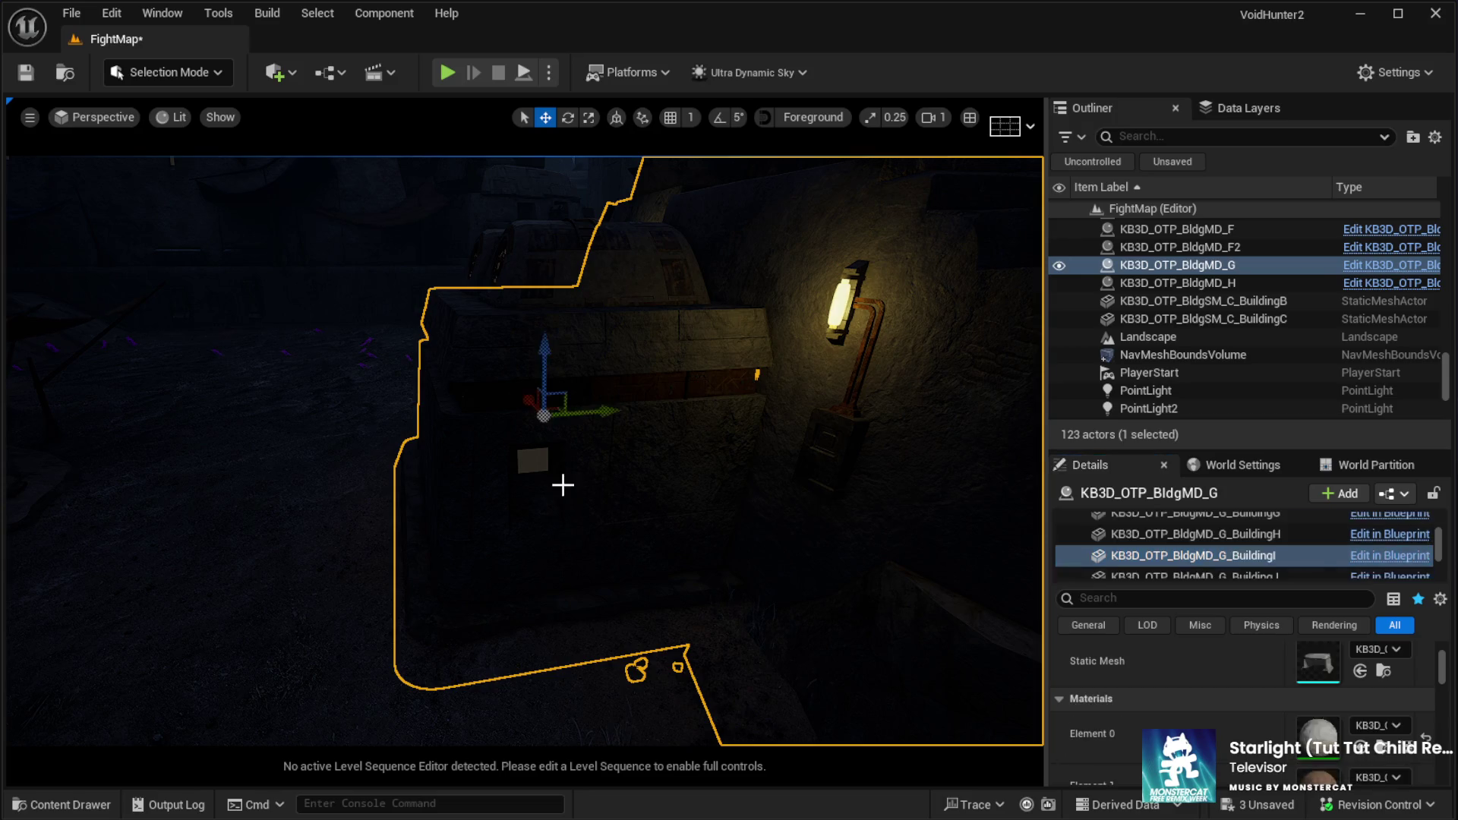
{"action": "scroll", "coordinate": [1192, 665], "scroll_direction": "down", "scroll_amount": 2}
{"action": "scroll", "coordinate": [1192, 667], "scroll_direction": "down", "scroll_amount": 2}
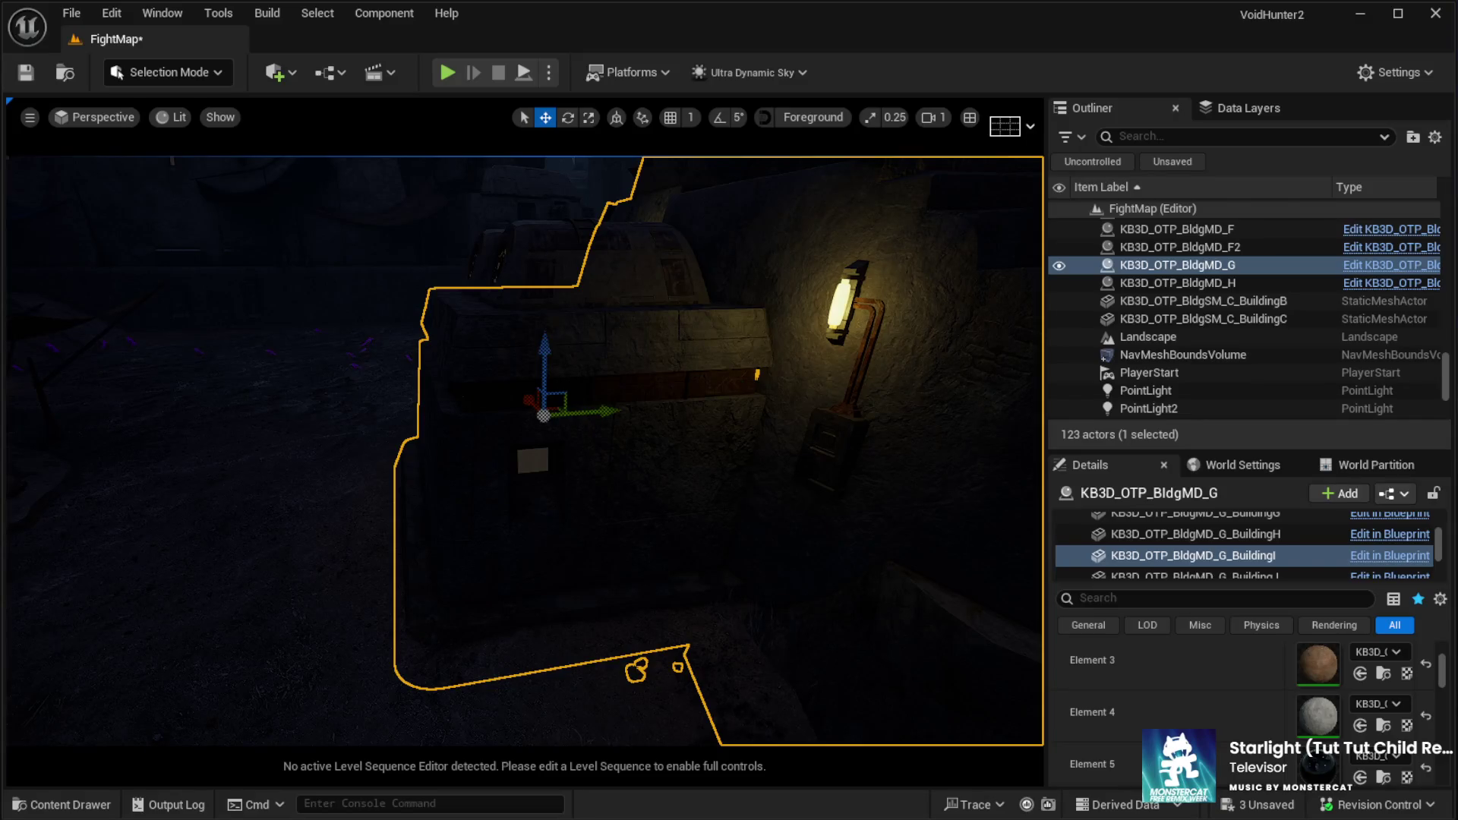
{"action": "mouse_move", "coordinate": [631, 565]}
{"action": "left_mouse_down"}
{"action": "mouse_move", "coordinate": [456, 577]}
{"action": "mouse_move", "coordinate": [395, 562]}
{"action": "mouse_move", "coordinate": [632, 586]}
{"action": "left_mouse_up"}
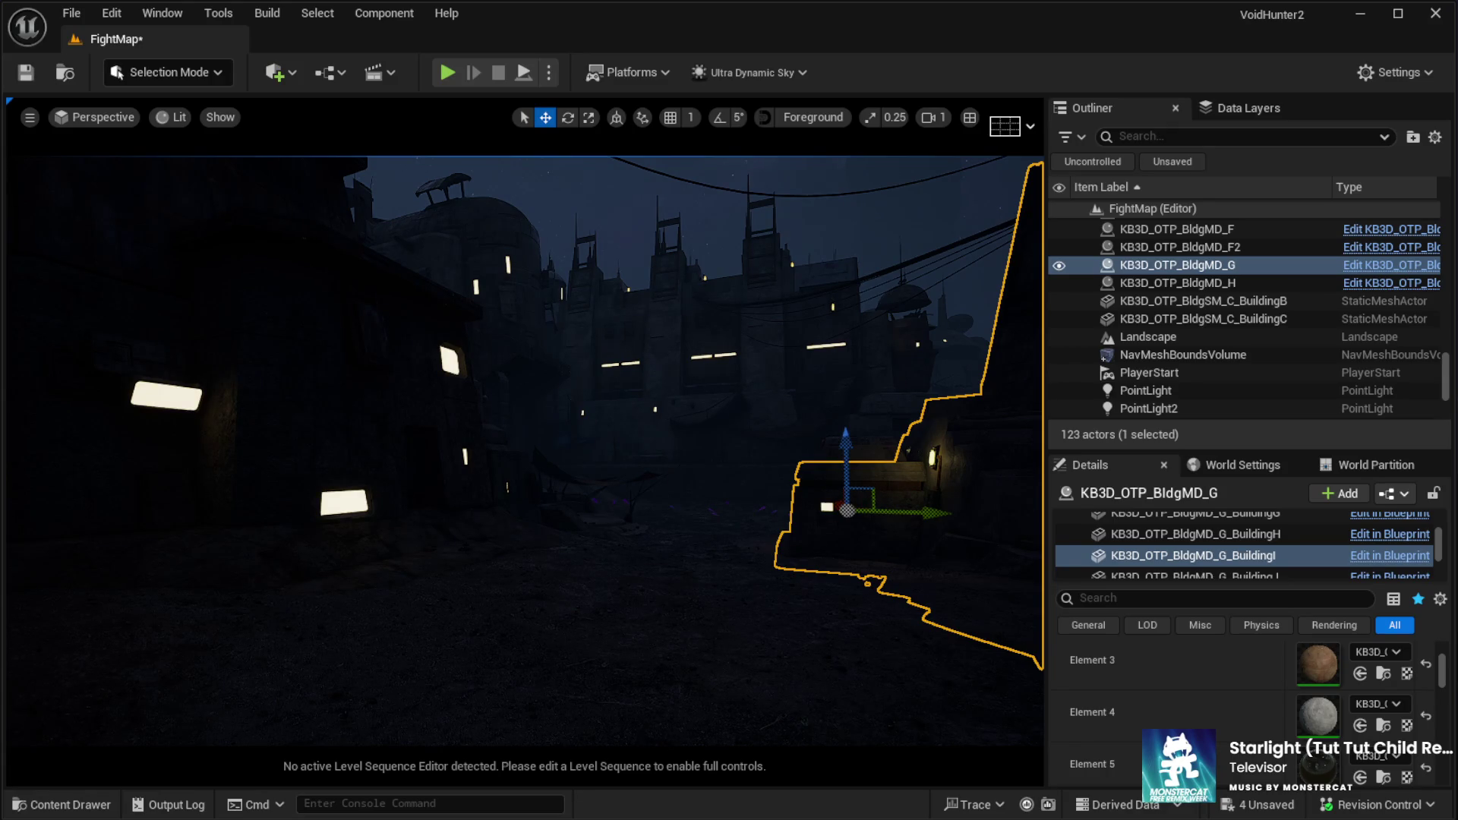
Fly the camera up to the glowing building facade and select KB3D_OTP_BldgMD_F
{"action": "key", "text": "w"}
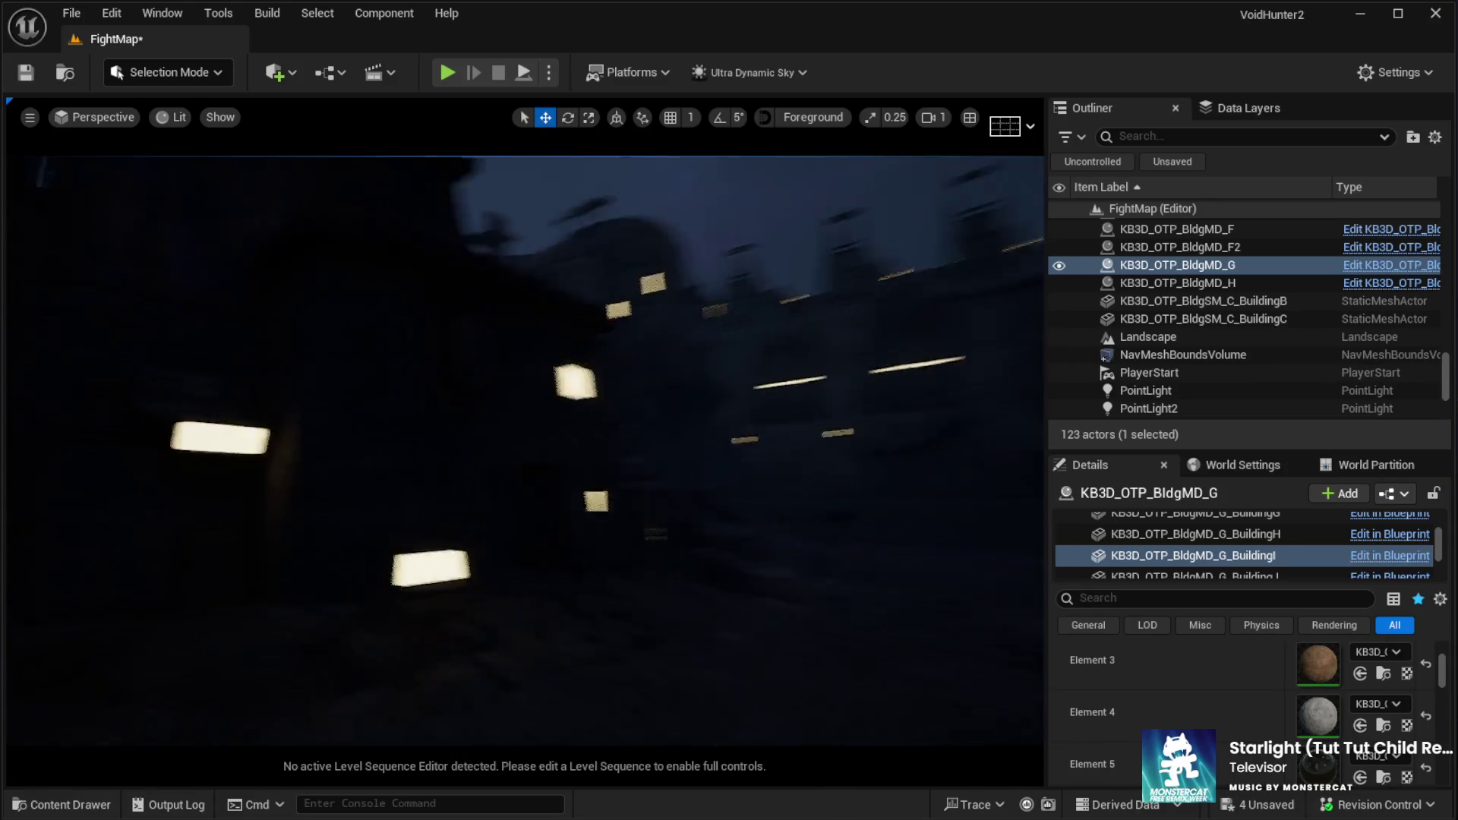
{"action": "key", "text": "s"}
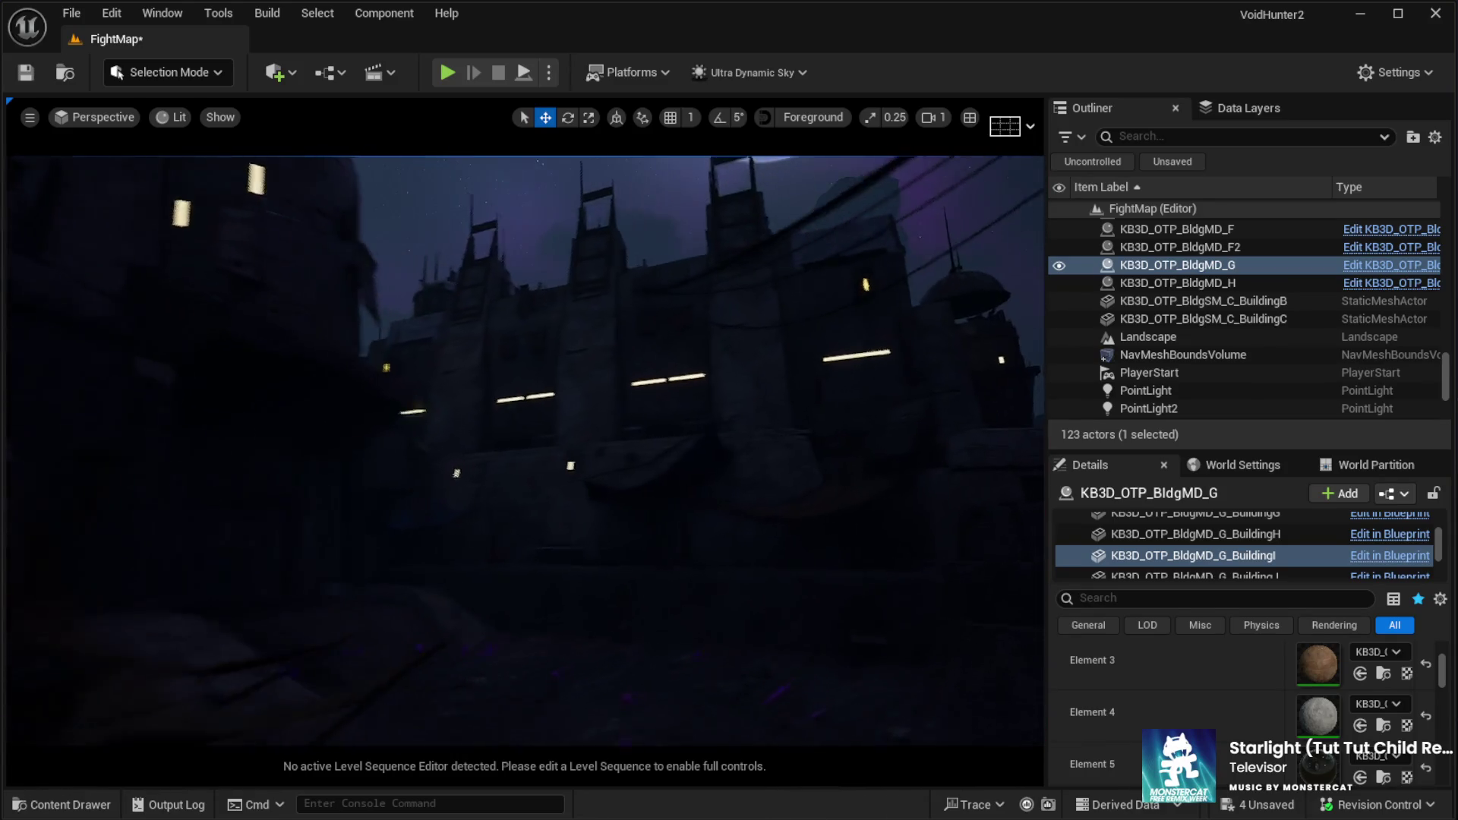
{"action": "key", "text": "w"}
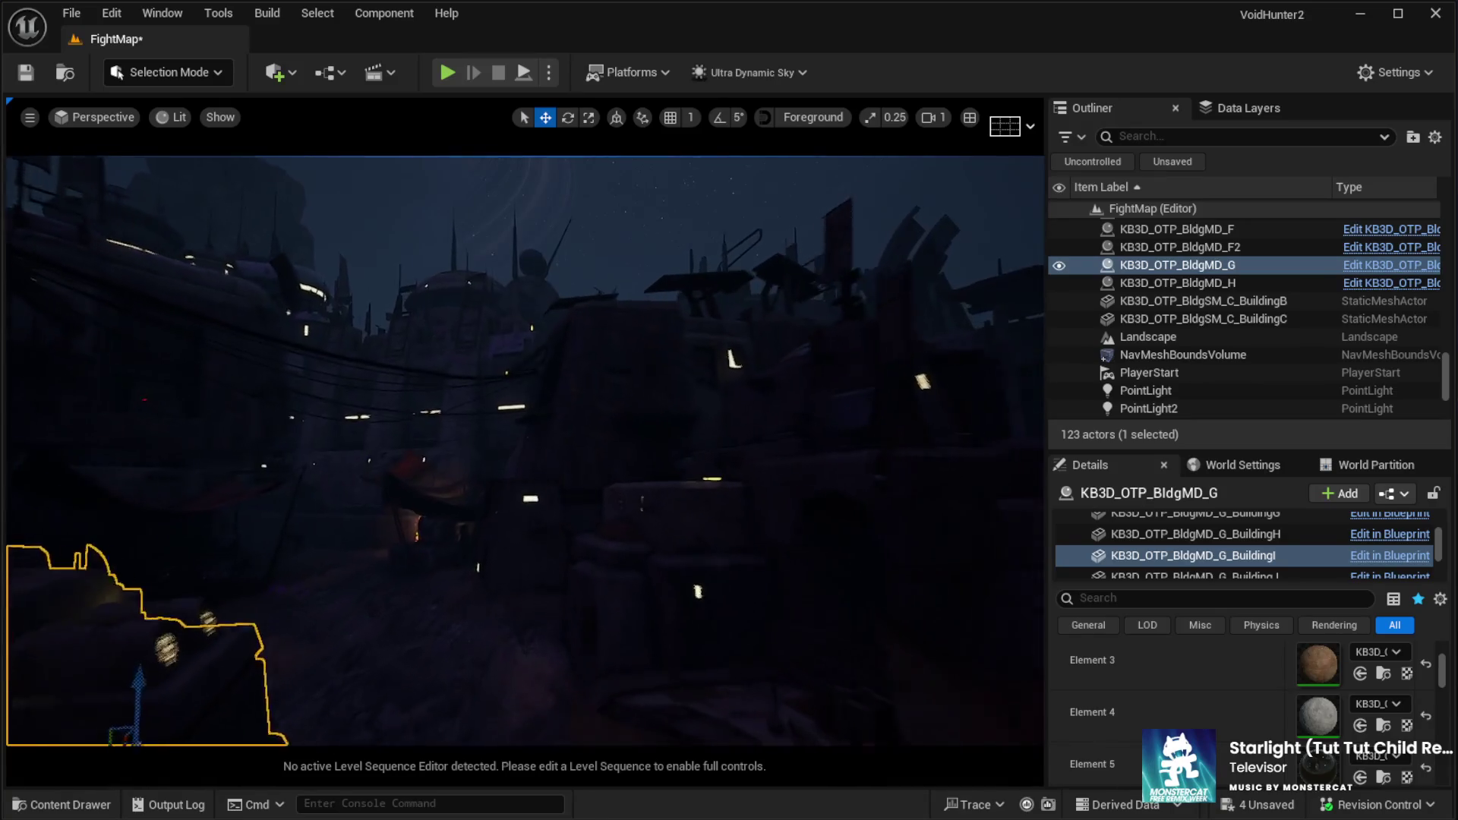
{"action": "key", "text": "w"}
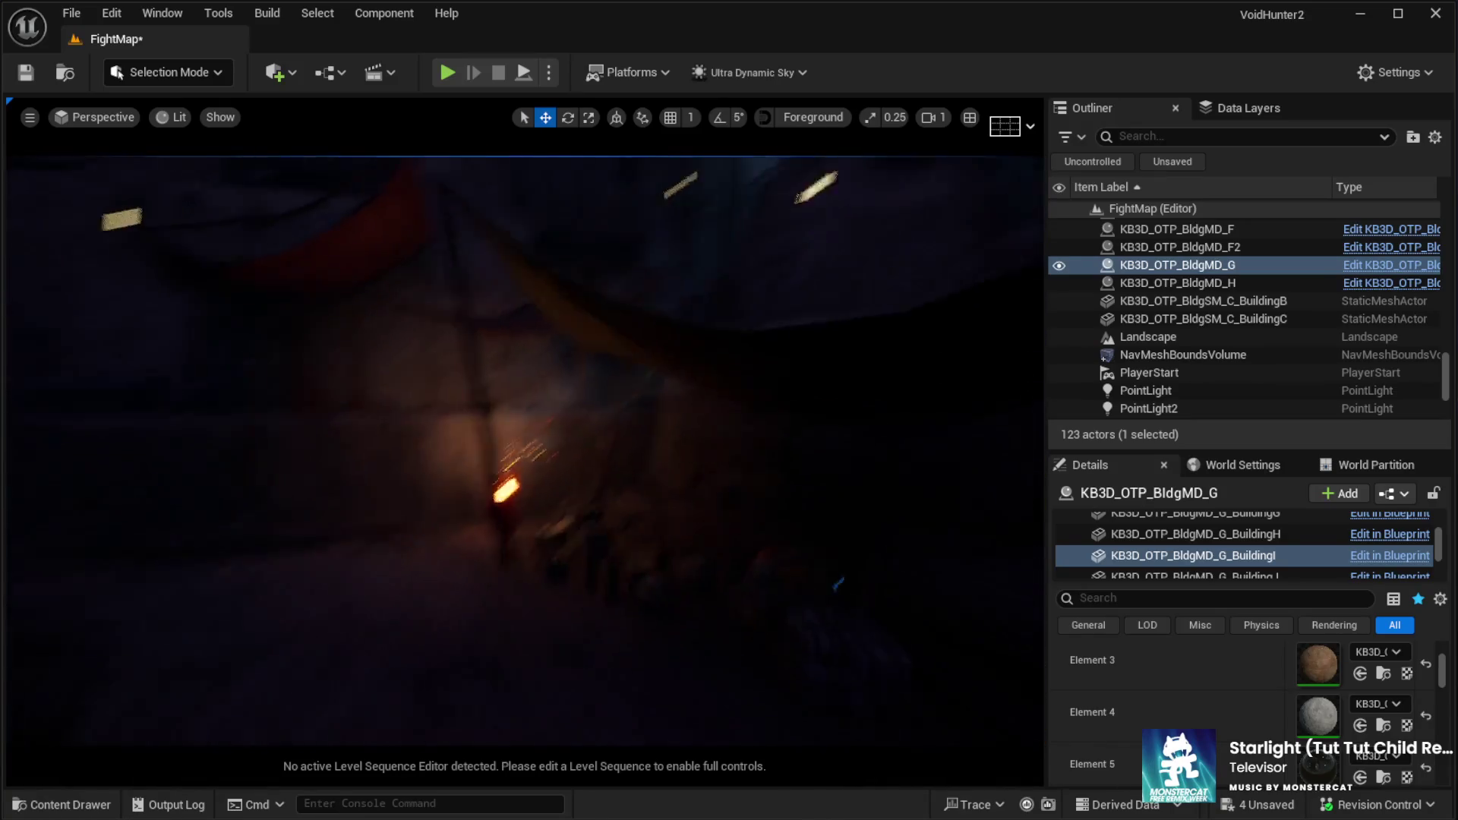
{"action": "key", "text": "s"}
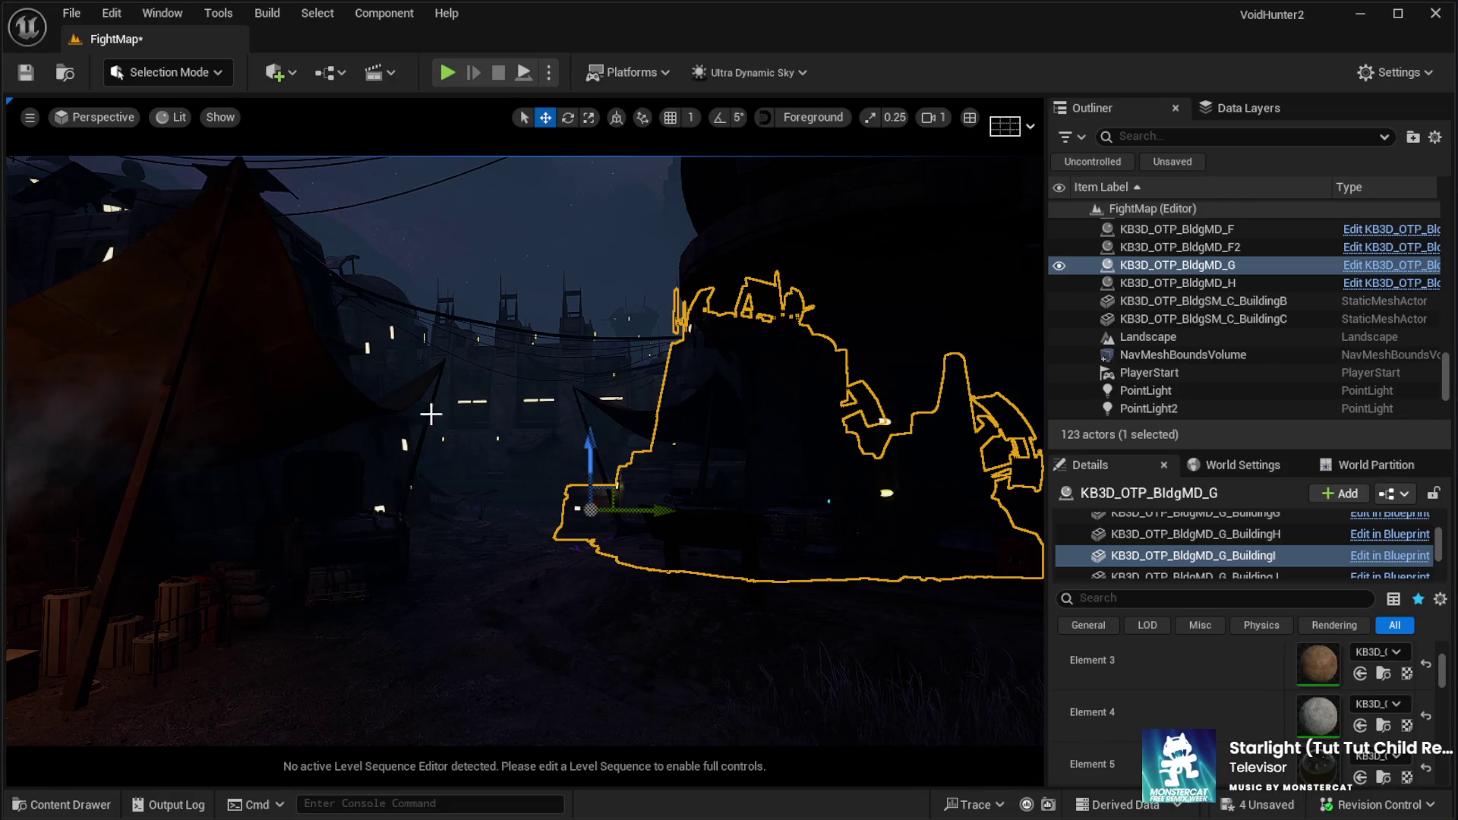
{"action": "mouse_move", "coordinate": [381, 365]}
{"action": "left_mouse_down"}
{"action": "mouse_move", "coordinate": [342, 281]}
{"action": "mouse_move", "coordinate": [284, 246]}
{"action": "mouse_move", "coordinate": [441, 547]}
{"action": "mouse_move", "coordinate": [530, 510]}
{"action": "mouse_move", "coordinate": [557, 480]}
{"action": "left_mouse_up"}
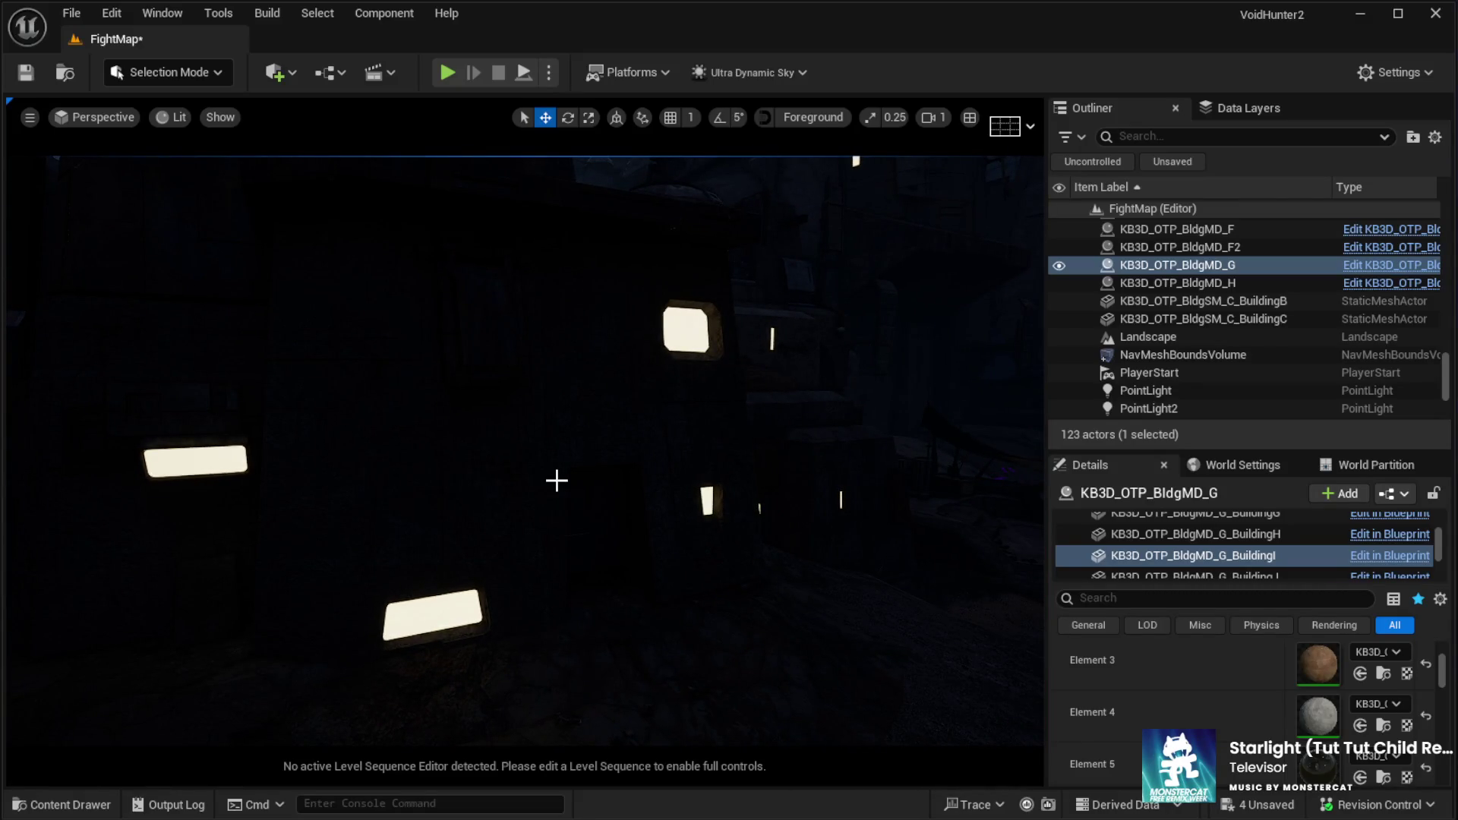
{"action": "left_click", "coordinate": [216, 451]}
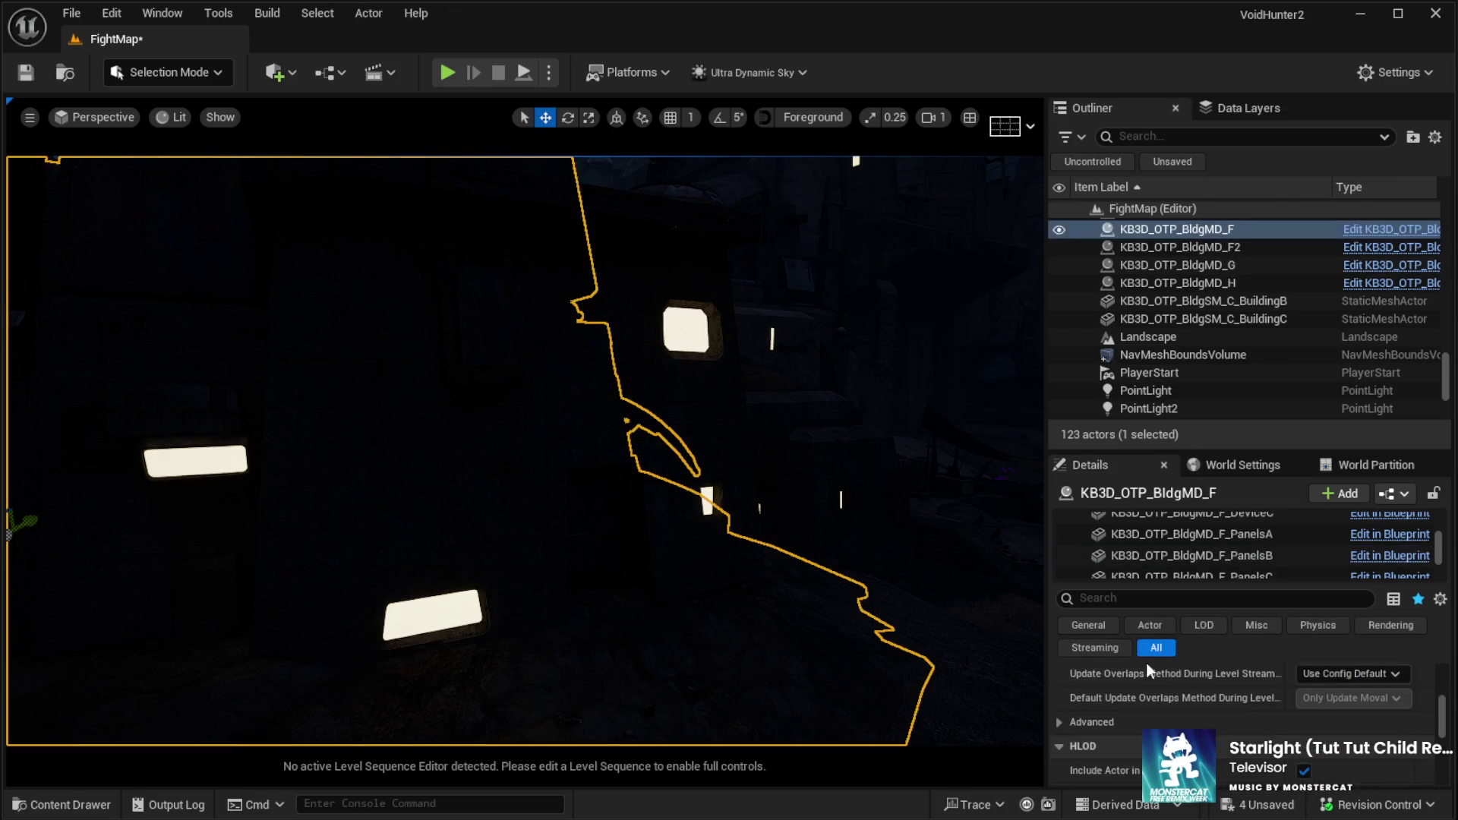
Check the building's PanelsB and BuildingA parts, roam the streets, then select KB3D_OTP_BldgSM_C_BuildingC
{"action": "left_click", "coordinate": [1147, 558]}
{"action": "left_click", "coordinate": [517, 601]}
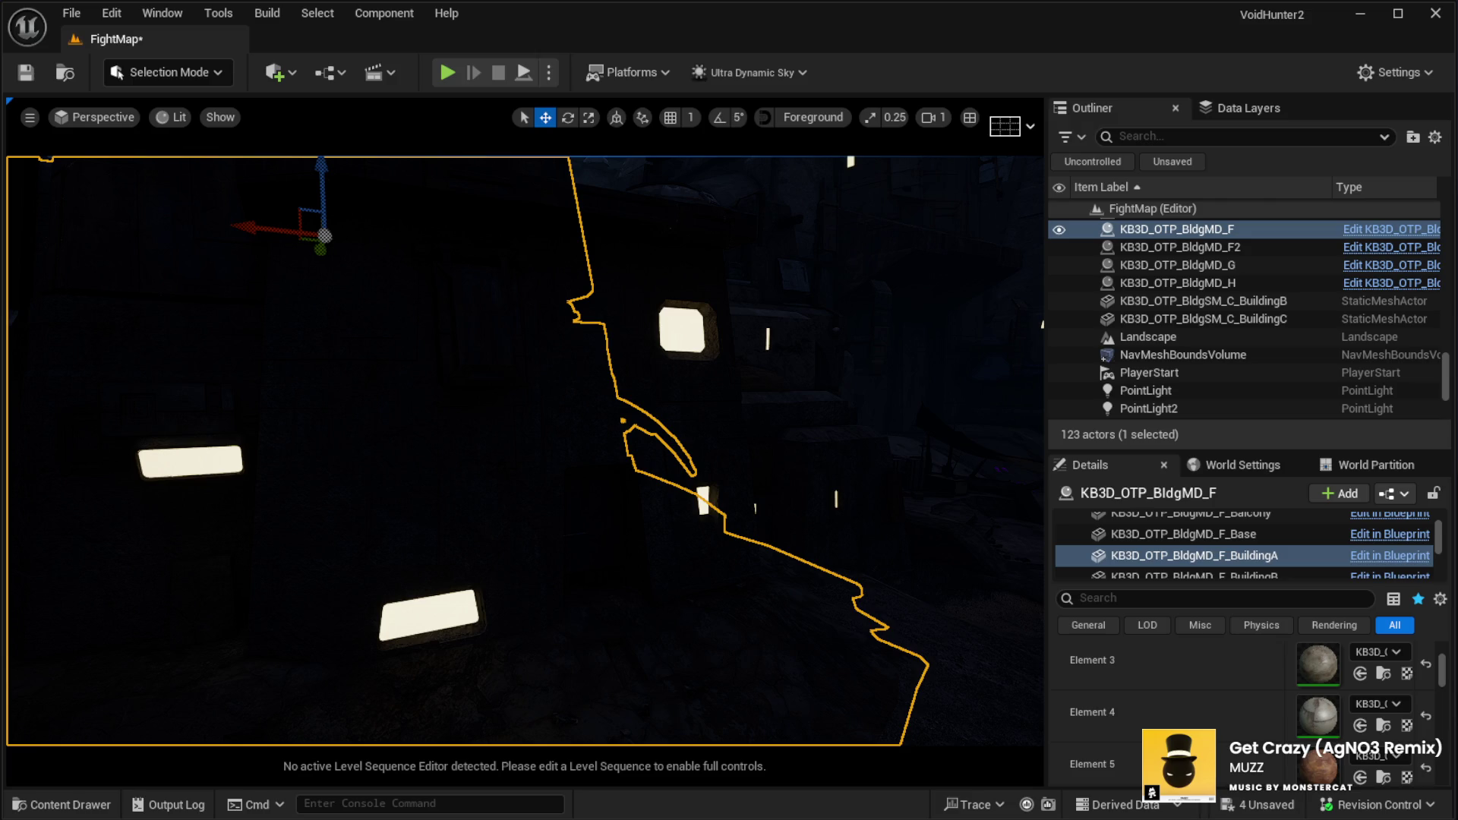
{"action": "key", "text": "d"}
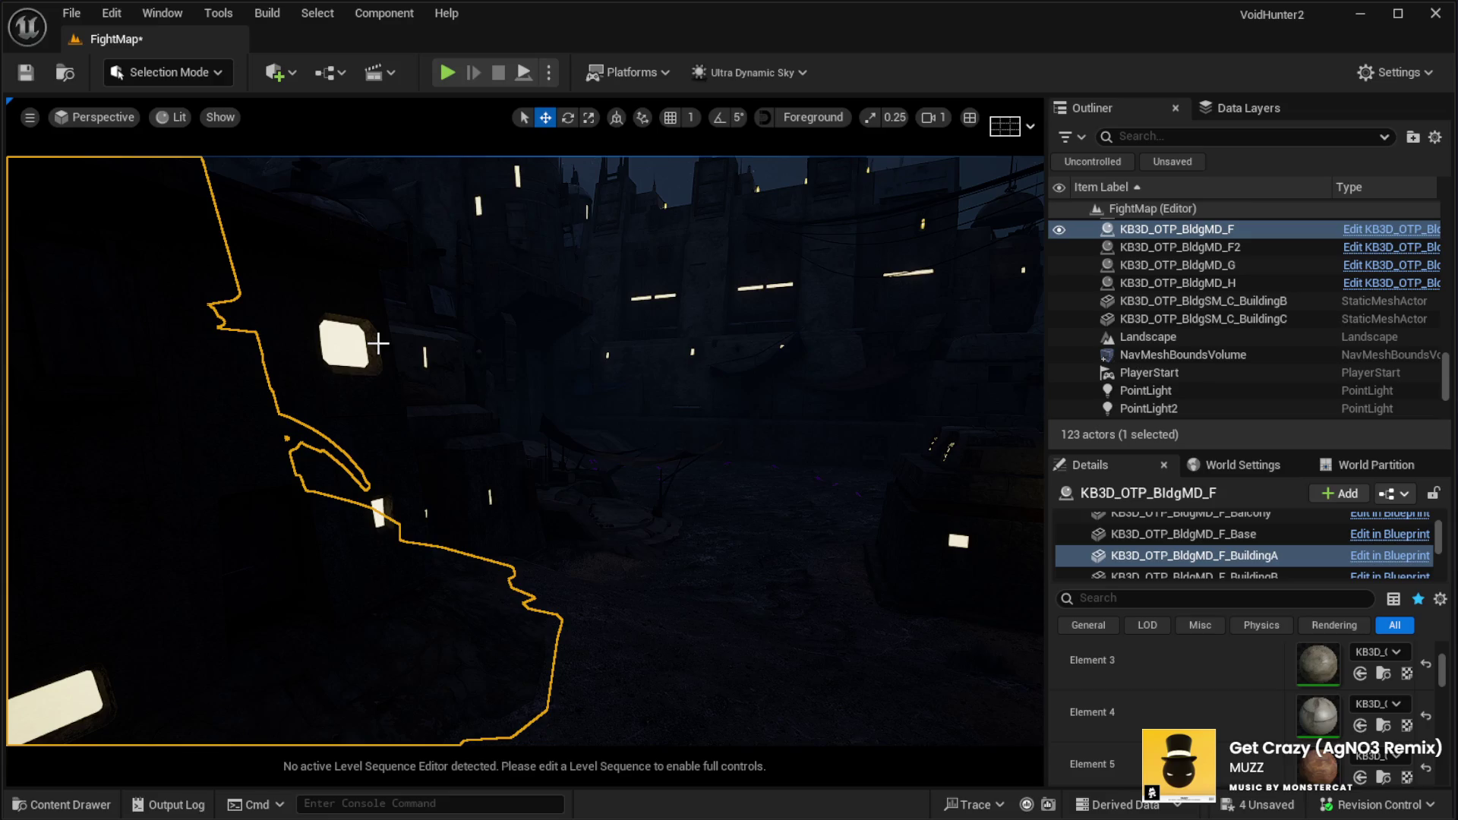
{"action": "left_click_drag", "start_coordinate": [336, 366], "coordinate": [382, 351]}
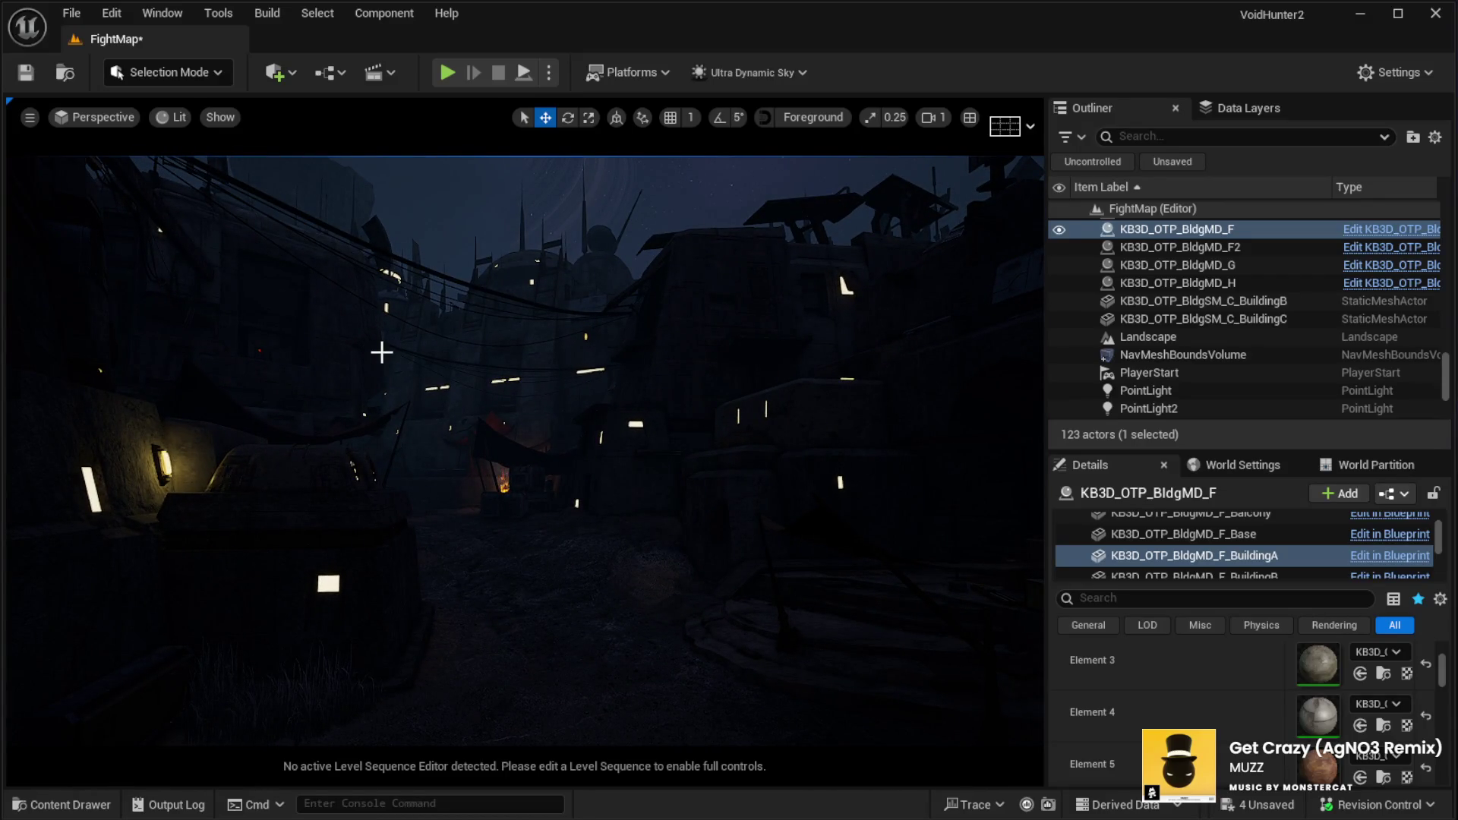
{"action": "left_click_drag", "start_coordinate": [363, 363], "coordinate": [363, 363]}
{"action": "left_click_drag", "start_coordinate": [407, 604], "coordinate": [407, 604]}
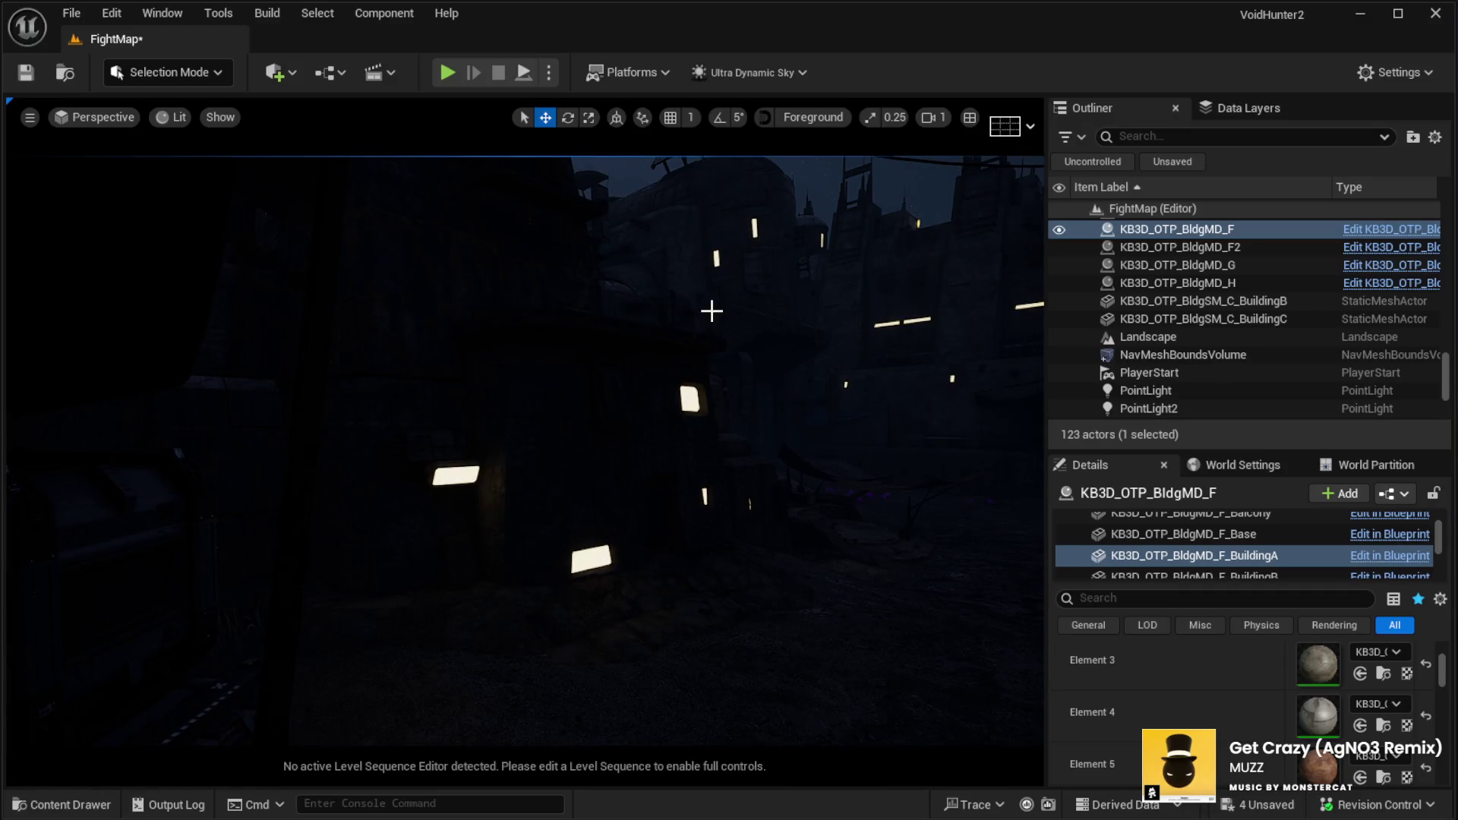
{"action": "left_click_drag", "start_coordinate": [334, 245], "coordinate": [335, 245]}
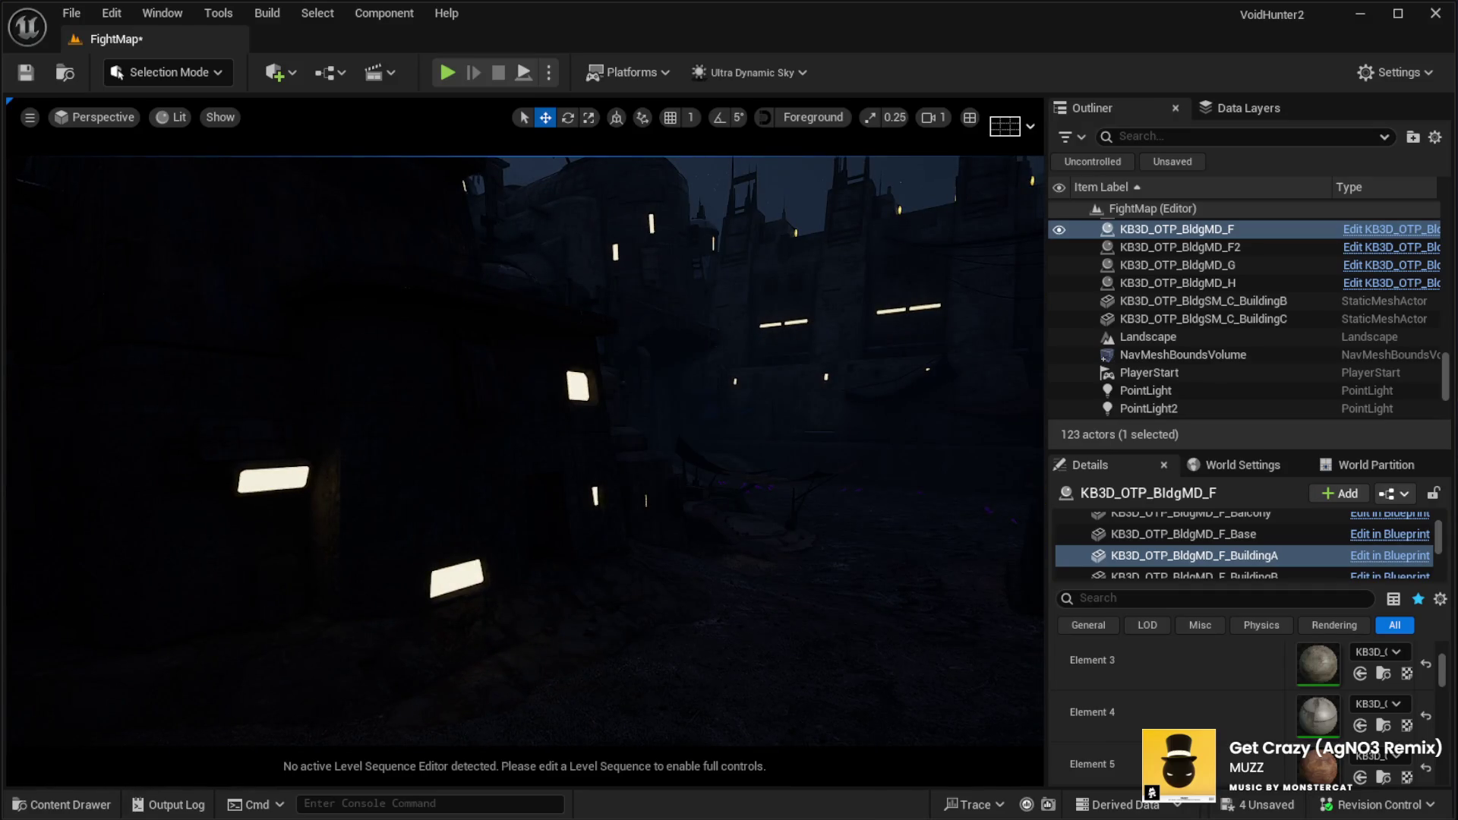
{"action": "left_click_drag", "start_coordinate": [356, 310], "coordinate": [355, 310]}
{"action": "left_click_drag", "start_coordinate": [425, 391], "coordinate": [424, 391]}
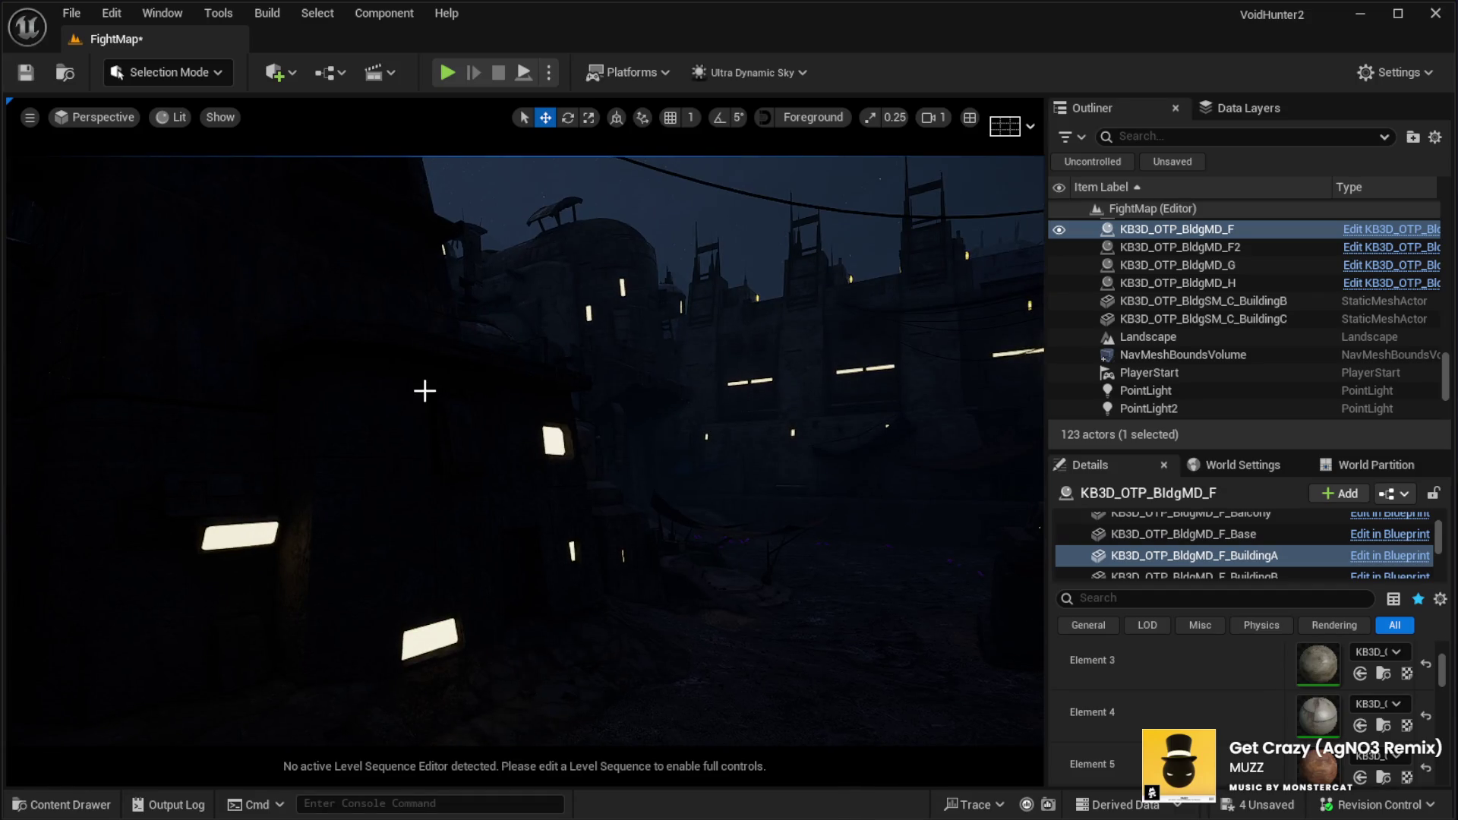
{"action": "left_click", "coordinate": [418, 519]}
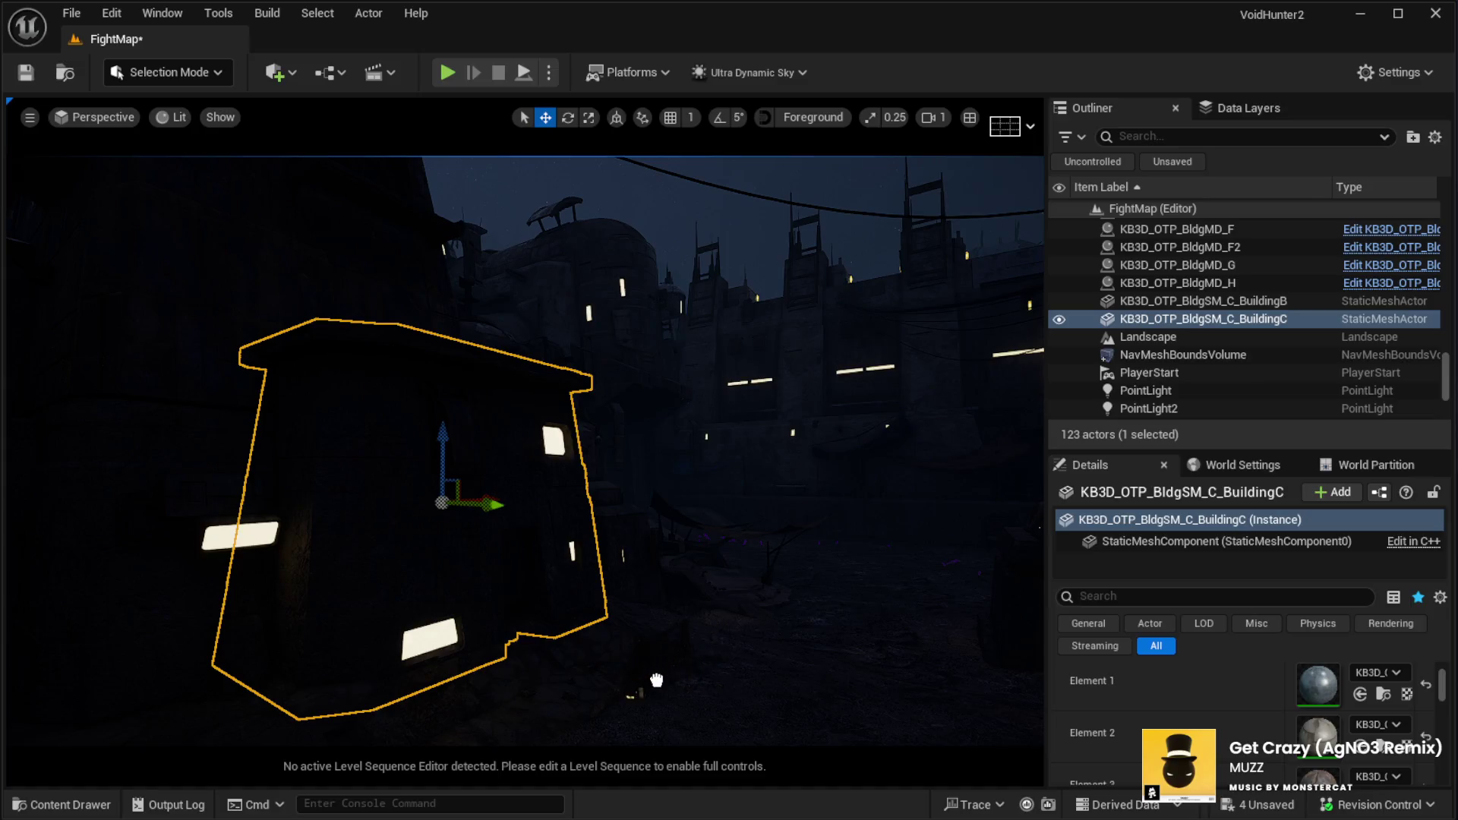
Select the hanging lamp beside BuildingC and rotate it roughly 87 degrees
{"action": "left_click", "coordinate": [611, 610]}
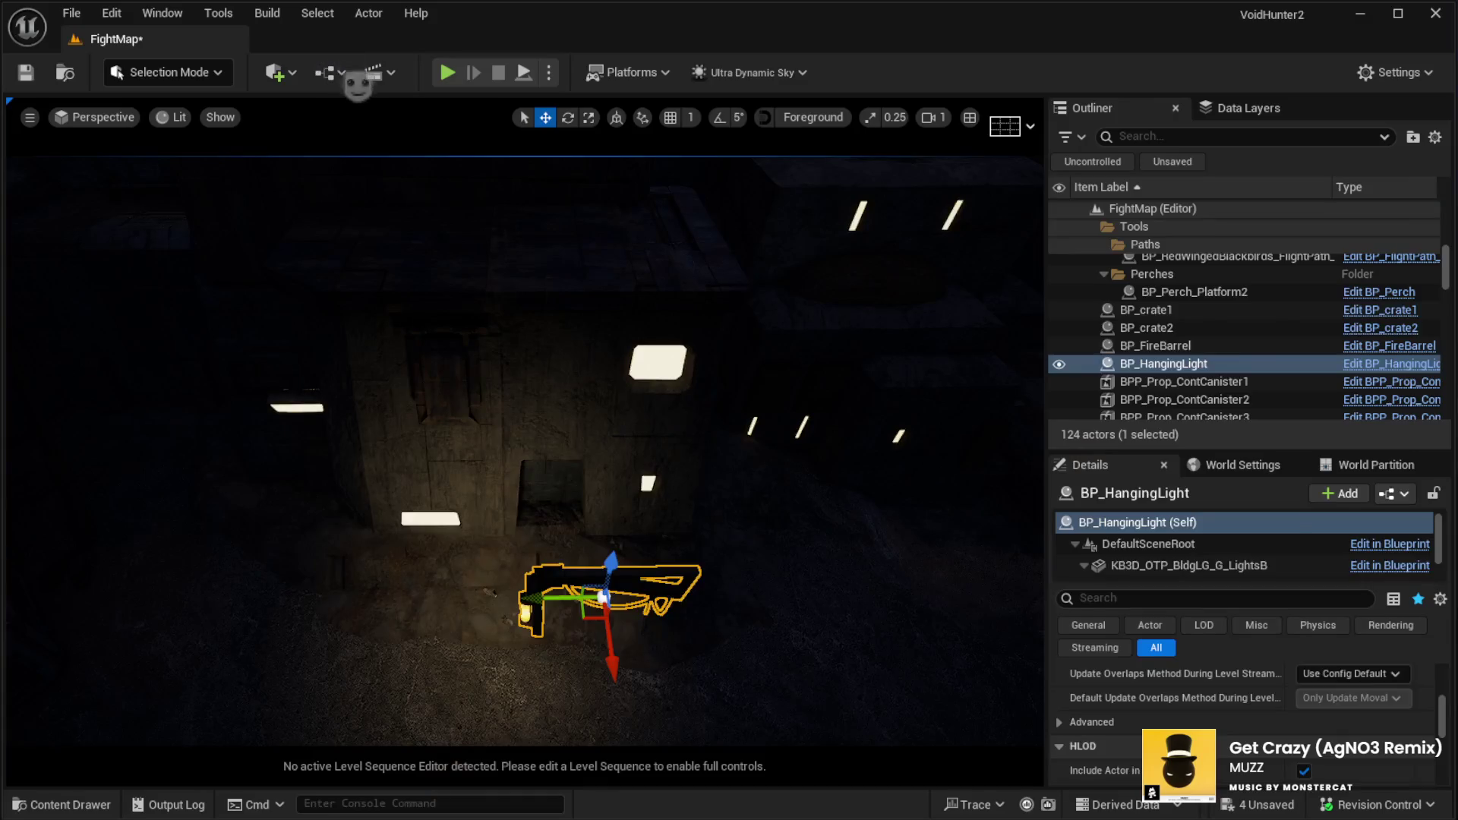
{"action": "key", "text": "ctrl+z"}
{"action": "scroll", "coordinate": [1219, 722], "scroll_direction": "up", "scroll_amount": 5}
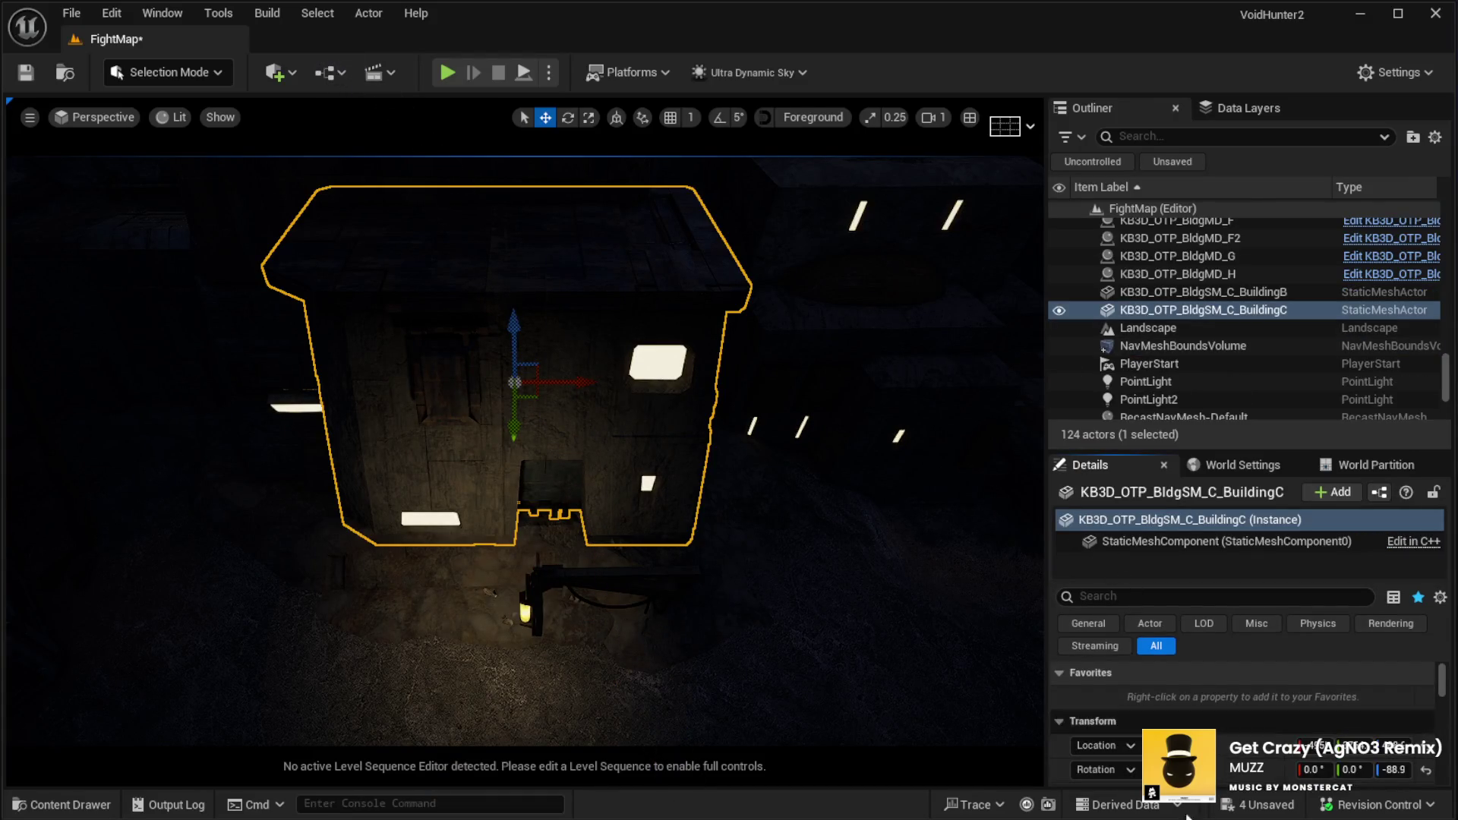
{"action": "left_click", "coordinate": [654, 592]}
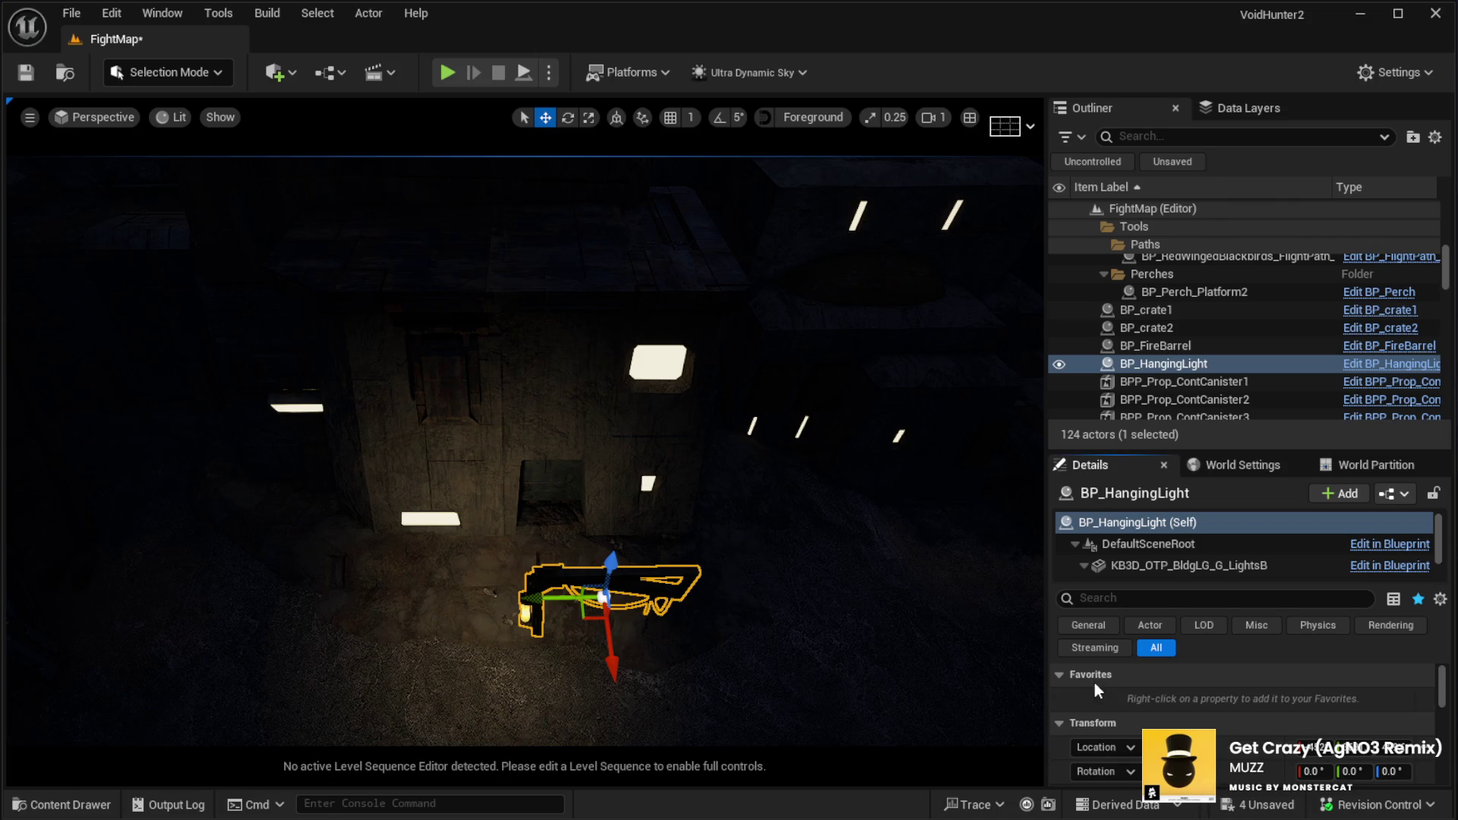
{"action": "left_click", "coordinate": [695, 445]}
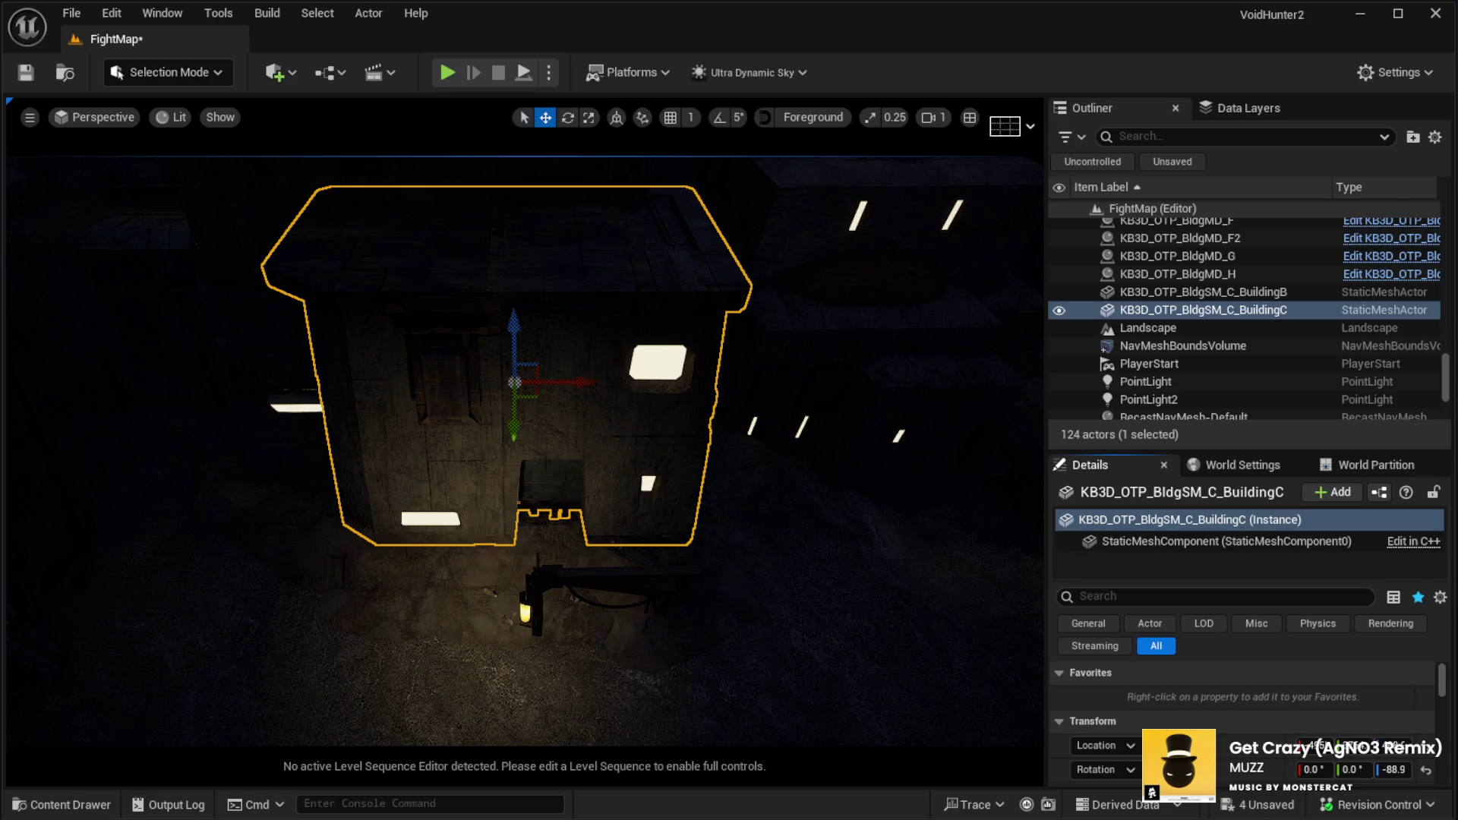
{"action": "left_click", "coordinate": [649, 591]}
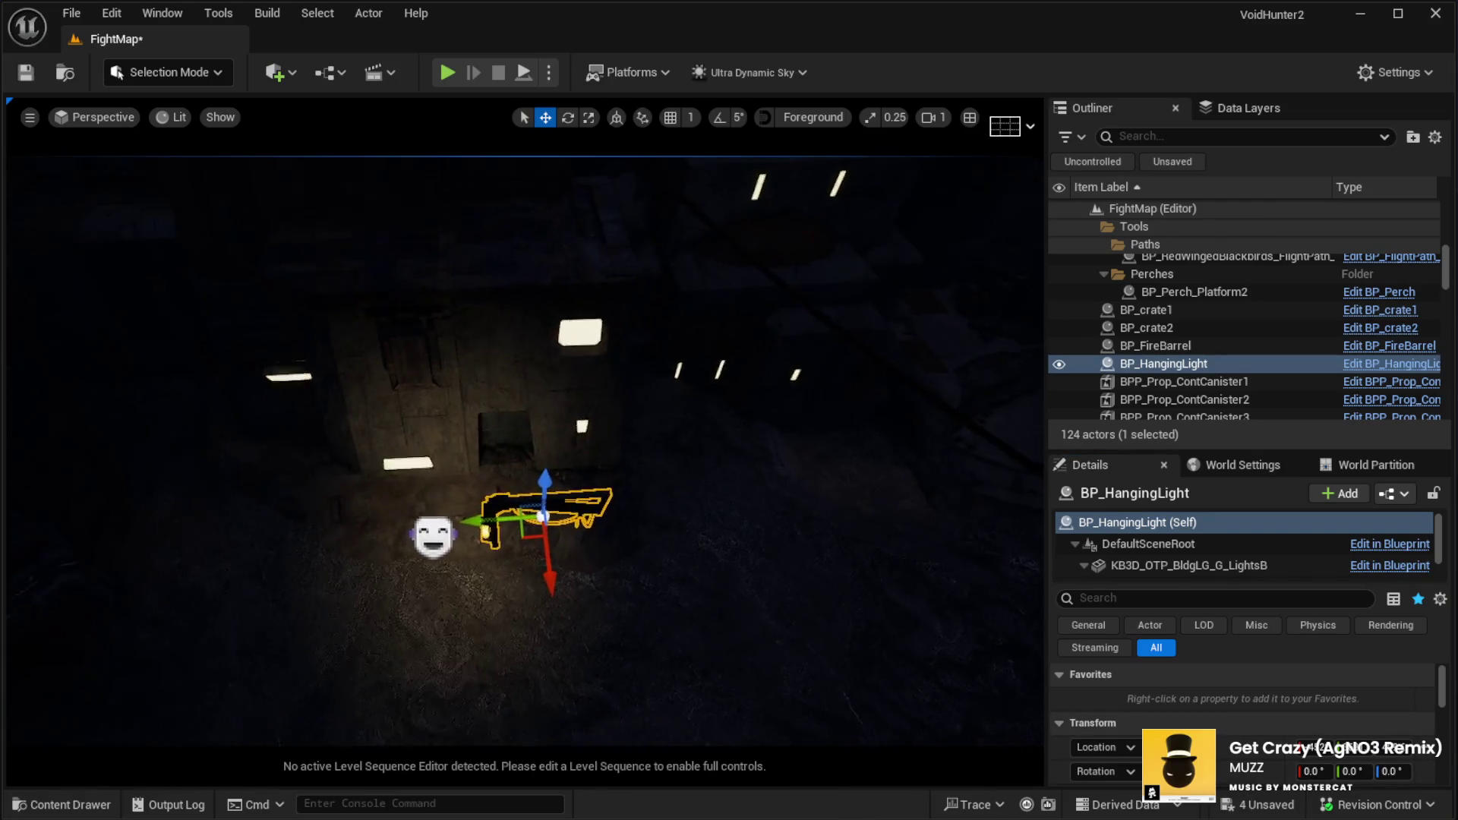
{"action": "key", "text": "e"}
{"action": "mouse_move", "coordinate": [589, 663]}
{"action": "left_mouse_down"}
{"action": "mouse_move", "coordinate": [683, 585]}
{"action": "mouse_move", "coordinate": [691, 561]}
{"action": "mouse_move", "coordinate": [706, 575]}
{"action": "mouse_move", "coordinate": [680, 574]}
{"action": "mouse_move", "coordinate": [714, 577]}
{"action": "mouse_move", "coordinate": [718, 593]}
{"action": "mouse_move", "coordinate": [513, 588]}
{"action": "left_mouse_up"}
Delete the hanging lamp from the level
{"action": "key", "text": "w"}
{"action": "key", "text": "e"}
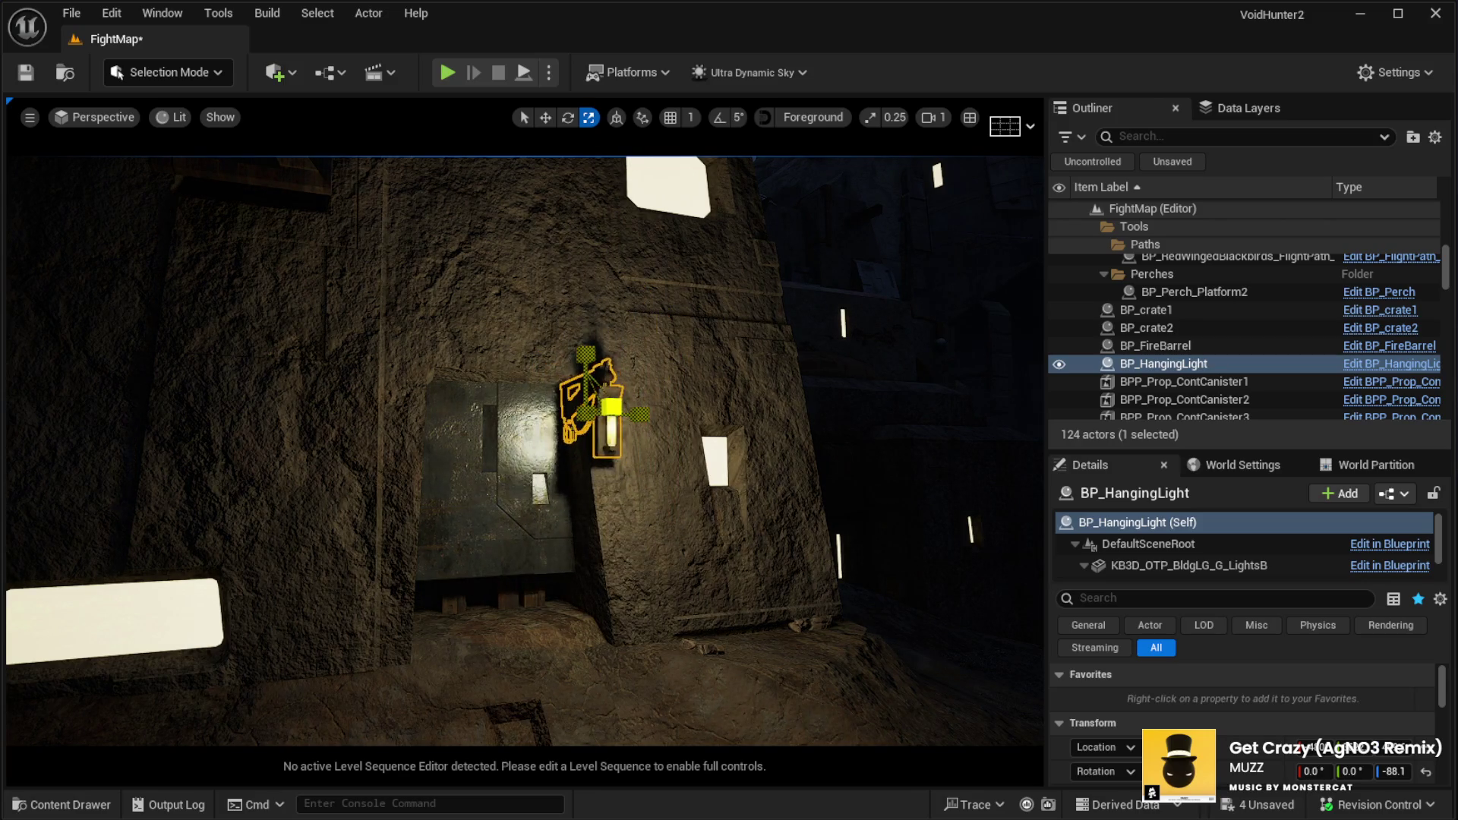
{"action": "mouse_move", "coordinate": [541, 451]}
{"action": "left_mouse_down"}
{"action": "mouse_move", "coordinate": [606, 498]}
{"action": "mouse_move", "coordinate": [767, 500]}
{"action": "mouse_move", "coordinate": [768, 479]}
{"action": "mouse_move", "coordinate": [752, 486]}
{"action": "mouse_move", "coordinate": [762, 473]}
{"action": "mouse_move", "coordinate": [714, 456]}
{"action": "mouse_move", "coordinate": [691, 471]}
{"action": "mouse_move", "coordinate": [661, 425]}
{"action": "mouse_move", "coordinate": [577, 402]}
{"action": "mouse_move", "coordinate": [729, 439]}
{"action": "mouse_move", "coordinate": [790, 426]}
{"action": "mouse_move", "coordinate": [645, 423]}
{"action": "left_mouse_up"}
{"action": "key", "text": "w"}
{"action": "left_click", "coordinate": [653, 425]}
{"action": "left_click", "coordinate": [647, 461]}
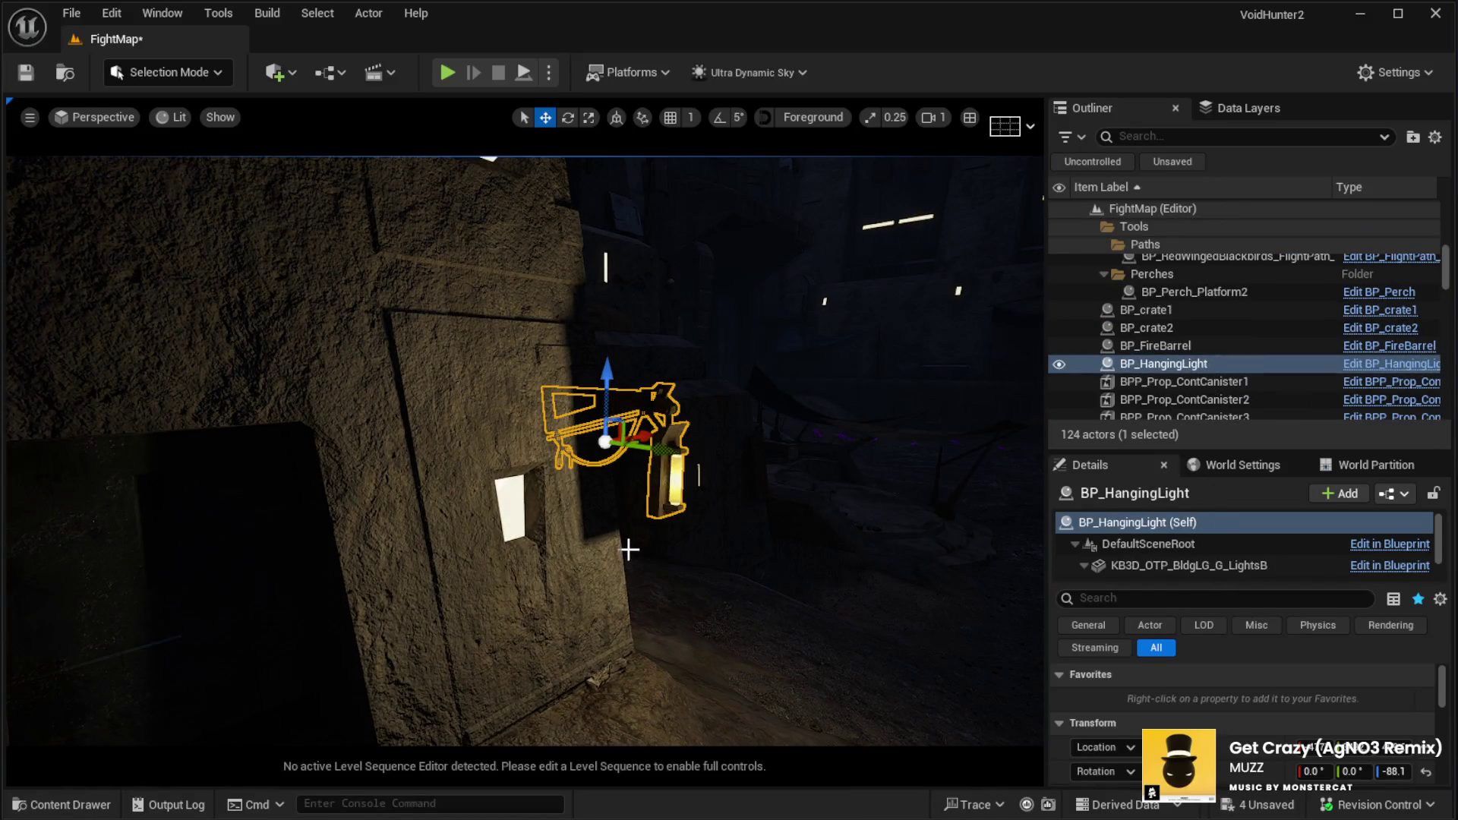
{"action": "key", "text": "Delete"}
{"action": "mouse_move", "coordinate": [629, 549]}
{"action": "left_mouse_down"}
{"action": "mouse_move", "coordinate": [599, 548]}
{"action": "mouse_move", "coordinate": [711, 326]}
{"action": "left_mouse_up"}
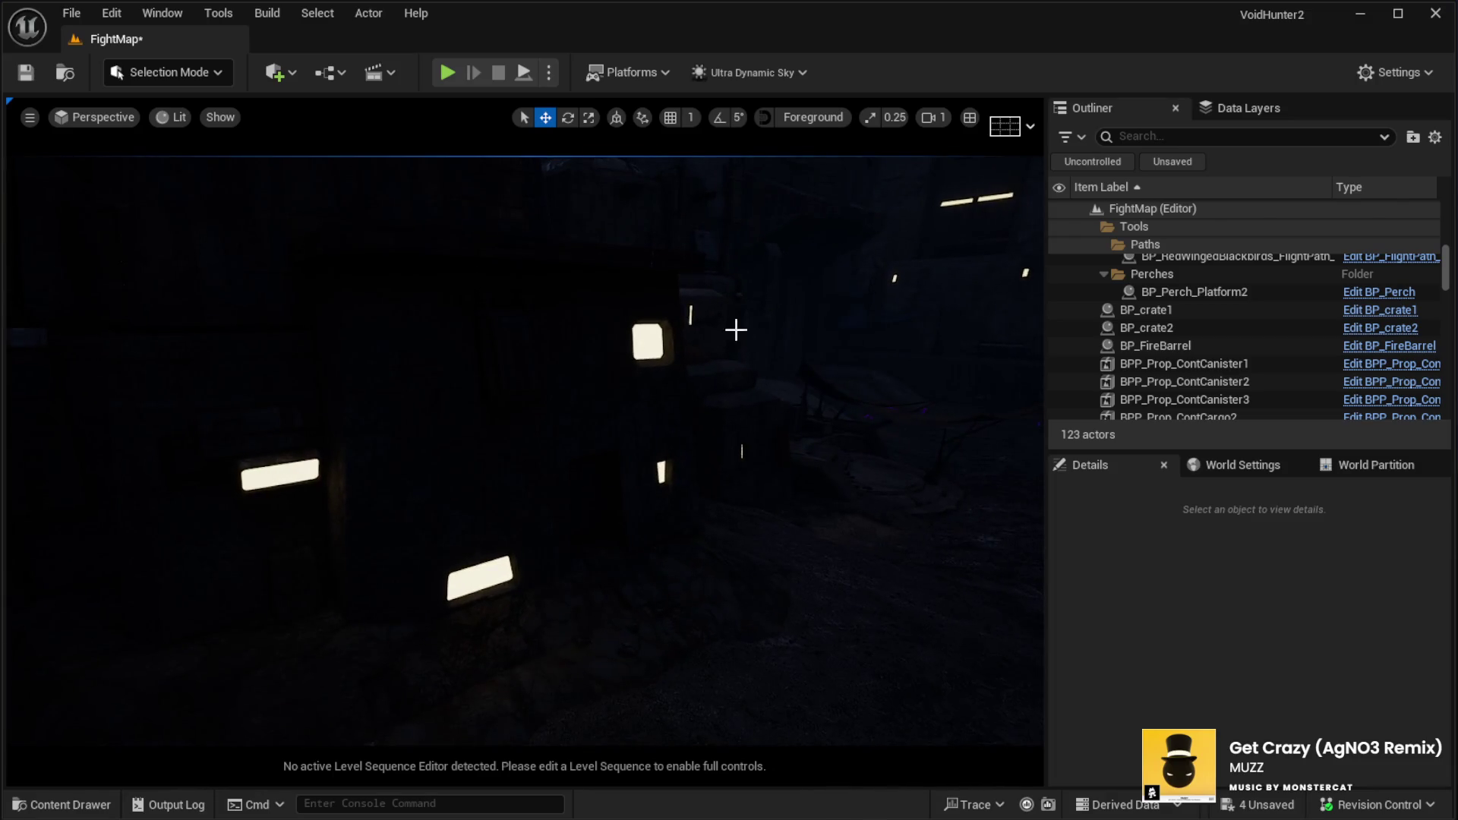
Nudge the RectLight slightly along its Y axis
{"action": "left_click", "coordinate": [544, 416]}
{"action": "scroll", "coordinate": [1291, 710], "scroll_direction": "down", "scroll_amount": 10}
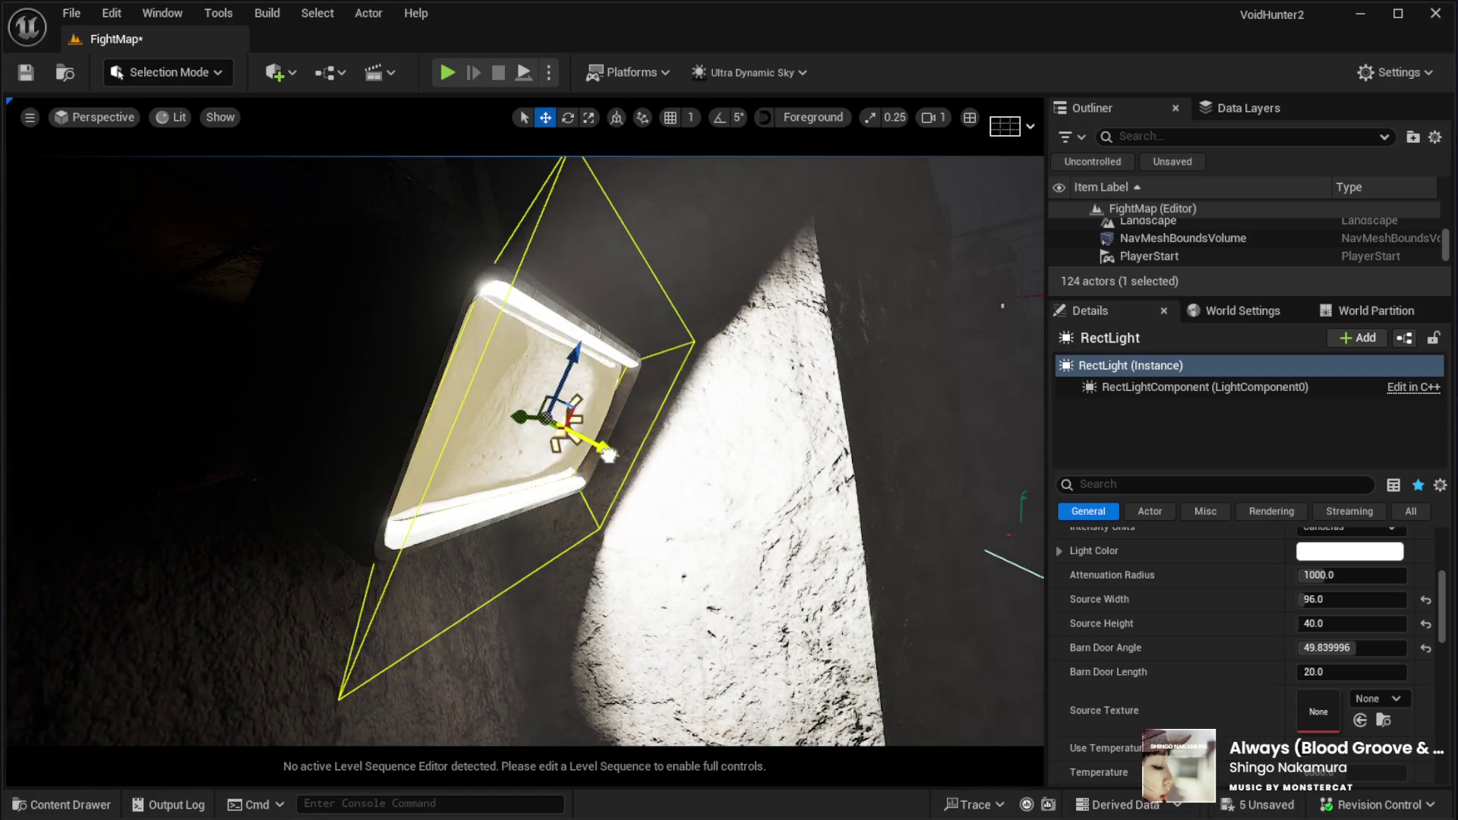
{"action": "left_click_drag", "start_coordinate": [608, 454], "coordinate": [617, 456]}
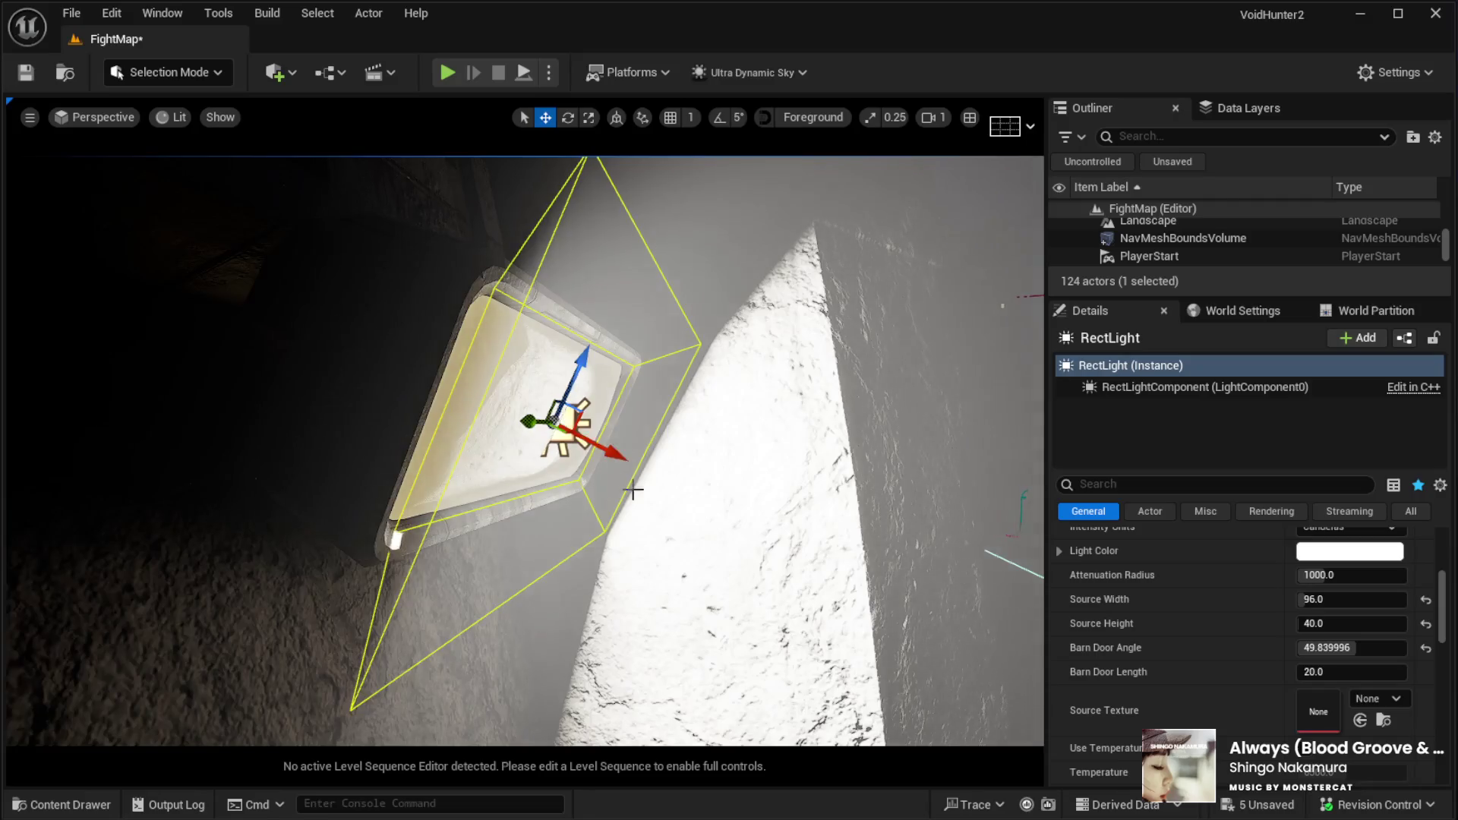
{"action": "scroll", "coordinate": [593, 511], "scroll_direction": "down", "scroll_amount": 5}
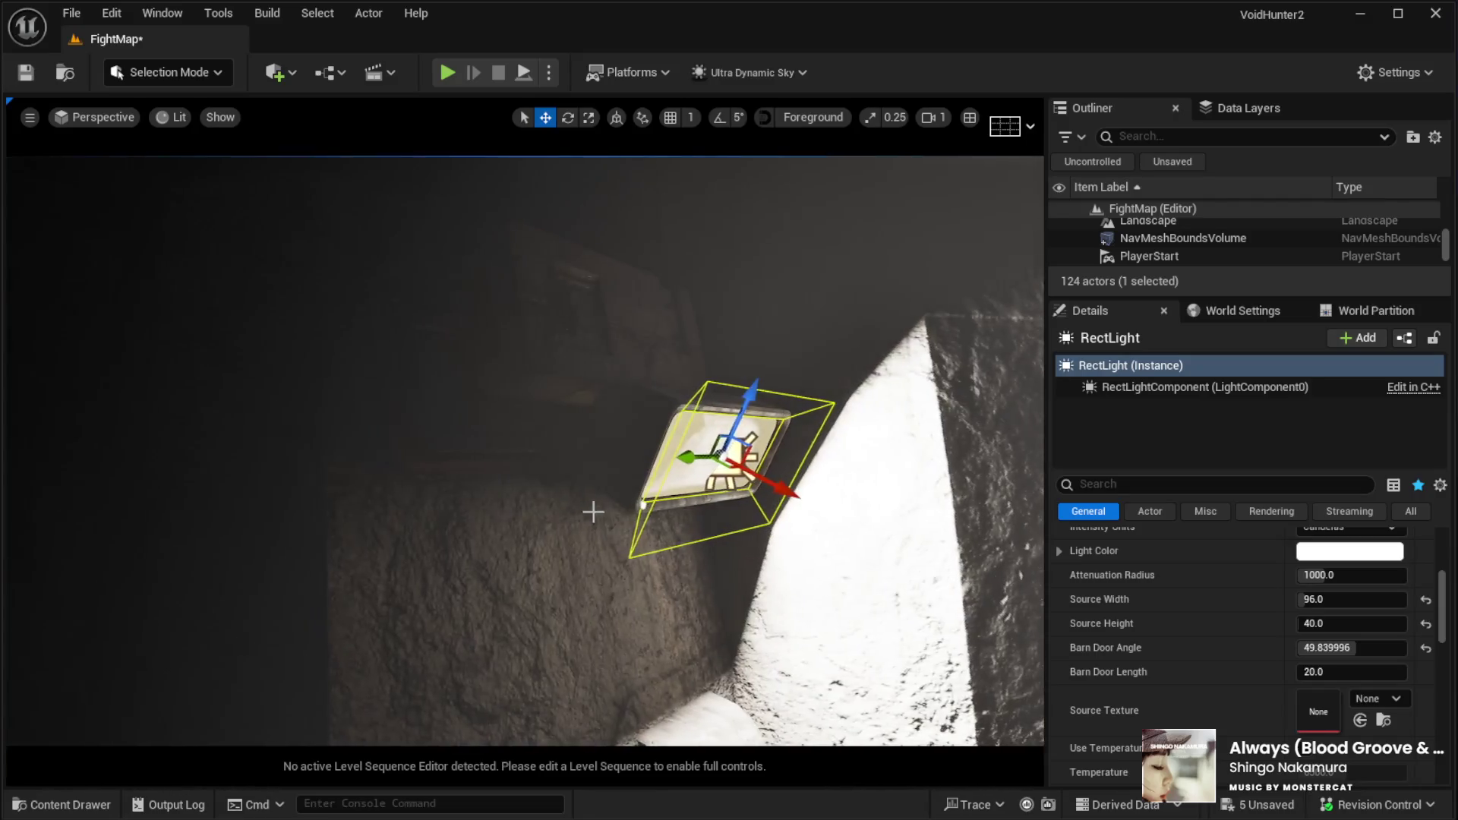
{"action": "left_click", "coordinate": [583, 477]}
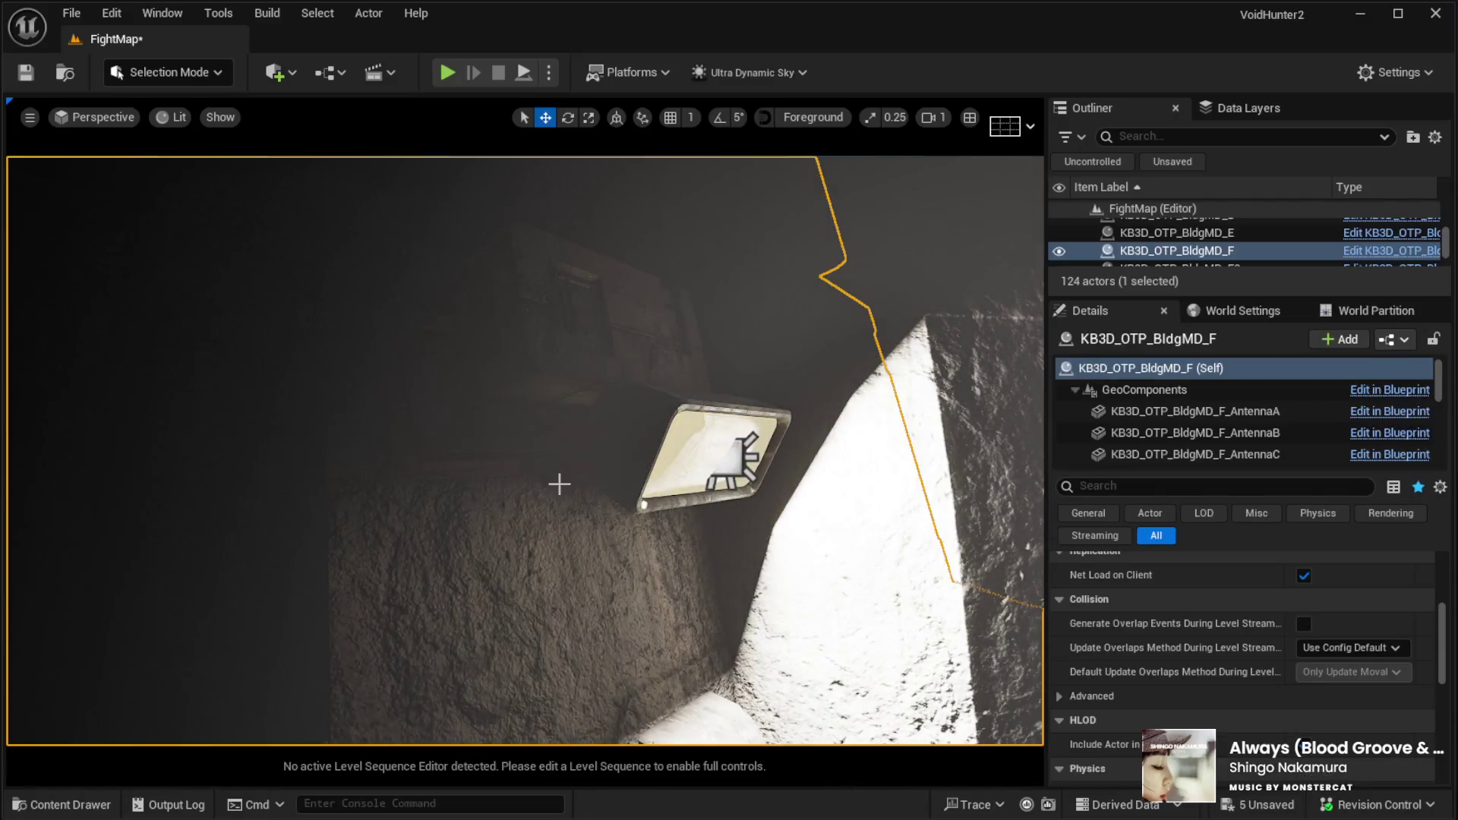
Select BldgMD_F's BuildingA component and move the view back into the RectLight-lit room
{"action": "left_click", "coordinate": [581, 473]}
{"action": "left_click", "coordinate": [521, 475]}
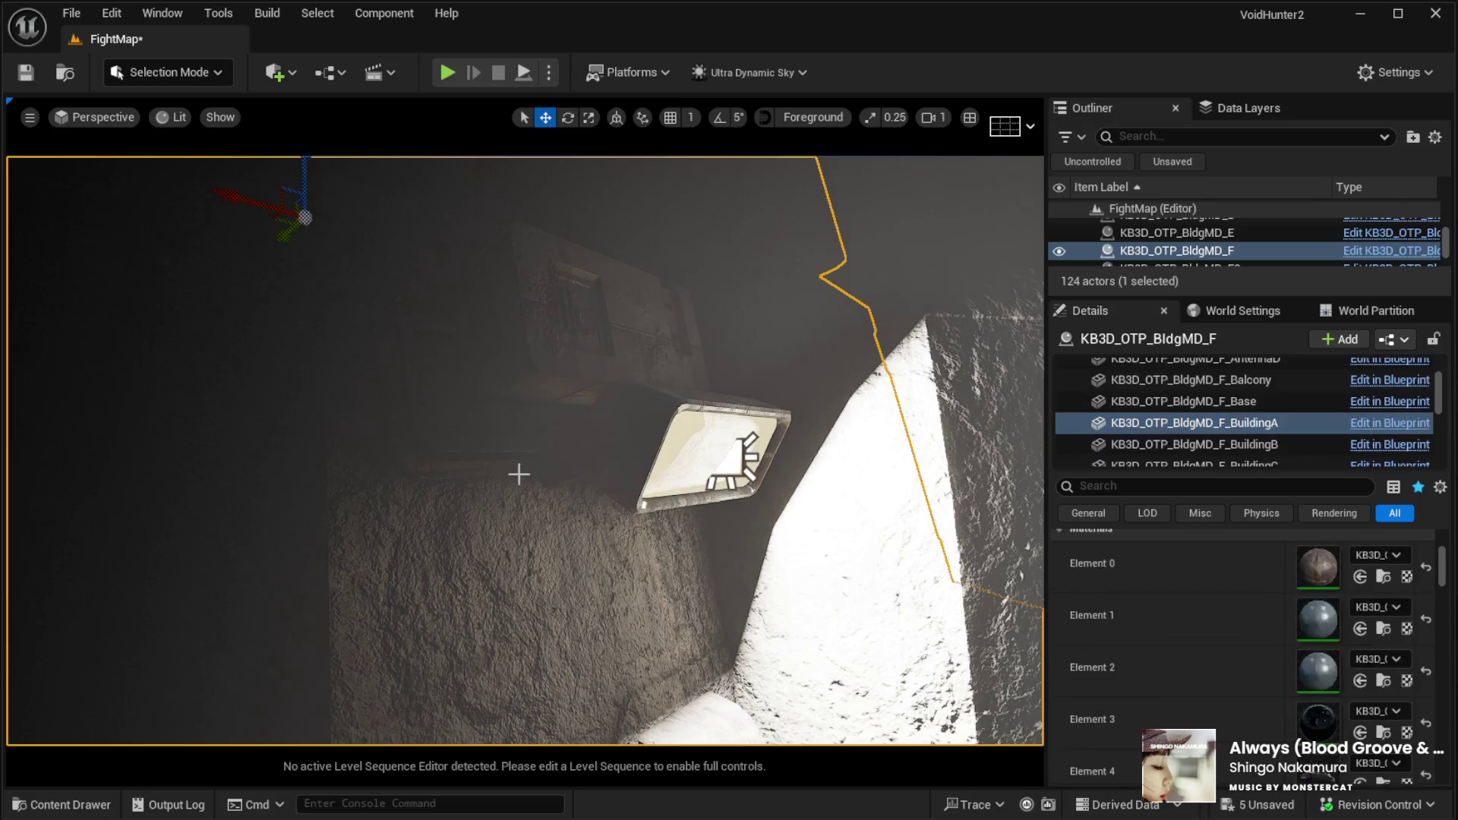
{"action": "scroll", "coordinate": [521, 475], "scroll_direction": "down", "scroll_amount": 3}
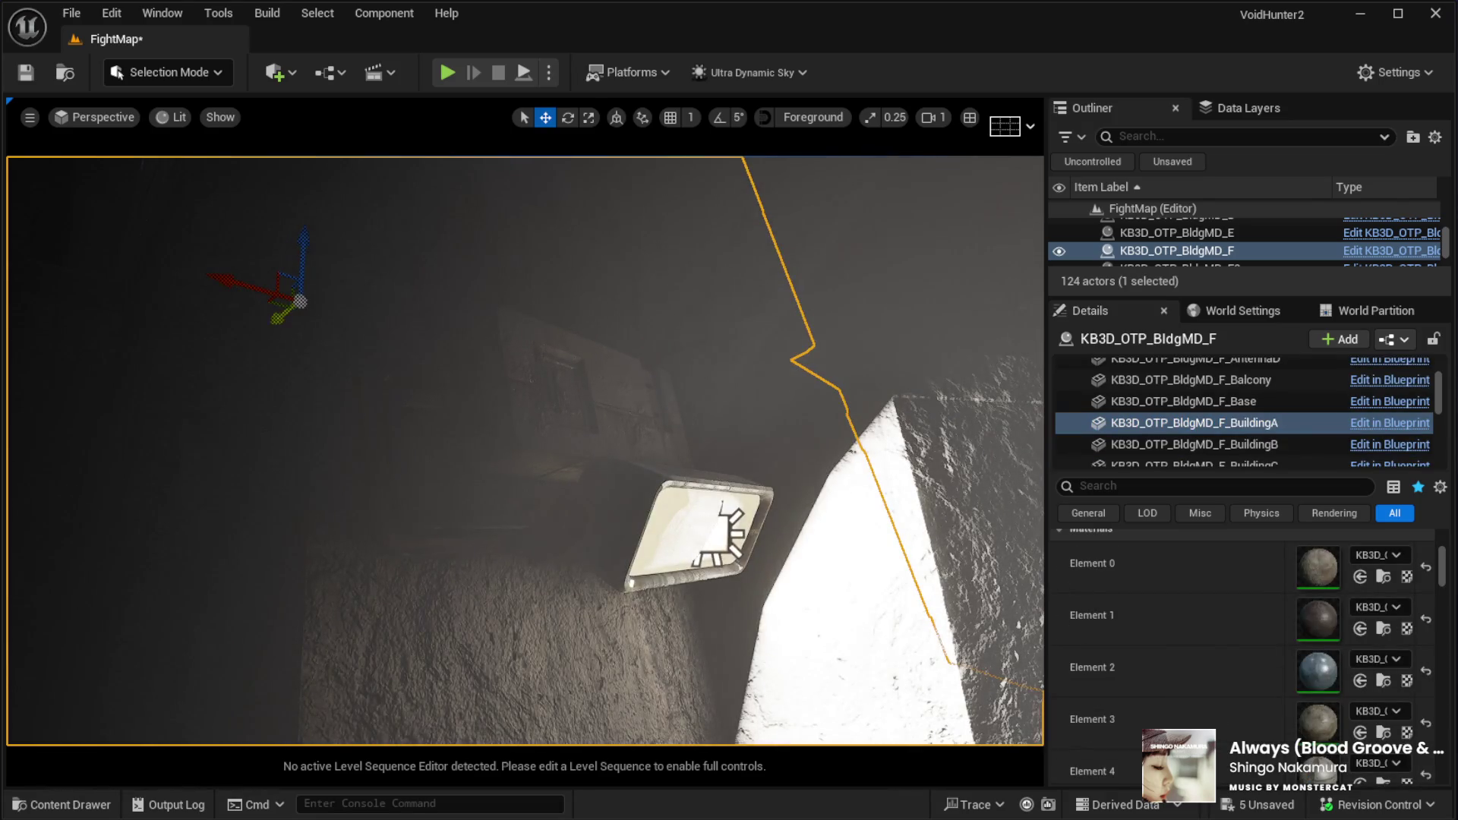
{"action": "scroll", "coordinate": [273, 318], "scroll_direction": "up", "scroll_amount": 3}
{"action": "mouse_move", "coordinate": [524, 475]}
{"action": "left_mouse_down"}
{"action": "mouse_move", "coordinate": [501, 532]}
{"action": "mouse_move", "coordinate": [524, 469]}
{"action": "mouse_move", "coordinate": [484, 472]}
{"action": "mouse_move", "coordinate": [503, 528]}
{"action": "left_mouse_up"}
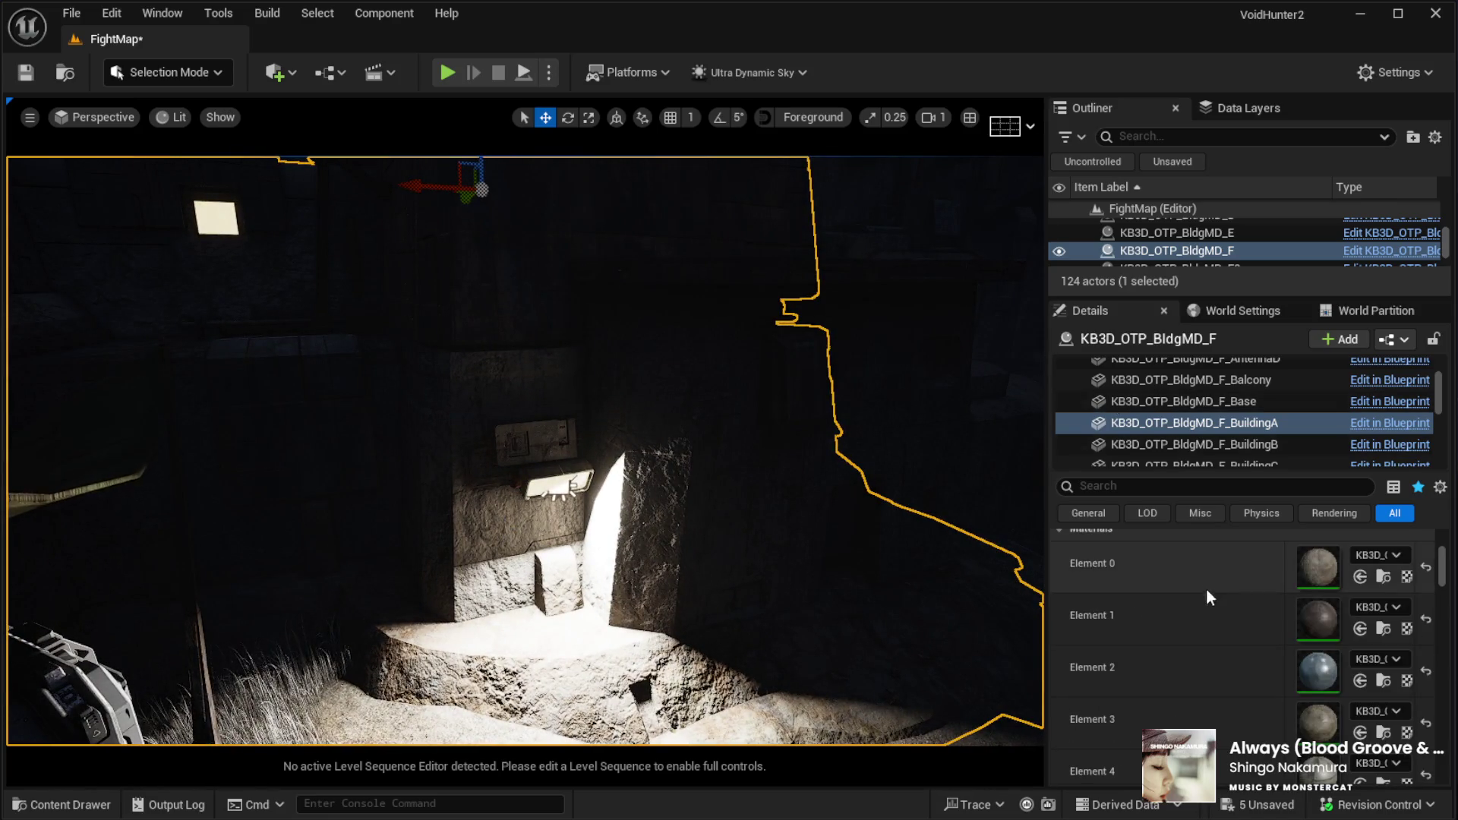
{"action": "scroll", "coordinate": [1208, 579], "scroll_direction": "up", "scroll_amount": 5}
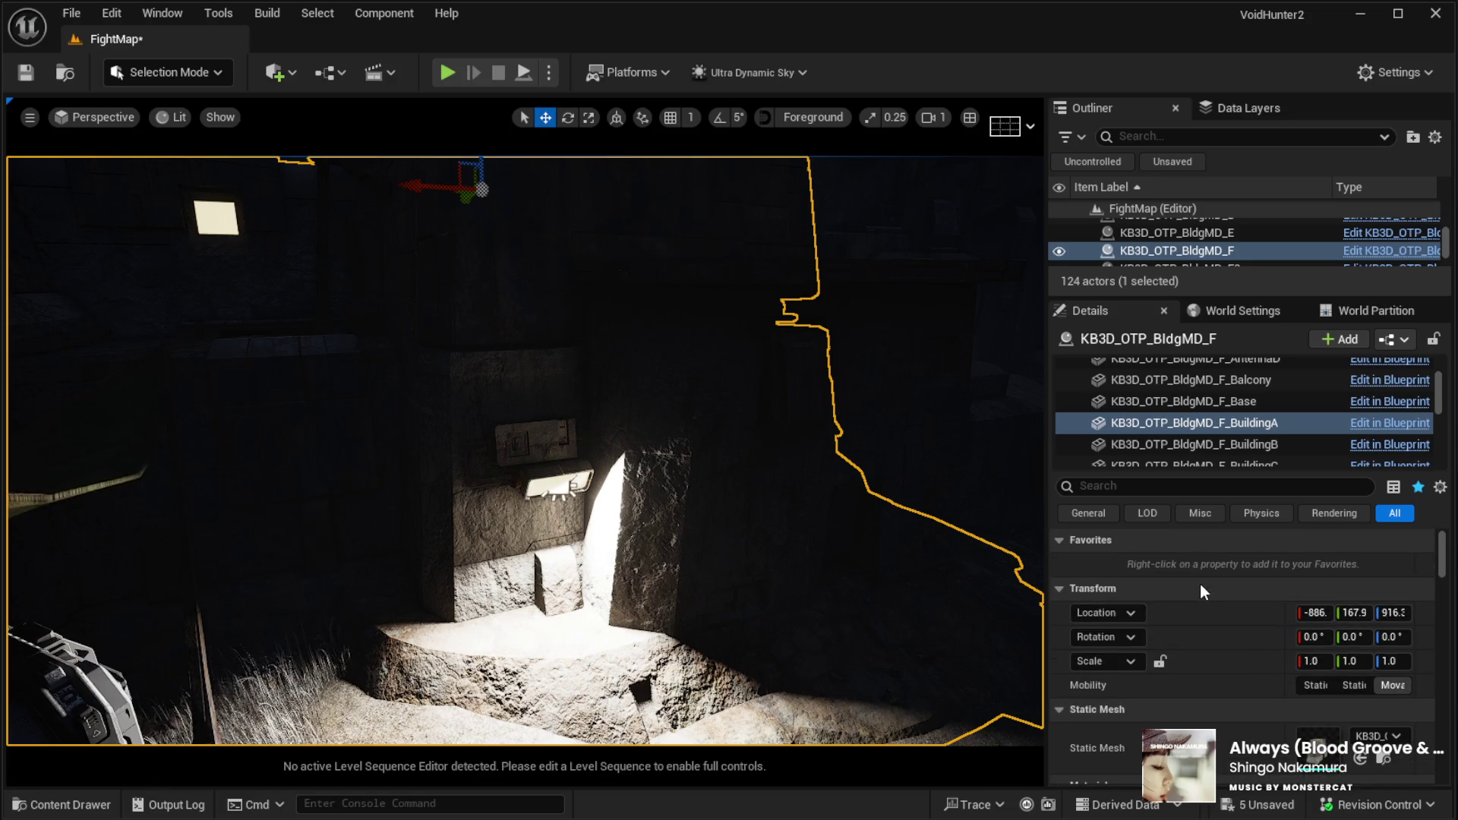
{"action": "mouse_move", "coordinate": [811, 560]}
{"action": "left_mouse_down"}
{"action": "mouse_move", "coordinate": [811, 524]}
{"action": "mouse_move", "coordinate": [811, 578]}
{"action": "left_mouse_up"}
{"action": "mouse_move", "coordinate": [303, 361]}
{"action": "left_mouse_down"}
{"action": "mouse_move", "coordinate": [258, 303]}
{"action": "mouse_move", "coordinate": [175, 311]}
{"action": "mouse_move", "coordinate": [68, 194]}
{"action": "left_mouse_up"}
{"action": "left_click_drag", "start_coordinate": [532, 456], "coordinate": [532, 509]}
{"action": "mouse_move", "coordinate": [449, 397]}
{"action": "left_mouse_down"}
{"action": "mouse_move", "coordinate": [449, 410]}
{"action": "mouse_move", "coordinate": [699, 313]}
{"action": "left_mouse_up"}
{"action": "key", "text": "f"}
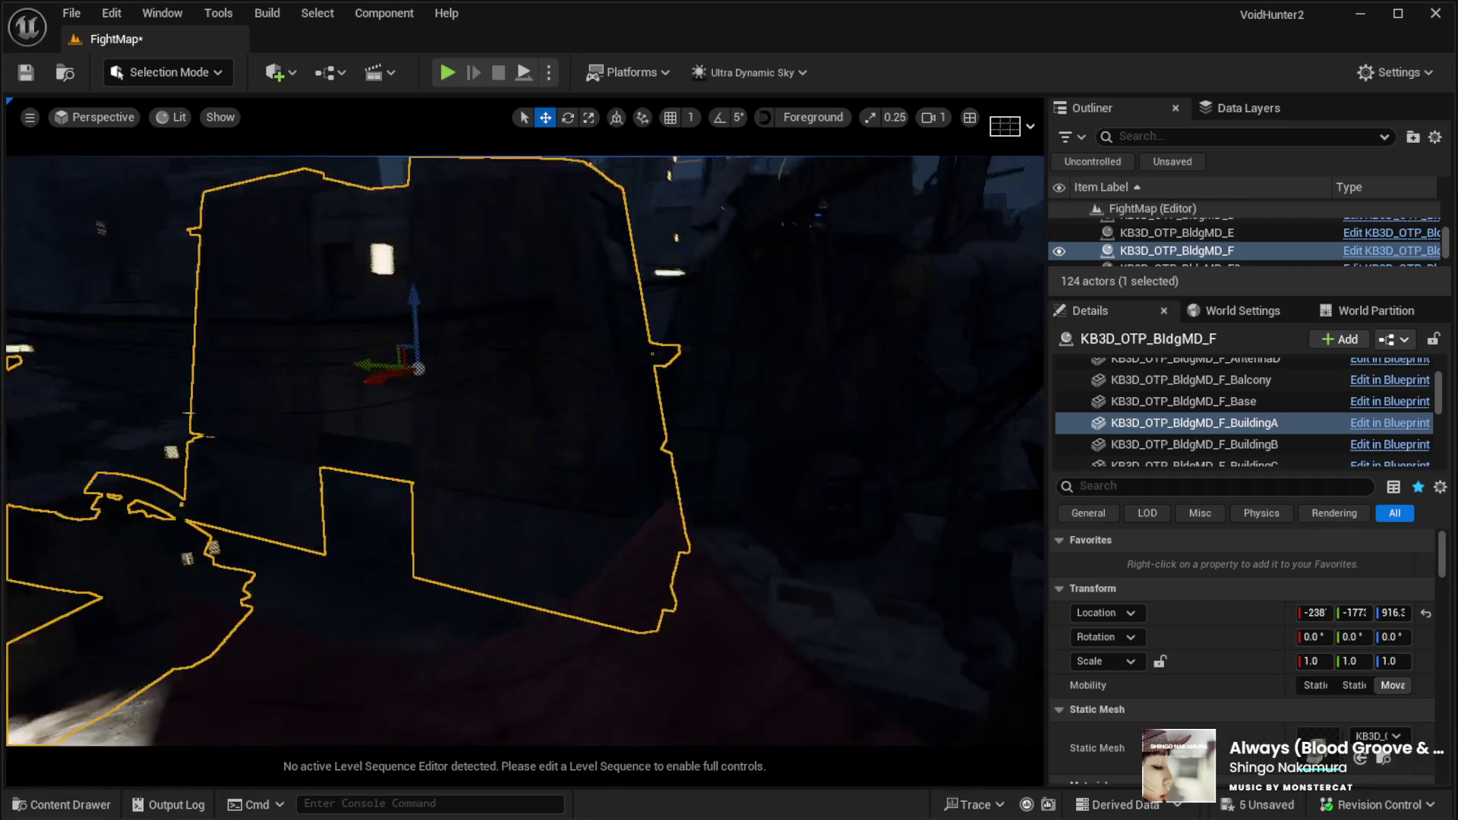
{"action": "left_click_drag", "start_coordinate": [421, 370], "coordinate": [414, 334], "text": "shift"}
{"action": "key", "text": "ctrl+z"}
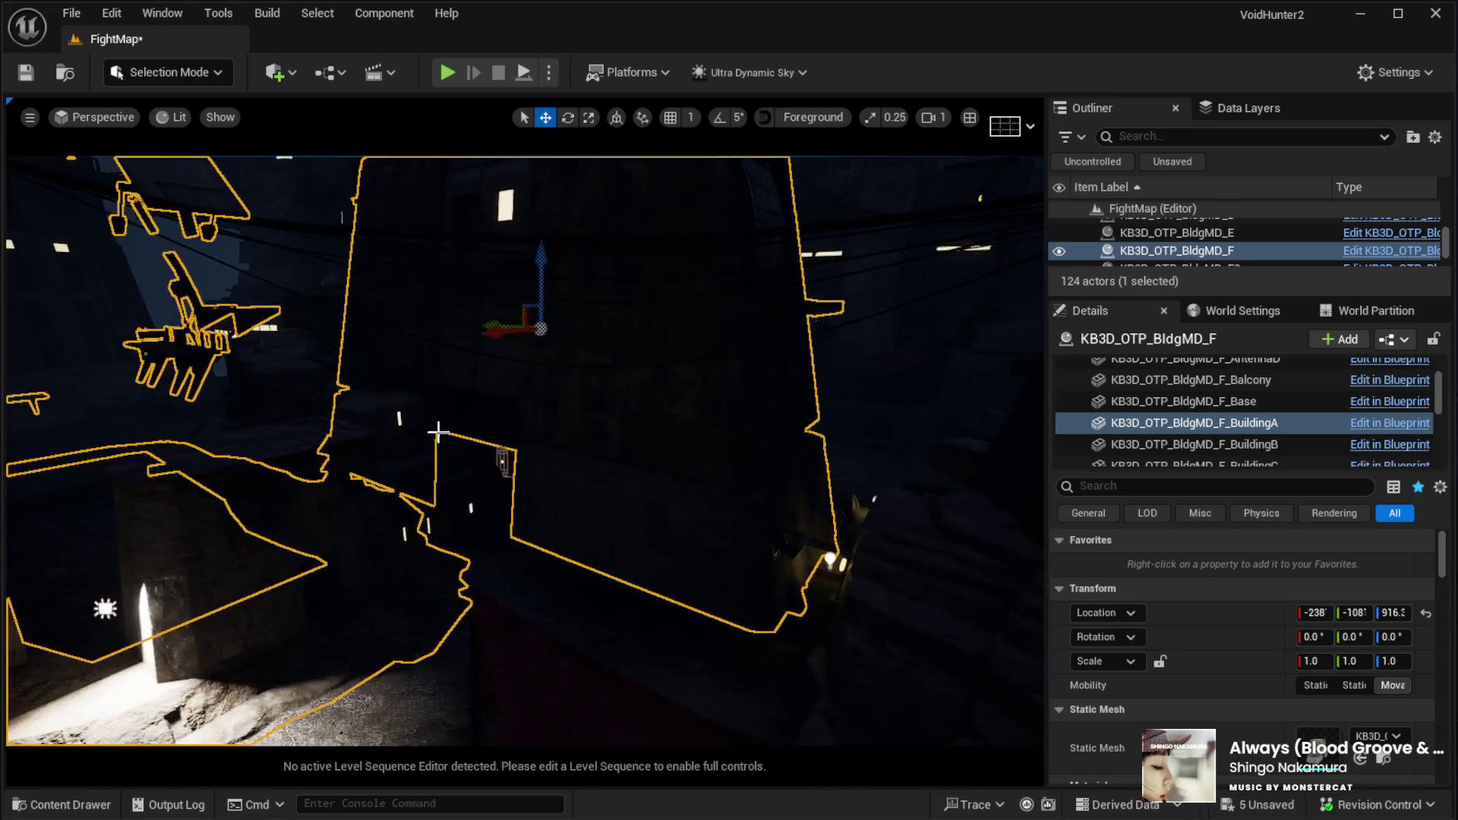
{"action": "key", "text": "ctrl+z"}
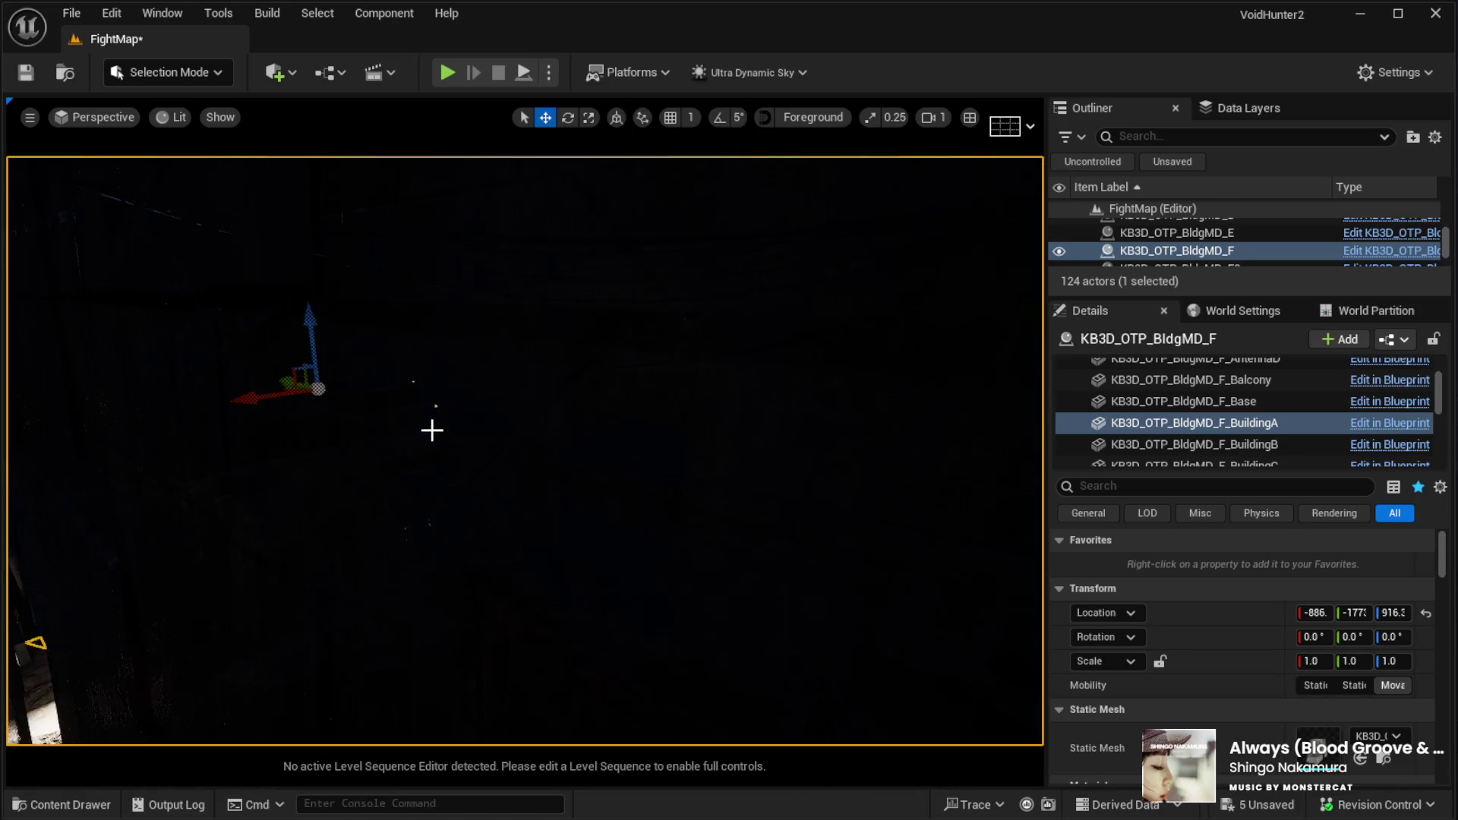
{"action": "left_click_drag", "start_coordinate": [432, 430], "coordinate": [426, 400], "text": "shift"}
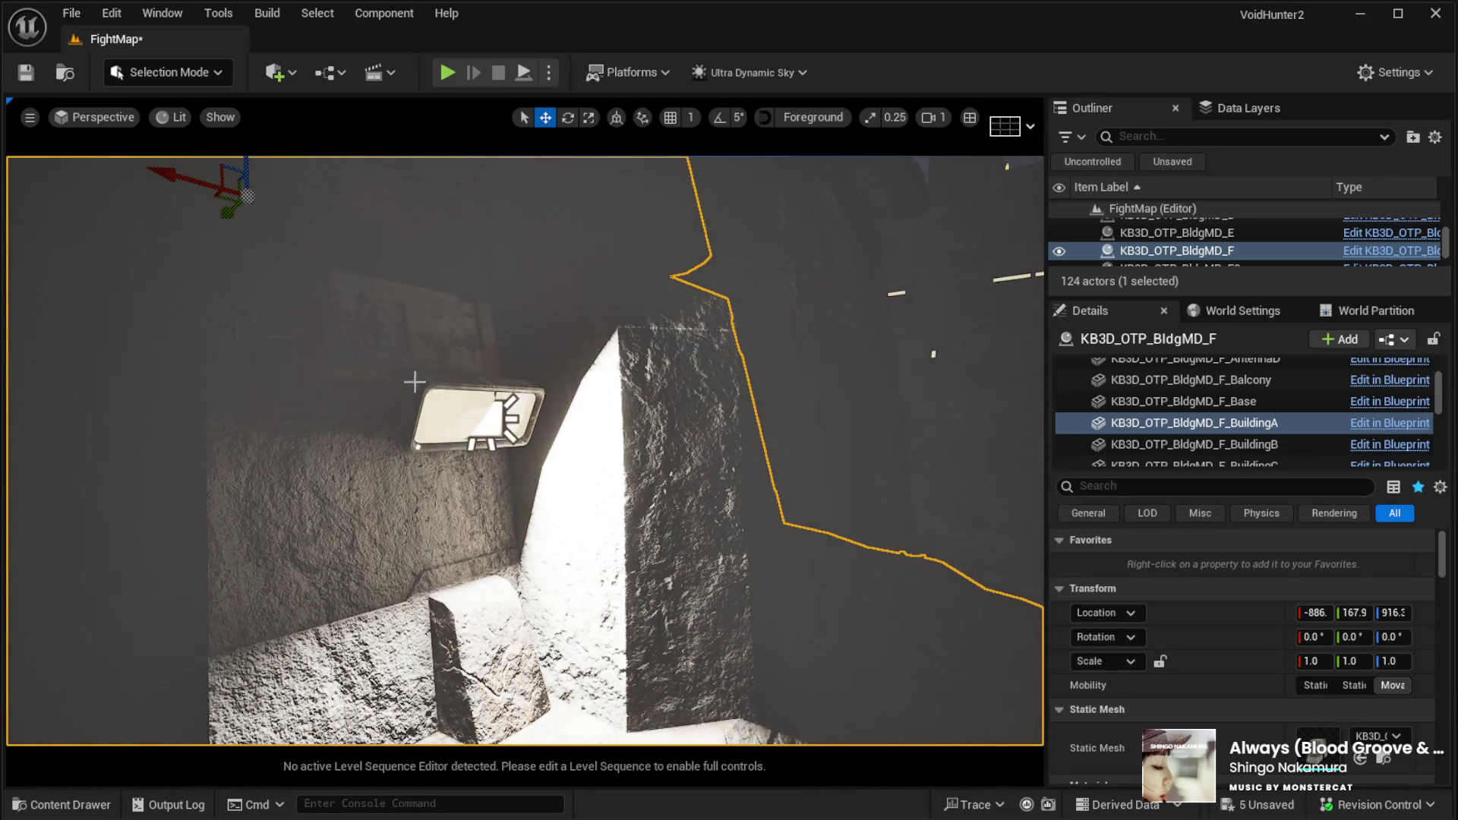
{"action": "scroll", "coordinate": [1246, 699], "scroll_direction": "down", "scroll_amount": 10}
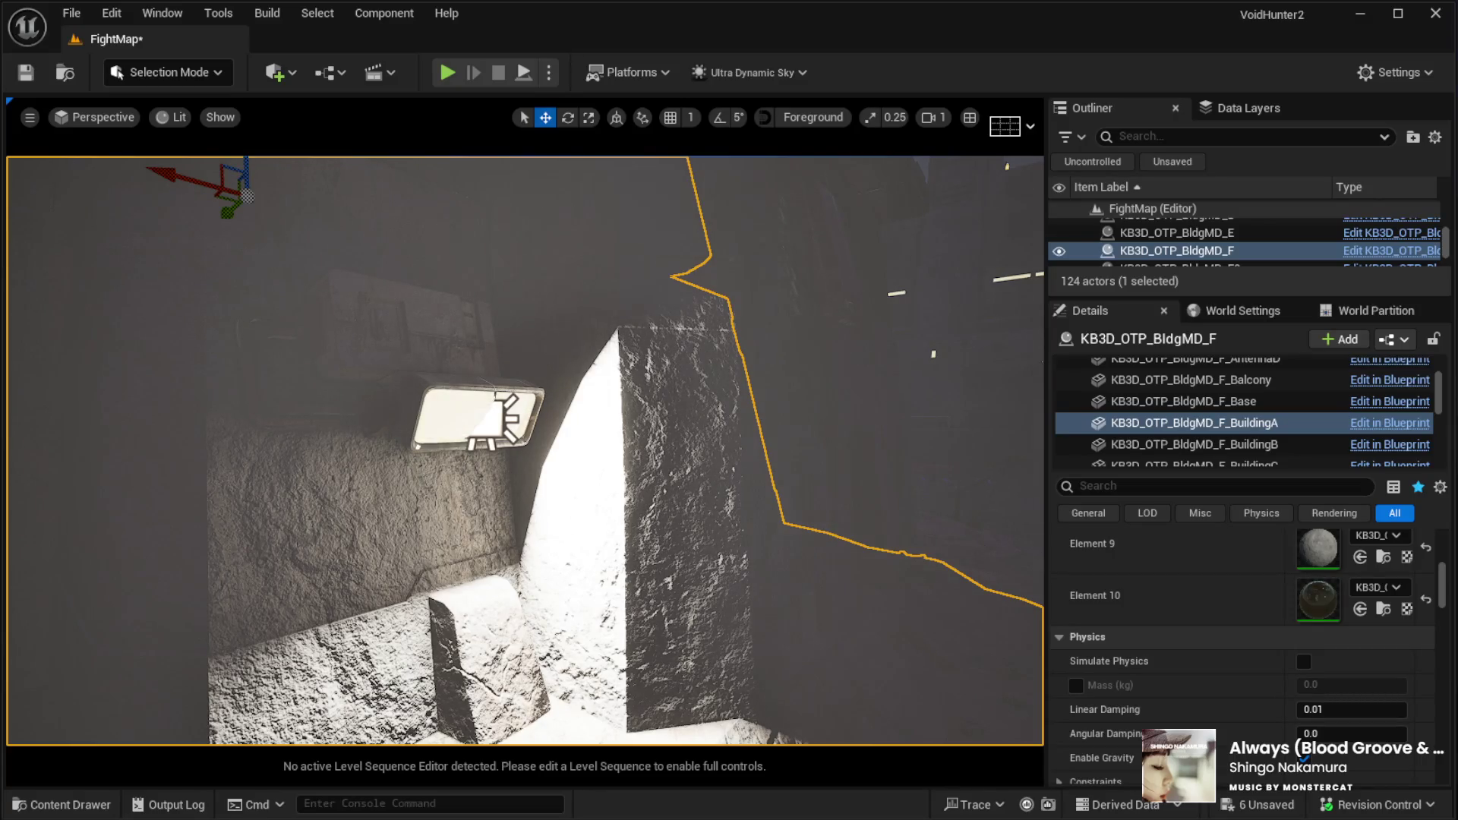
{"action": "left_click_drag", "start_coordinate": [683, 399], "coordinate": [492, 443]}
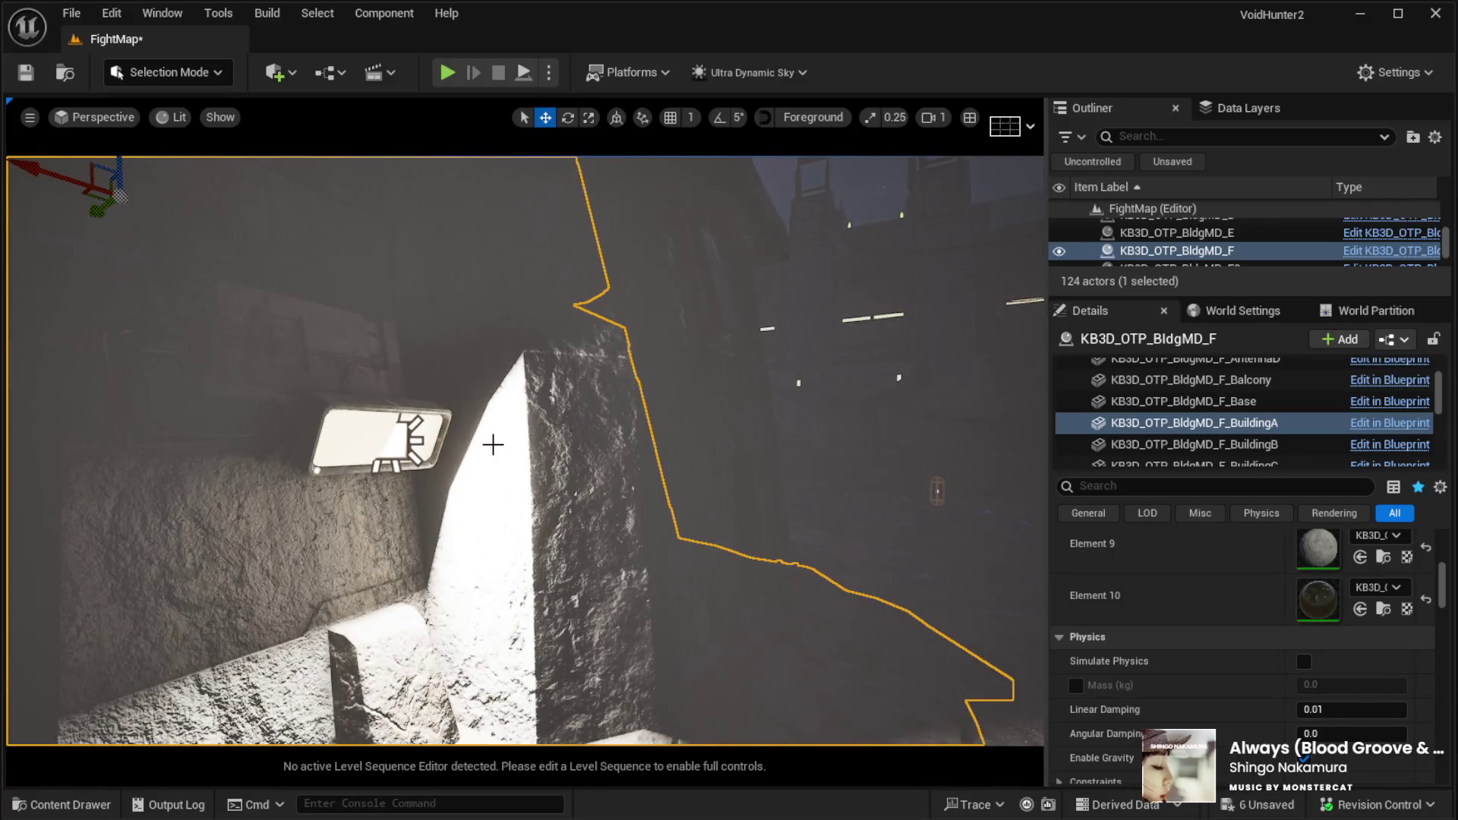
Uncheck Affects World in the RectLight's Light settings
{"action": "left_click", "coordinate": [401, 449]}
{"action": "scroll", "coordinate": [1229, 653], "scroll_direction": "down", "scroll_amount": 5}
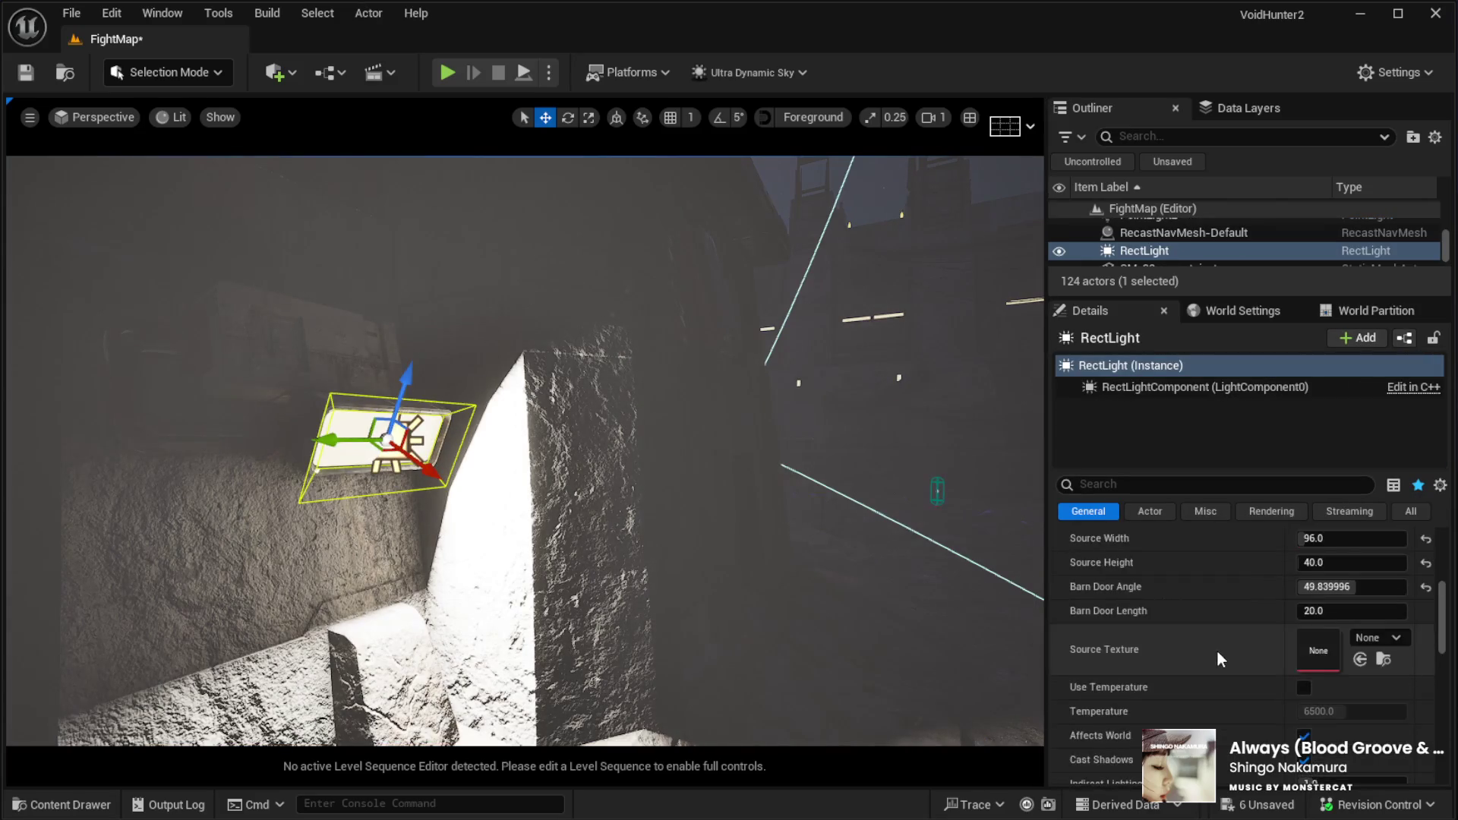
{"action": "scroll", "coordinate": [1217, 649], "scroll_direction": "up", "scroll_amount": 3}
{"action": "scroll", "coordinate": [1217, 650], "scroll_direction": "down", "scroll_amount": 6}
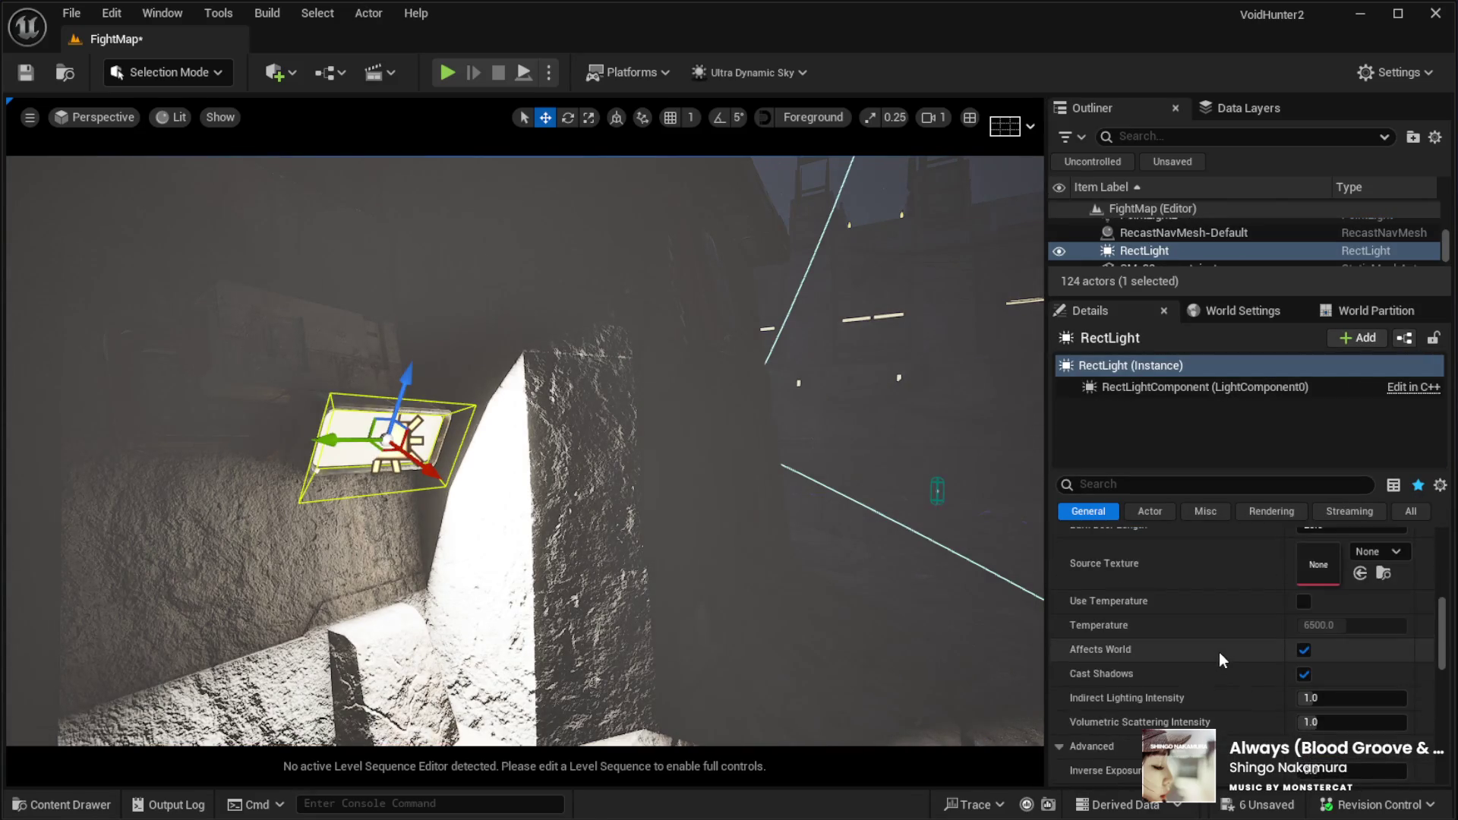
{"action": "left_click", "coordinate": [1304, 650]}
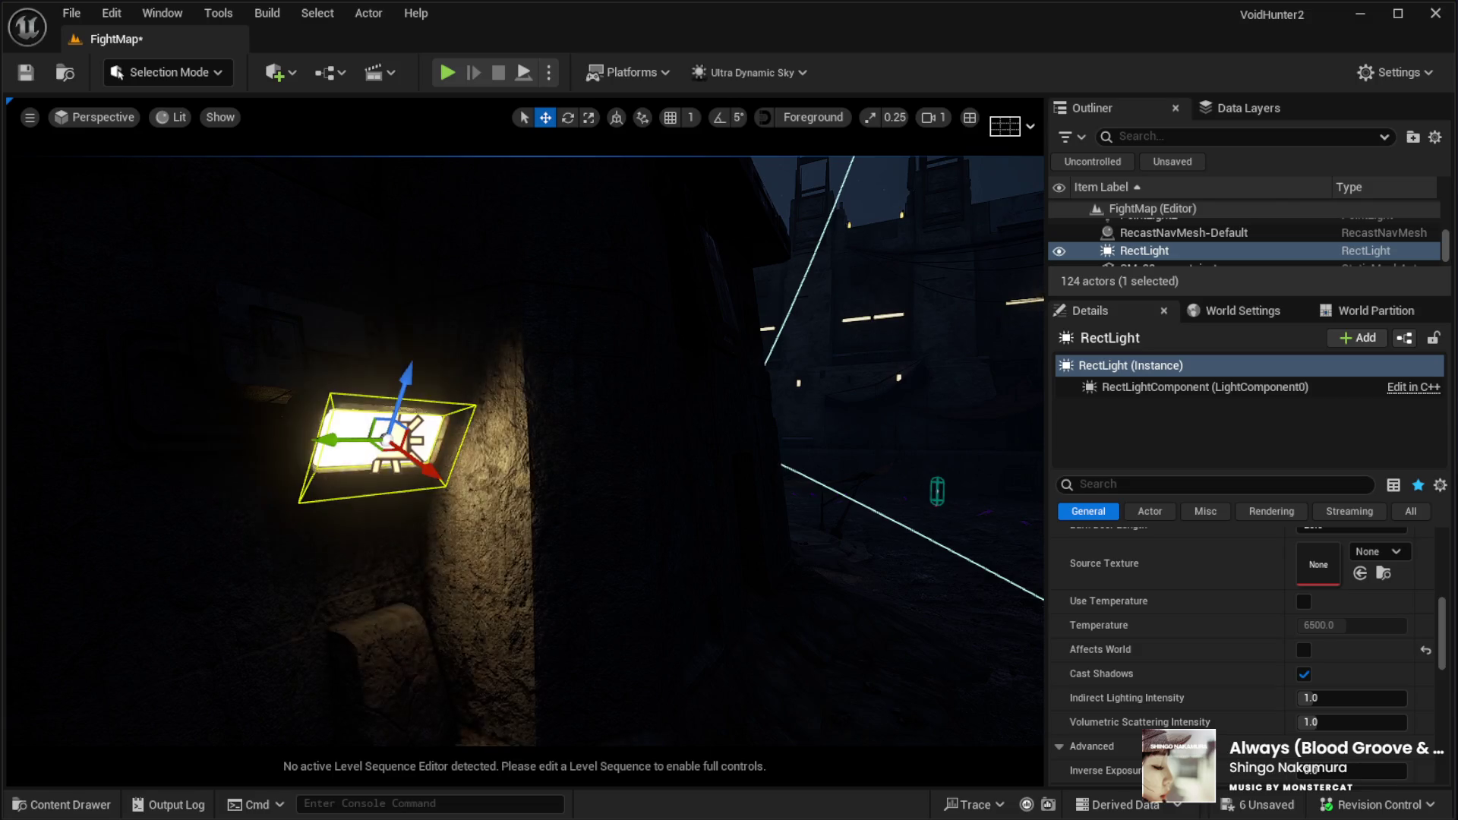
{"action": "mouse_move", "coordinate": [889, 498]}
{"action": "left_mouse_down"}
{"action": "mouse_move", "coordinate": [1041, 504]}
{"action": "mouse_move", "coordinate": [889, 489]}
{"action": "left_mouse_up"}
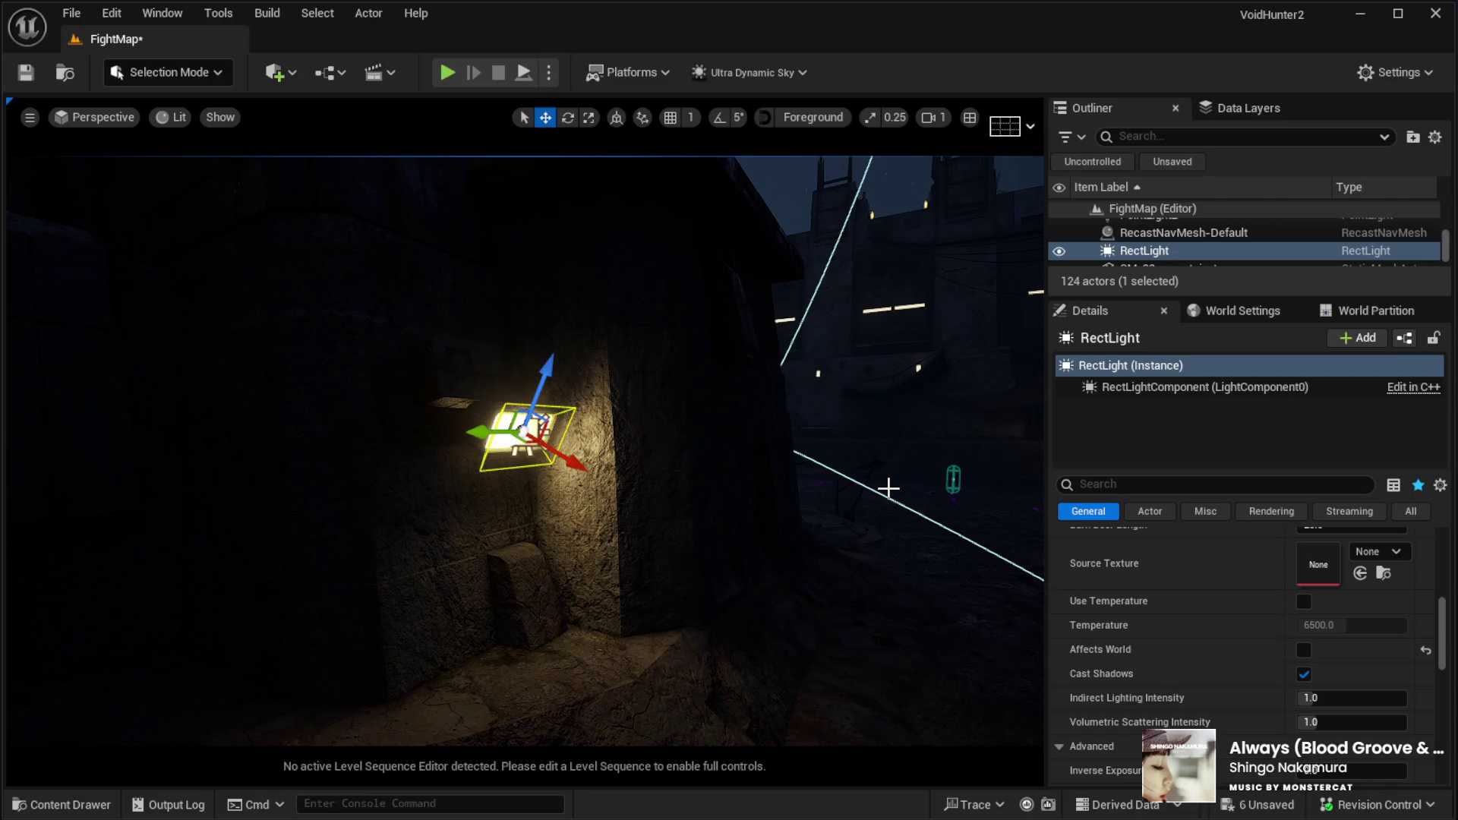
Toggle Game View, inspect the wall light, and re-check the RectLight's Affects World
{"action": "mouse_move", "coordinate": [712, 448]}
{"action": "left_mouse_down"}
{"action": "mouse_move", "coordinate": [859, 449]}
{"action": "mouse_move", "coordinate": [469, 479]}
{"action": "left_mouse_up"}
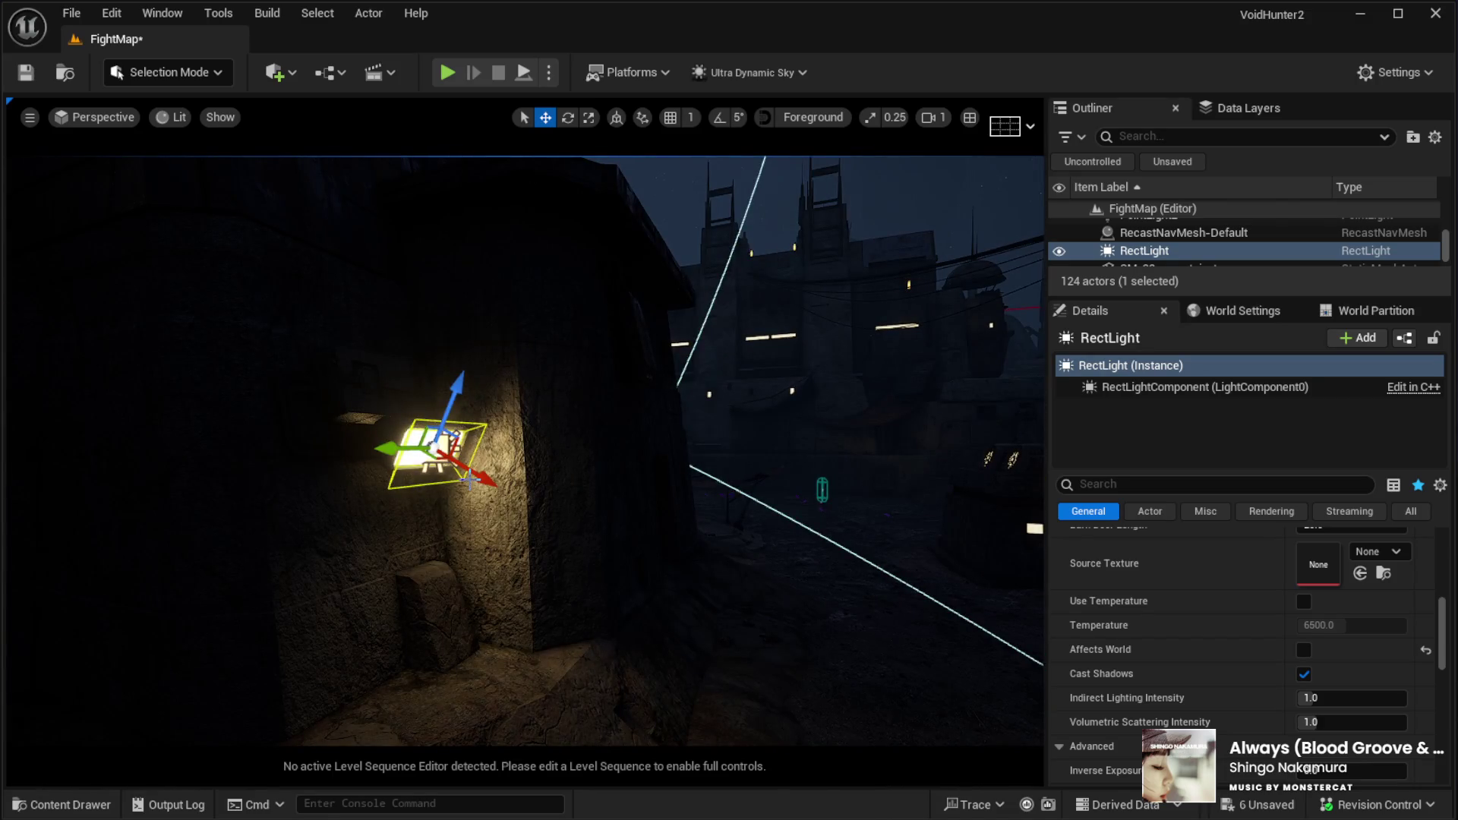
{"action": "scroll", "coordinate": [469, 479], "scroll_direction": "up", "scroll_amount": 3}
{"action": "key", "text": "g"}
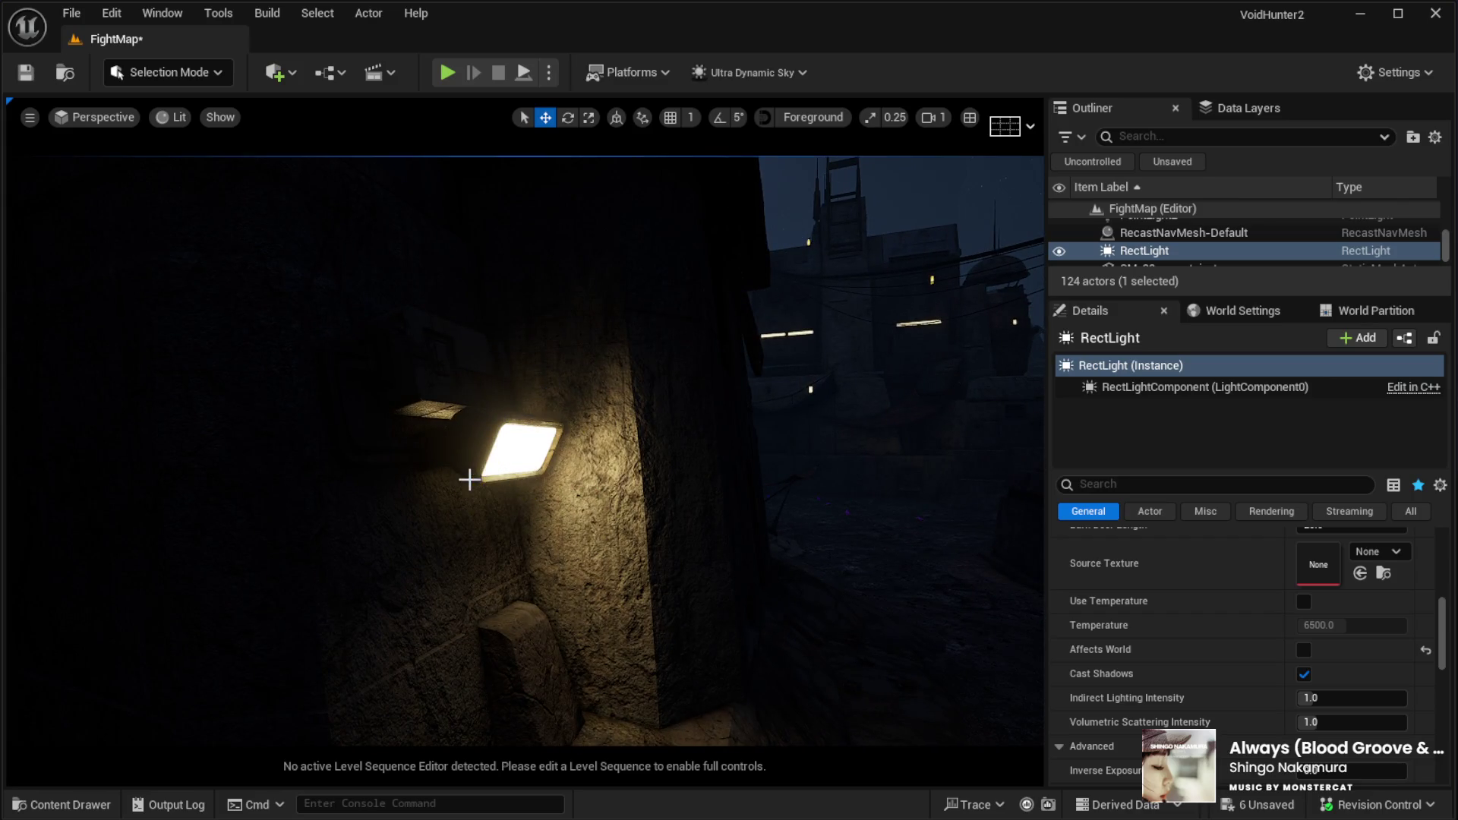
{"action": "mouse_move", "coordinate": [469, 478]}
{"action": "left_mouse_down"}
{"action": "mouse_move", "coordinate": [365, 483]}
{"action": "mouse_move", "coordinate": [472, 483]}
{"action": "left_mouse_up"}
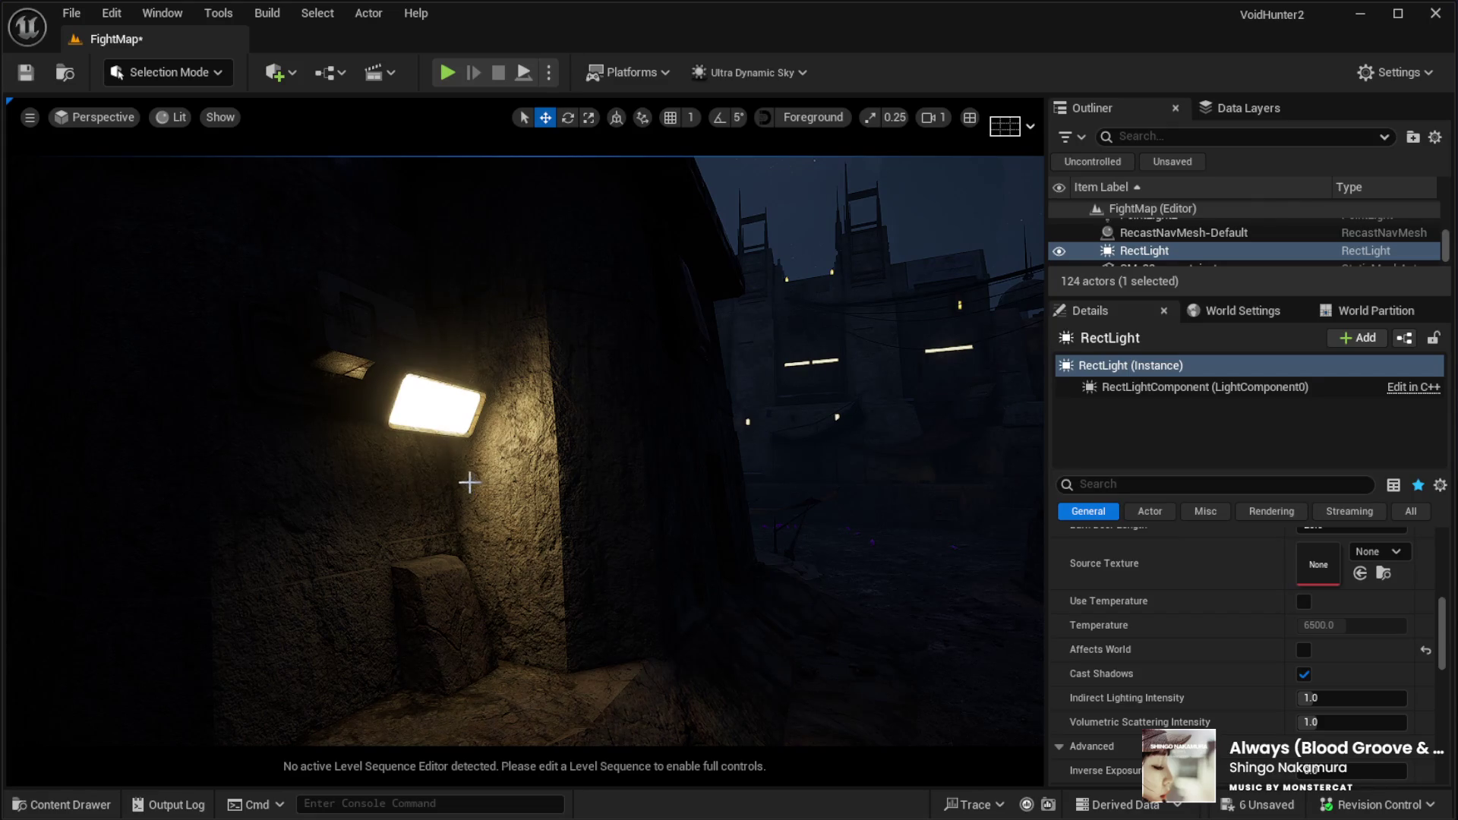
{"action": "mouse_move", "coordinate": [563, 465]}
{"action": "left_mouse_down"}
{"action": "mouse_move", "coordinate": [566, 452]}
{"action": "mouse_move", "coordinate": [551, 471]}
{"action": "left_mouse_up"}
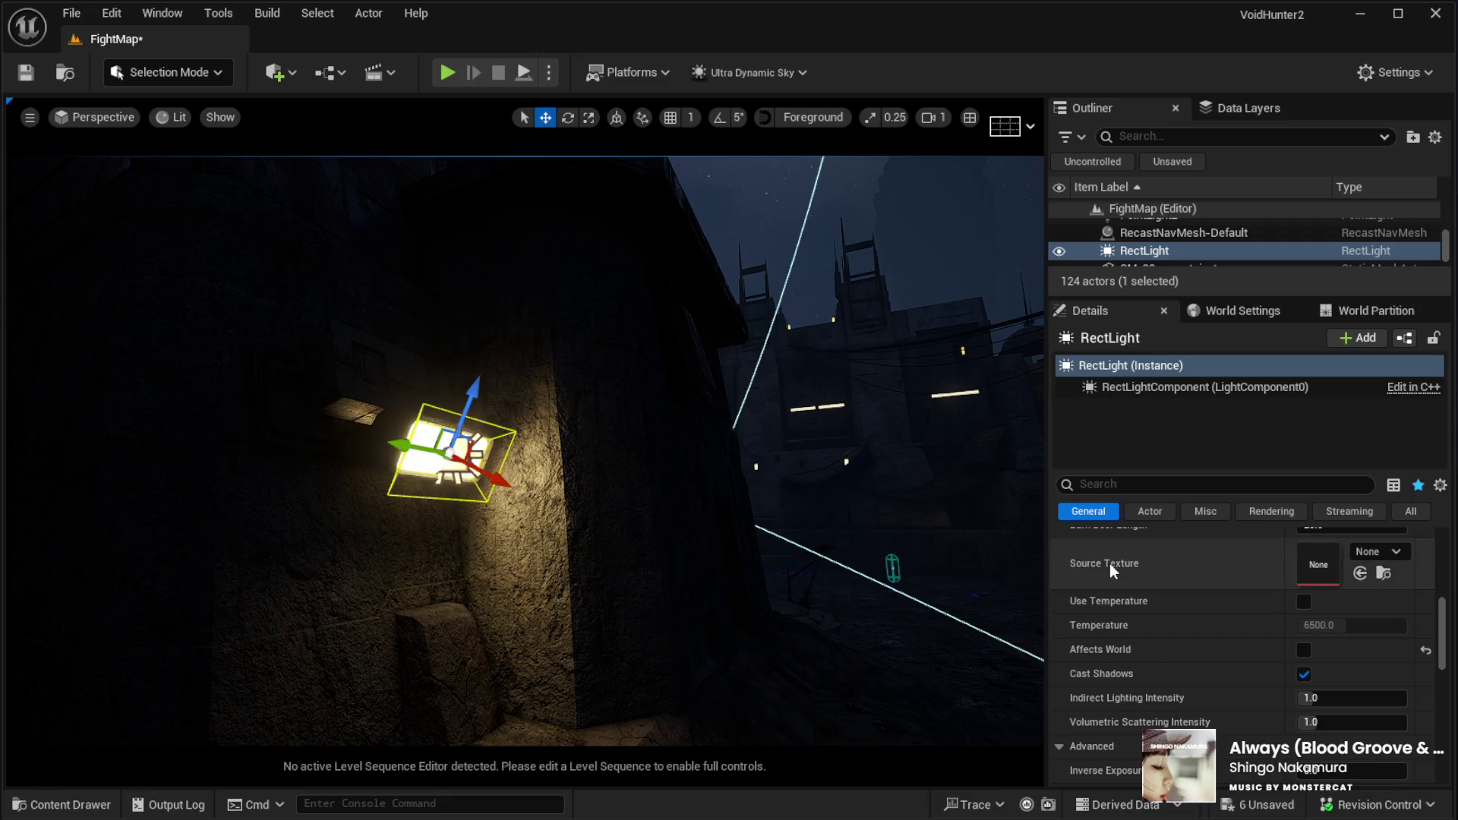
{"action": "mouse_move", "coordinate": [1099, 297]}
{"action": "left_mouse_down"}
{"action": "mouse_move", "coordinate": [1100, 357]}
{"action": "mouse_move", "coordinate": [1100, 322]}
{"action": "left_mouse_up"}
{"action": "left_click", "coordinate": [1305, 666]}
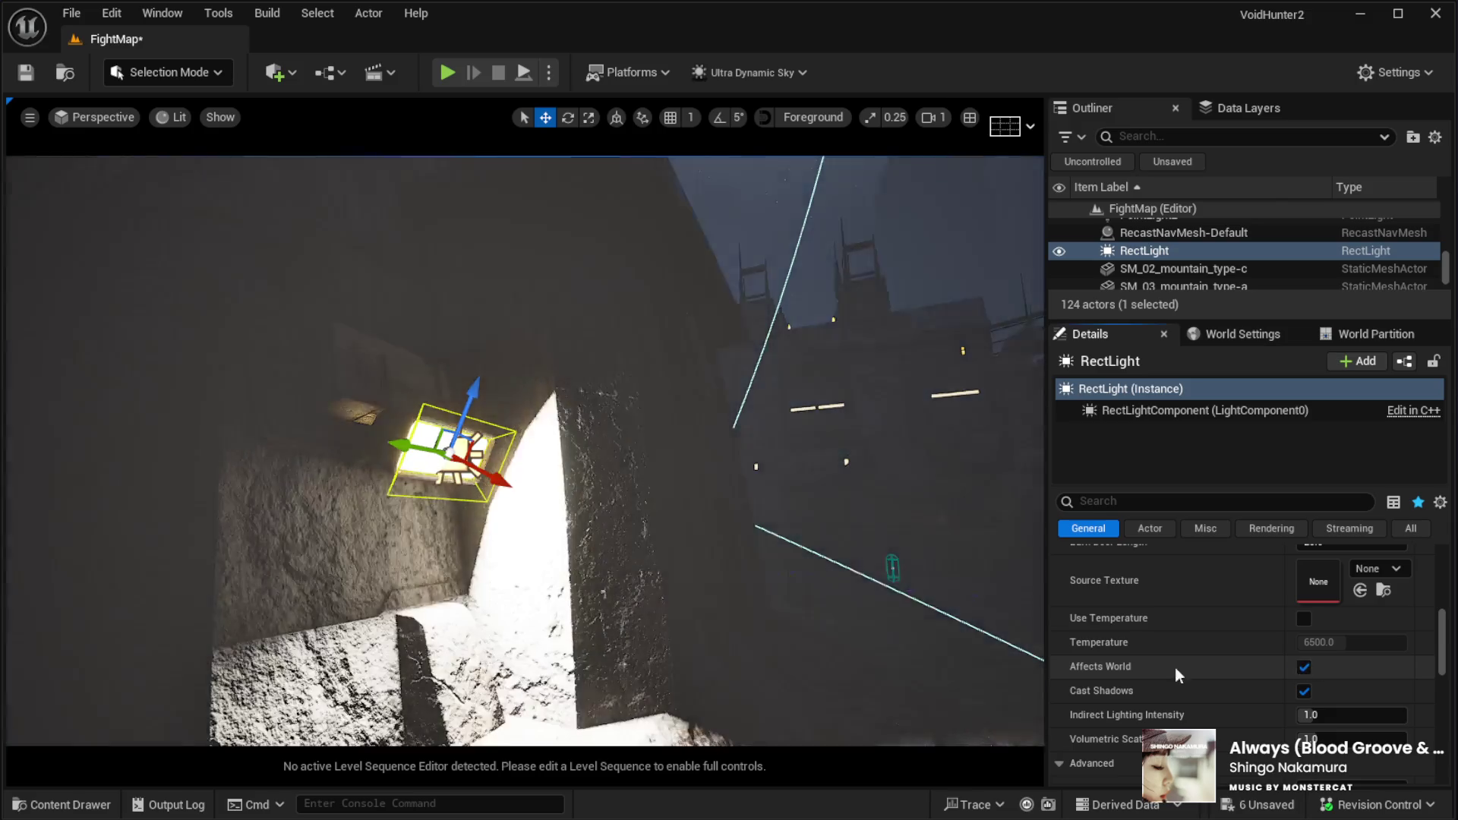
{"action": "scroll", "coordinate": [1183, 700], "scroll_direction": "up", "scroll_amount": 2}
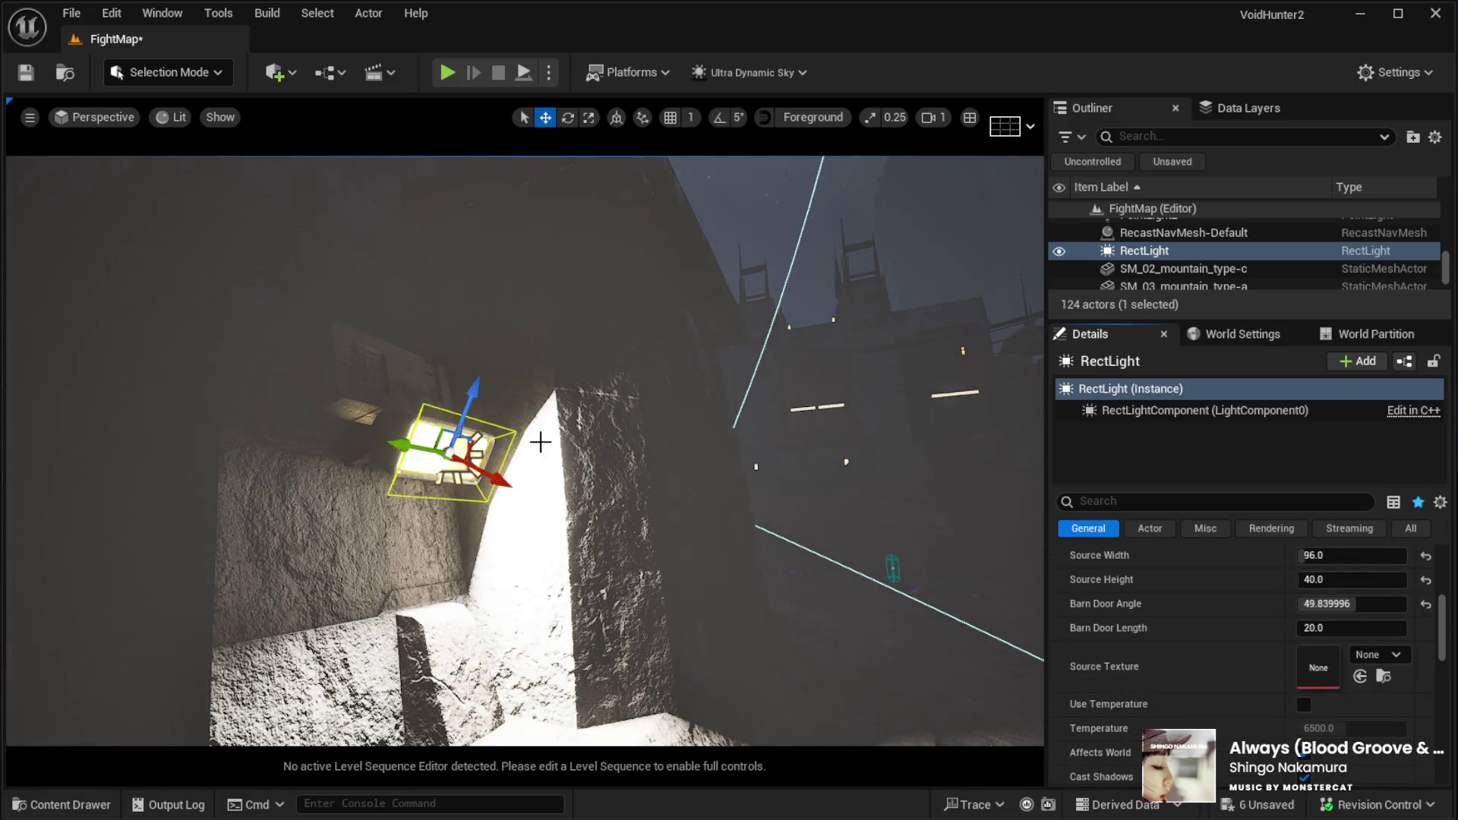
{"action": "scroll", "coordinate": [1182, 669], "scroll_direction": "up", "scroll_amount": 3}
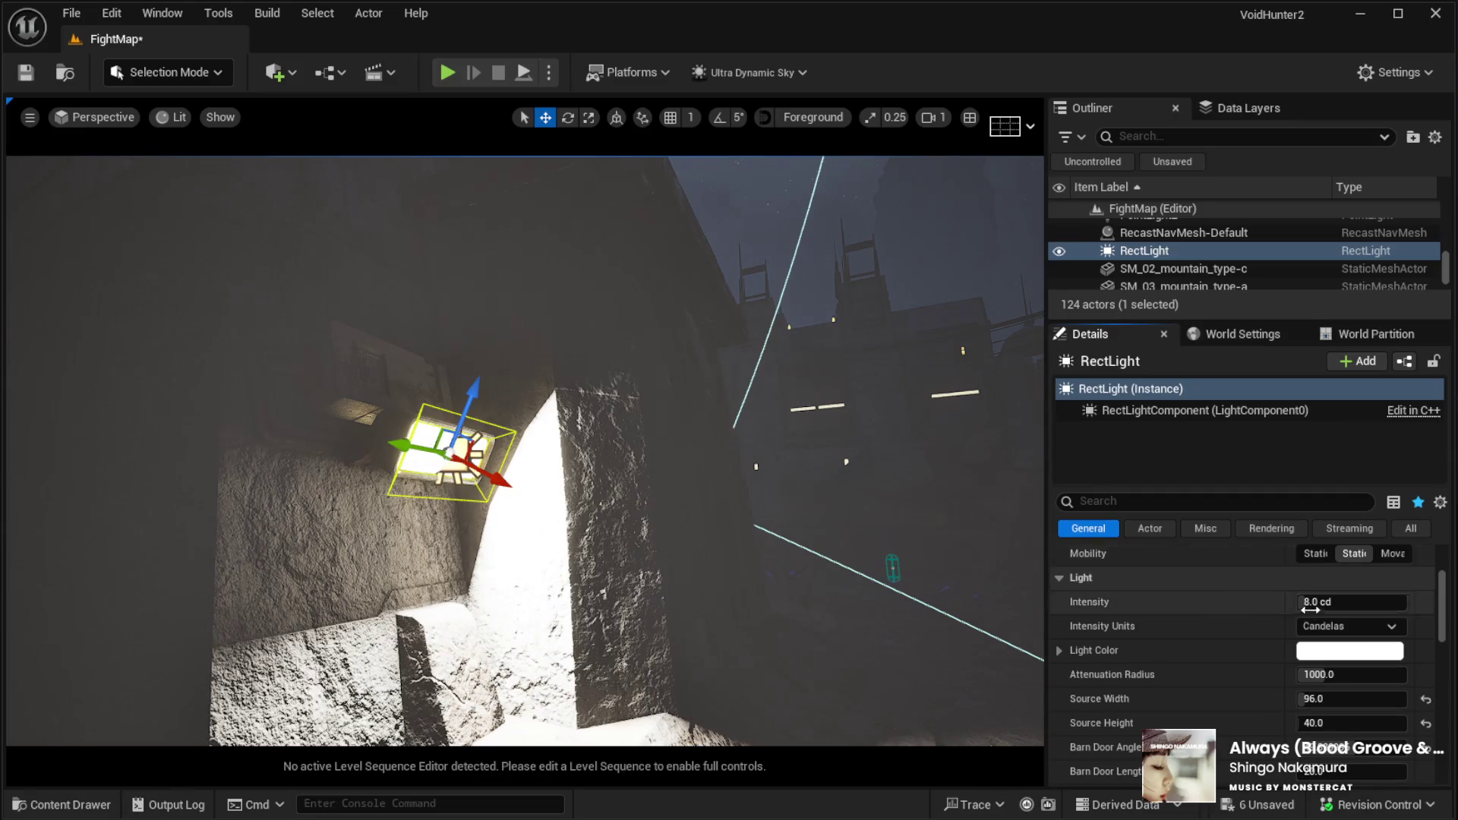
{"action": "left_click", "coordinate": [1330, 602]}
Lower the RectLight's intensity from 1 to 0.5 and finally 0.2 cd
{"action": "type", "text": "1"}
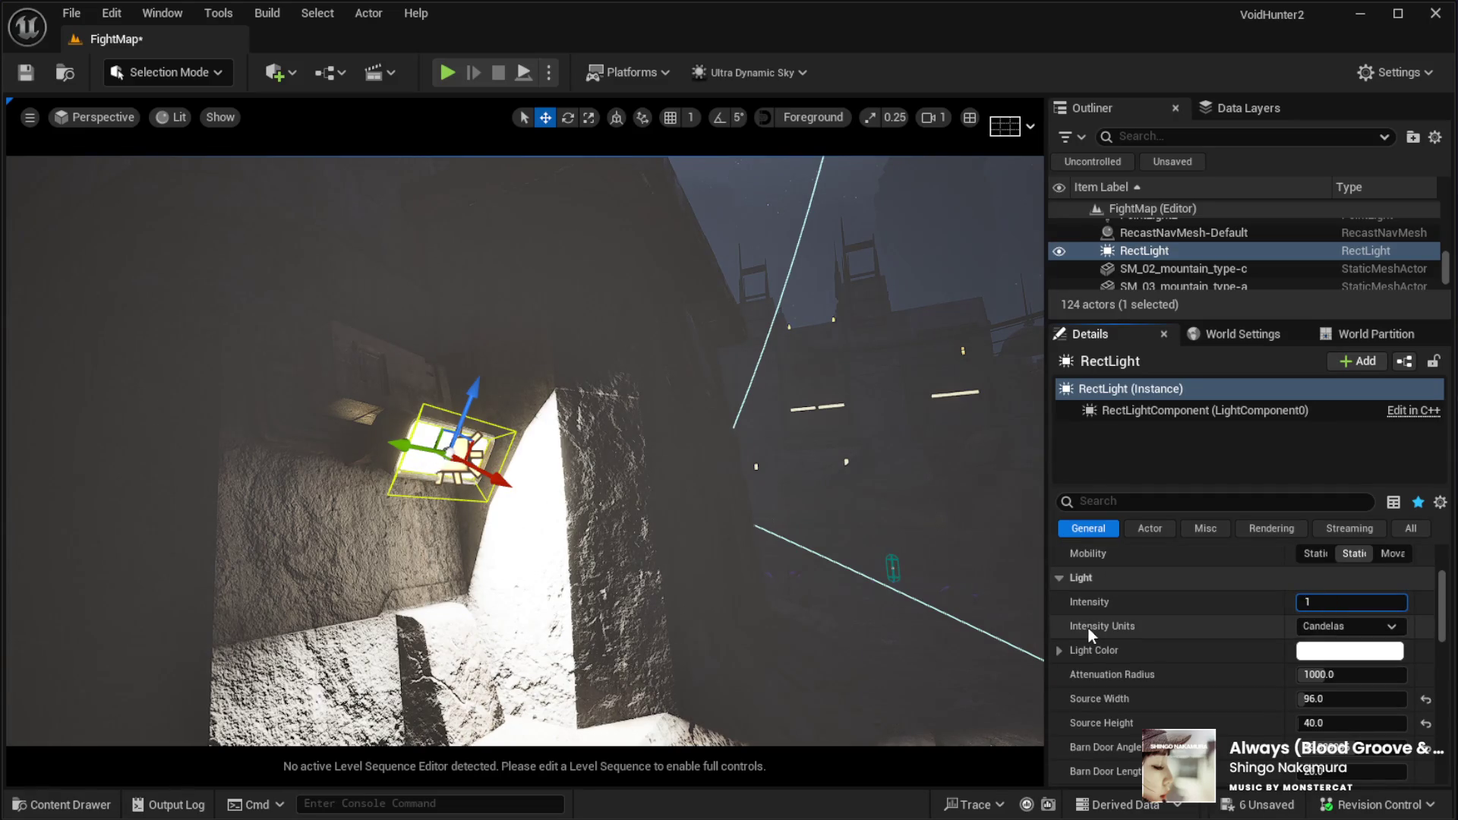
{"action": "key", "text": "Return"}
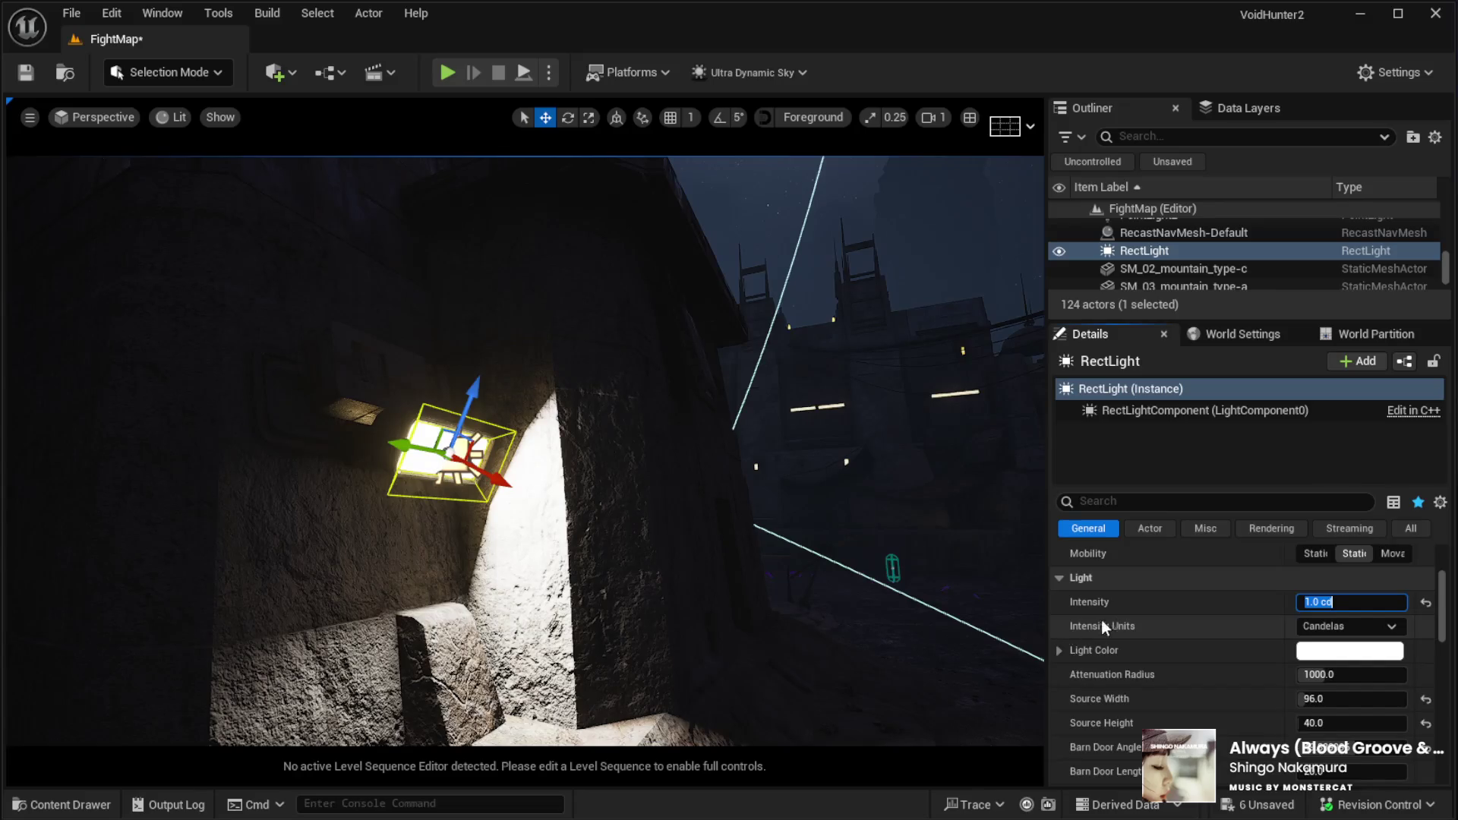
{"action": "type", "text": "5"}
{"action": "key", "text": "Return"}
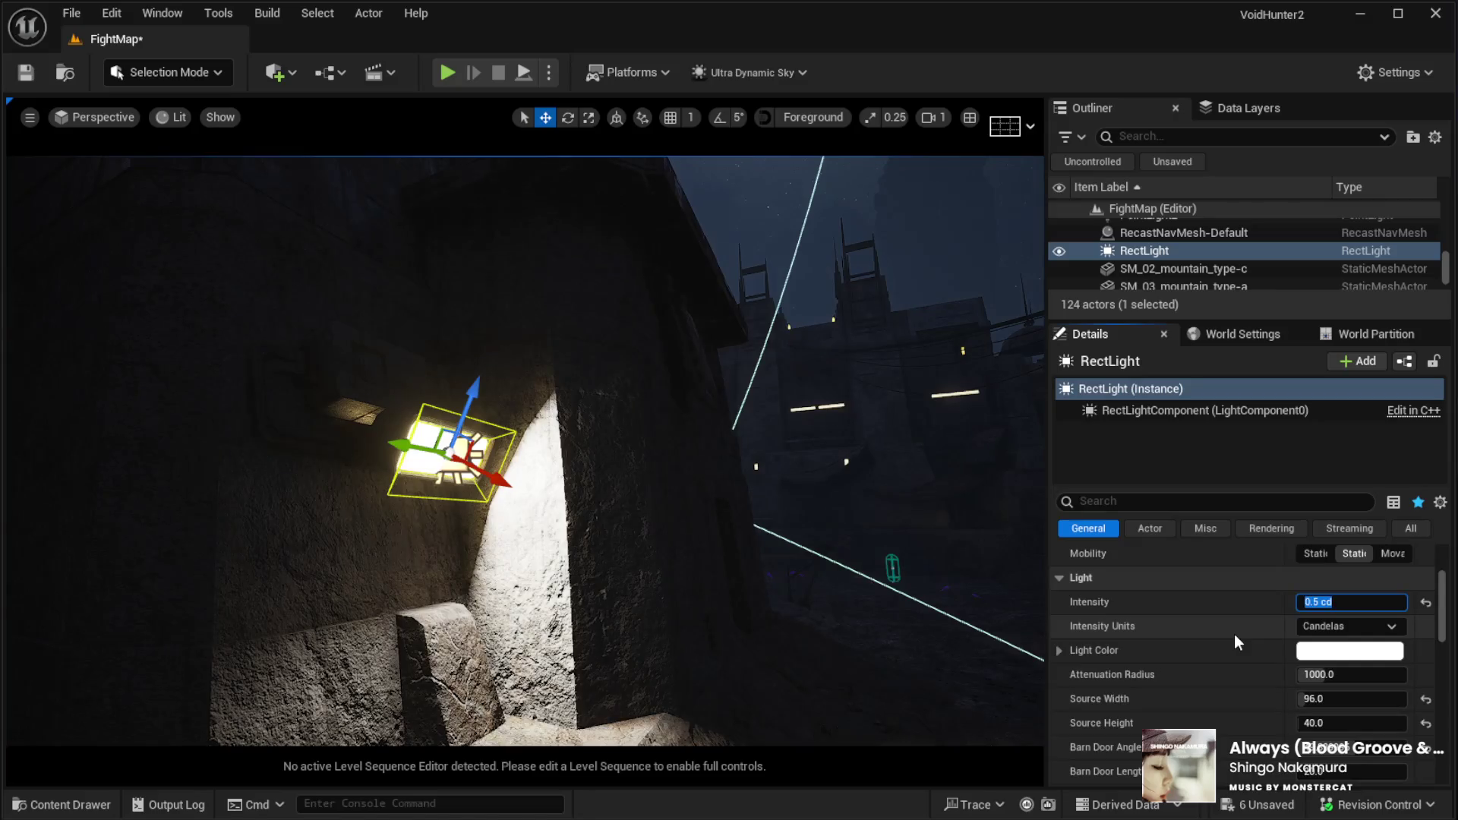
{"action": "type", "text": ".2"}
{"action": "key", "text": "Return"}
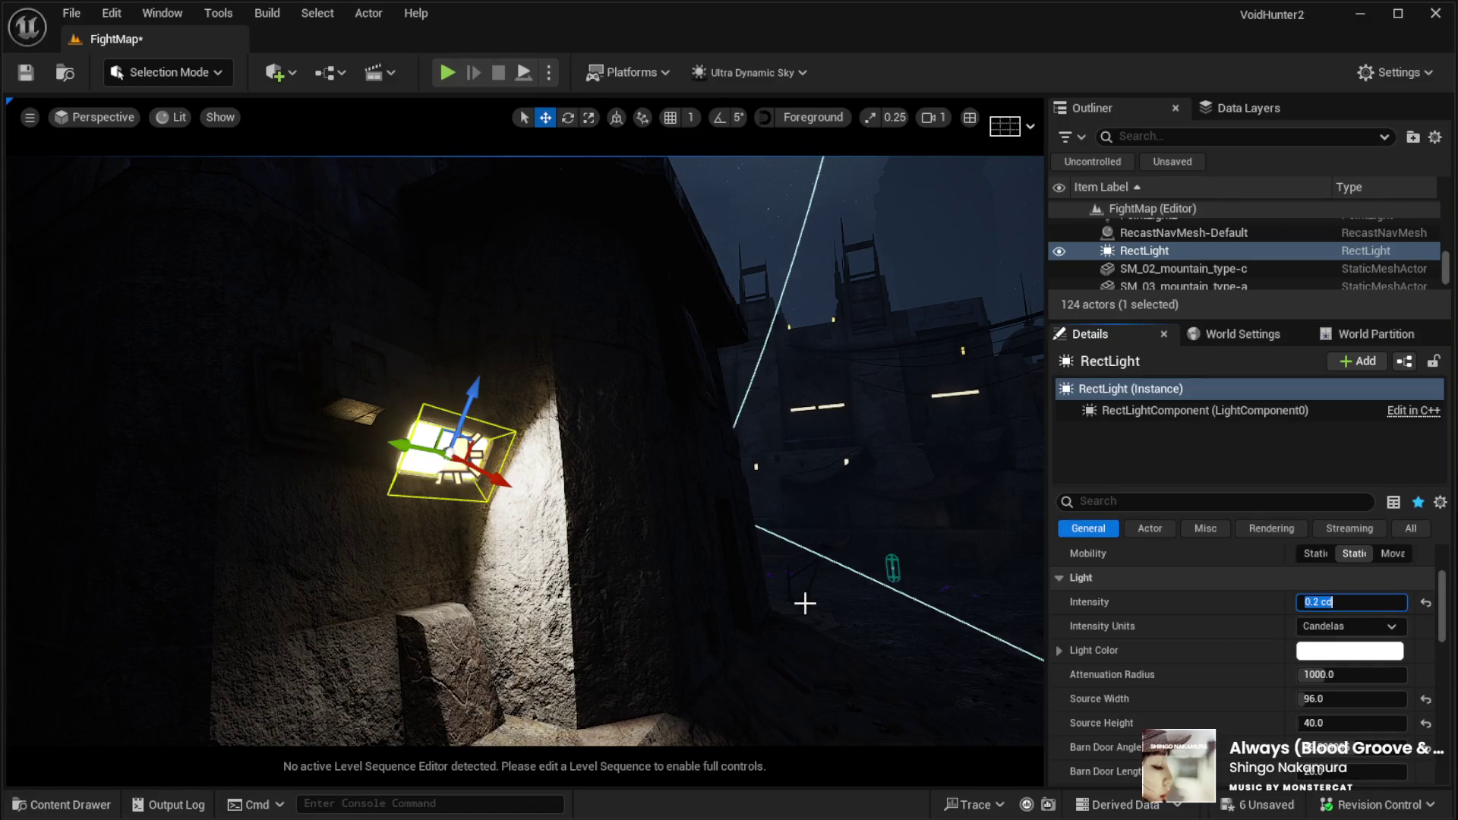
Switch the RectLight off and back on to compare the dimmed lighting
{"action": "scroll", "coordinate": [1184, 709], "scroll_direction": "down", "scroll_amount": 5}
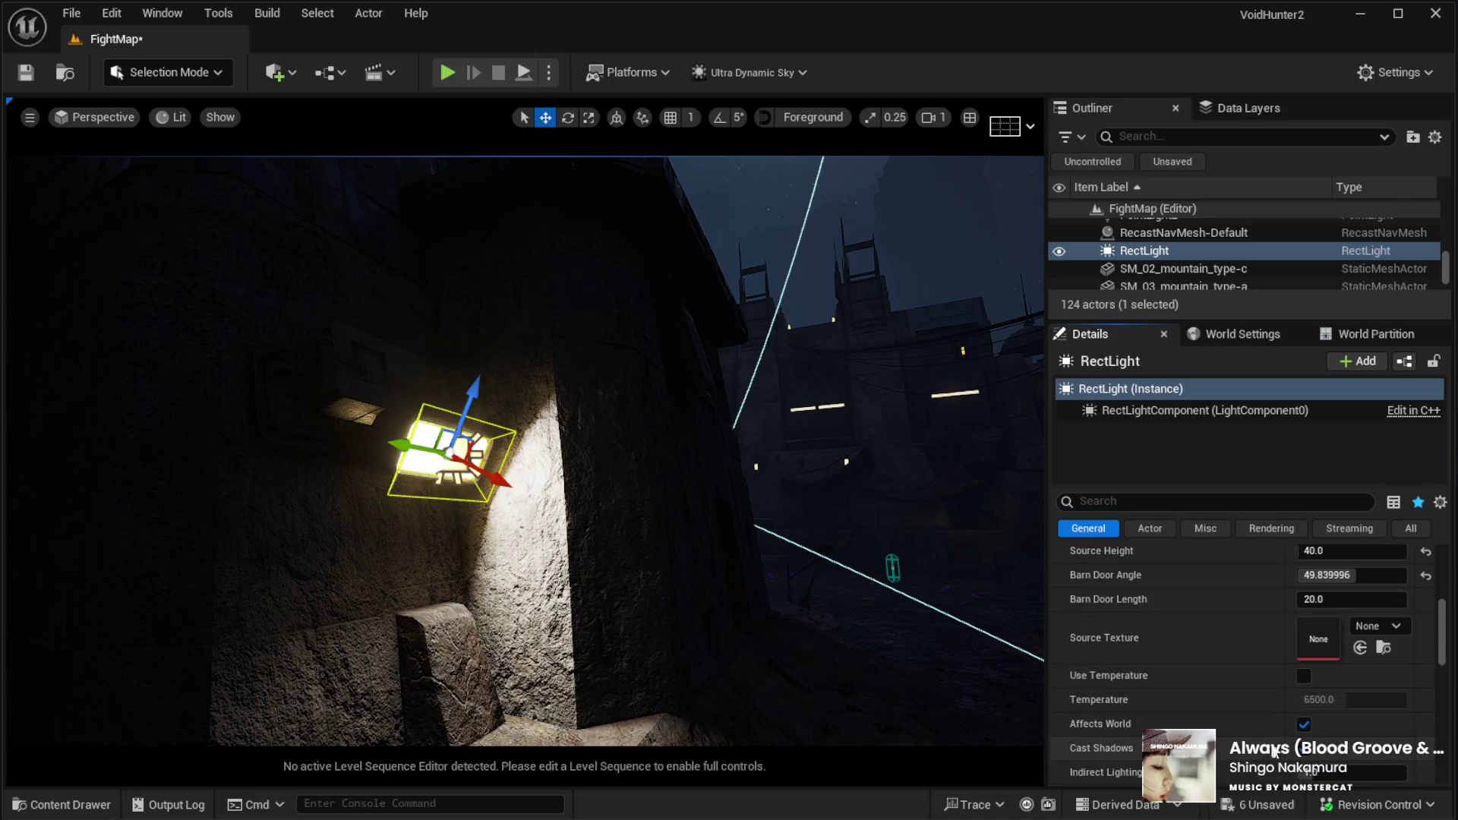
{"action": "left_click", "coordinate": [1303, 724]}
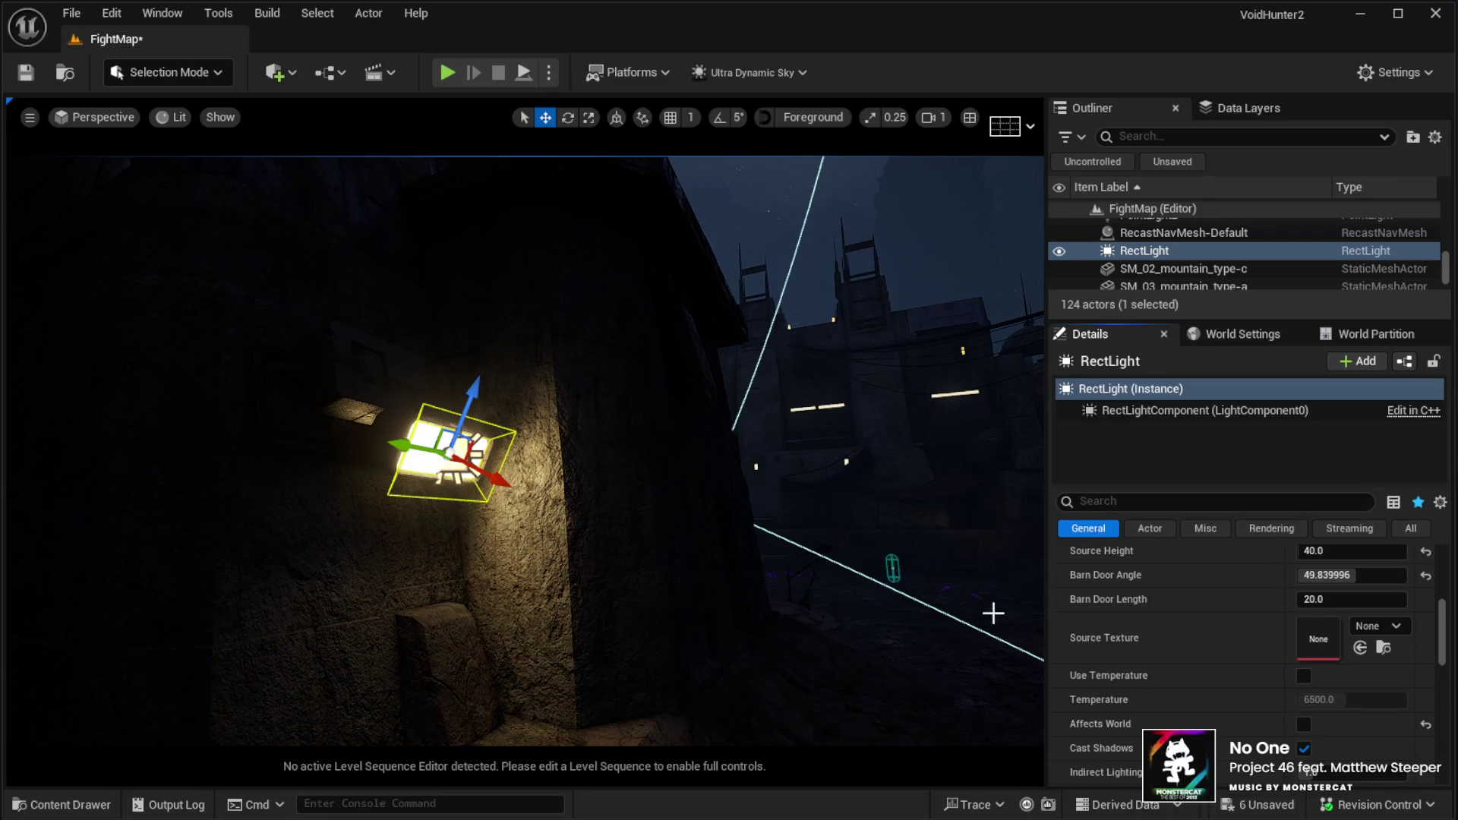
{"action": "left_click", "coordinate": [1303, 725]}
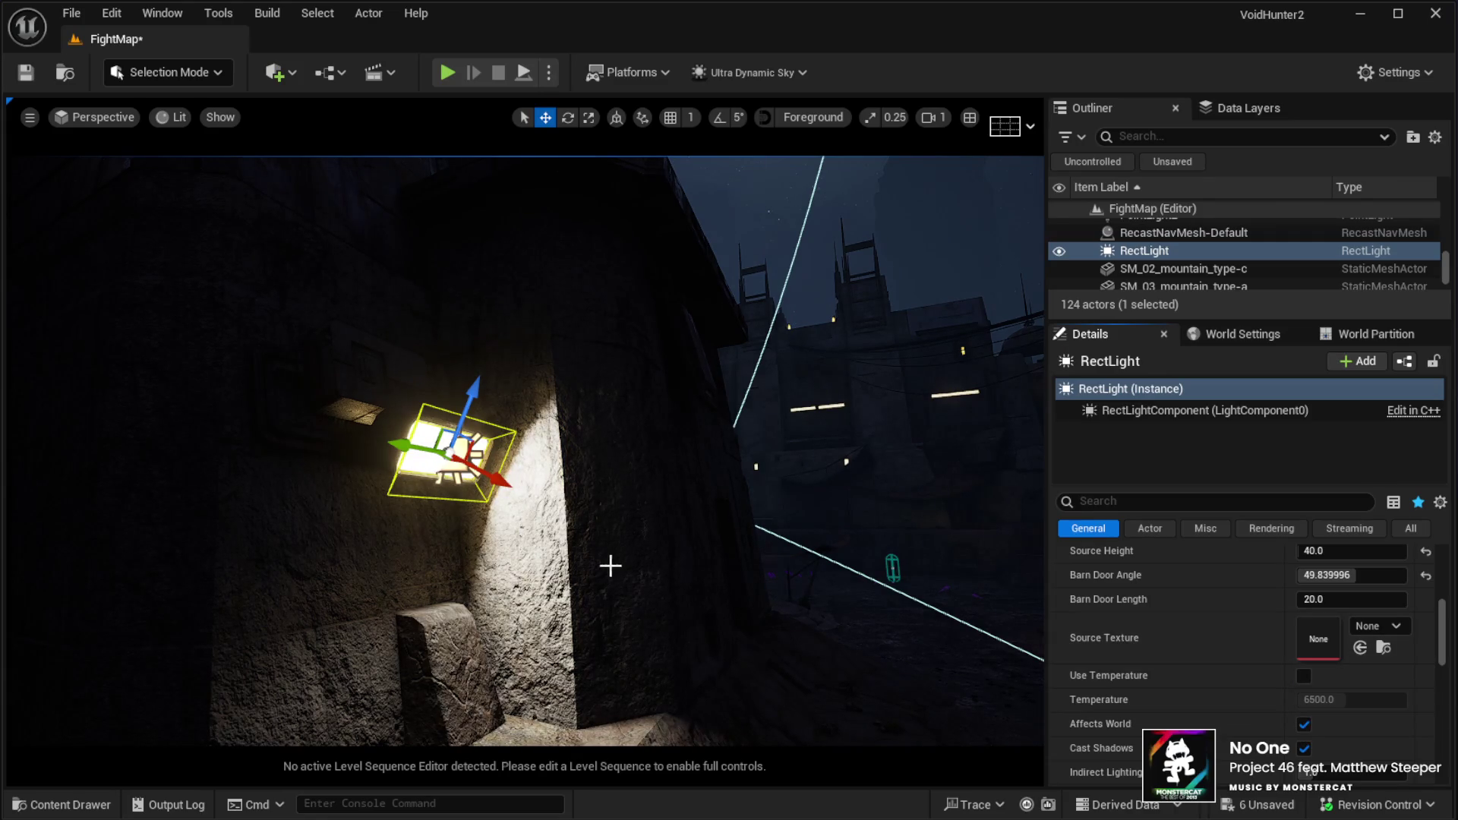
{"action": "scroll", "coordinate": [1177, 653], "scroll_direction": "up", "scroll_amount": 5}
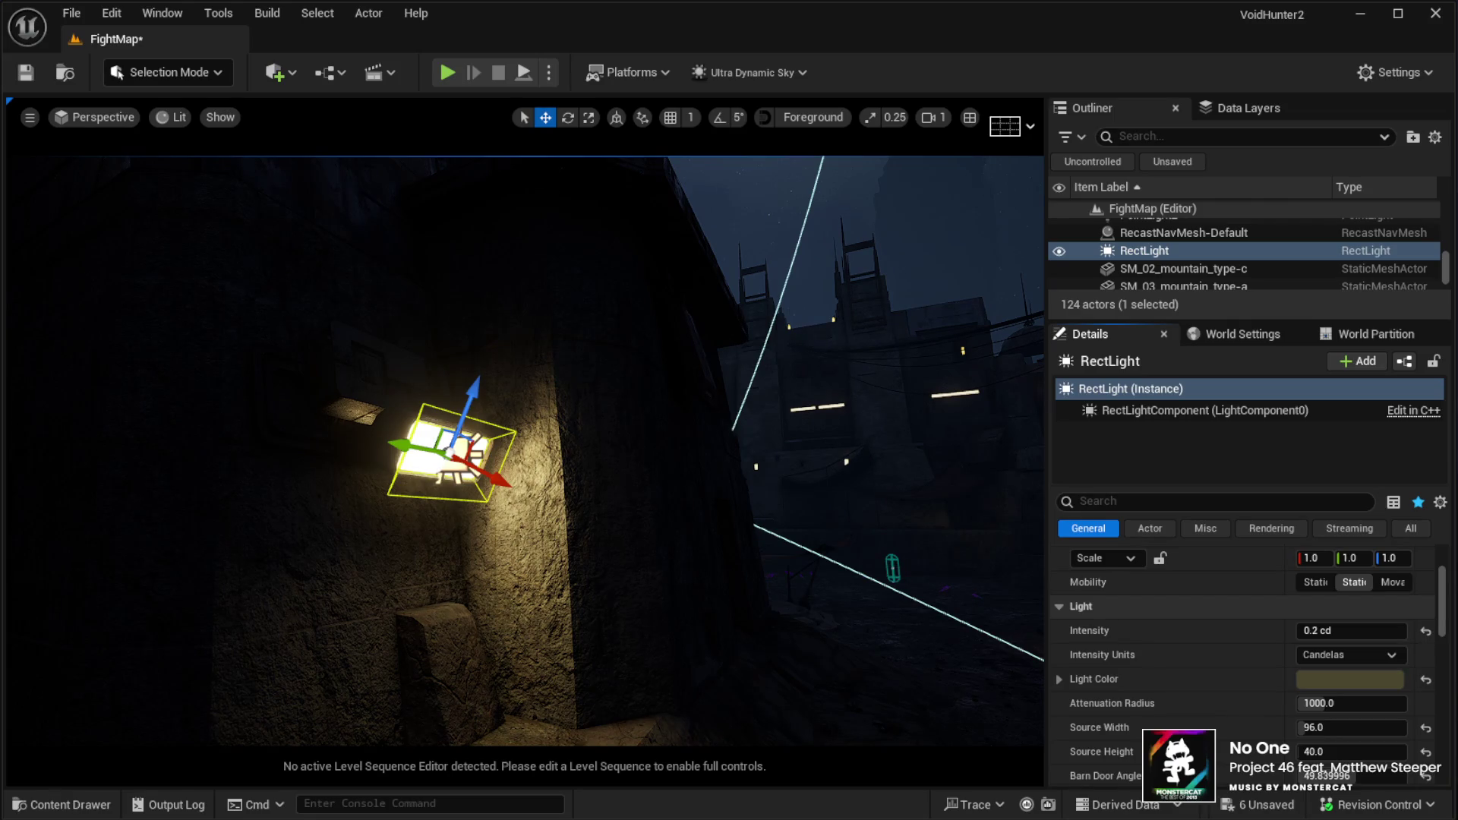
{"action": "scroll", "coordinate": [1220, 724], "scroll_direction": "down", "scroll_amount": 5}
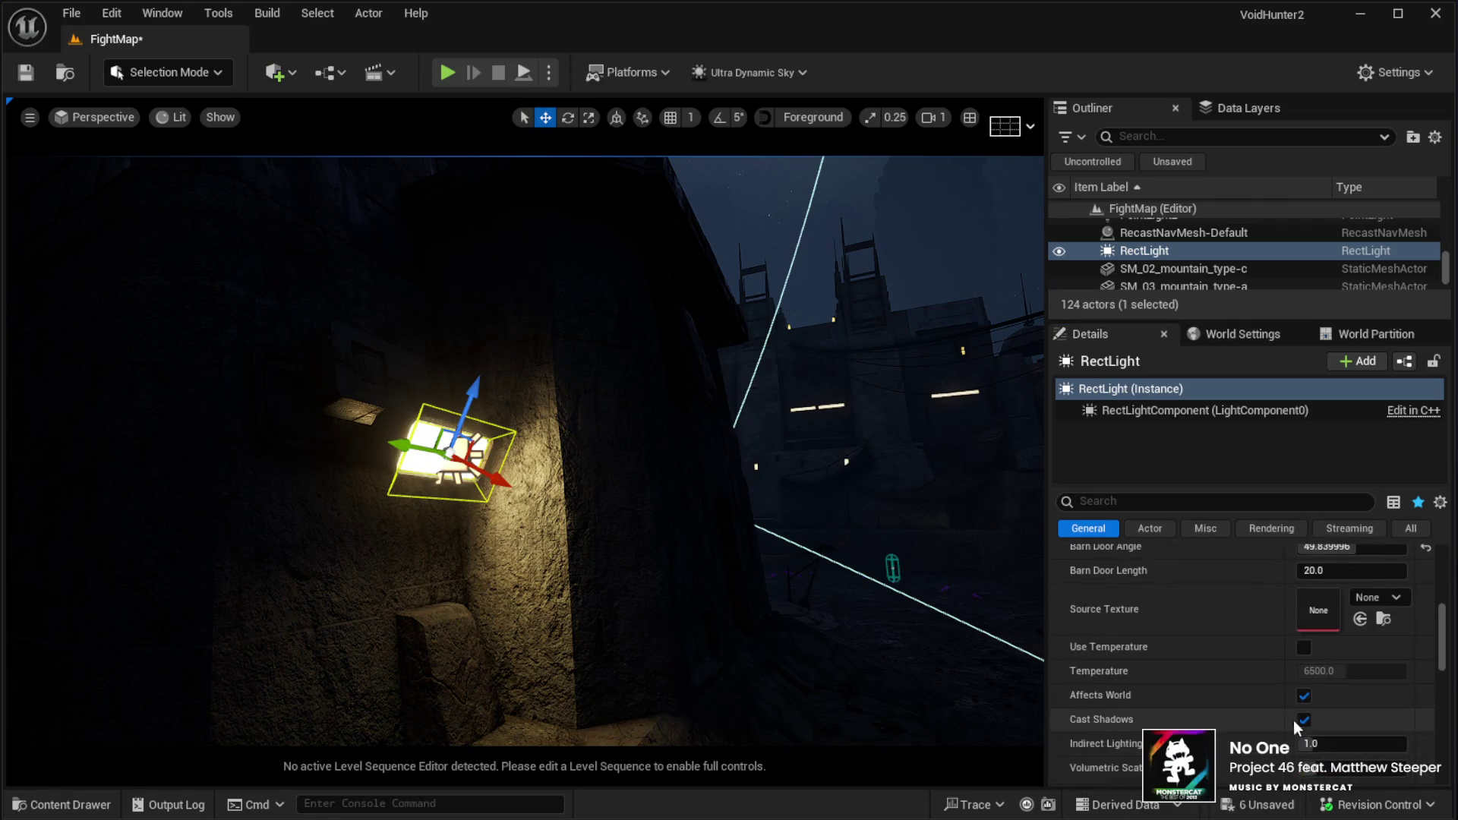
{"action": "left_click", "coordinate": [1304, 697]}
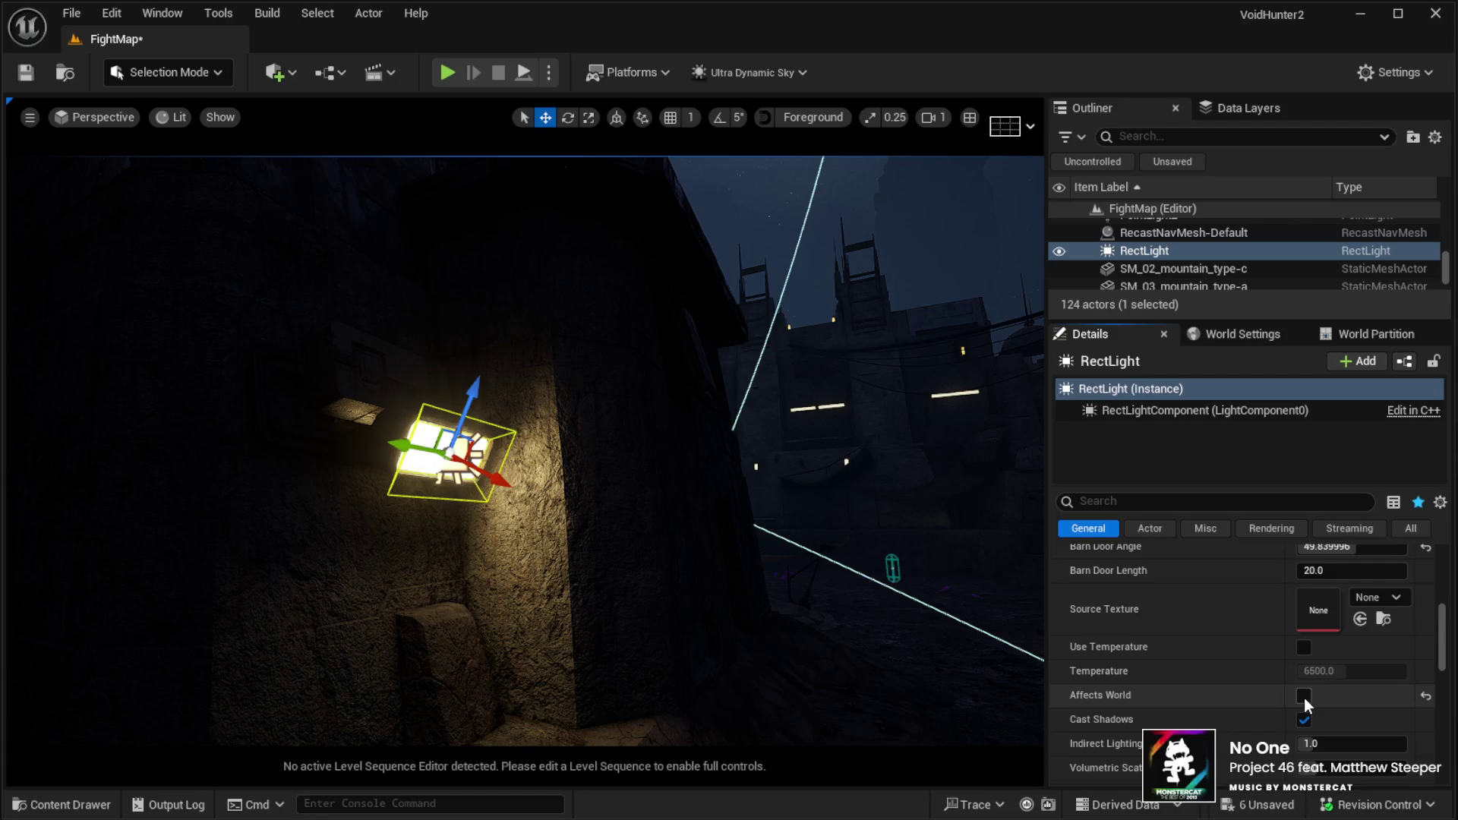
{"action": "left_click", "coordinate": [1305, 696]}
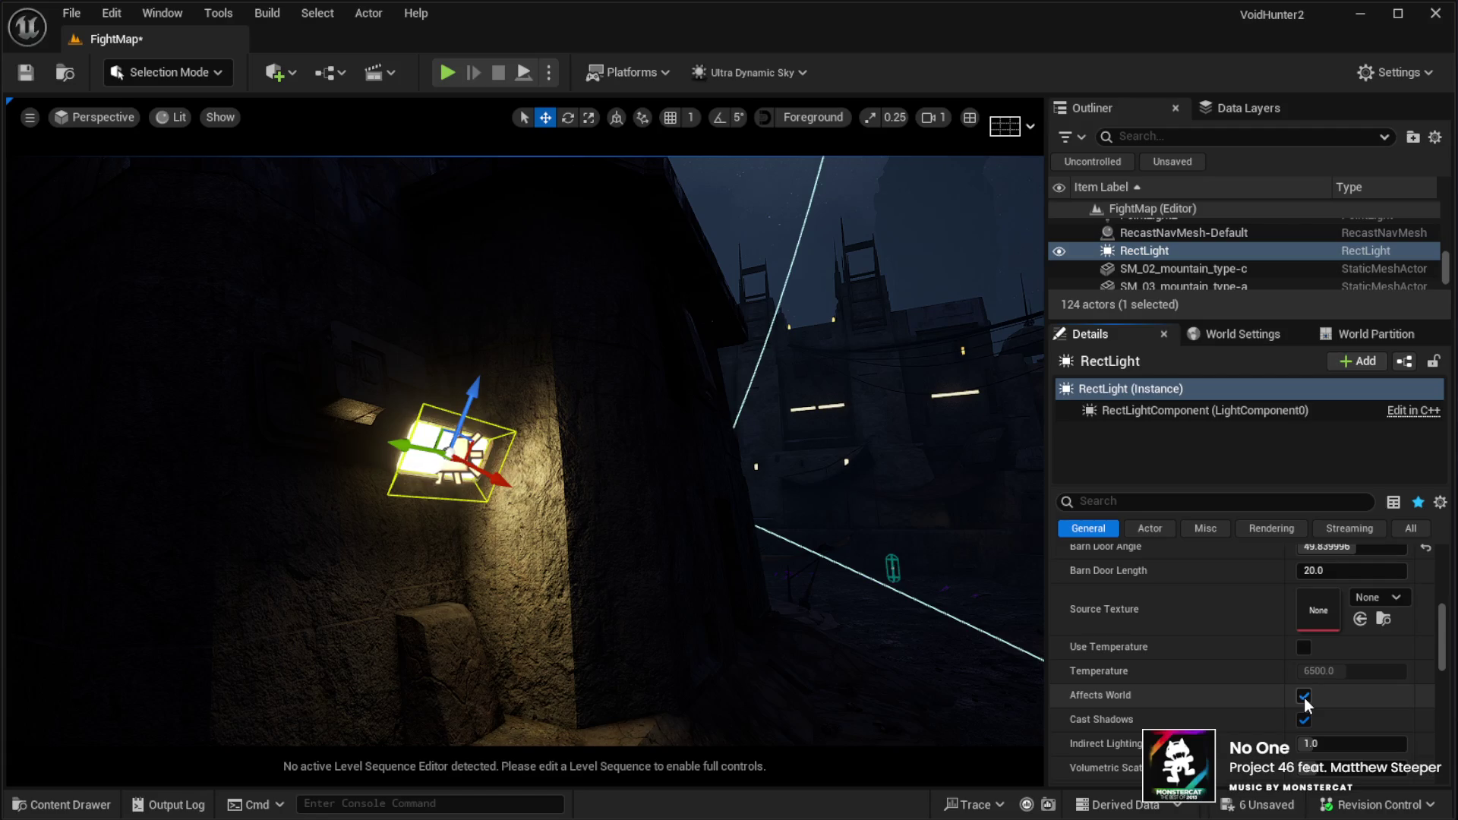
{"action": "left_click", "coordinate": [1304, 697]}
{"action": "left_click", "coordinate": [1305, 696]}
{"action": "left_click", "coordinate": [1305, 696]}
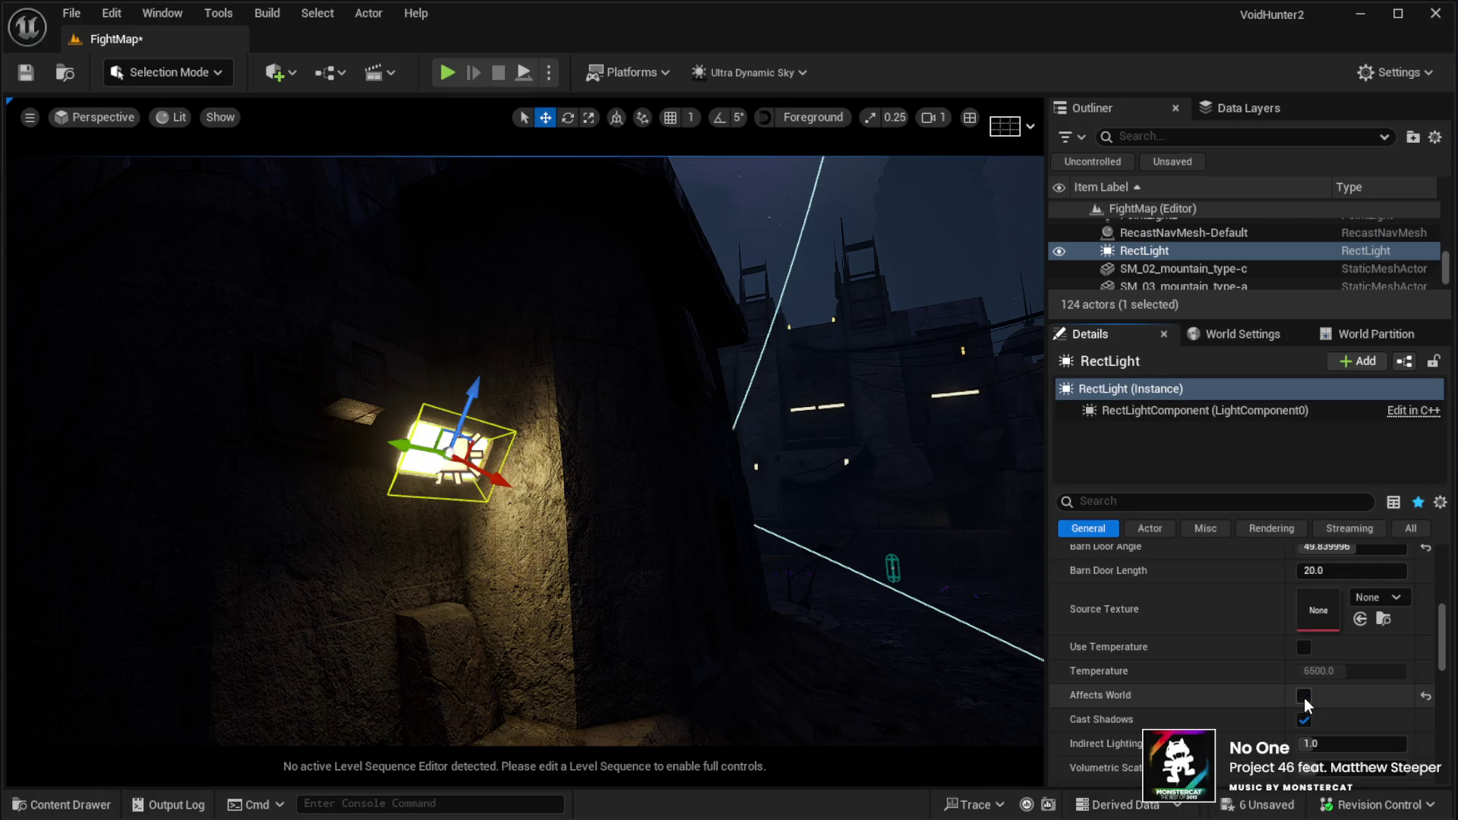
{"action": "left_click", "coordinate": [1305, 696]}
{"action": "left_click", "coordinate": [1305, 696]}
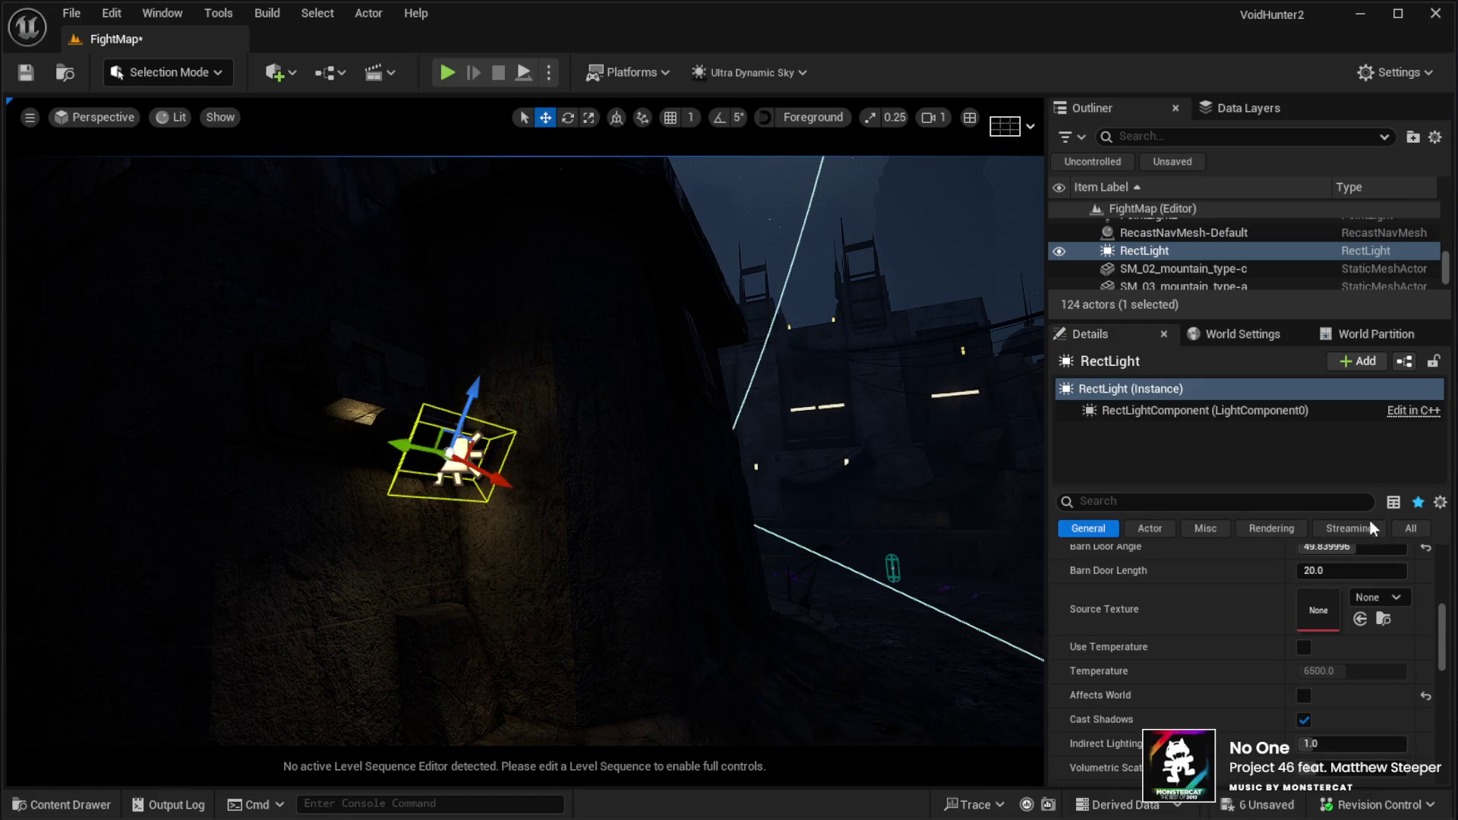
{"action": "left_click", "coordinate": [1304, 695]}
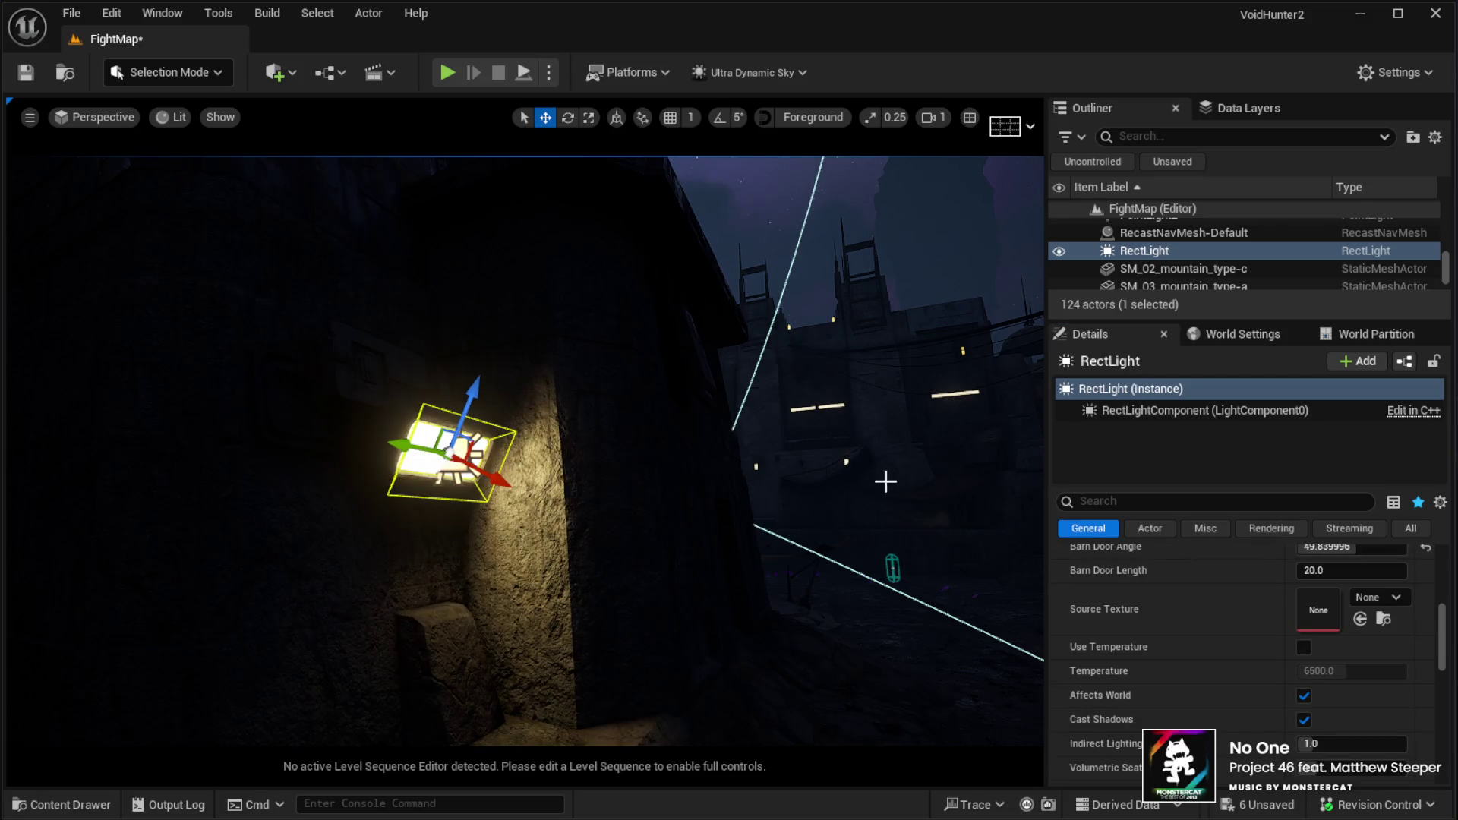
Select the CoverA part of KB3D_OTP_BldgMD_F and move it slightly left
{"action": "left_click_drag", "start_coordinate": [910, 502], "coordinate": [882, 480]}
{"action": "key", "text": "g"}
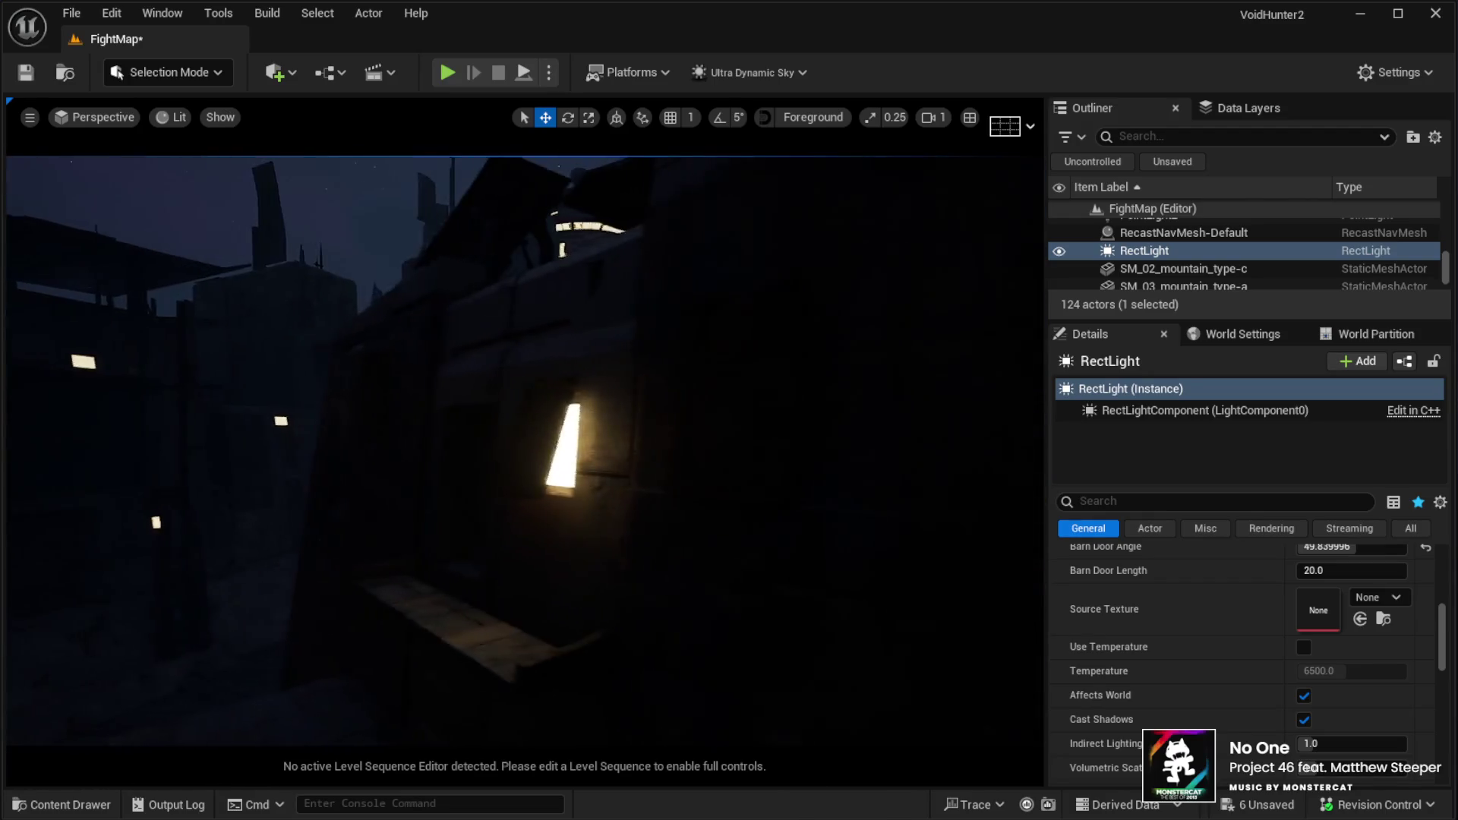
{"action": "left_click", "coordinate": [519, 410]}
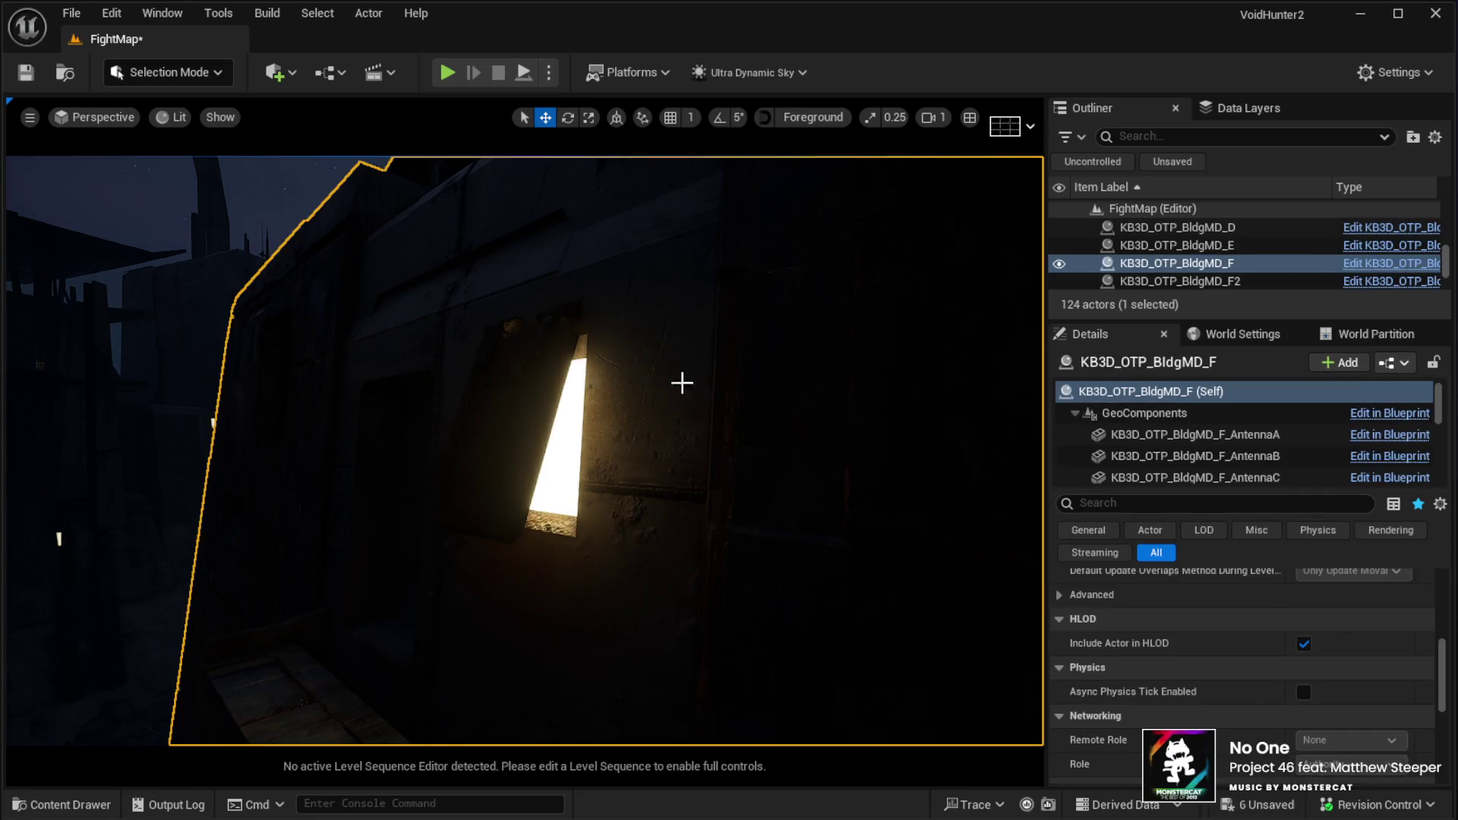
{"action": "left_click", "coordinate": [1170, 456]}
{"action": "left_click", "coordinate": [466, 441]}
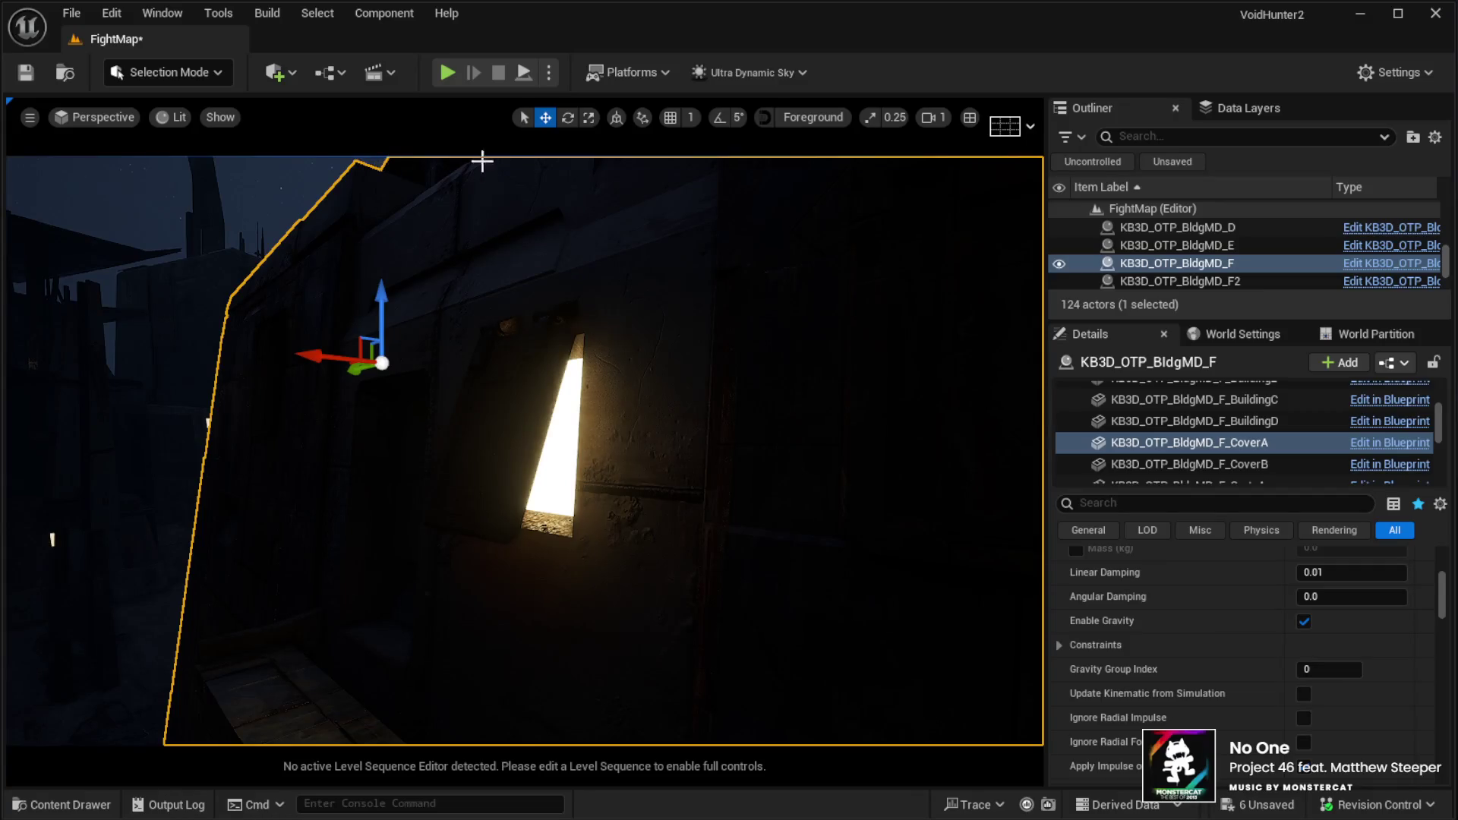
{"action": "mouse_move", "coordinate": [357, 371]}
{"action": "left_mouse_down"}
{"action": "mouse_move", "coordinate": [387, 417]}
{"action": "mouse_move", "coordinate": [608, 416]}
{"action": "mouse_move", "coordinate": [433, 423]}
{"action": "left_mouse_up"}
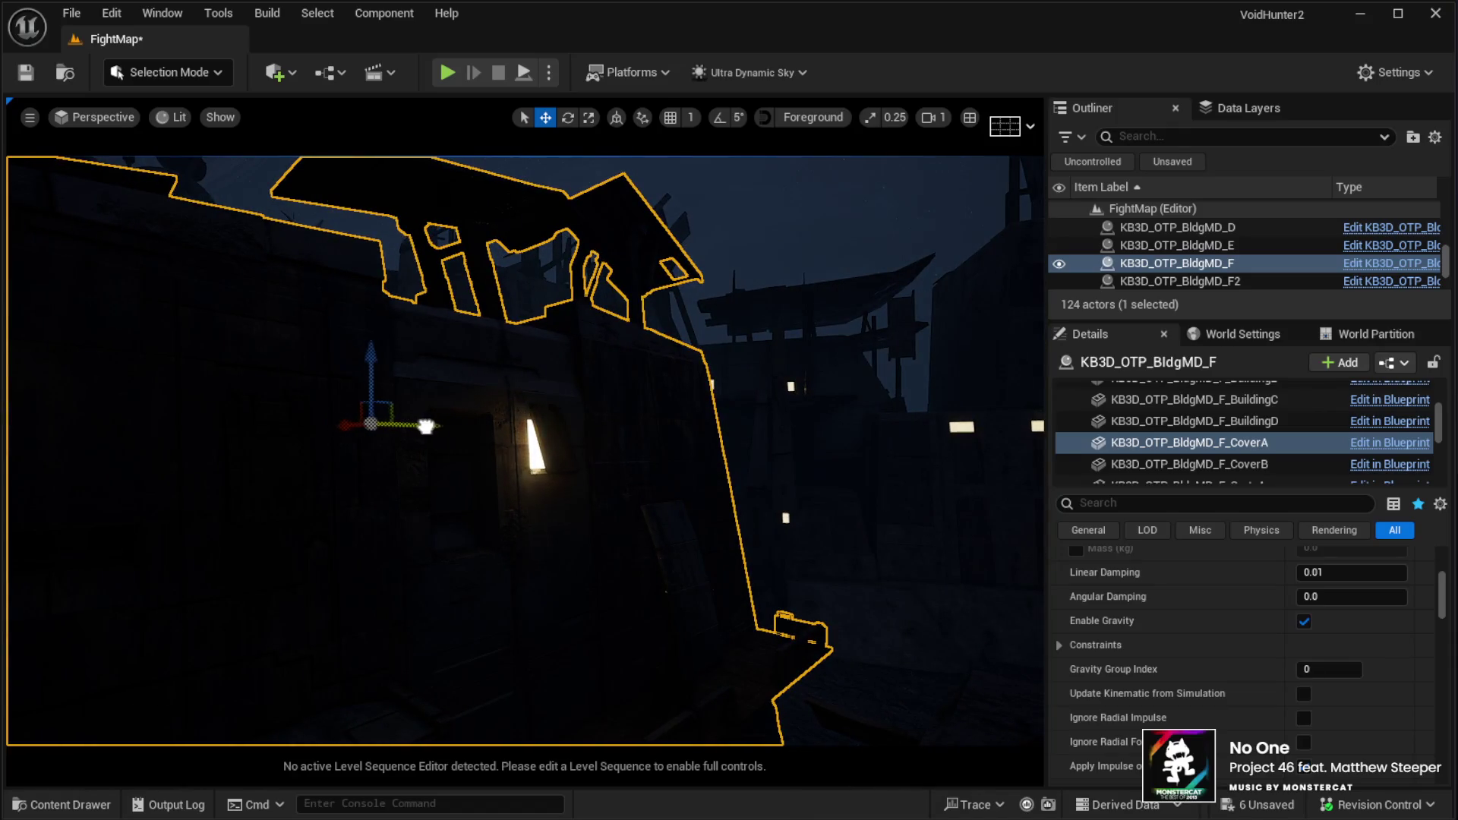
Rotate CoverA to about -14.62 degrees and bring the lit wall slit into view
{"action": "mouse_move", "coordinate": [433, 431]}
{"action": "left_mouse_down"}
{"action": "mouse_move", "coordinate": [350, 433]}
{"action": "mouse_move", "coordinate": [440, 430]}
{"action": "mouse_move", "coordinate": [297, 236]}
{"action": "left_mouse_up"}
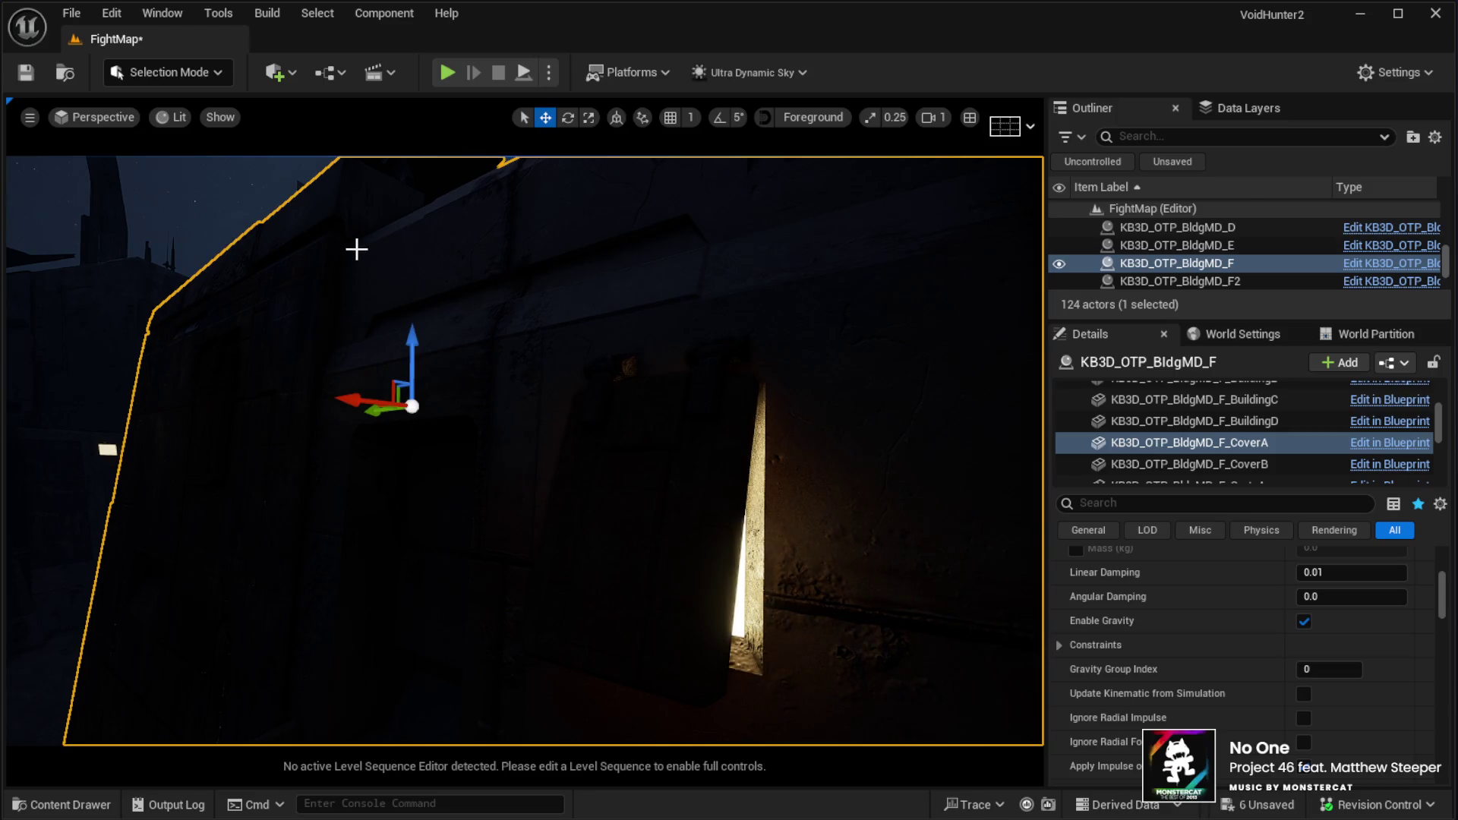
{"action": "left_click", "coordinate": [566, 119]}
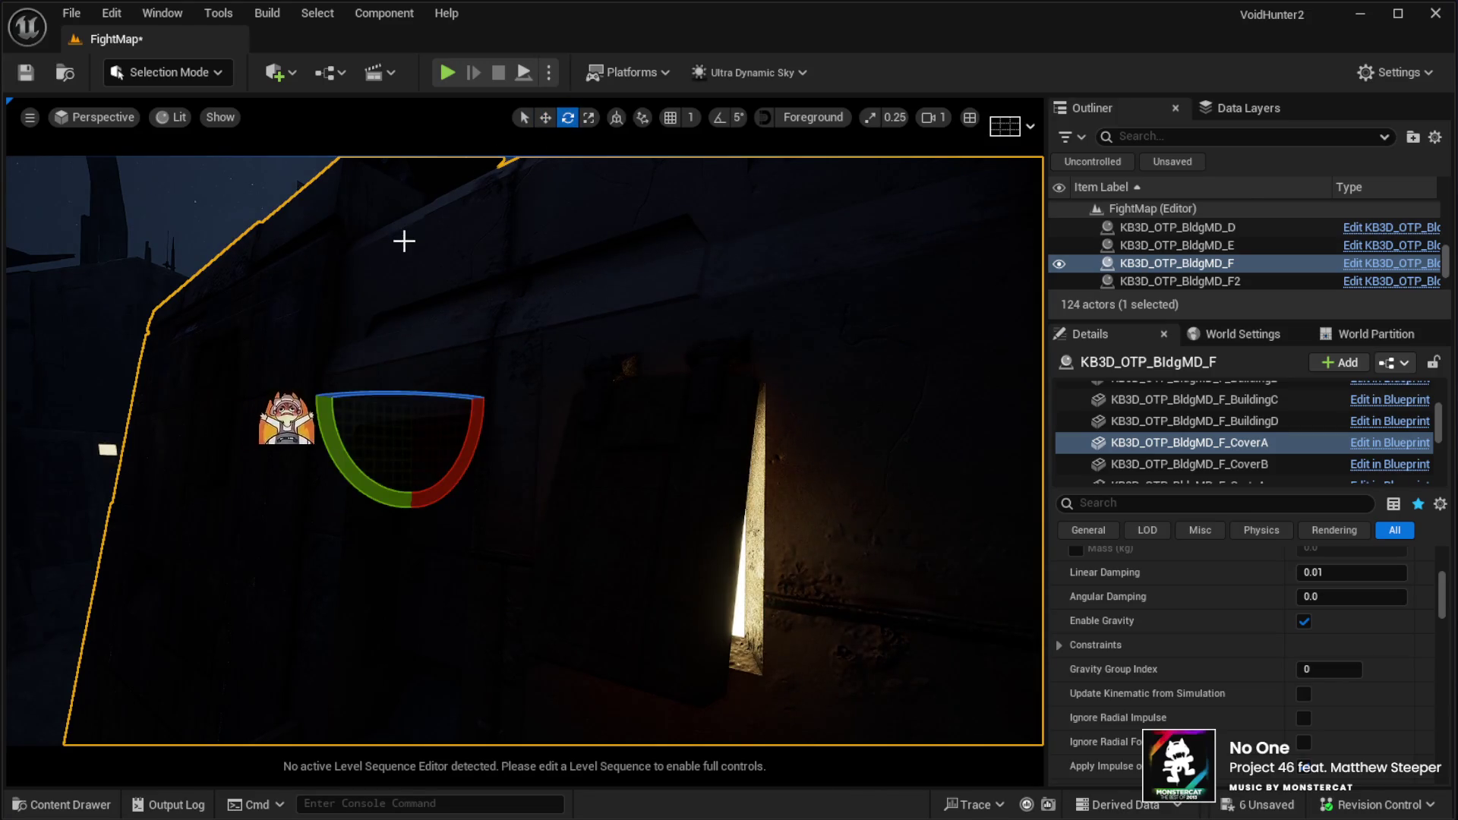
{"action": "mouse_move", "coordinate": [322, 423]}
{"action": "left_mouse_down"}
{"action": "mouse_move", "coordinate": [309, 403]}
{"action": "mouse_move", "coordinate": [313, 450]}
{"action": "mouse_move", "coordinate": [312, 427]}
{"action": "left_mouse_up"}
{"action": "mouse_move", "coordinate": [505, 473]}
{"action": "left_mouse_down"}
{"action": "mouse_move", "coordinate": [518, 434]}
{"action": "mouse_move", "coordinate": [476, 424]}
{"action": "left_mouse_up"}
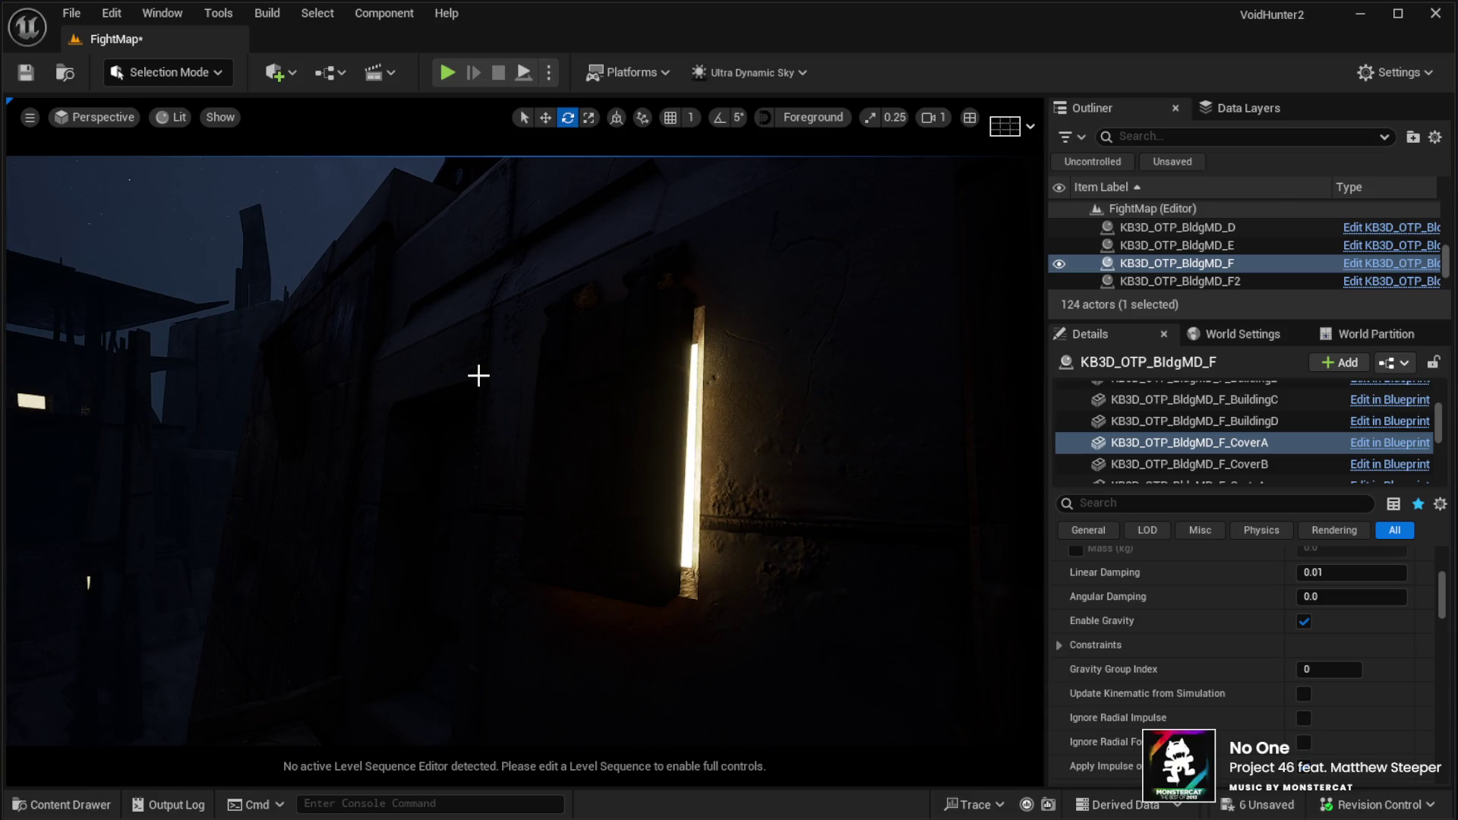
{"action": "mouse_move", "coordinate": [480, 375]}
{"action": "left_mouse_down"}
{"action": "mouse_move", "coordinate": [471, 406]}
{"action": "mouse_move", "coordinate": [424, 414]}
{"action": "mouse_move", "coordinate": [424, 391]}
{"action": "left_mouse_up"}
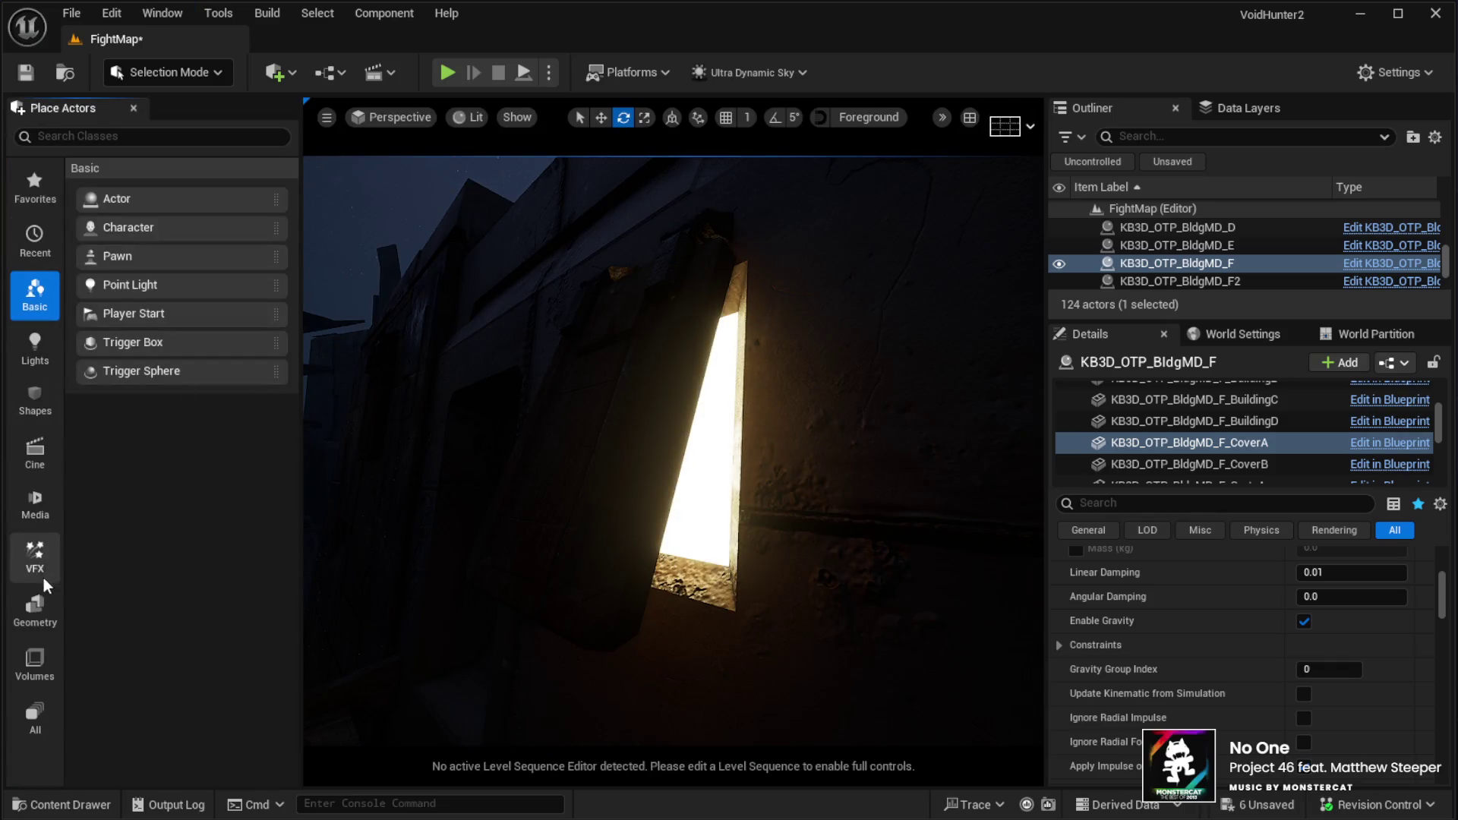
Place a Plane from Shapes beside the lit wall slit and tilt it about 48, then 15 more degrees
{"action": "left_click", "coordinate": [35, 399]}
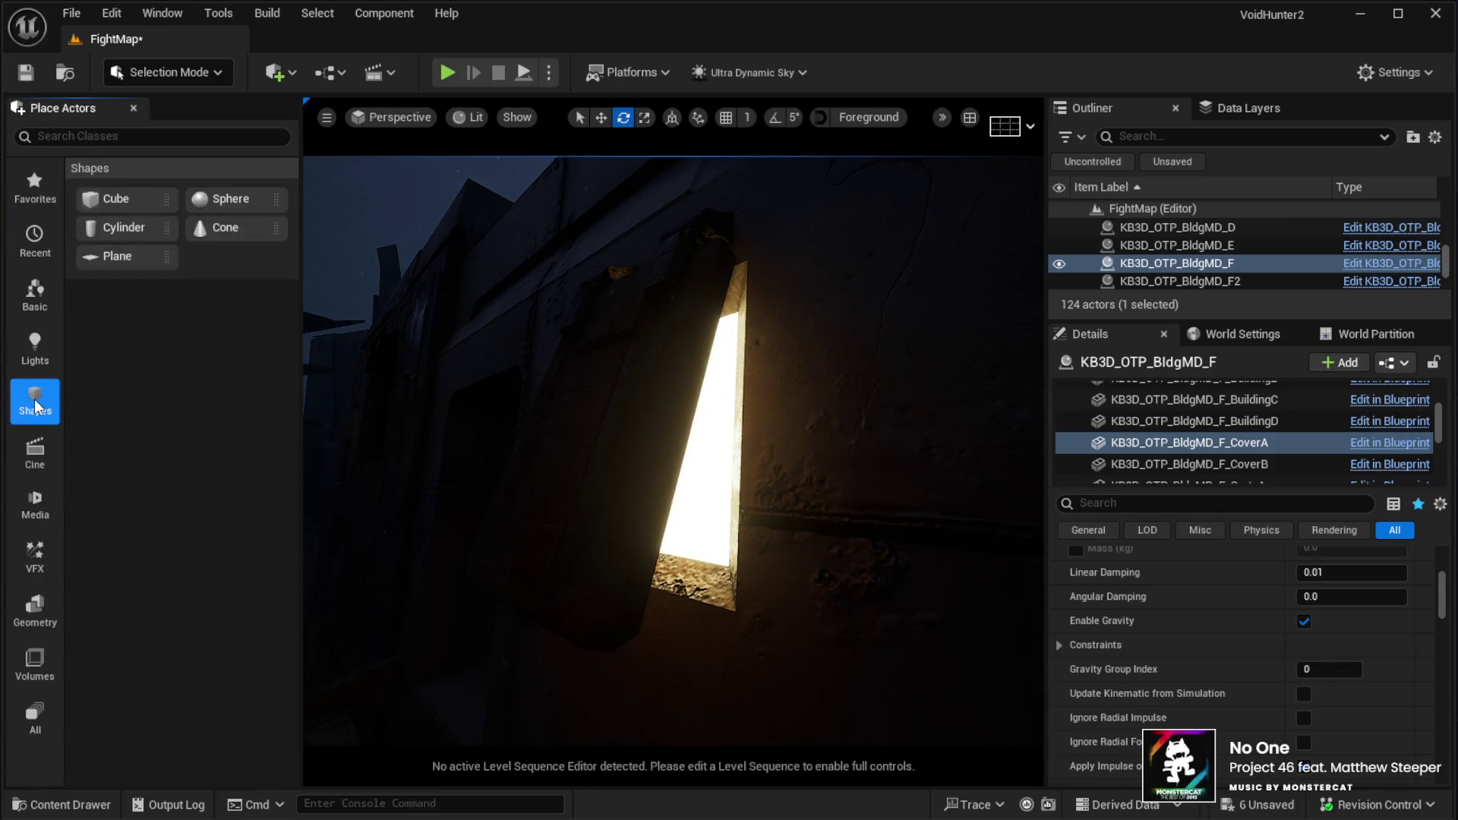
{"action": "left_click_drag", "start_coordinate": [92, 259], "coordinate": [615, 364]}
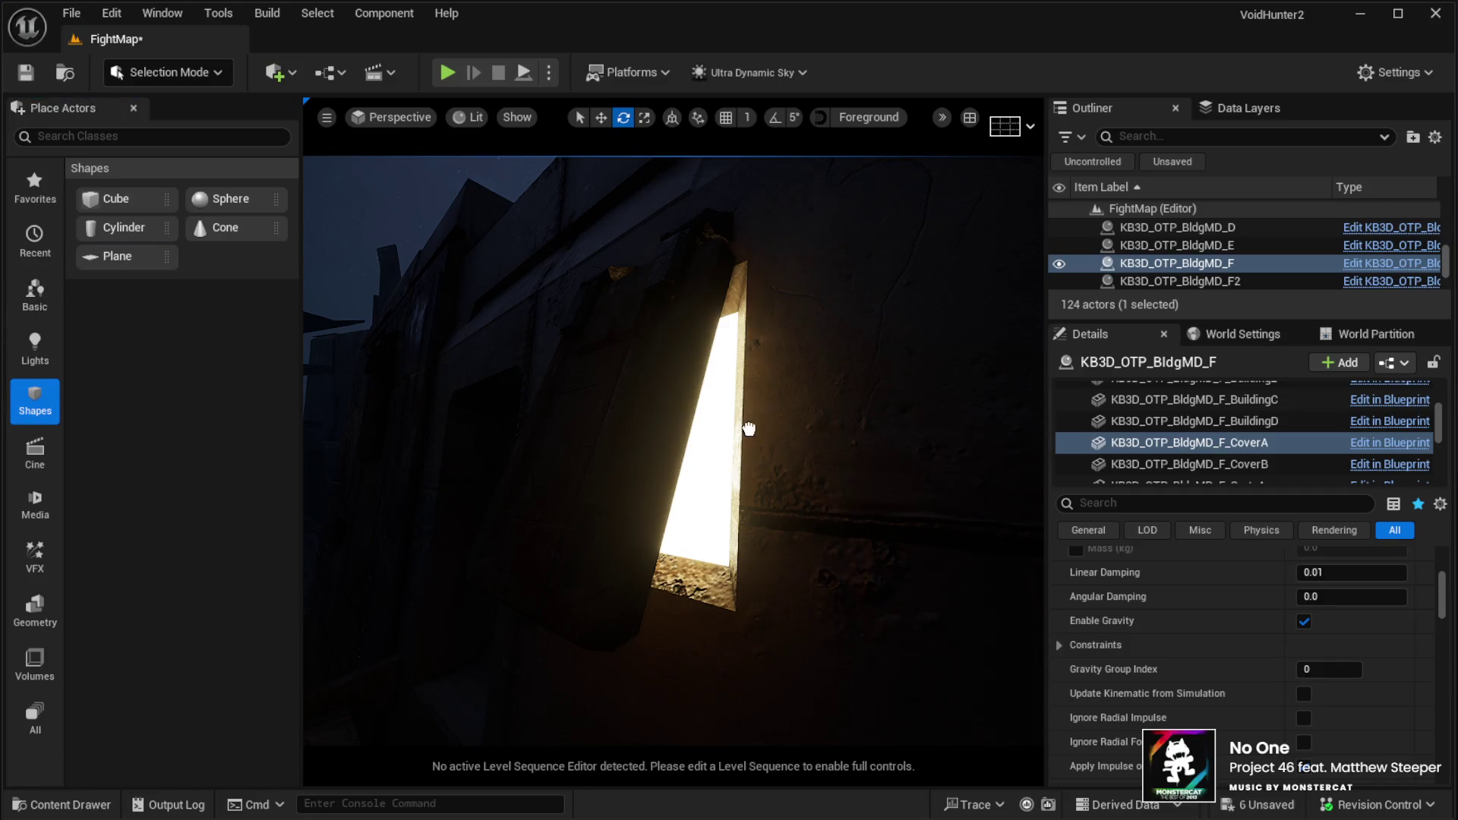
{"action": "left_click_drag", "start_coordinate": [773, 452], "coordinate": [772, 451]}
{"action": "left_click_drag", "start_coordinate": [638, 440], "coordinate": [639, 486]}
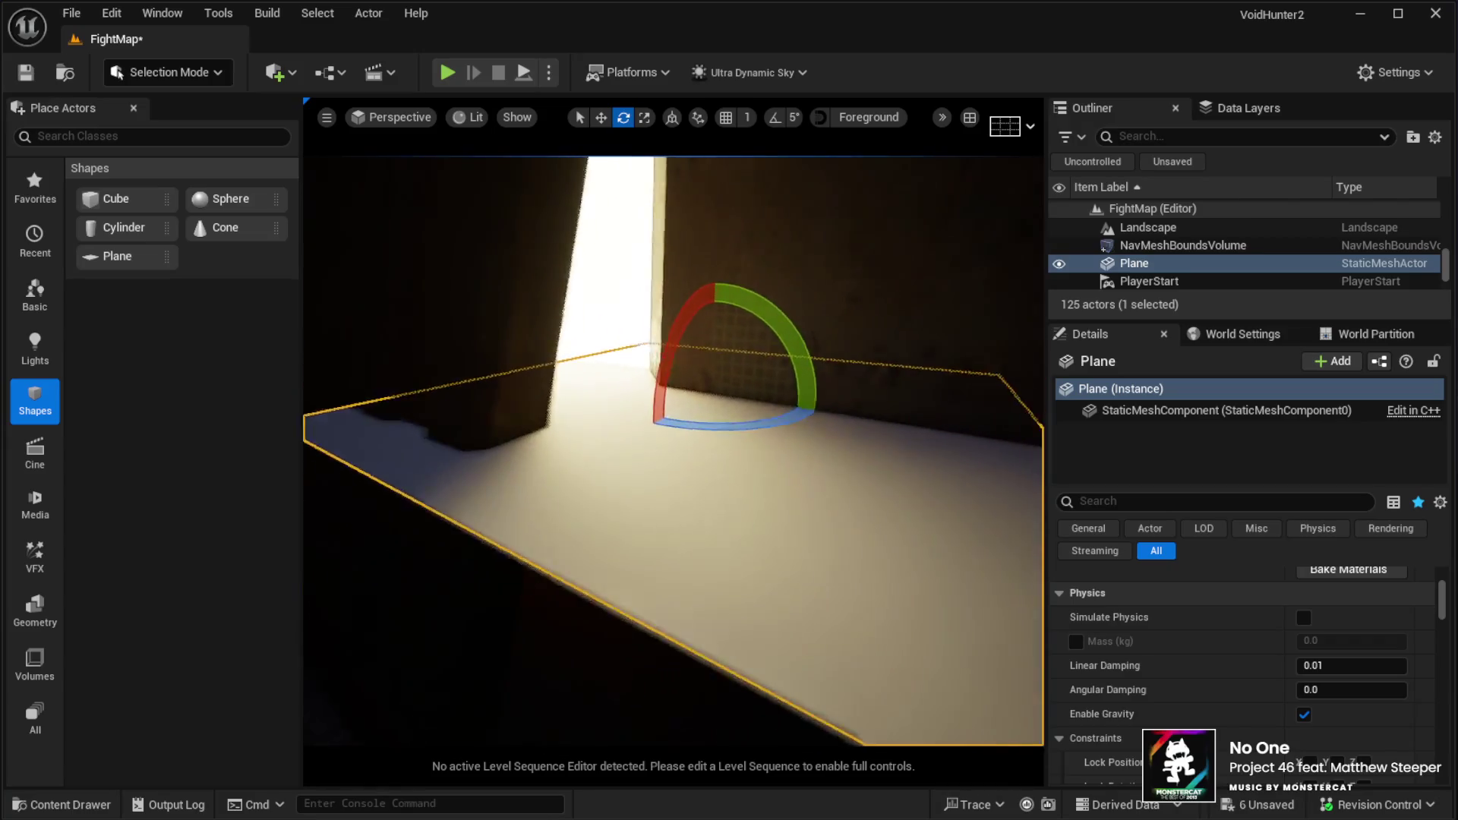
{"action": "mouse_move", "coordinate": [686, 358]}
{"action": "left_mouse_down"}
{"action": "mouse_move", "coordinate": [672, 308]}
{"action": "mouse_move", "coordinate": [649, 410]}
{"action": "mouse_move", "coordinate": [684, 327]}
{"action": "left_mouse_up"}
{"action": "mouse_move", "coordinate": [685, 430]}
{"action": "left_mouse_down"}
{"action": "mouse_move", "coordinate": [671, 473]}
{"action": "mouse_move", "coordinate": [686, 459]}
{"action": "mouse_move", "coordinate": [676, 450]}
{"action": "left_mouse_up"}
Slide the Plane left, lower it and nudge it right over the lit window opening
{"action": "left_click_drag", "start_coordinate": [622, 614], "coordinate": [622, 614]}
{"action": "key", "text": "w"}
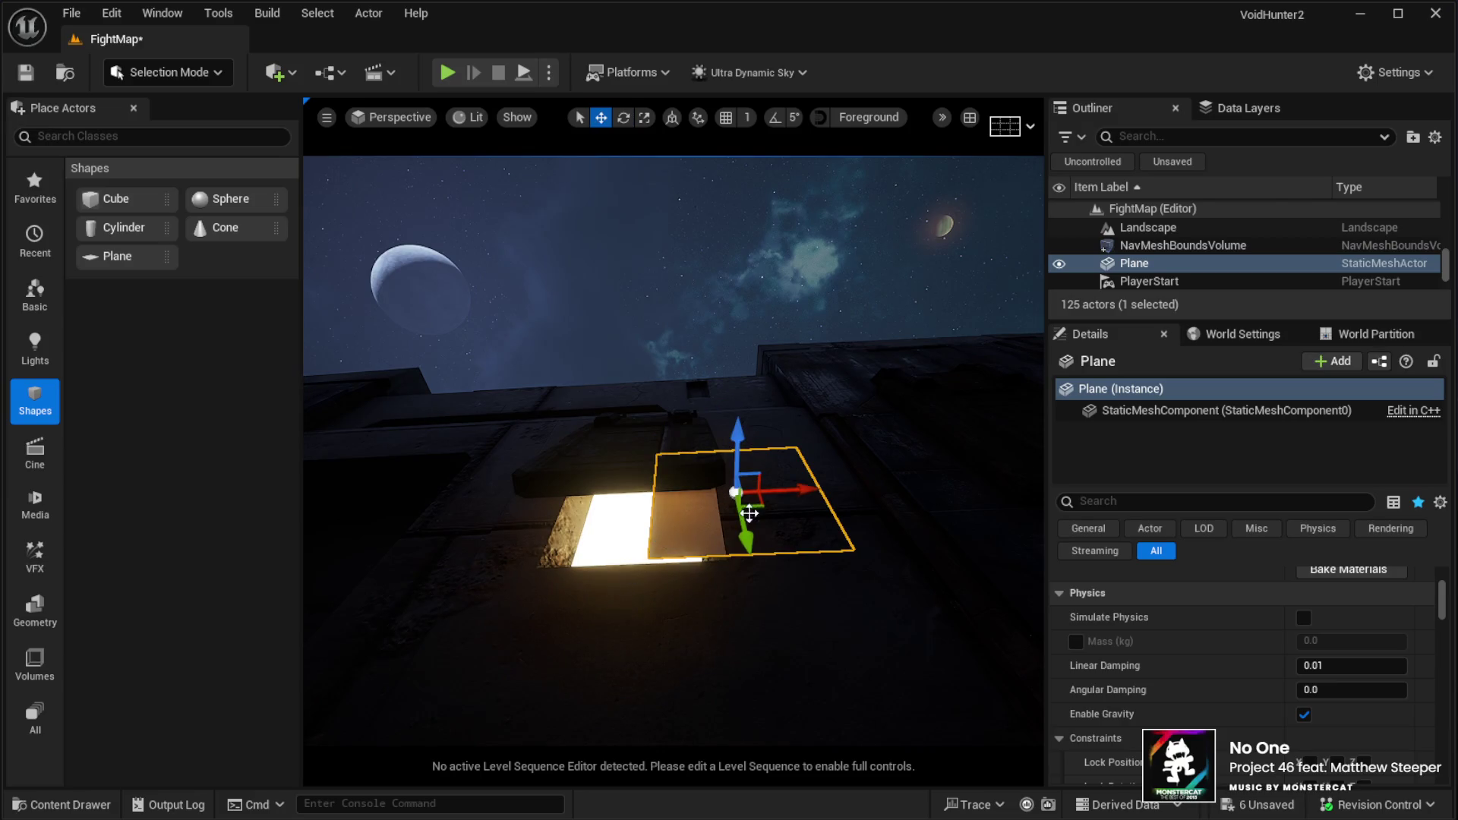
{"action": "left_click_drag", "start_coordinate": [795, 495], "coordinate": [694, 514]}
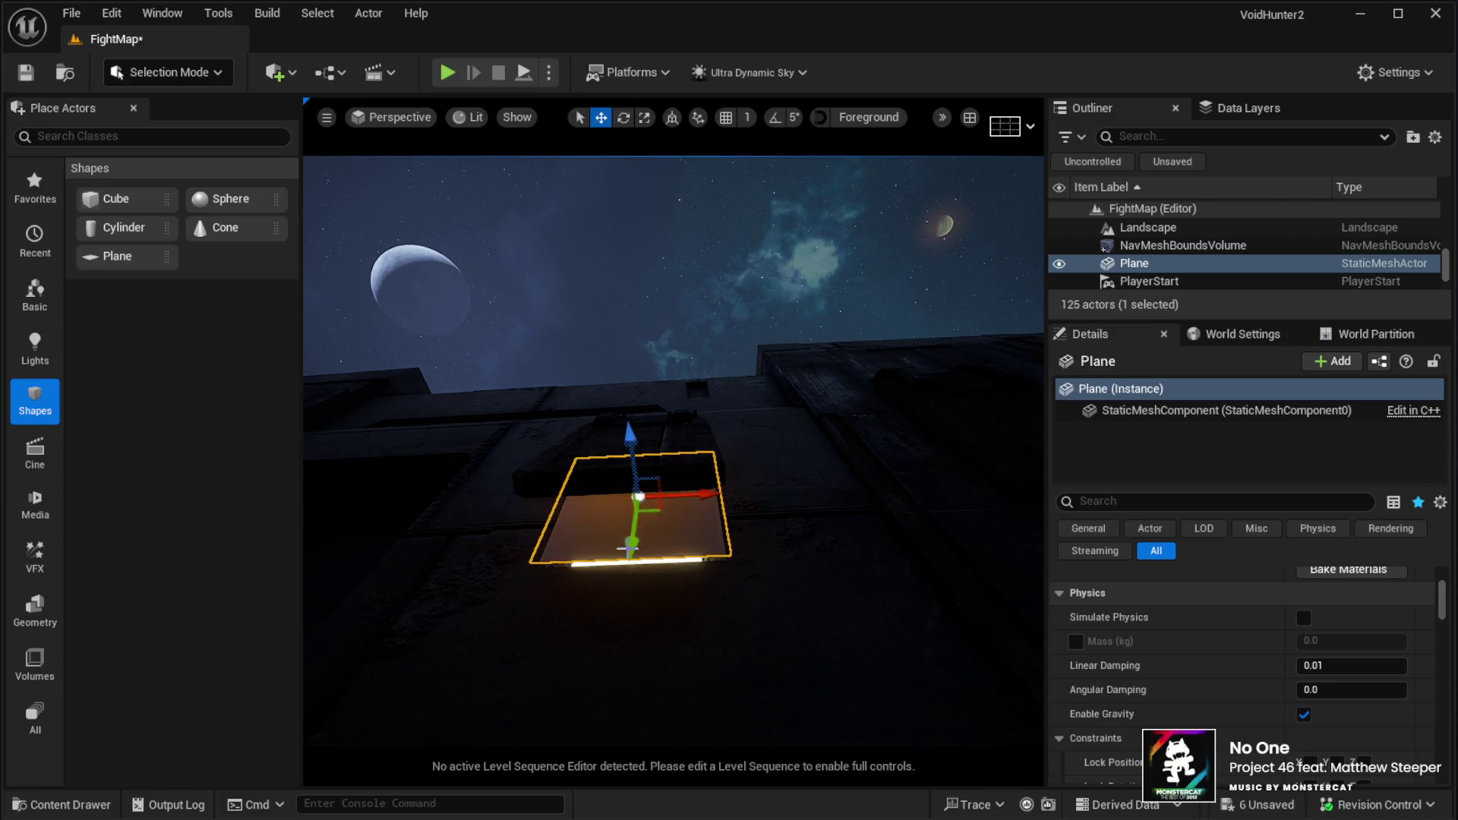
{"action": "left_click_drag", "start_coordinate": [626, 439], "coordinate": [631, 449]}
{"action": "left_click_drag", "start_coordinate": [687, 505], "coordinate": [692, 507]}
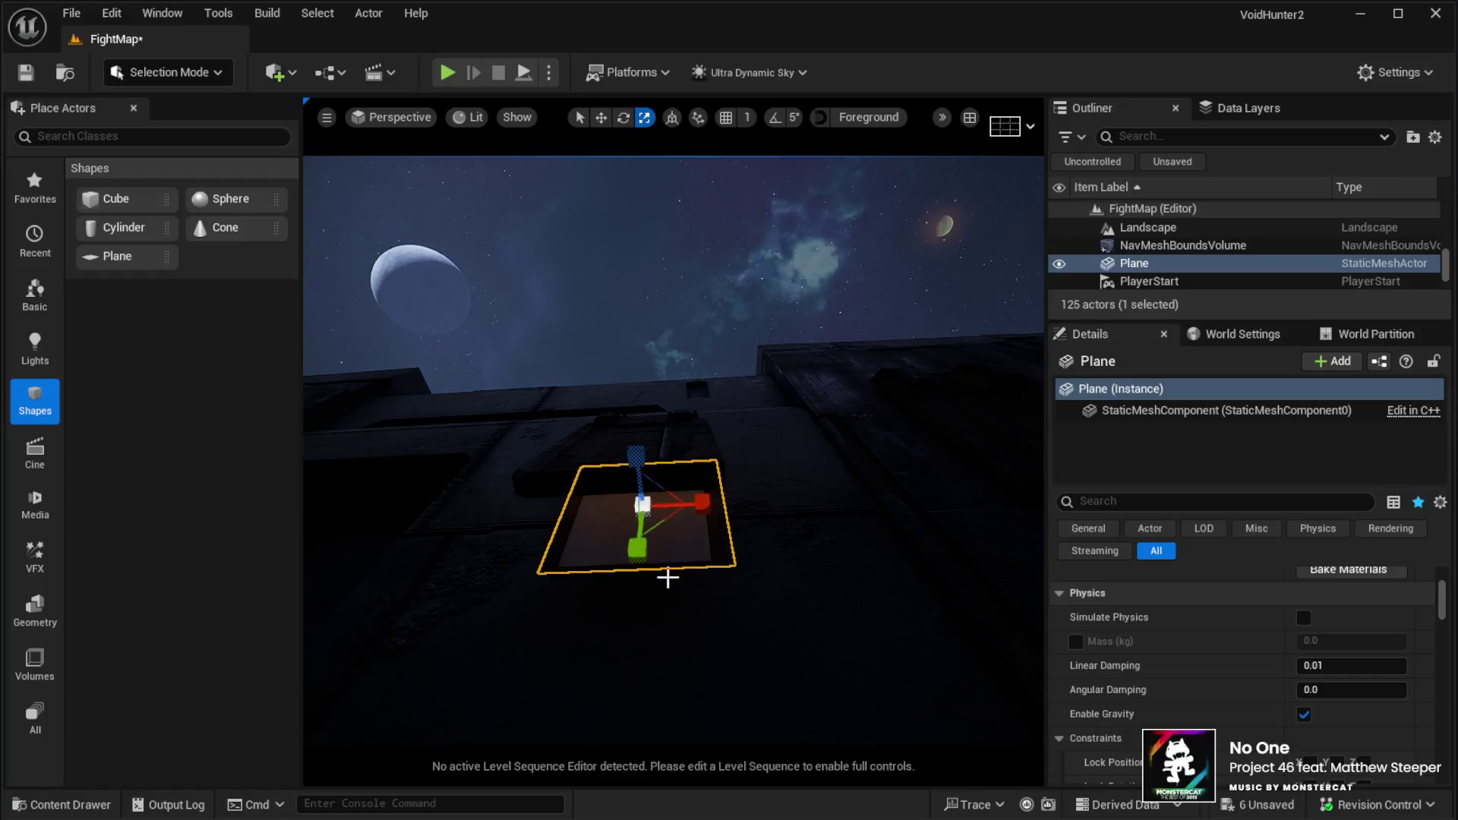
{"action": "mouse_move", "coordinate": [638, 553]}
{"action": "left_mouse_down"}
{"action": "mouse_move", "coordinate": [627, 615]}
{"action": "mouse_move", "coordinate": [689, 526]}
{"action": "mouse_move", "coordinate": [642, 494]}
{"action": "left_mouse_up"}
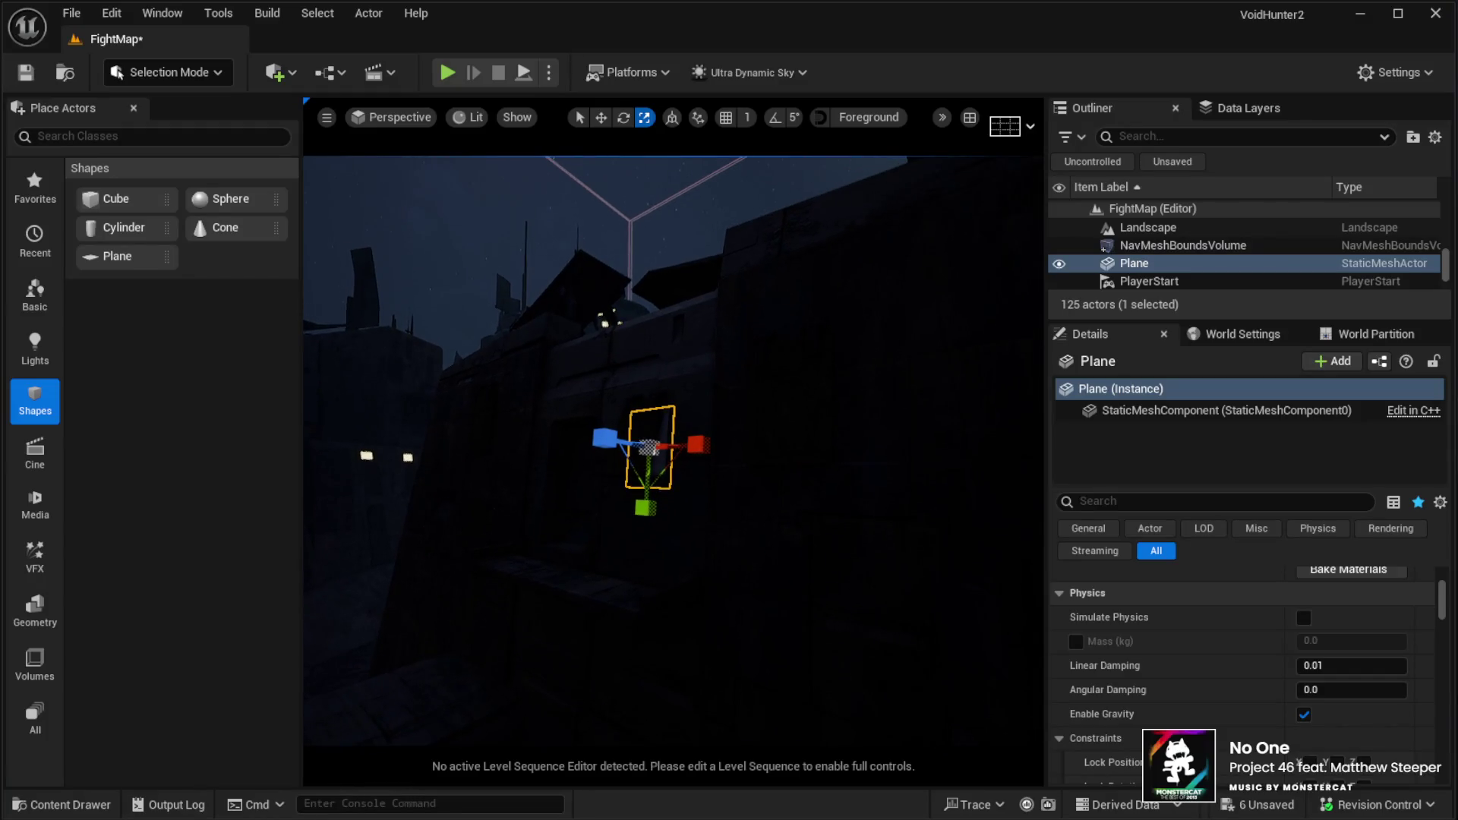
{"action": "mouse_move", "coordinate": [626, 522]}
{"action": "left_mouse_down"}
{"action": "mouse_move", "coordinate": [630, 501]}
{"action": "mouse_move", "coordinate": [632, 523]}
{"action": "left_mouse_up"}
{"action": "left_click", "coordinate": [632, 522]}
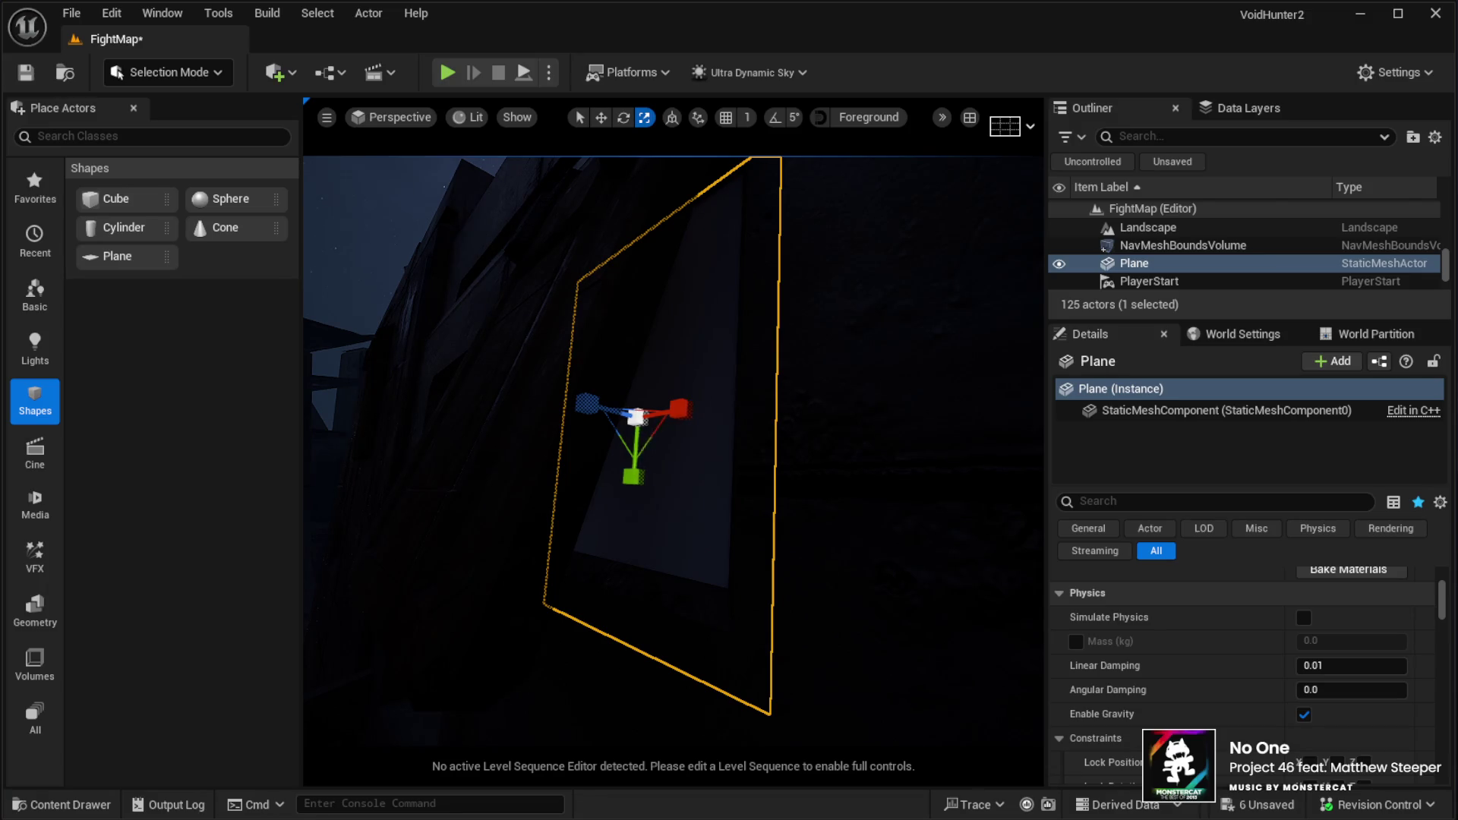
{"action": "scroll", "coordinate": [1247, 686], "scroll_direction": "down", "scroll_amount": 6}
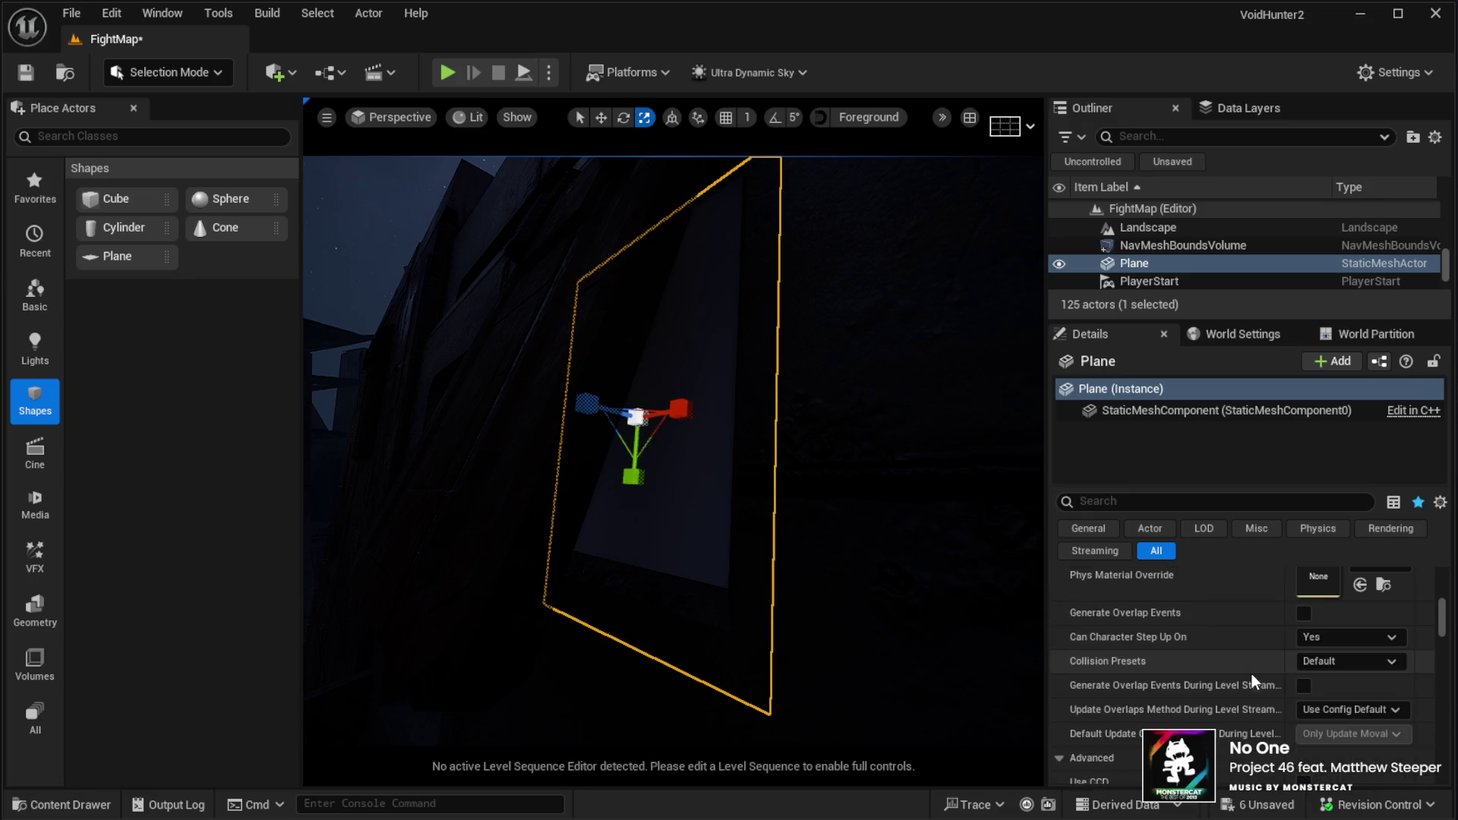
{"action": "scroll", "coordinate": [1284, 661], "scroll_direction": "up", "scroll_amount": 6}
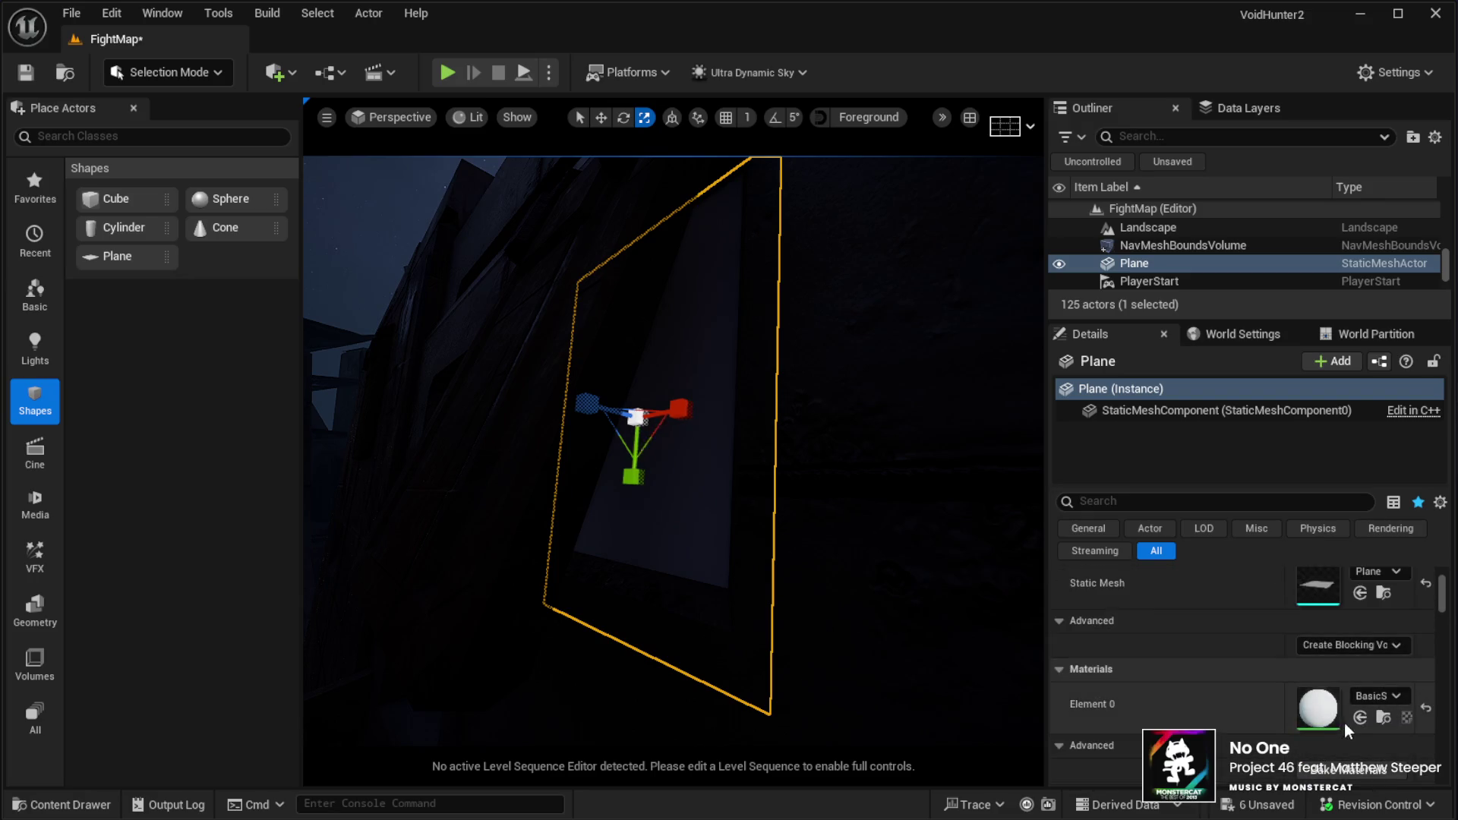
Duplicate the plane with Ctrl+D and slide the copy sideways along X
{"action": "mouse_move", "coordinate": [667, 377]}
{"action": "left_mouse_down"}
{"action": "mouse_move", "coordinate": [695, 422]}
{"action": "mouse_move", "coordinate": [733, 392]}
{"action": "mouse_move", "coordinate": [695, 395]}
{"action": "mouse_move", "coordinate": [802, 386]}
{"action": "mouse_move", "coordinate": [597, 370]}
{"action": "left_mouse_up"}
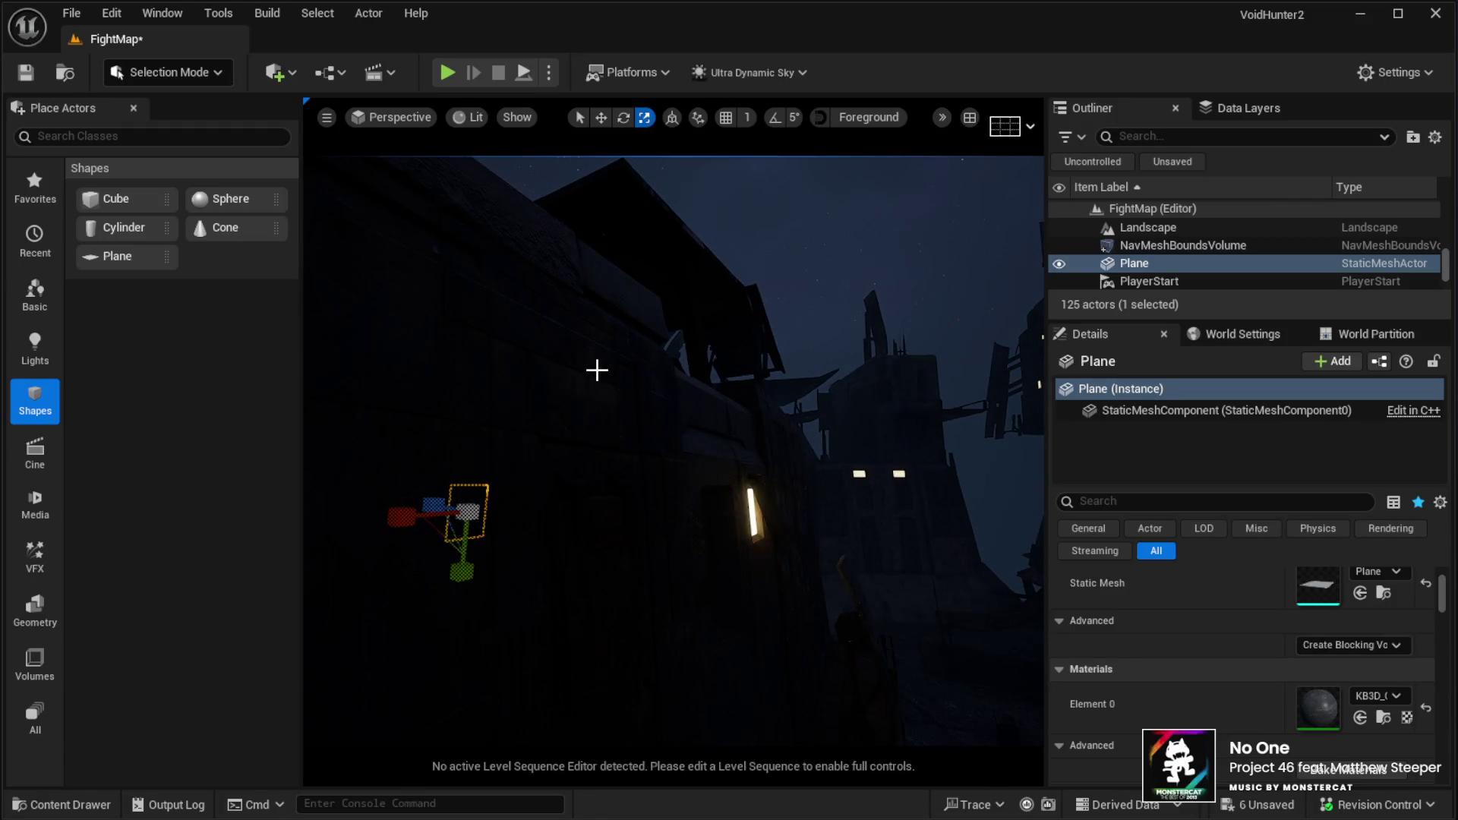
{"action": "key", "text": "ctrl+d"}
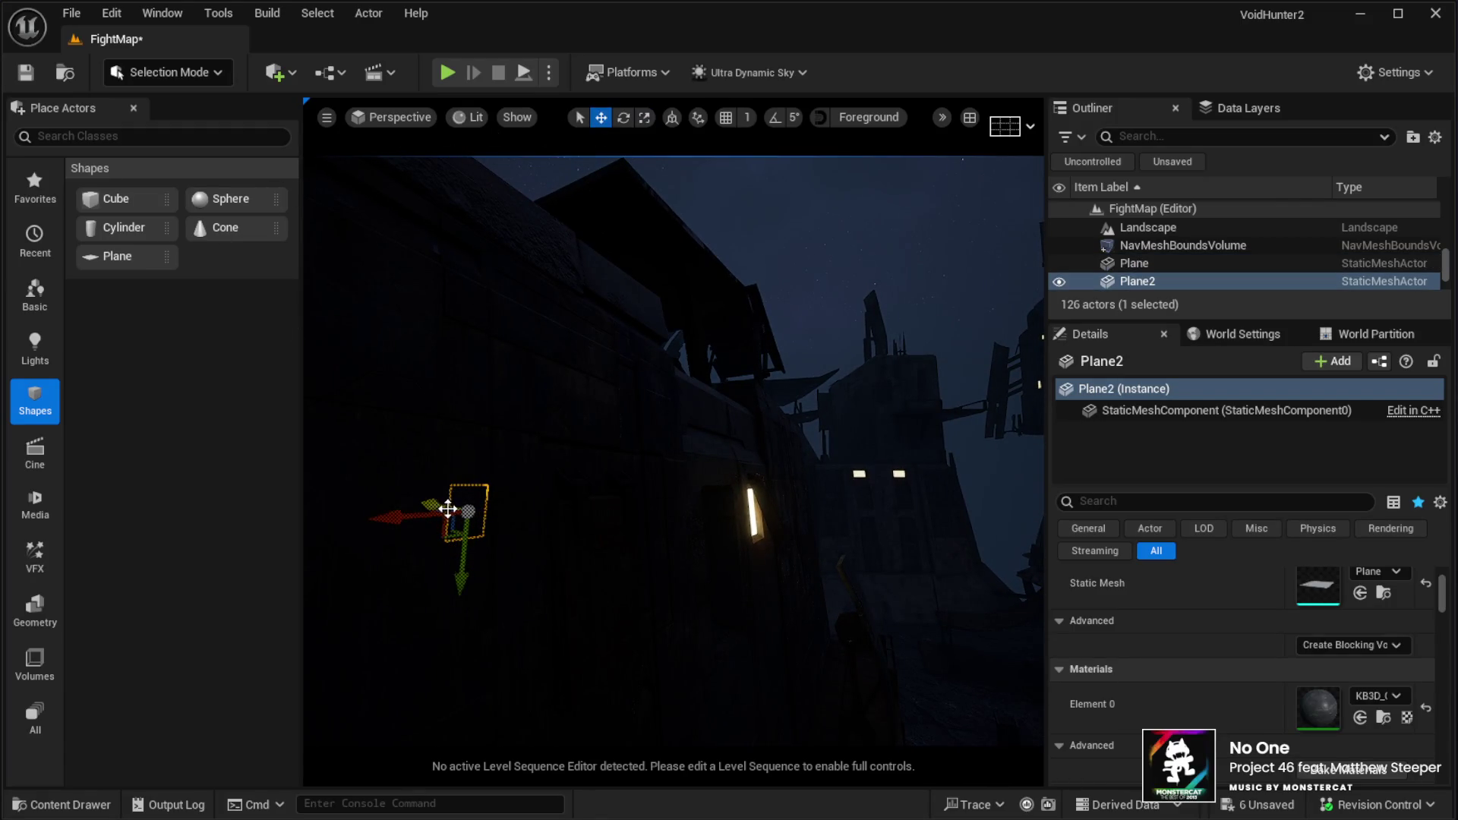
{"action": "mouse_move", "coordinate": [380, 519]}
{"action": "left_mouse_down"}
{"action": "mouse_move", "coordinate": [707, 556]}
{"action": "mouse_move", "coordinate": [633, 441]}
{"action": "mouse_move", "coordinate": [633, 501]}
{"action": "mouse_move", "coordinate": [611, 474]}
{"action": "mouse_move", "coordinate": [547, 486]}
{"action": "mouse_move", "coordinate": [578, 487]}
{"action": "mouse_move", "coordinate": [581, 448]}
{"action": "mouse_move", "coordinate": [647, 565]}
{"action": "left_mouse_up"}
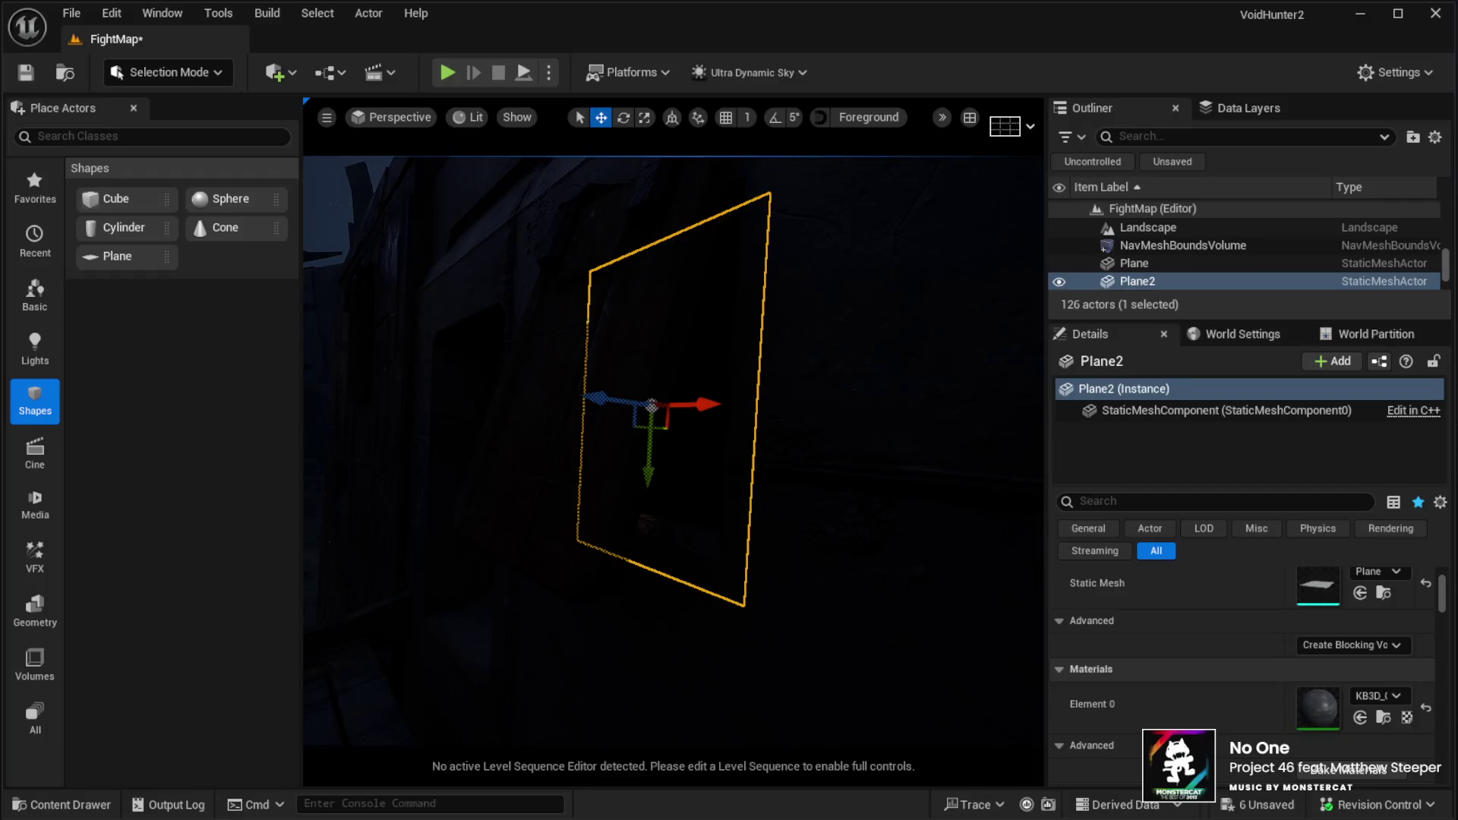
Position Plane2 over the second lit window, nudging and lowering it to cover the opening
{"action": "mouse_move", "coordinate": [830, 690]}
{"action": "left_mouse_down"}
{"action": "mouse_move", "coordinate": [908, 721]}
{"action": "mouse_move", "coordinate": [624, 664]}
{"action": "left_mouse_up"}
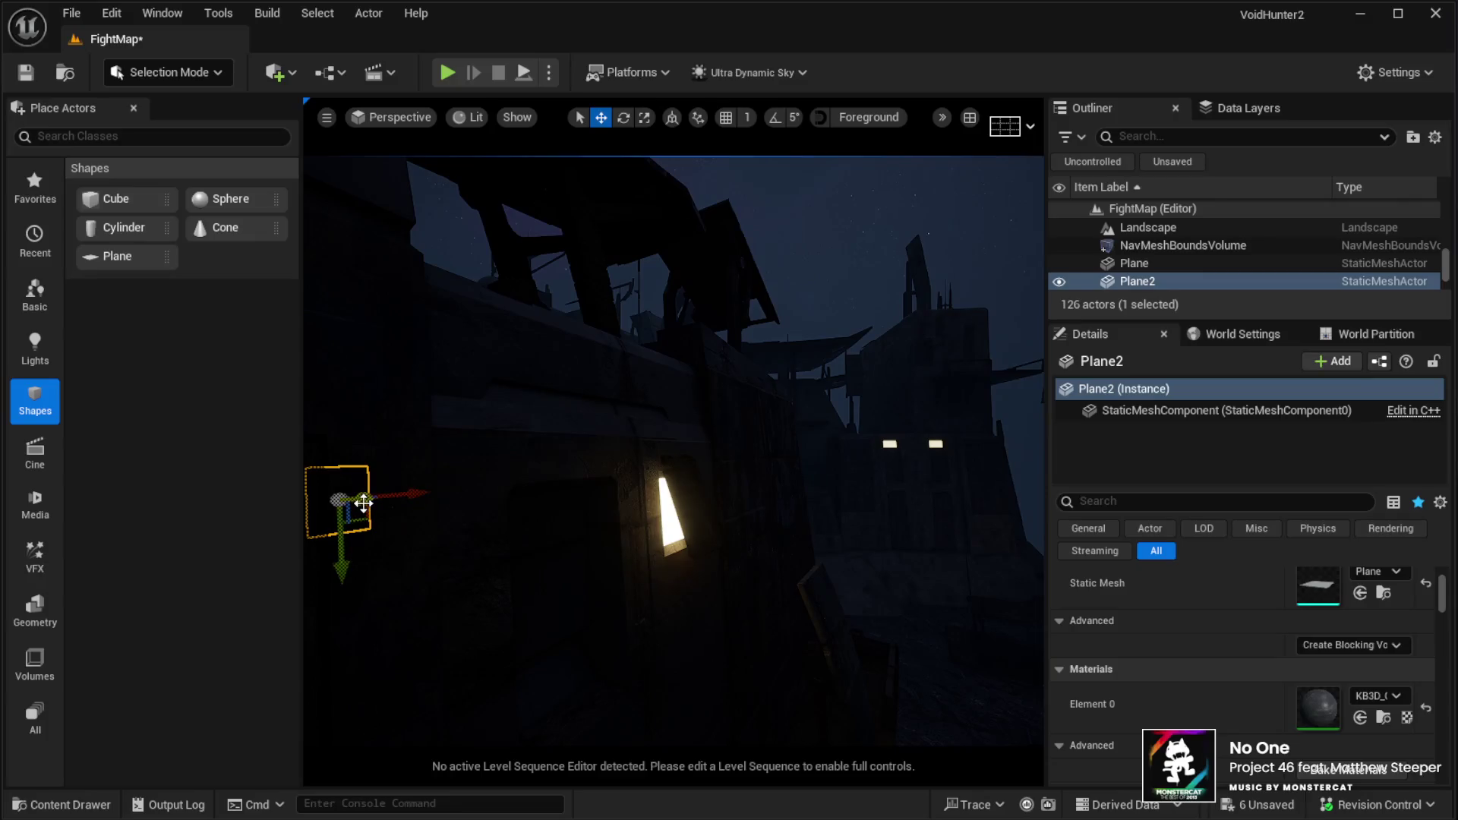
{"action": "mouse_move", "coordinate": [368, 504]}
{"action": "left_mouse_down"}
{"action": "mouse_move", "coordinate": [558, 502]}
{"action": "mouse_move", "coordinate": [814, 571]}
{"action": "mouse_move", "coordinate": [678, 416]}
{"action": "mouse_move", "coordinate": [855, 402]}
{"action": "mouse_move", "coordinate": [866, 417]}
{"action": "mouse_move", "coordinate": [749, 484]}
{"action": "left_mouse_up"}
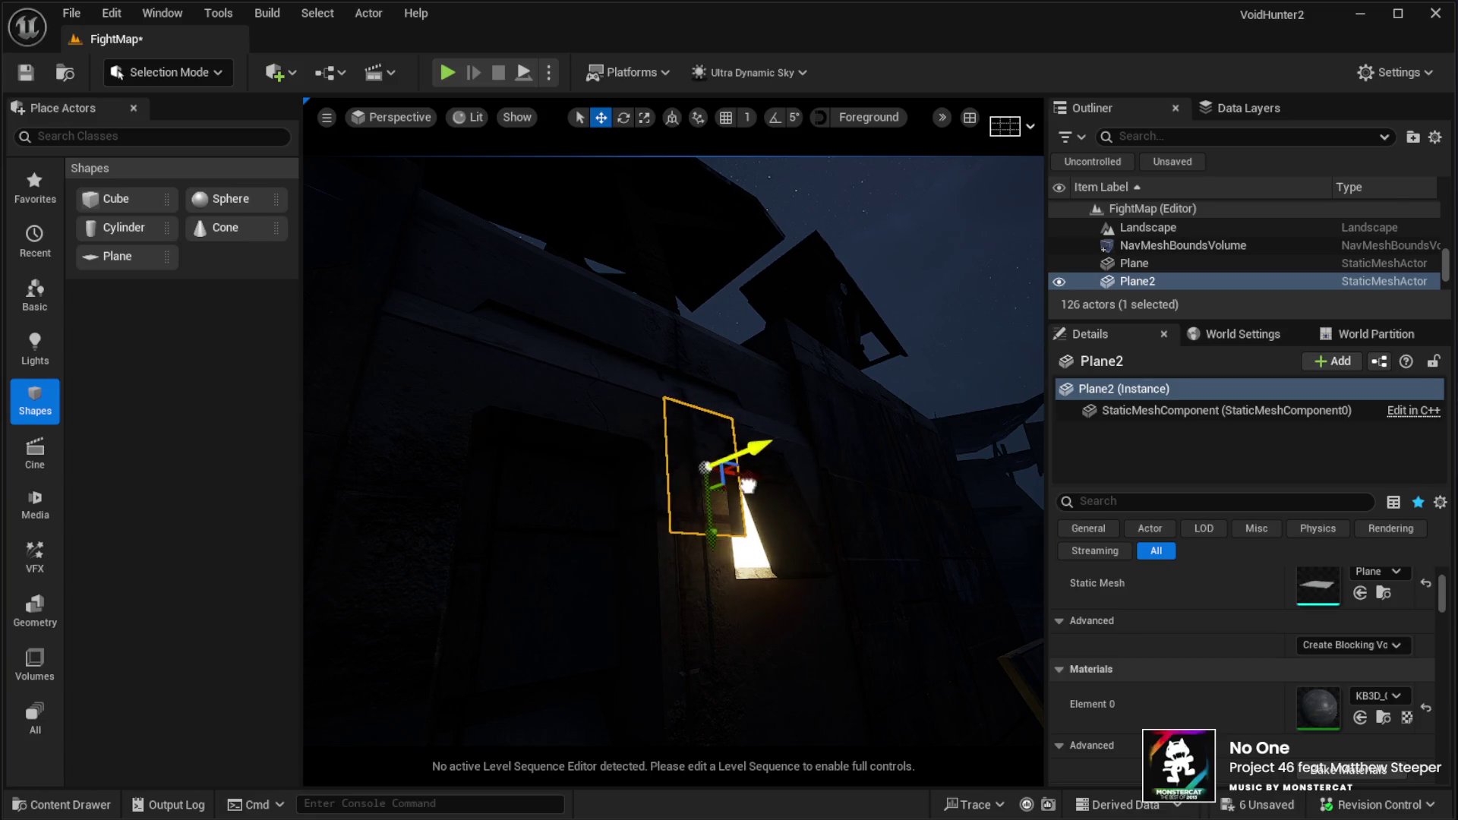
{"action": "scroll", "coordinate": [713, 521], "scroll_direction": "up", "scroll_amount": 5}
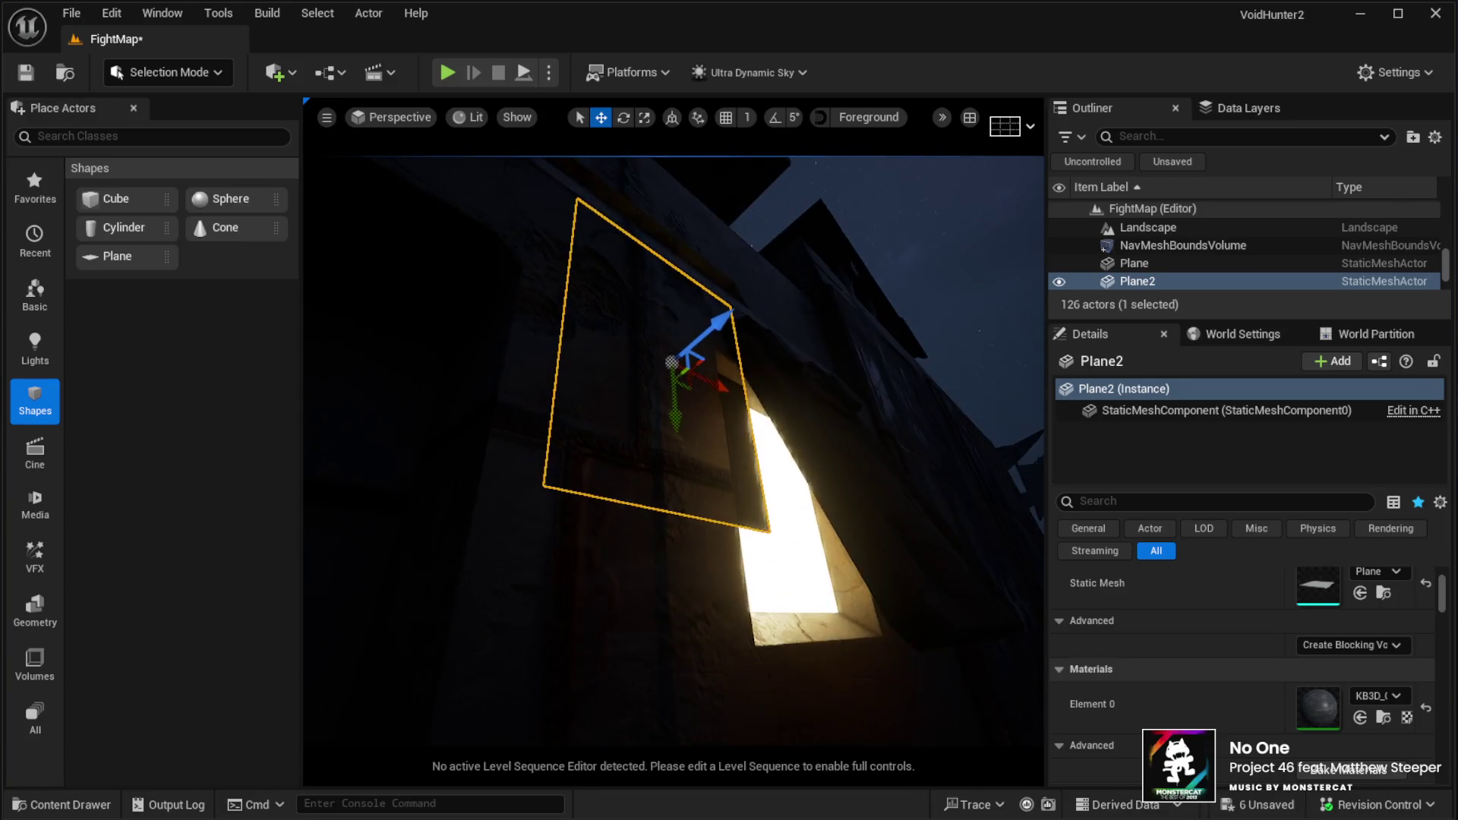
{"action": "left_click_drag", "start_coordinate": [801, 414], "coordinate": [792, 418]}
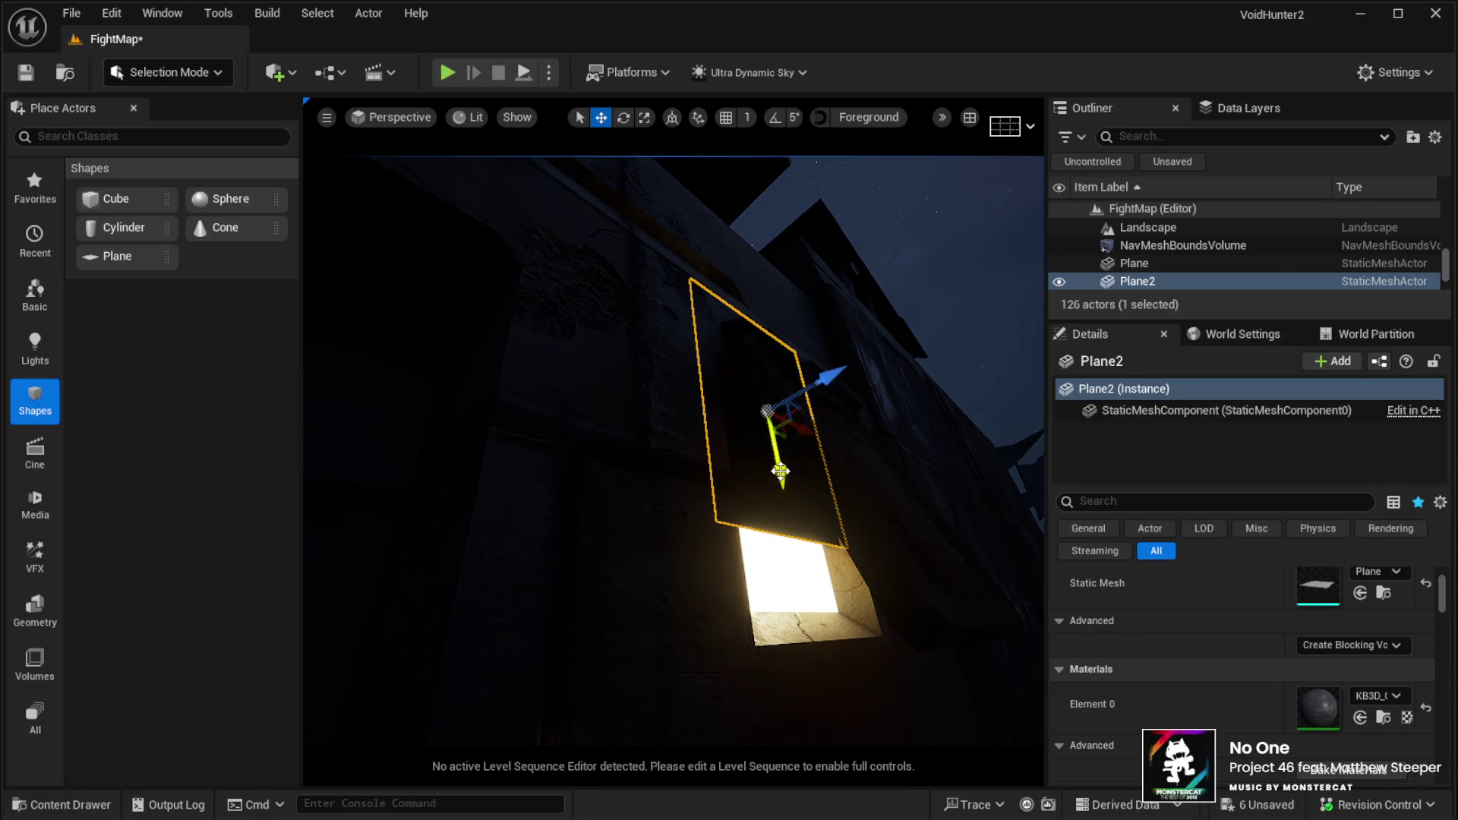
{"action": "left_click_drag", "start_coordinate": [780, 471], "coordinate": [790, 560]}
{"action": "scroll", "coordinate": [783, 575], "scroll_direction": "down", "scroll_amount": 5}
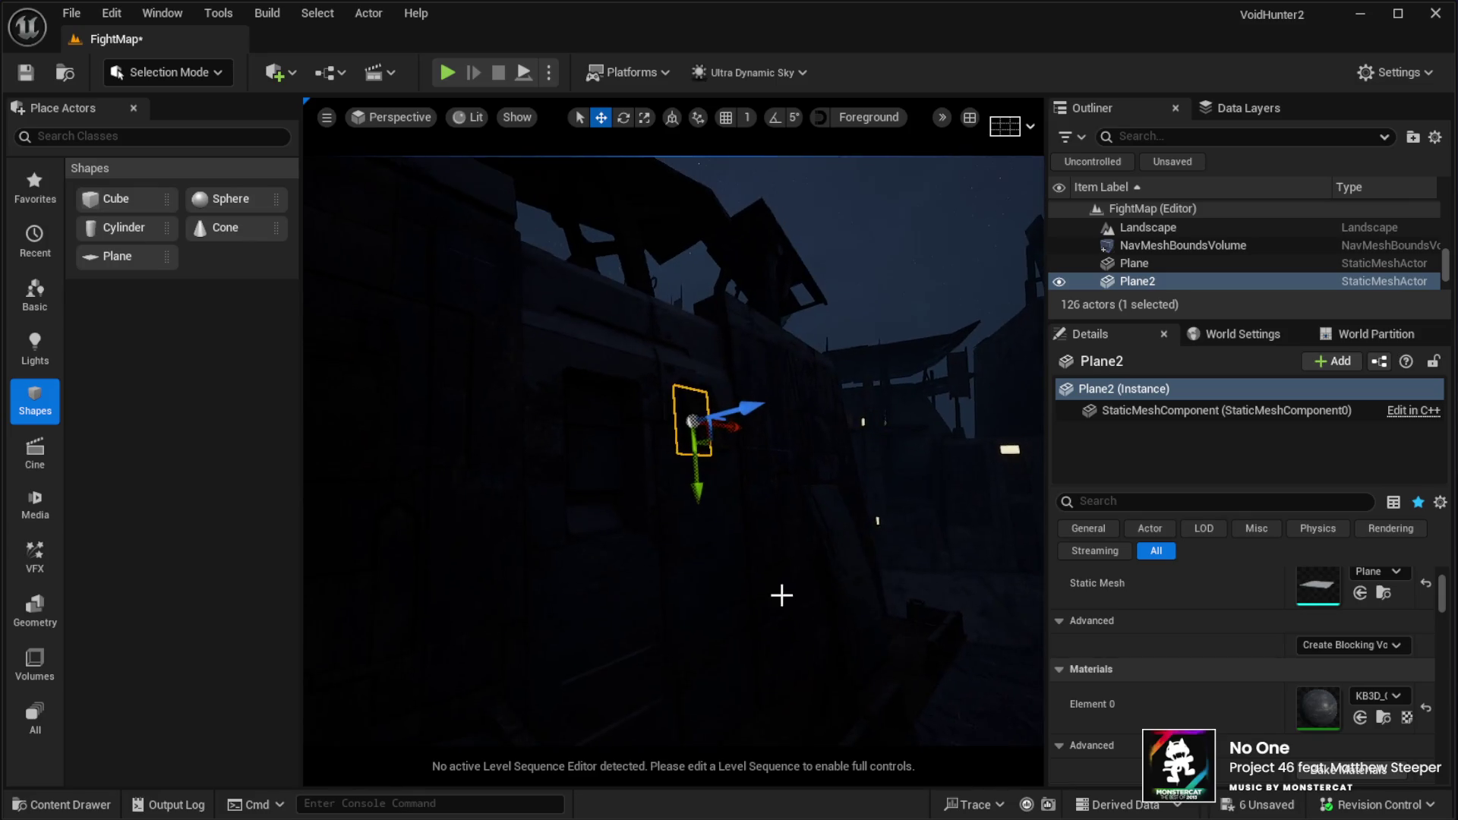
{"action": "mouse_move", "coordinate": [805, 637]}
{"action": "left_mouse_down"}
{"action": "mouse_move", "coordinate": [768, 175]}
{"action": "mouse_move", "coordinate": [749, 157]}
{"action": "left_mouse_up"}
Orbit toward the dark tower and purple sky, then enlarge the Outliner down to the Lighting folder
{"action": "left_click_drag", "start_coordinate": [840, 364], "coordinate": [839, 364]}
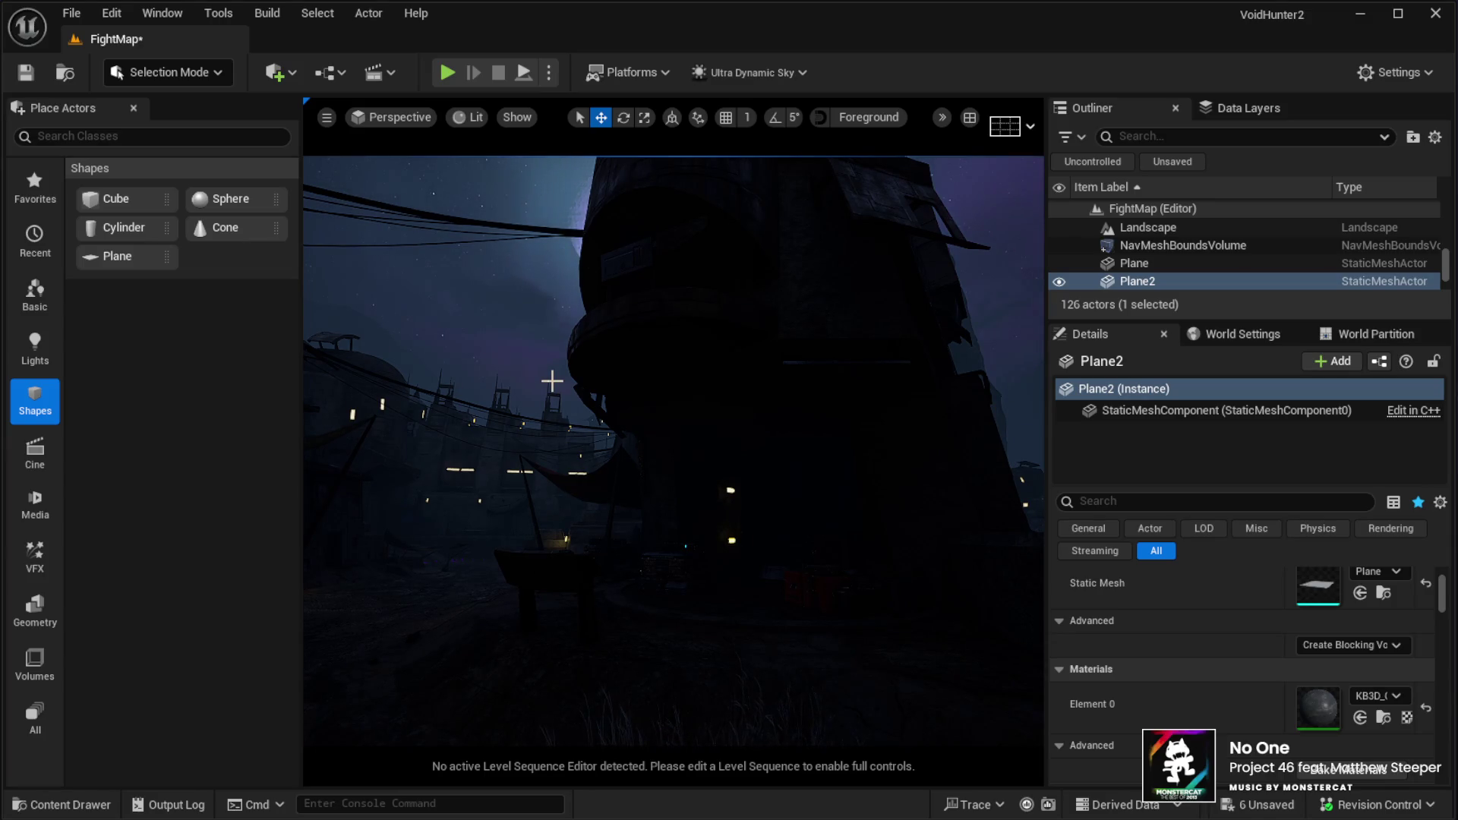
{"action": "left_click_drag", "start_coordinate": [533, 324], "coordinate": [432, 165]}
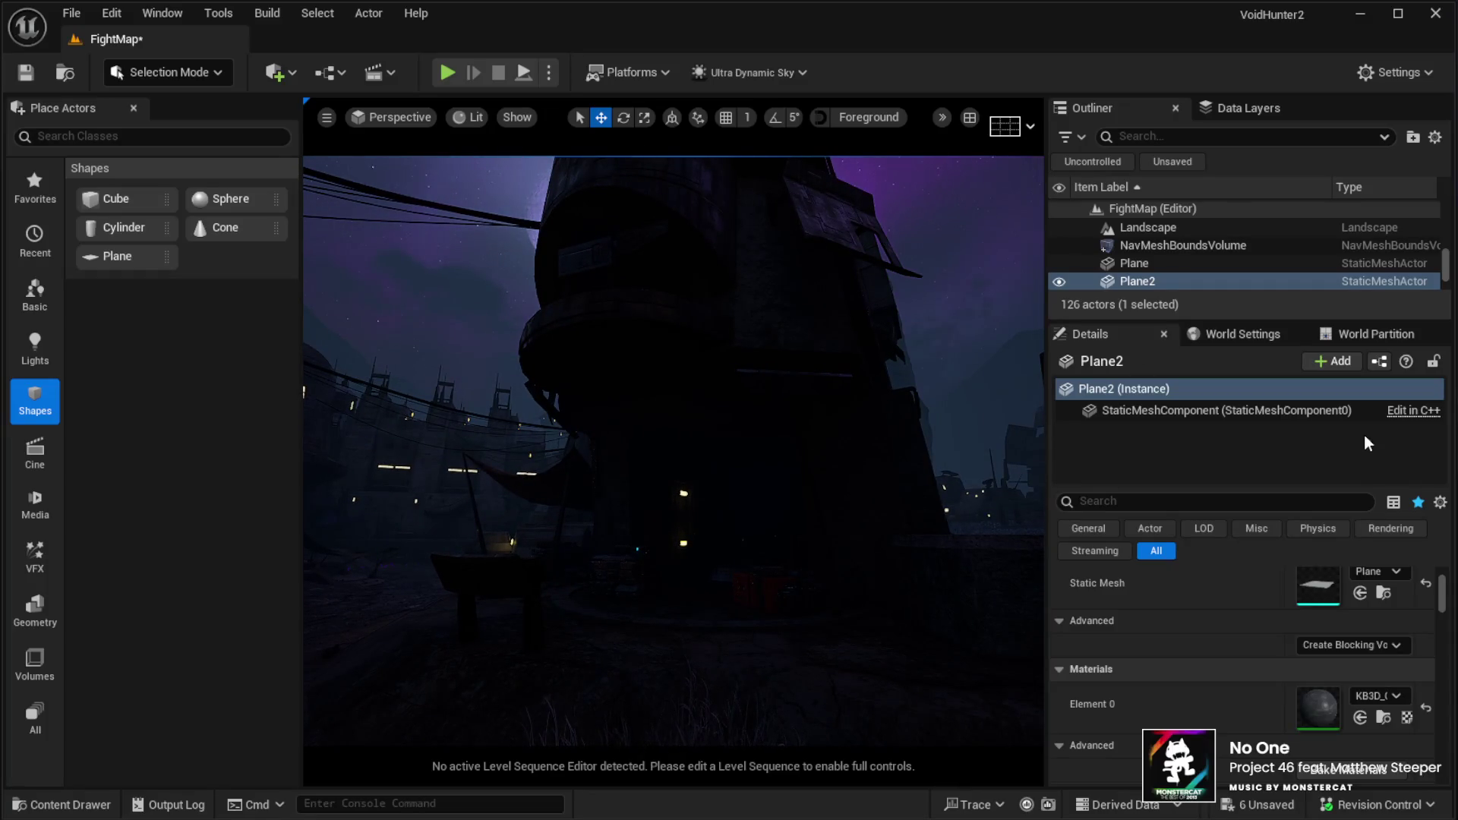
{"action": "left_click_drag", "start_coordinate": [1120, 322], "coordinate": [1131, 407]}
{"action": "mouse_move", "coordinate": [1444, 351]}
{"action": "left_mouse_down"}
{"action": "mouse_move", "coordinate": [1420, 173]}
{"action": "mouse_move", "coordinate": [1274, 263]}
{"action": "left_mouse_up"}
{"action": "scroll", "coordinate": [1268, 267], "scroll_direction": "up", "scroll_amount": 3}
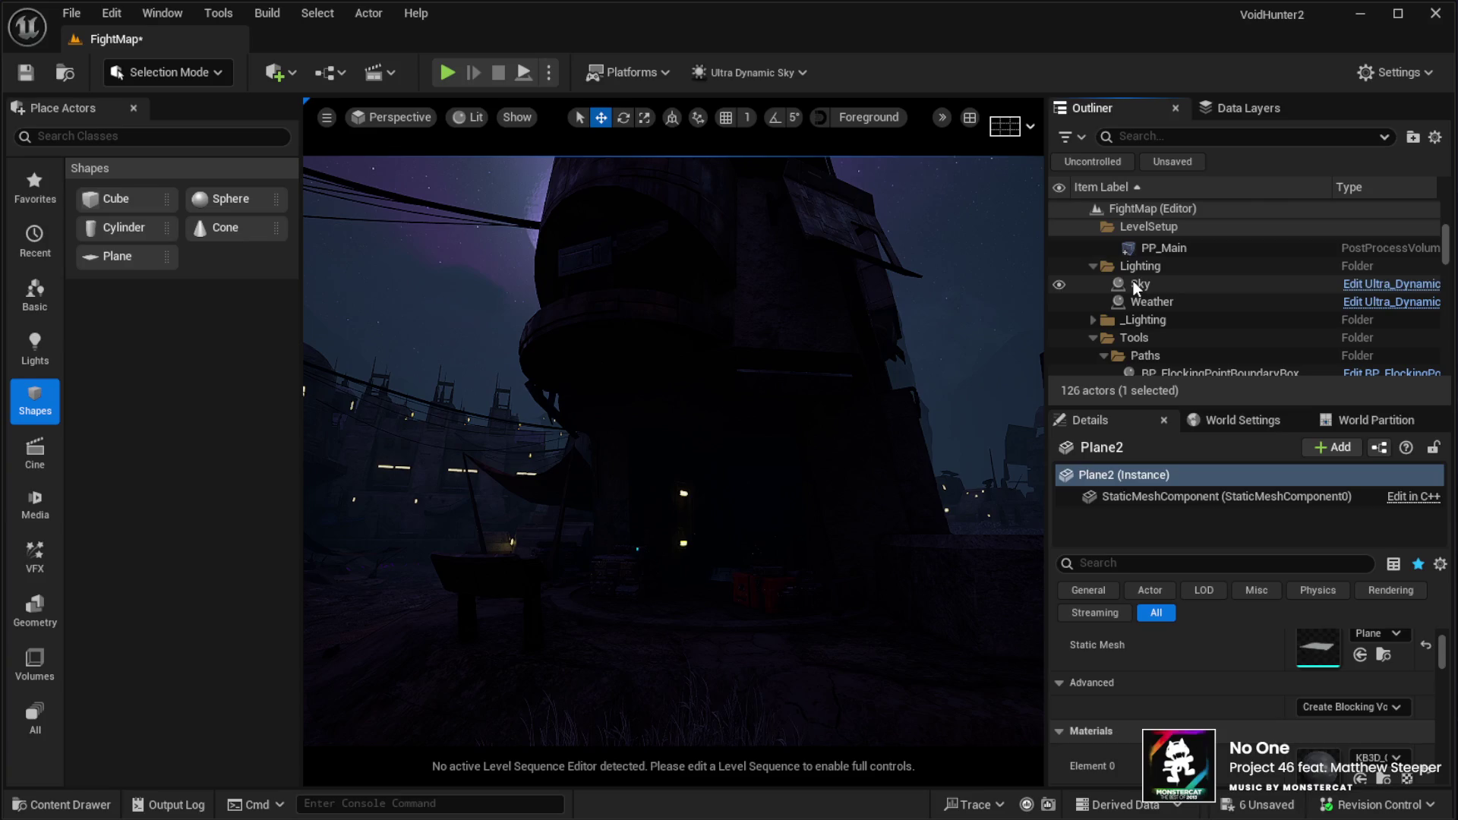
Set the Sky actor's Time Of Day to 1100
{"action": "left_click", "coordinate": [1169, 284]}
{"action": "left_click", "coordinate": [1339, 638]}
{"action": "type", "text": "1100"}
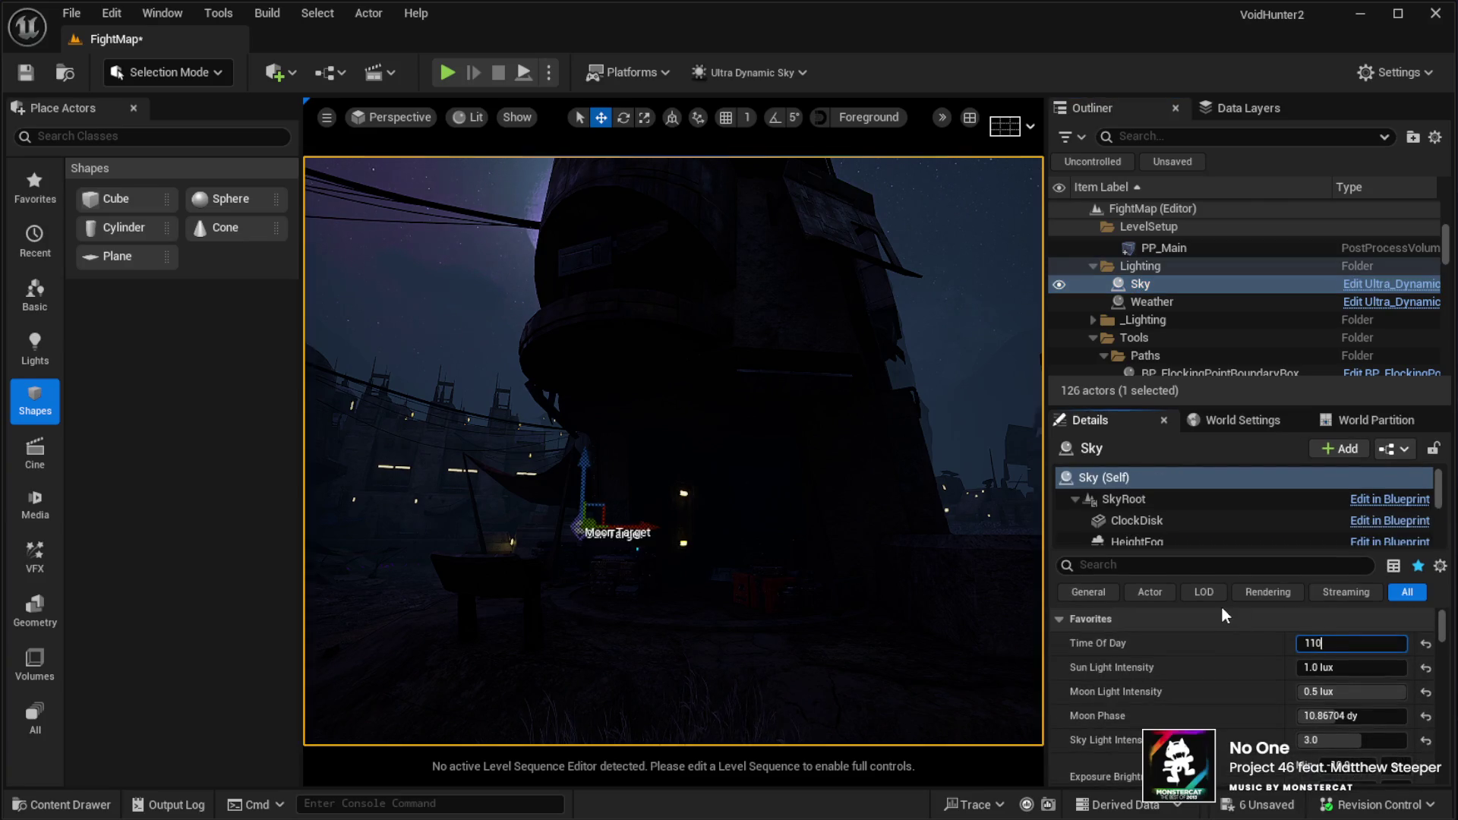
{"action": "key", "text": "Return"}
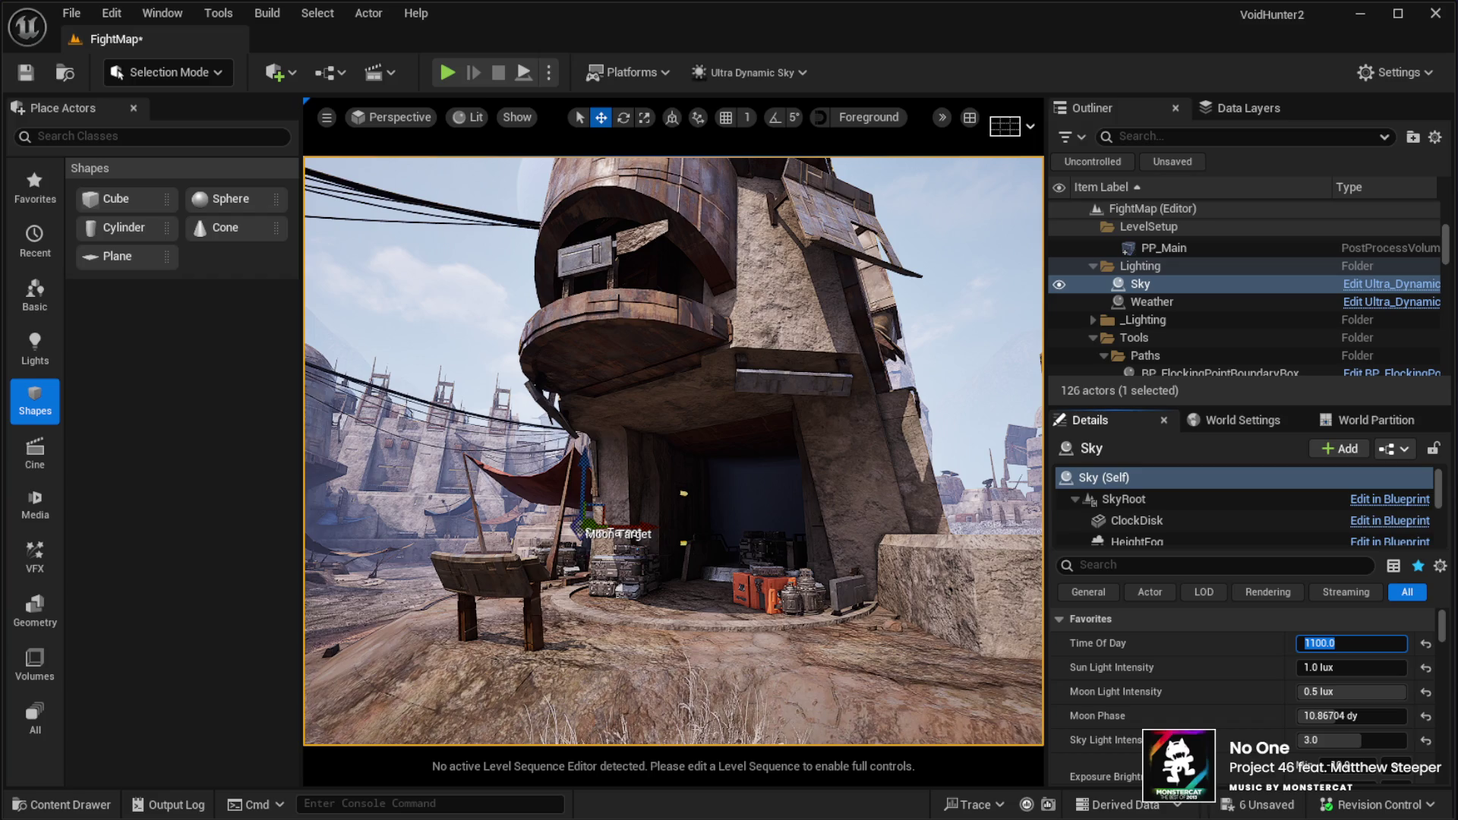
Fly through the daylit doorway and crate room, then back out to a wide view of the steps
{"action": "key", "text": "w"}
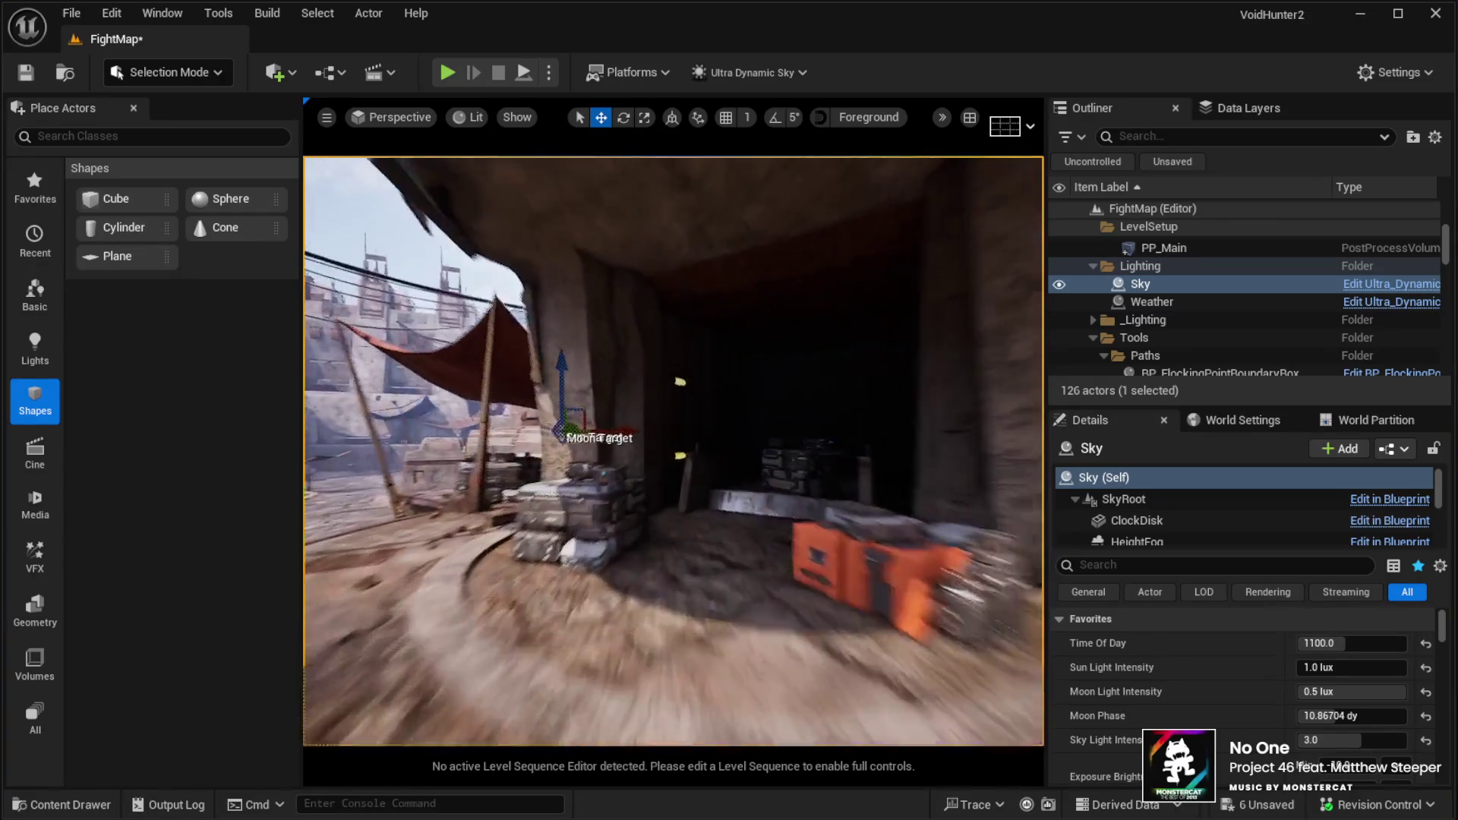
{"action": "key", "text": "w"}
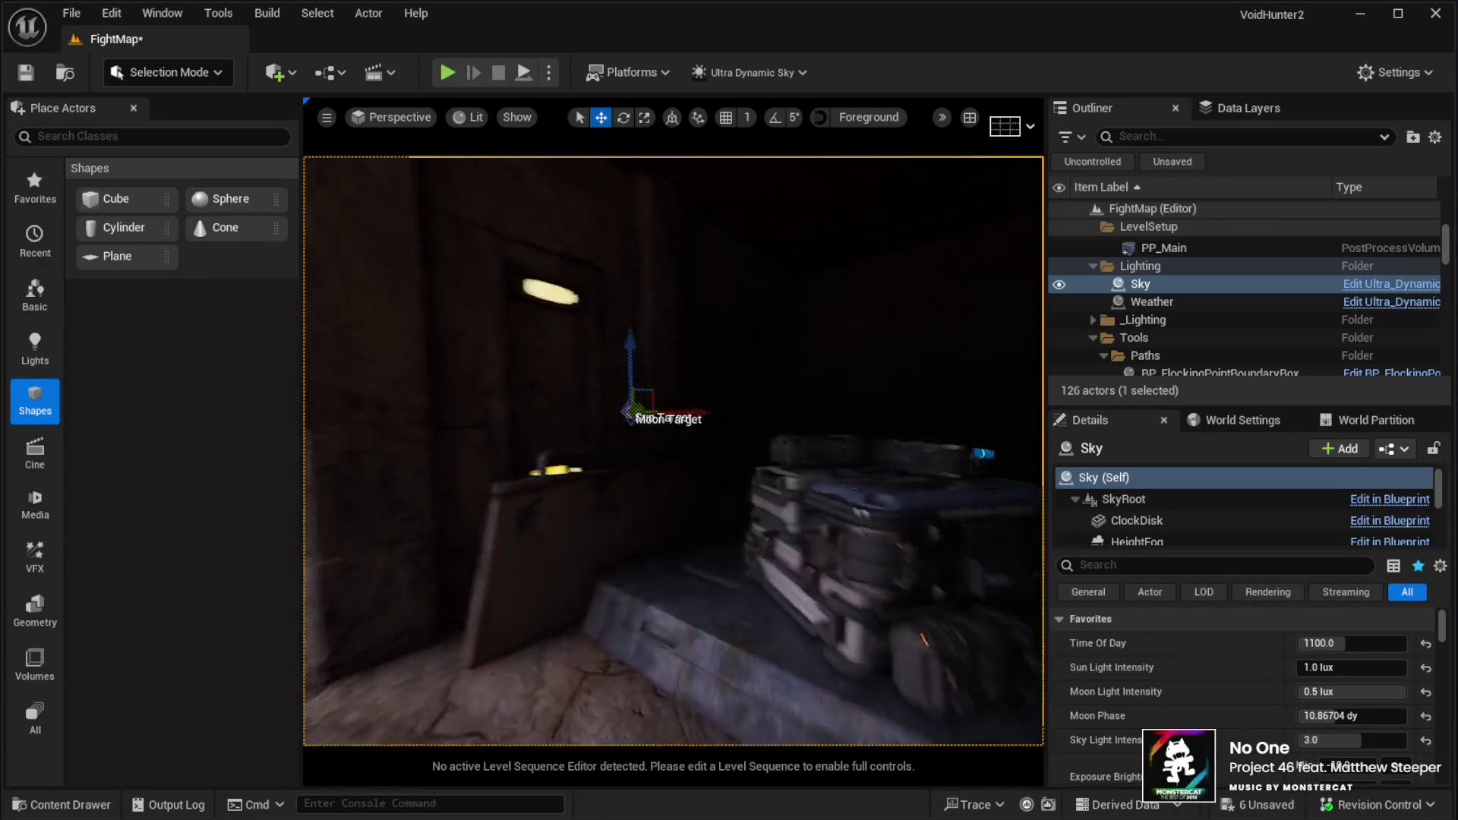
{"action": "key", "text": "s"}
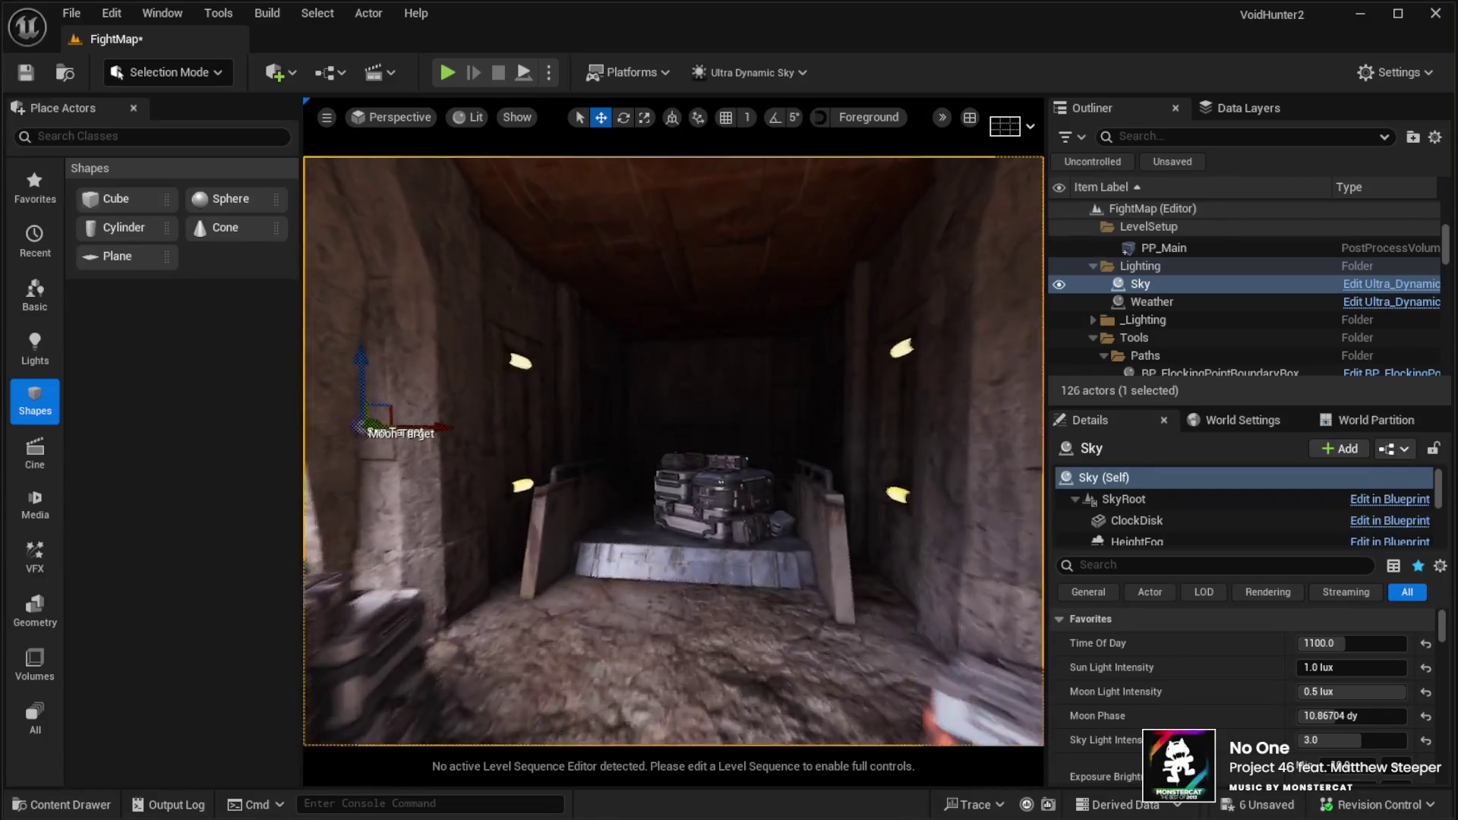
{"action": "key", "text": "s"}
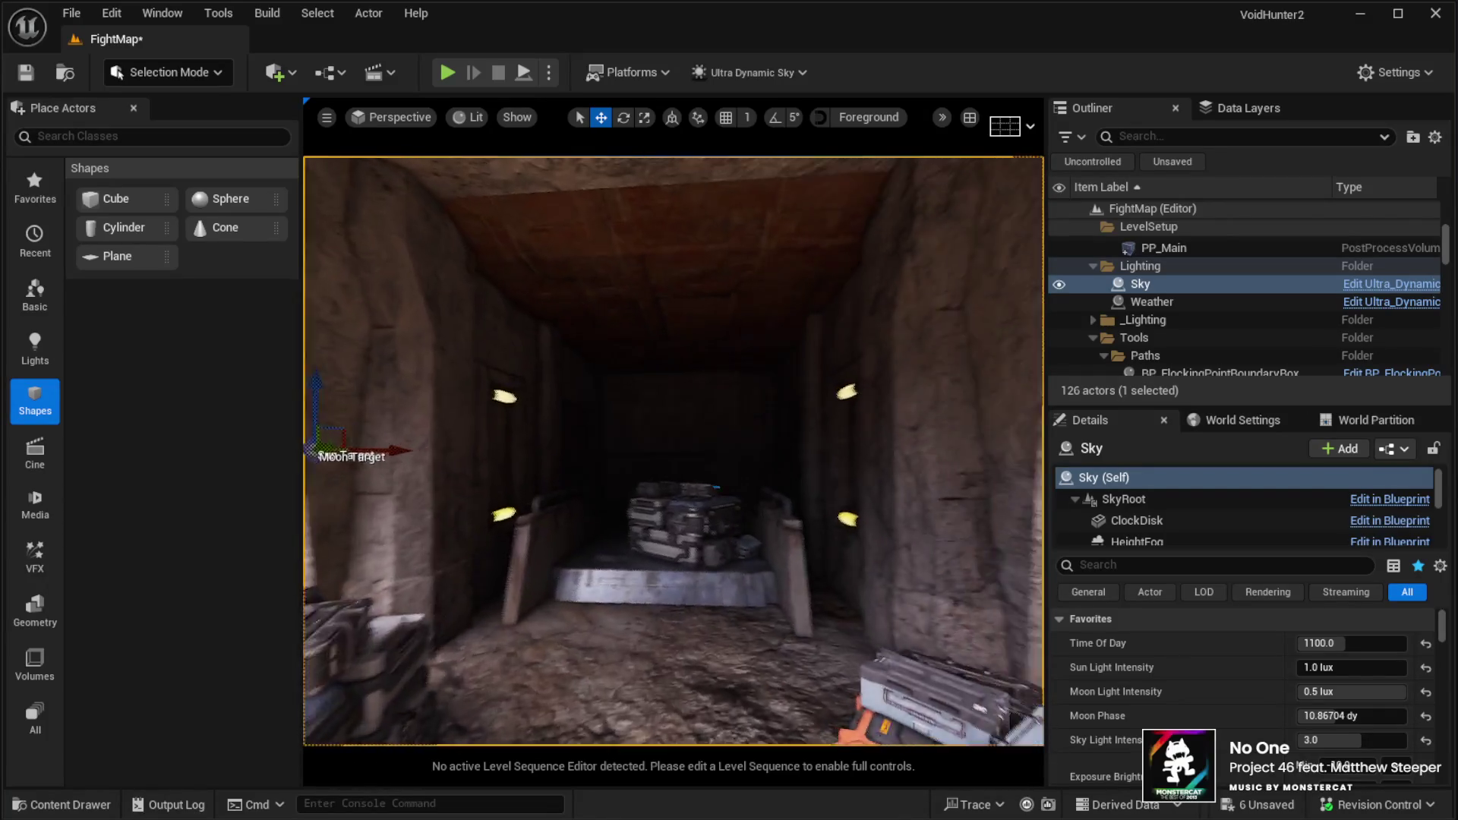
{"action": "key", "text": "d"}
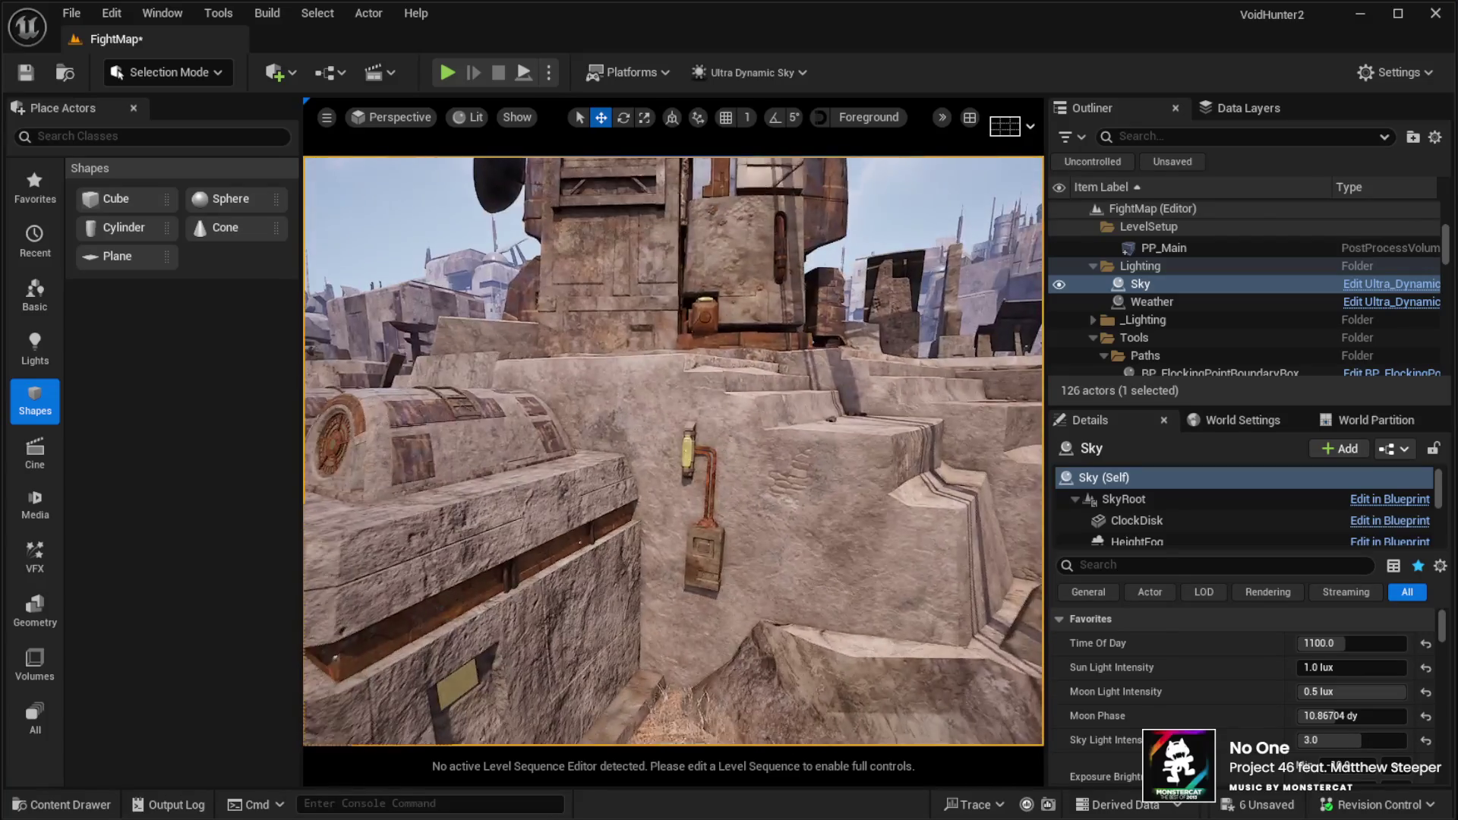
{"action": "key", "text": "s"}
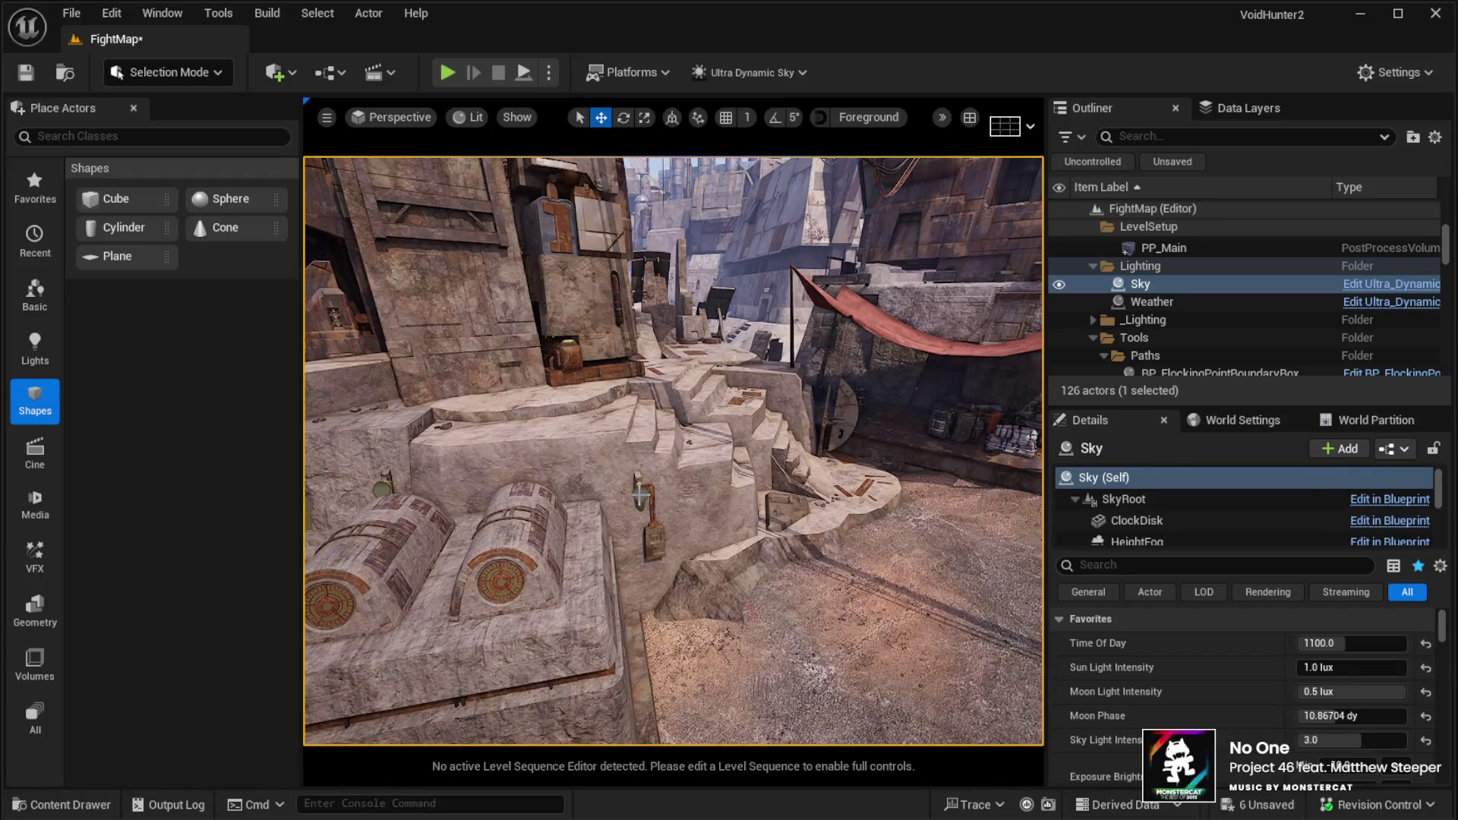
Duplicate the nearby point light and move the copy up into a wall lamp by the doorway
{"action": "left_click", "coordinate": [640, 494]}
{"action": "key", "text": "d"}
{"action": "key", "text": "ctrl+d"}
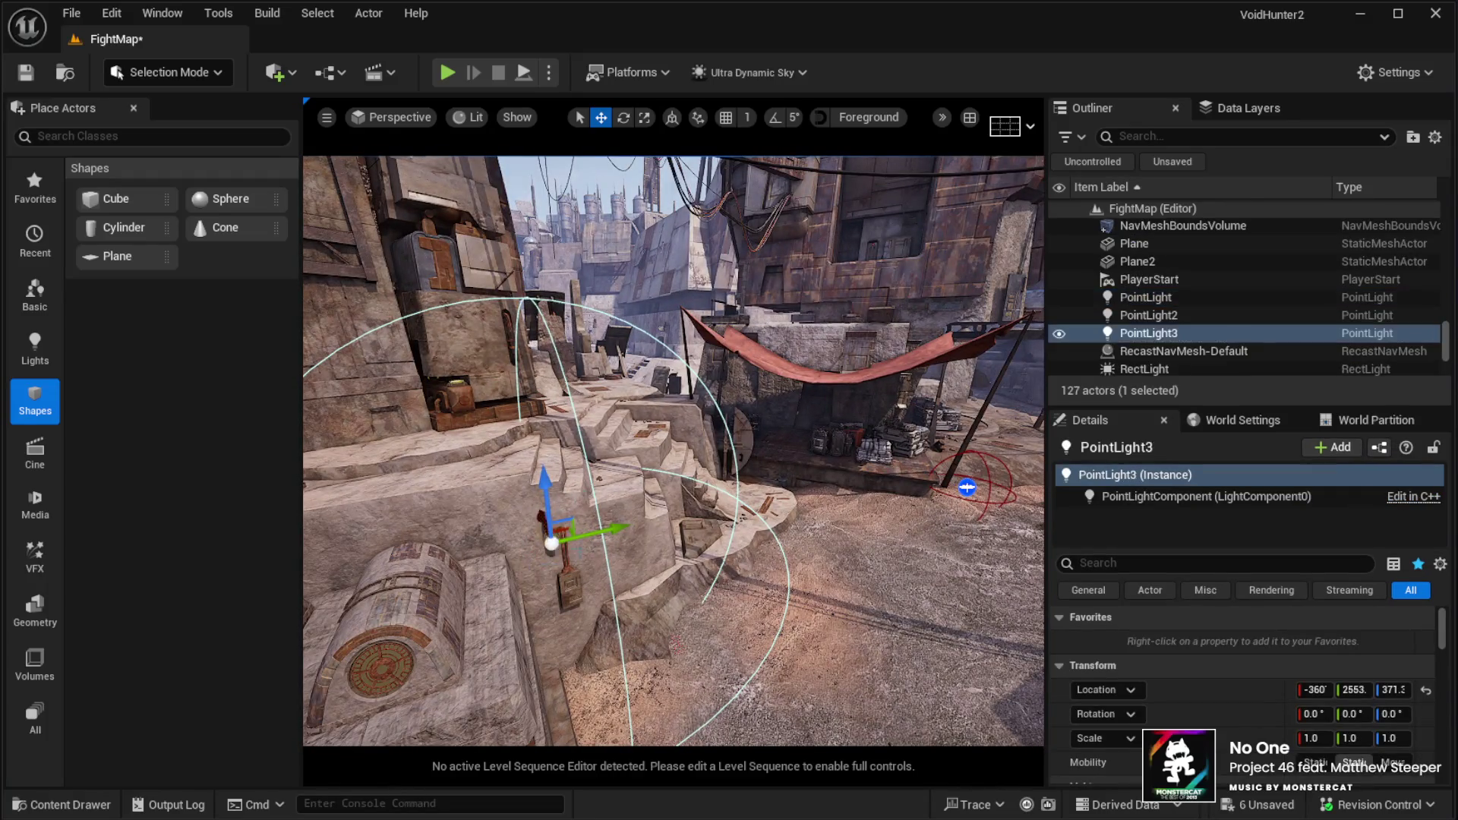
{"action": "key", "text": "f"}
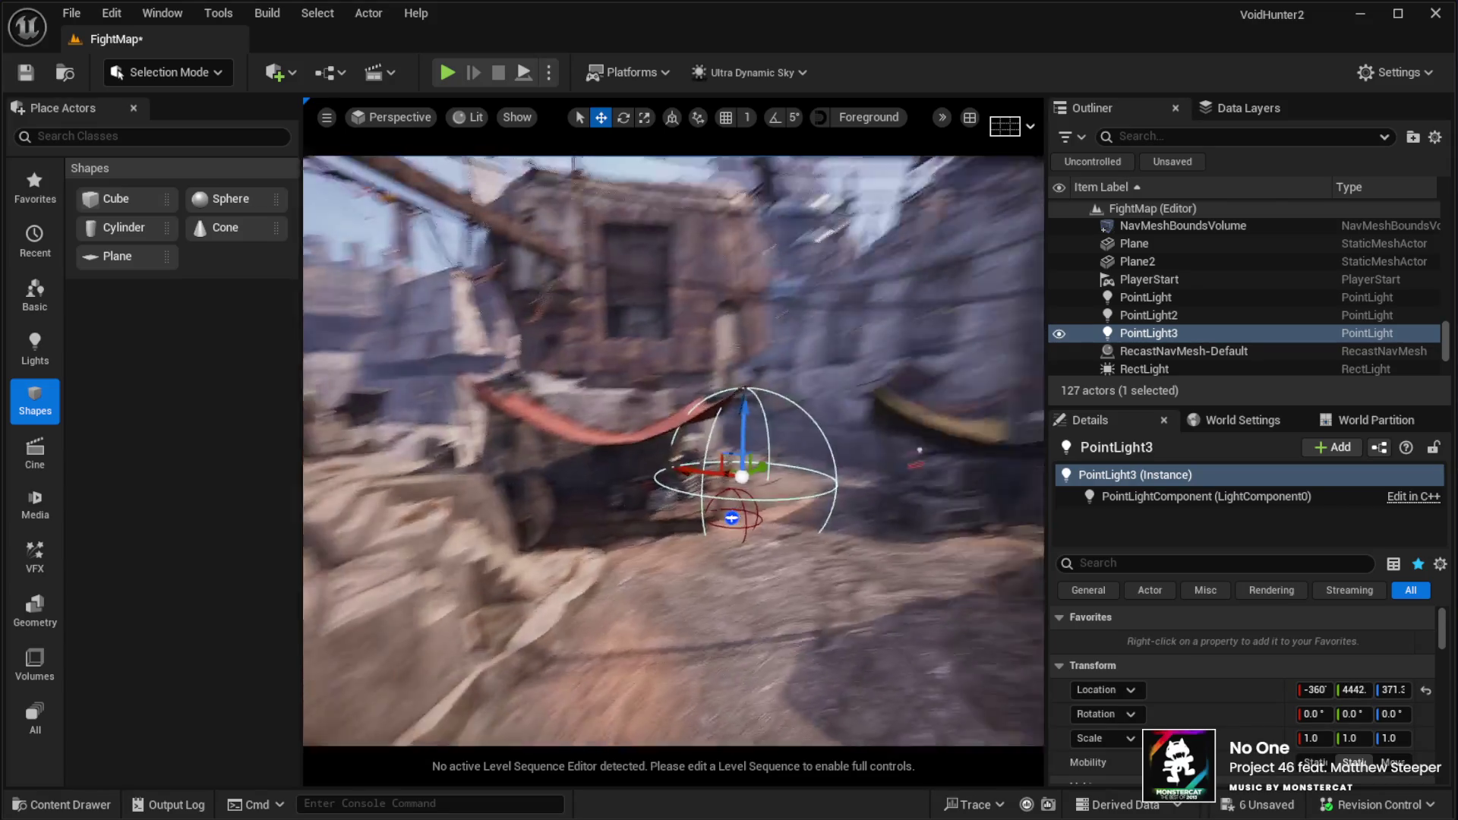
{"action": "key", "text": "s"}
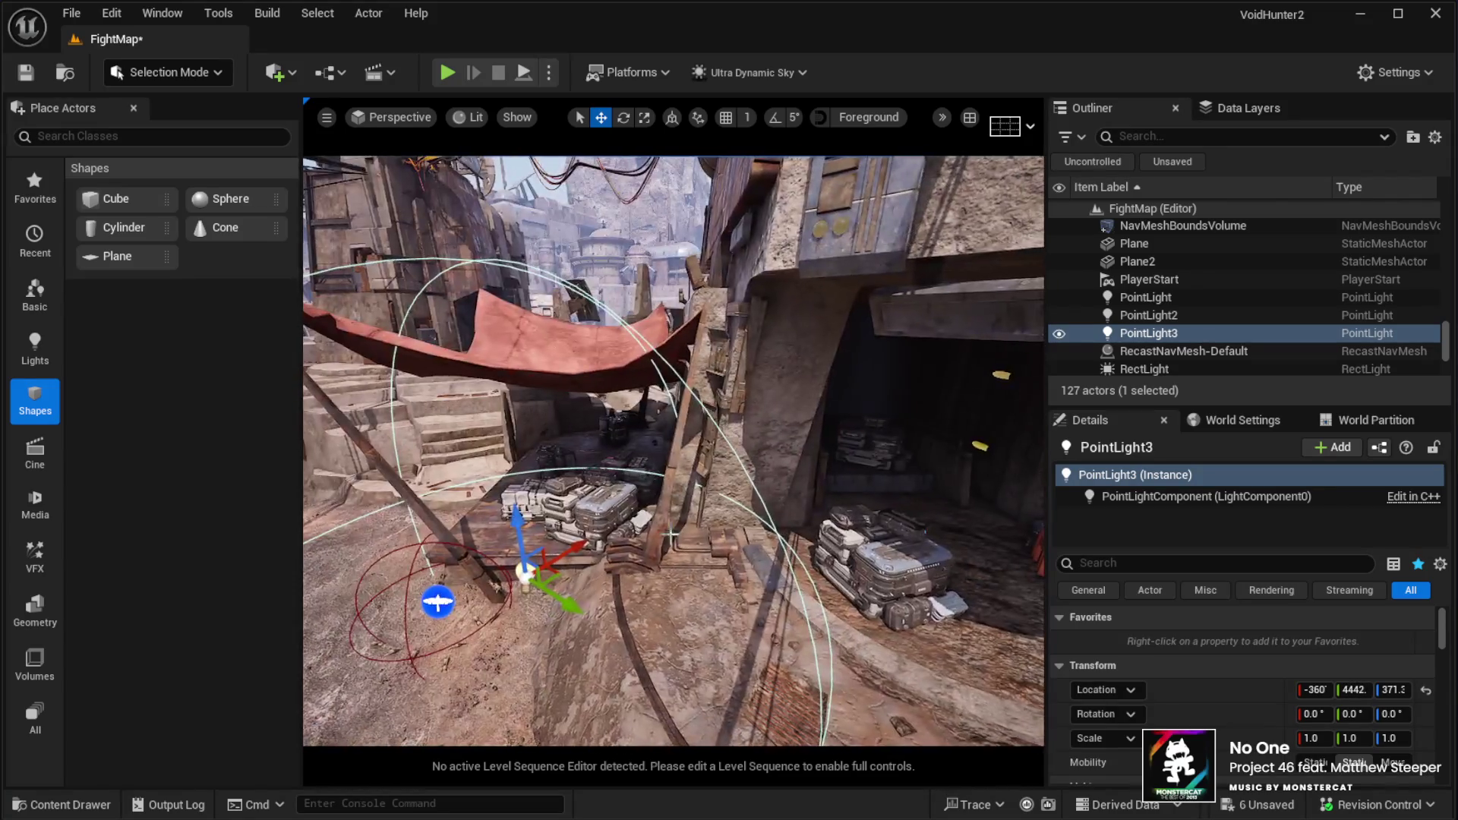
{"action": "key", "text": "w"}
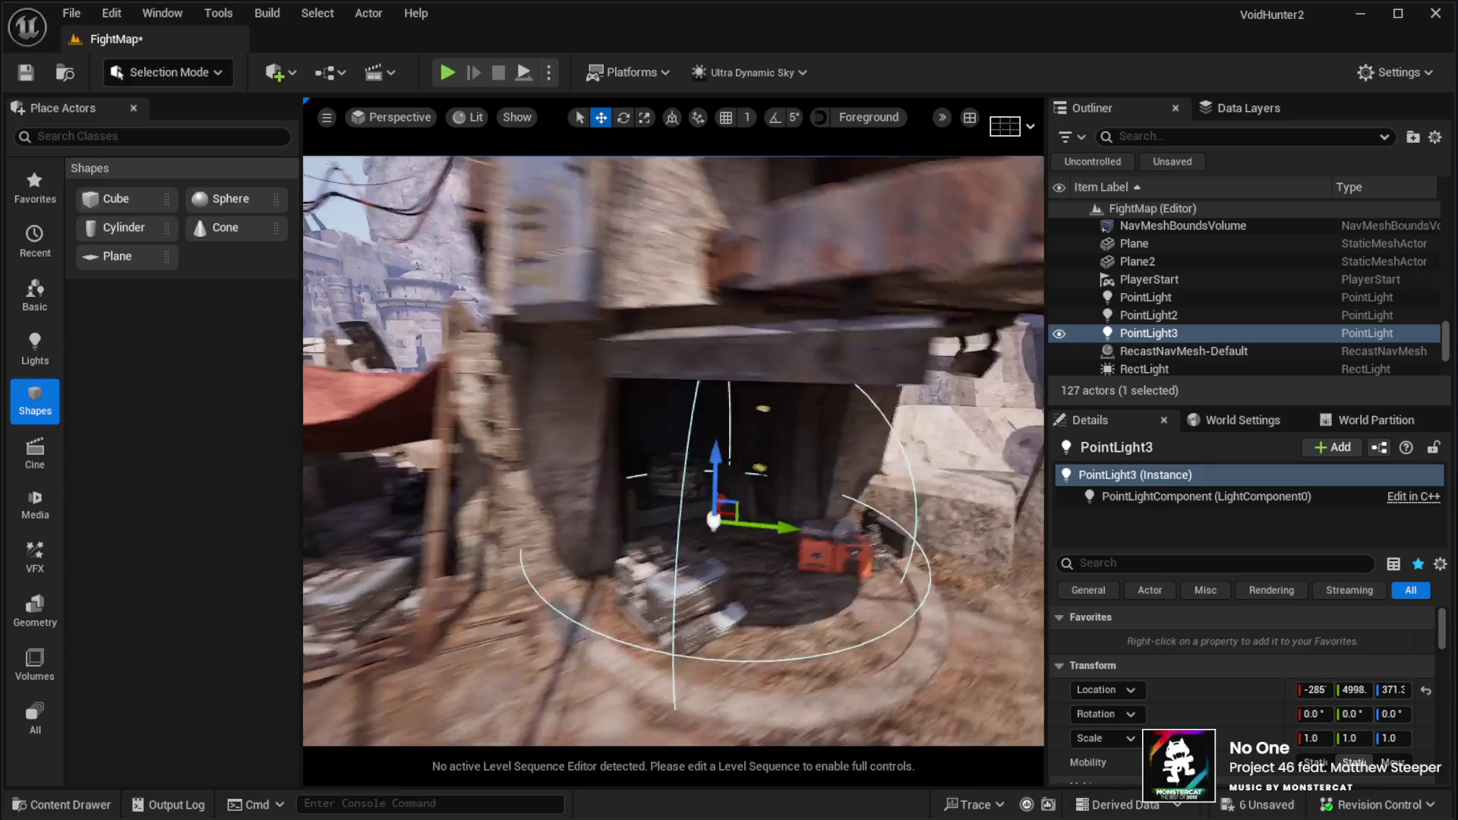
{"action": "left_click_drag", "start_coordinate": [600, 566], "coordinate": [743, 426]}
{"action": "key", "text": "w"}
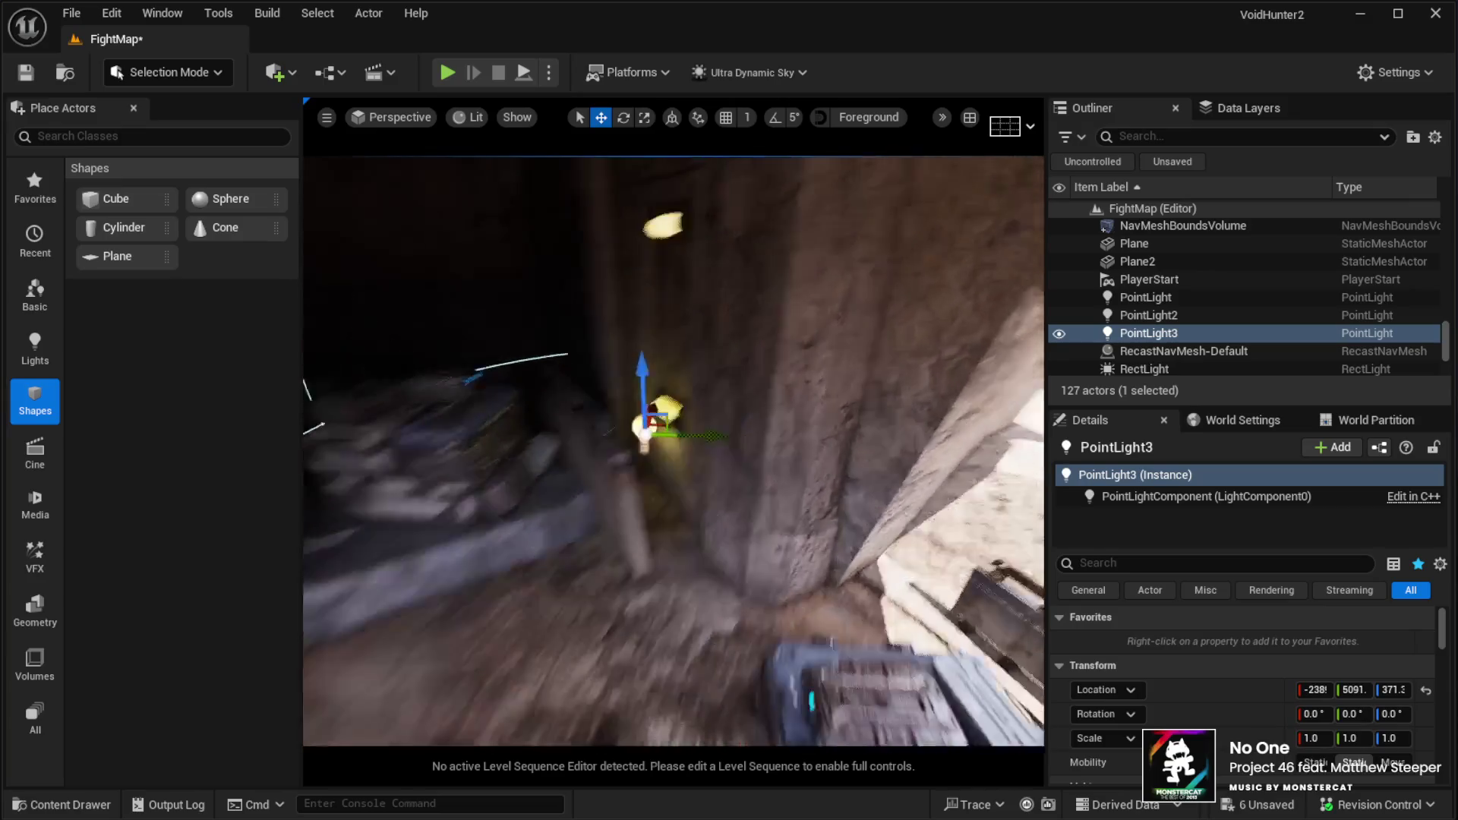
{"action": "key", "text": "w"}
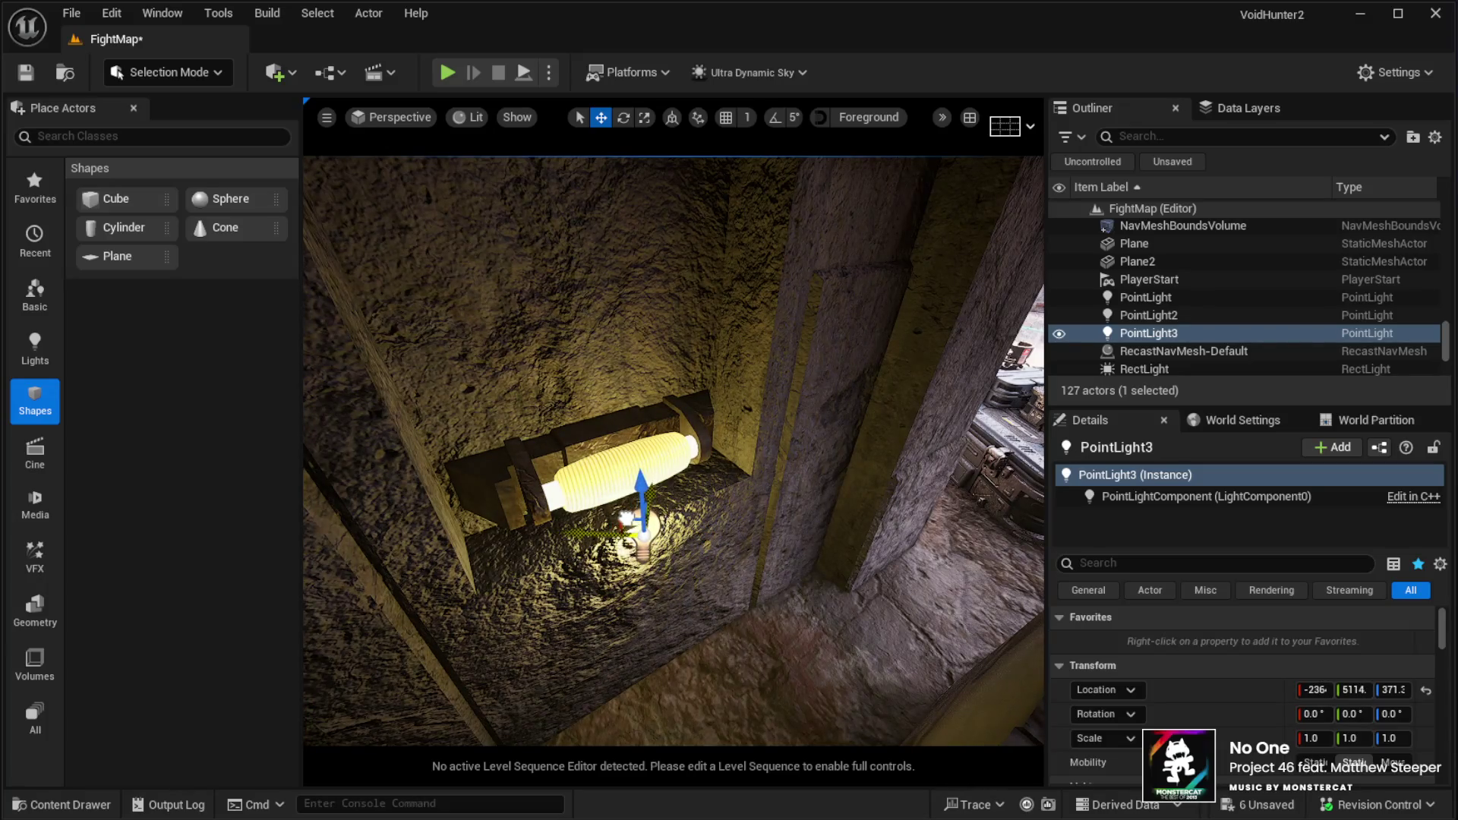
{"action": "left_click_drag", "start_coordinate": [645, 473], "coordinate": [644, 423]}
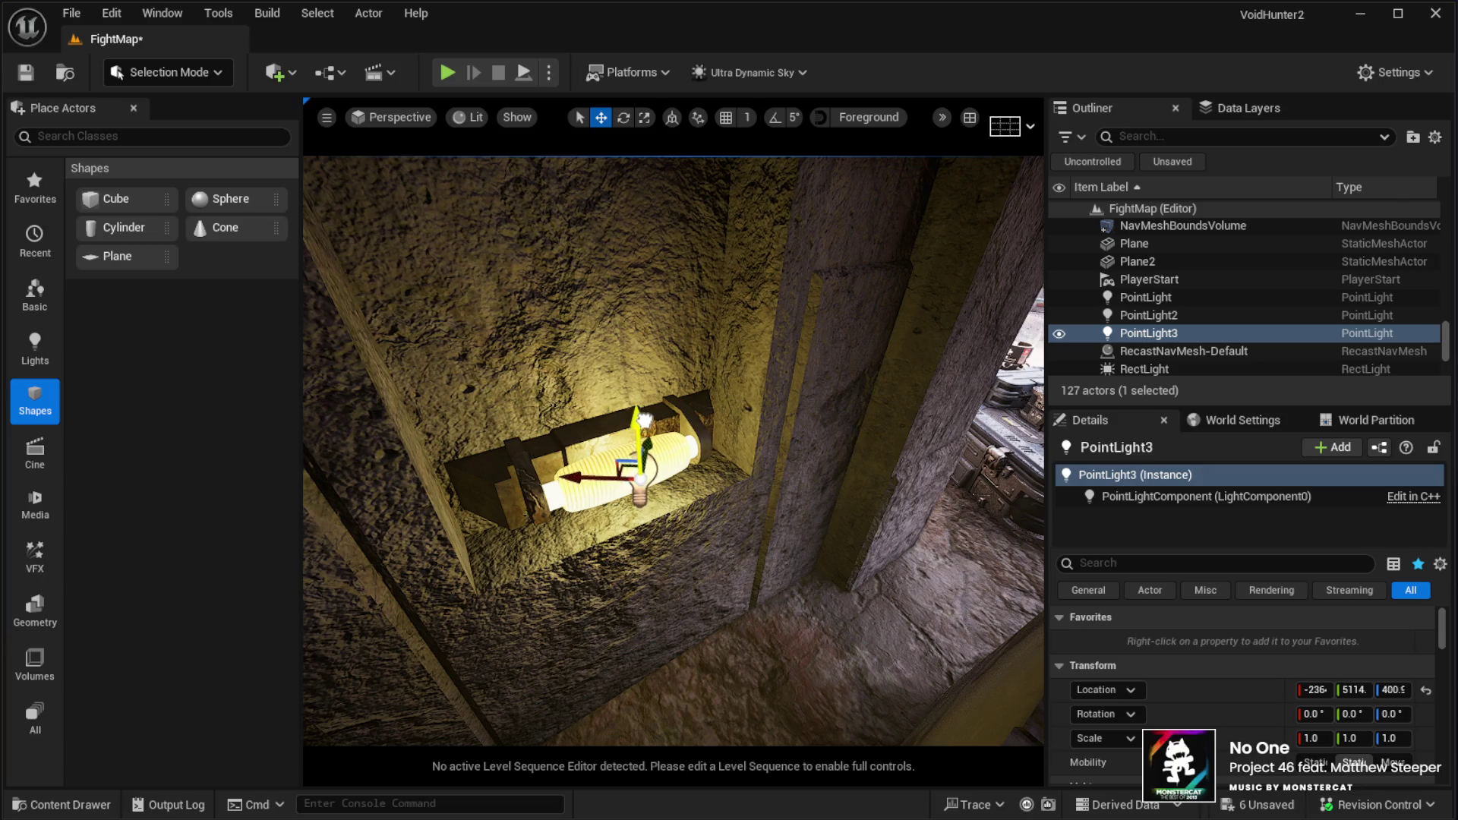
{"action": "key", "text": "s"}
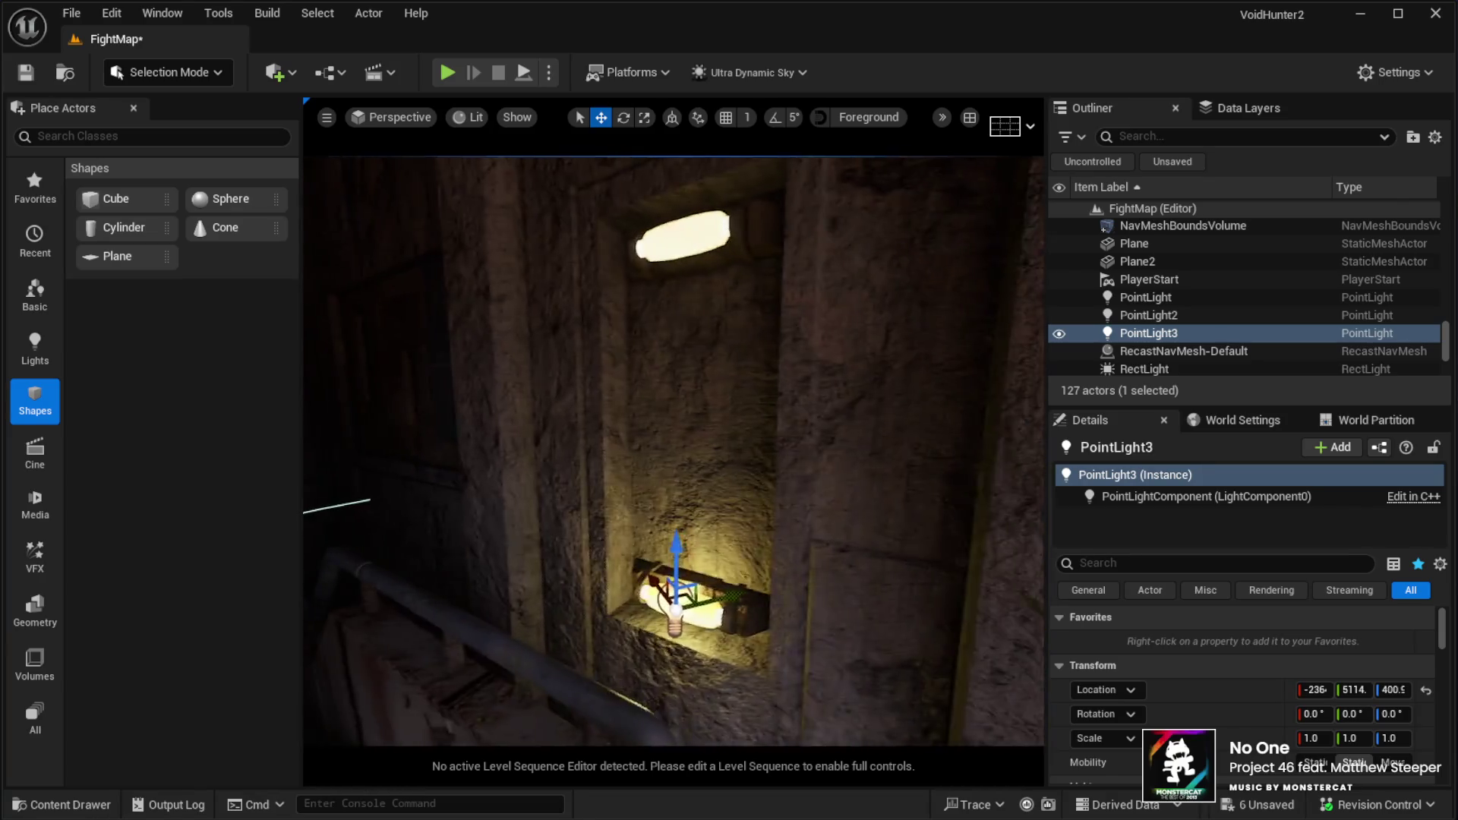
{"action": "key", "text": "s"}
Duplicate the placed light, select it with PointLight3, and Alt-drag copies into the upper lamps
{"action": "key", "text": "ctrl+d"}
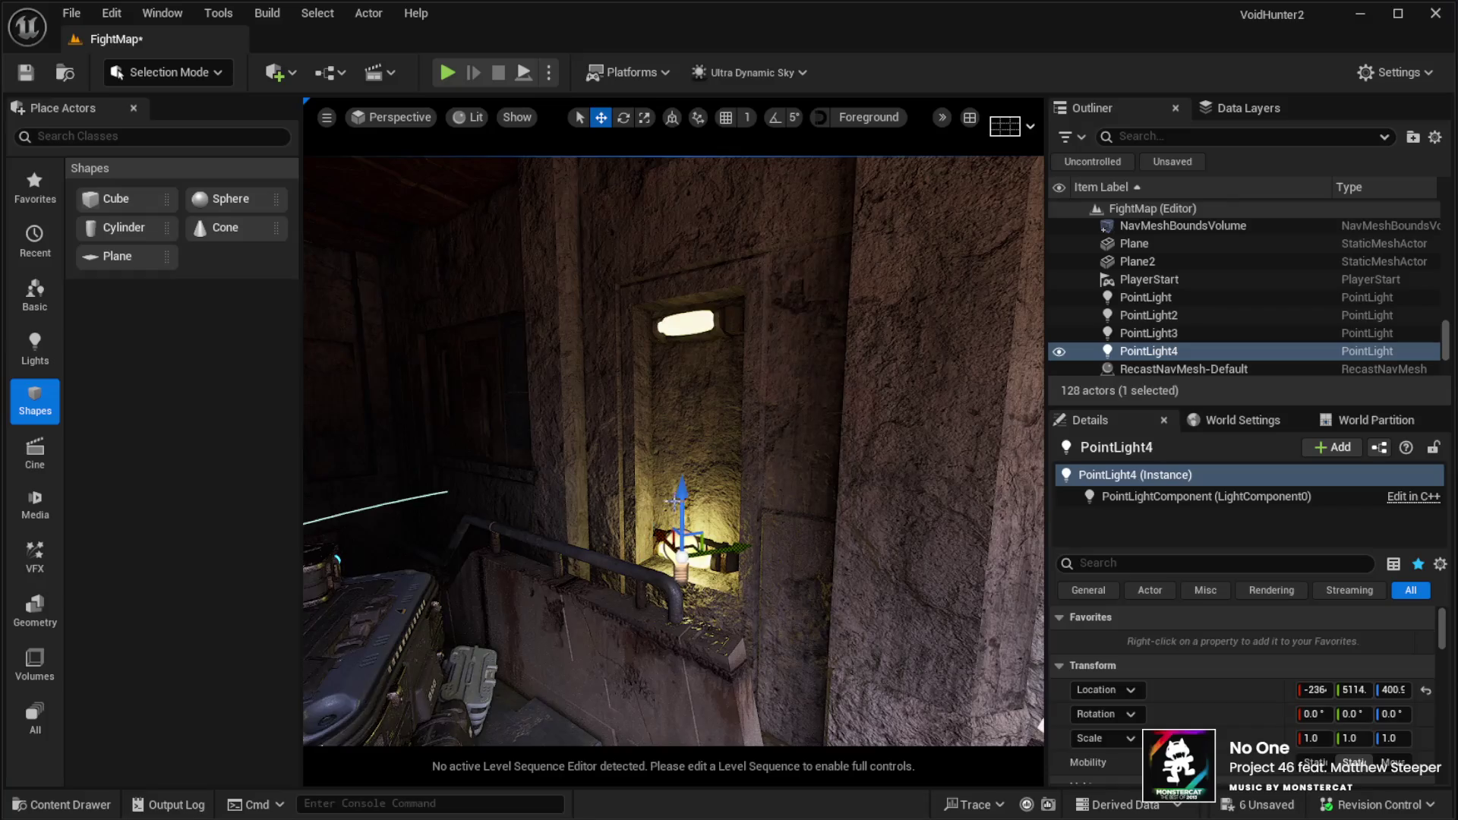
{"action": "left_click_drag", "start_coordinate": [790, 518], "coordinate": [790, 518]}
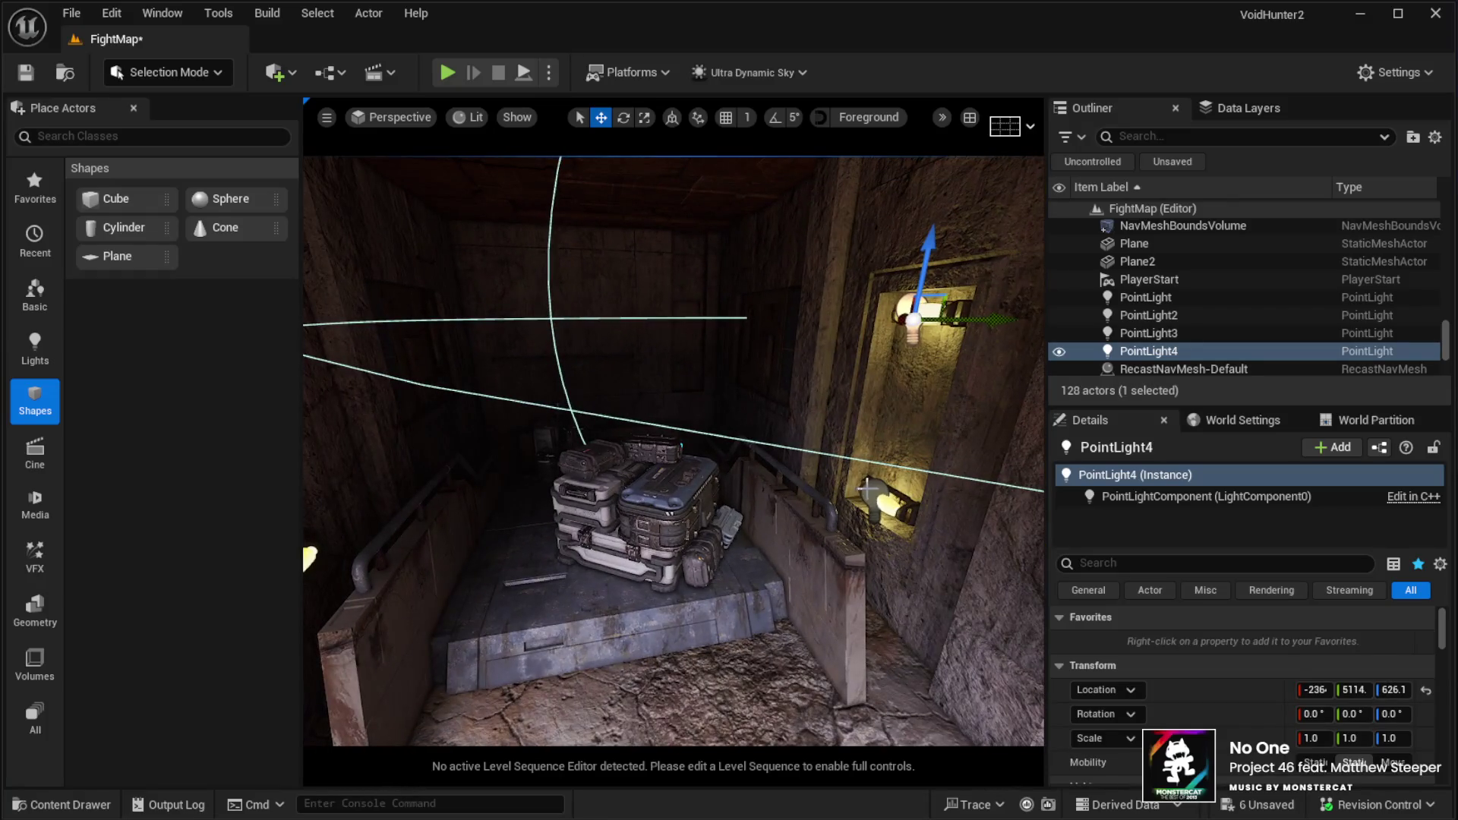
{"action": "left_click", "coordinate": [866, 489], "text": "ctrl"}
{"action": "mouse_move", "coordinate": [866, 490]}
{"action": "left_mouse_down"}
{"action": "mouse_move", "coordinate": [855, 445]}
{"action": "mouse_move", "coordinate": [847, 456]}
{"action": "left_mouse_up"}
{"action": "left_click_drag", "start_coordinate": [840, 519], "coordinate": [886, 476], "text": "alt"}
{"action": "mouse_move", "coordinate": [901, 416]}
{"action": "left_mouse_down"}
{"action": "mouse_move", "coordinate": [893, 365]}
{"action": "mouse_move", "coordinate": [896, 414]}
{"action": "mouse_move", "coordinate": [935, 459]}
{"action": "mouse_move", "coordinate": [989, 448]}
{"action": "mouse_move", "coordinate": [760, 459]}
{"action": "mouse_move", "coordinate": [407, 438]}
{"action": "left_mouse_up"}
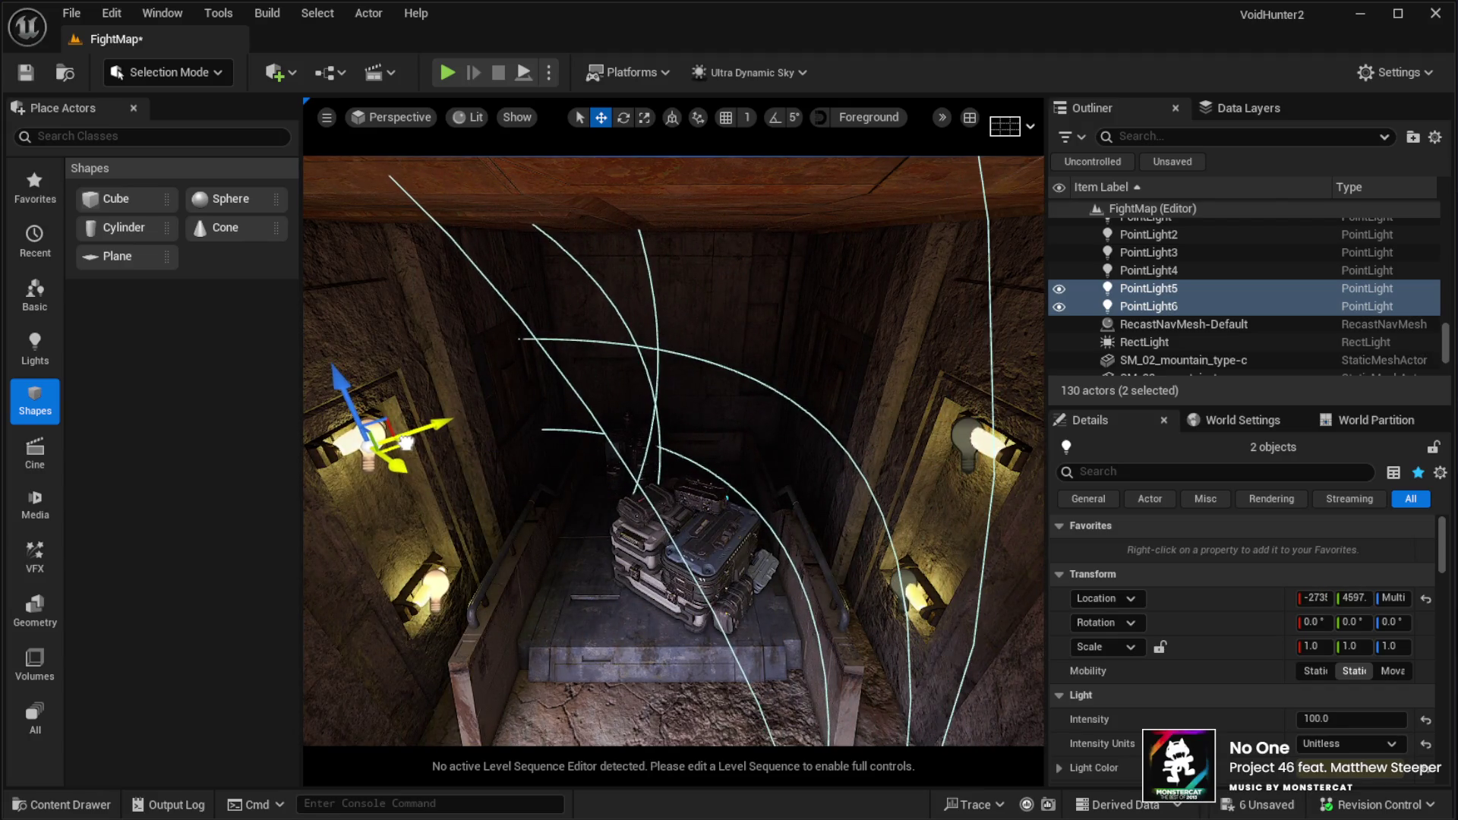
{"action": "key", "text": "f"}
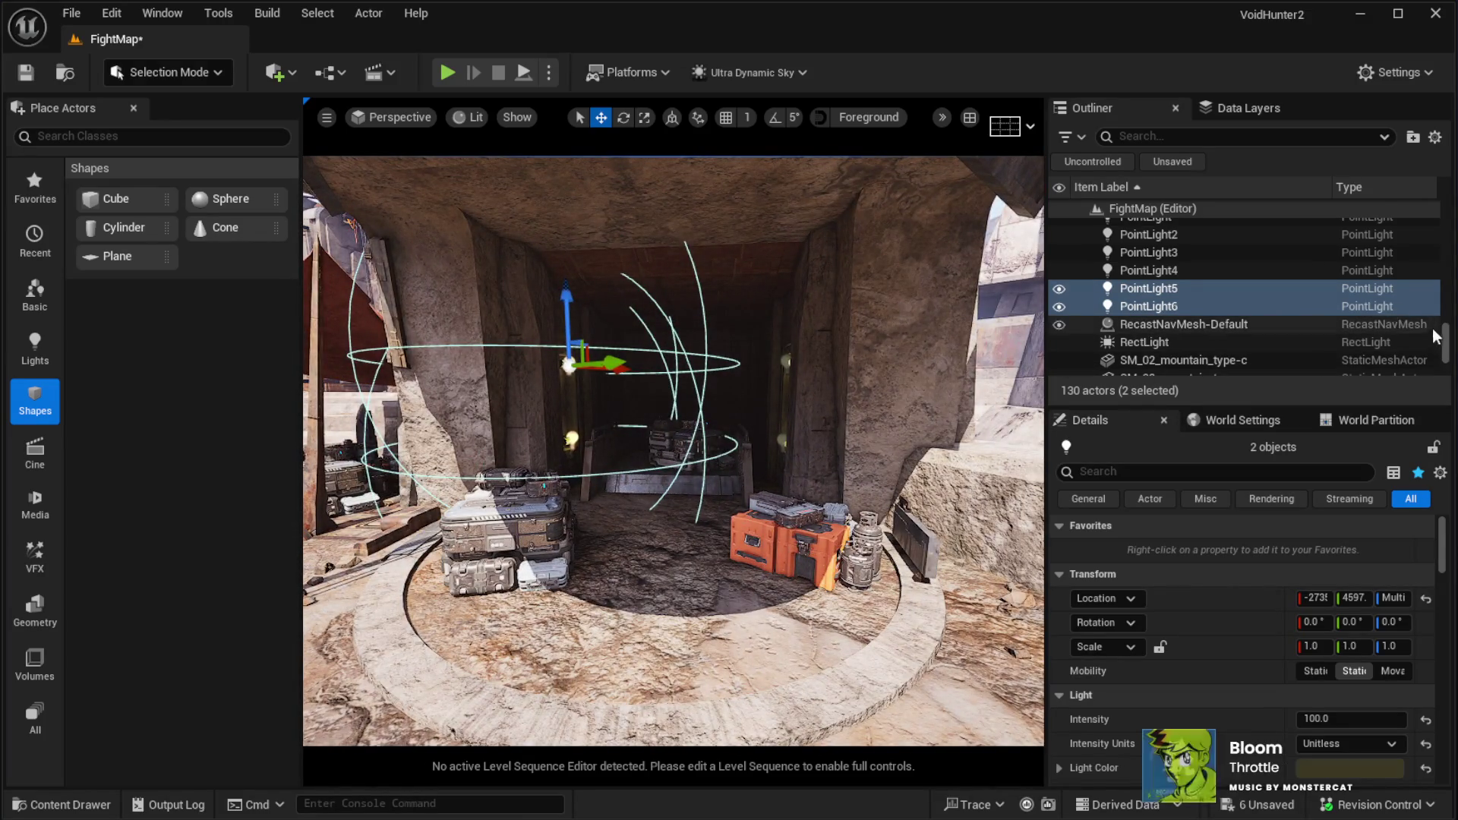
Set the Sky's Time Of Day to 0 in Details
{"action": "scroll", "coordinate": [1215, 319], "scroll_direction": "up", "scroll_amount": 15}
{"action": "scroll", "coordinate": [1247, 289], "scroll_direction": "down", "scroll_amount": 5}
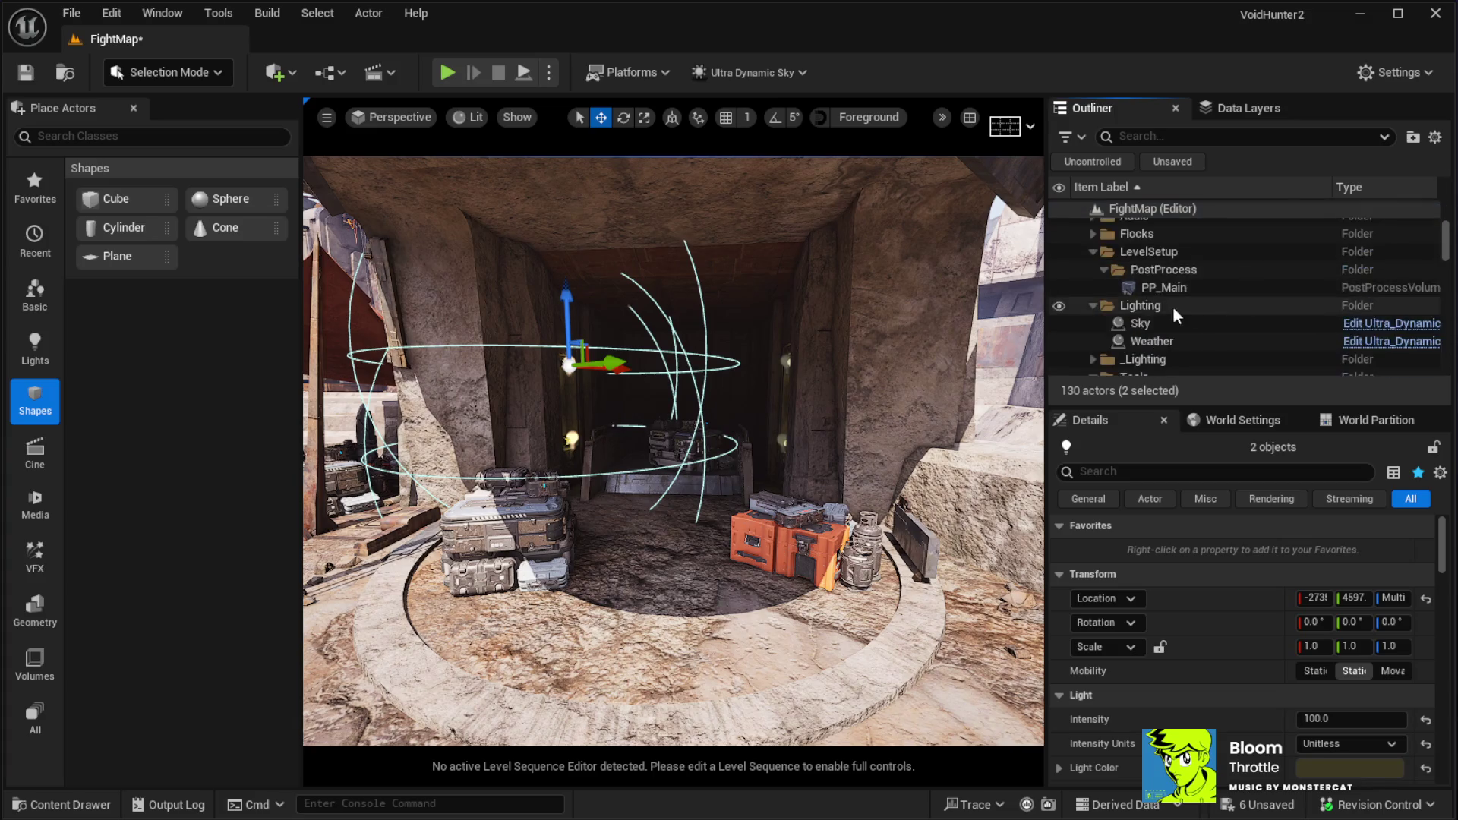
{"action": "left_click", "coordinate": [1139, 323]}
{"action": "left_click", "coordinate": [1320, 644]}
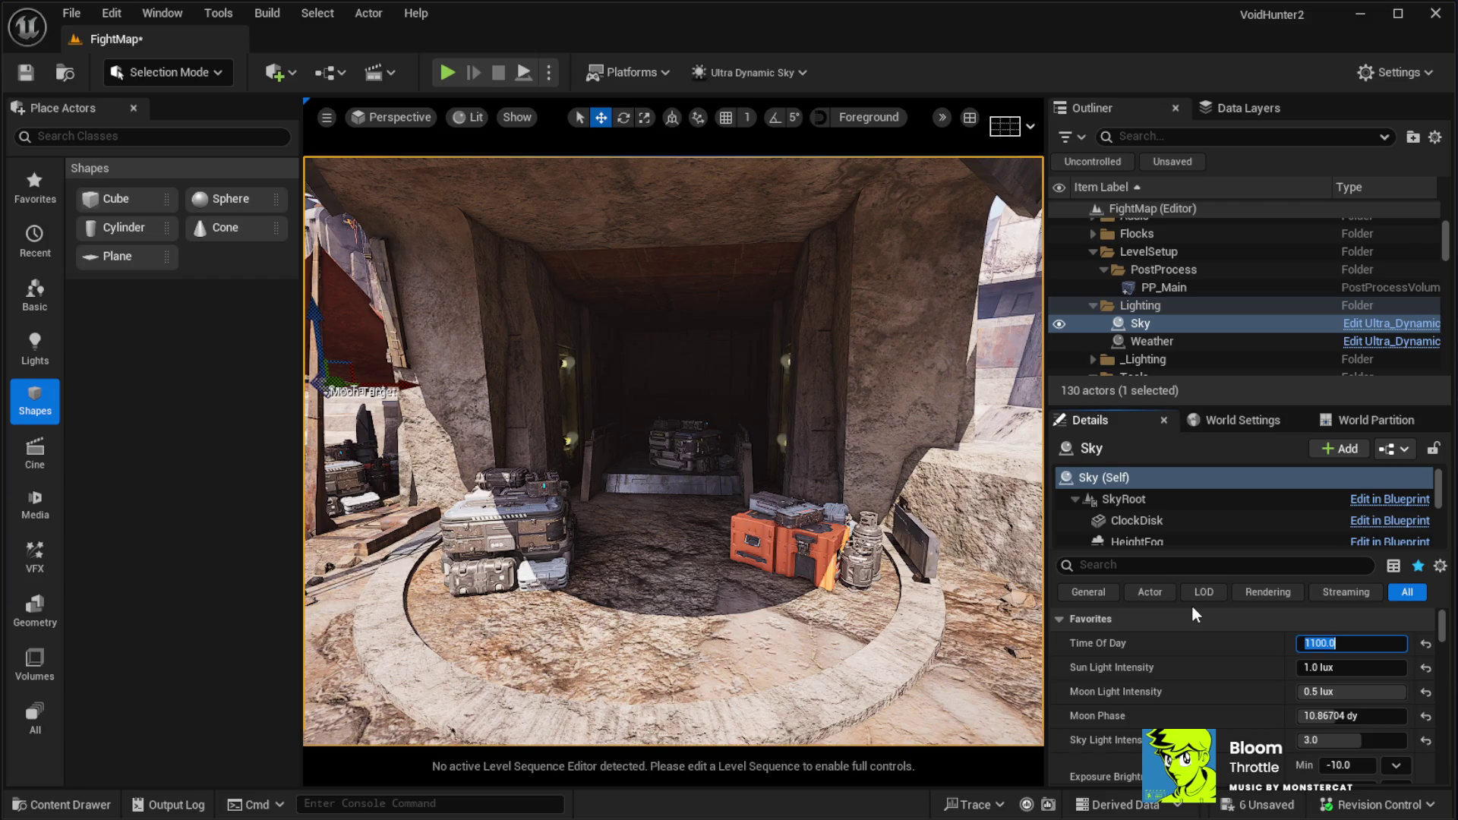
{"action": "type", "text": "0"}
{"action": "key", "text": "Return"}
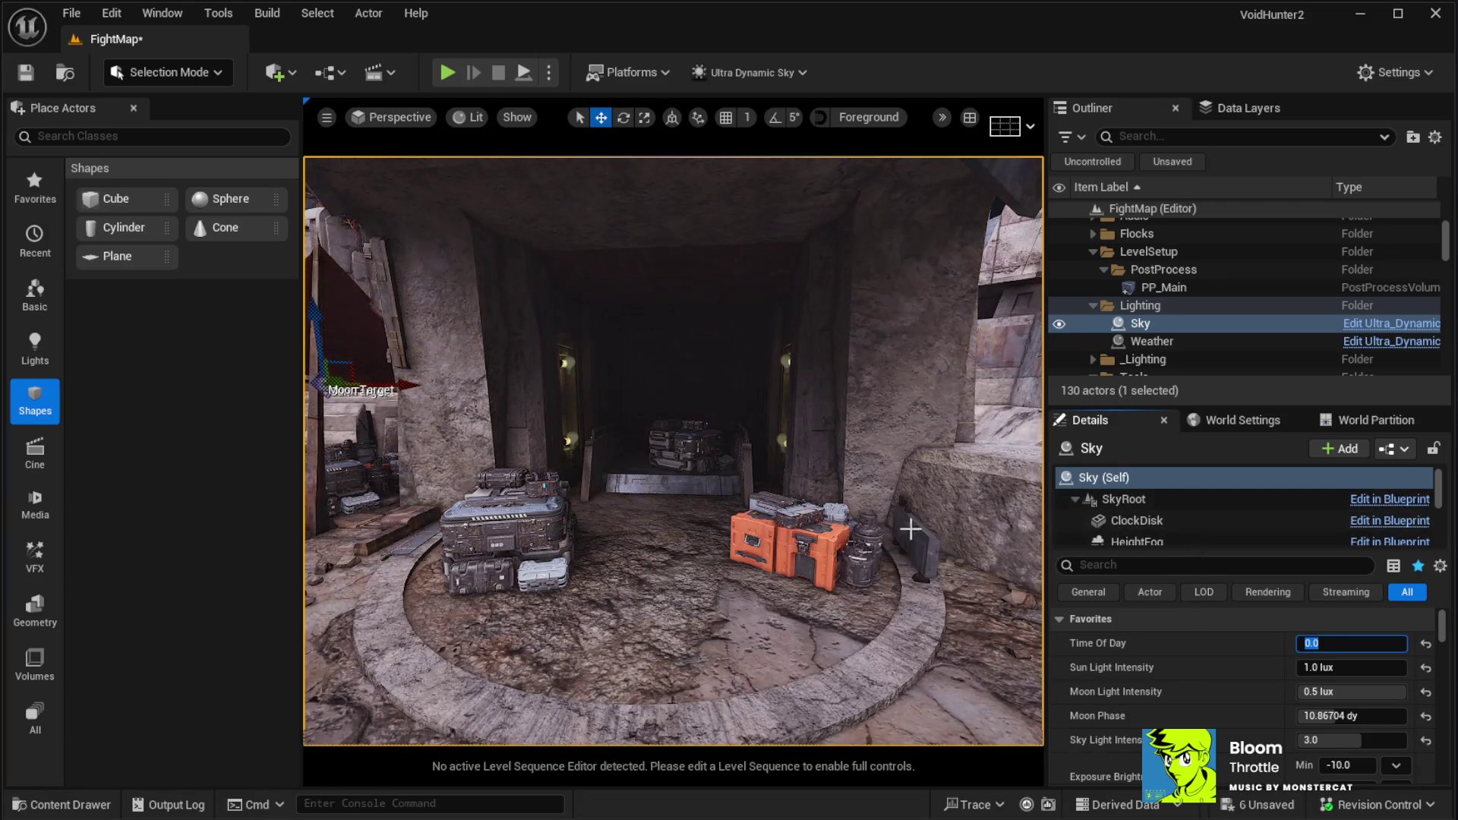
Fly through the dark scene into the lamp-lined corridor and select the surrounding building
{"action": "left_click_drag", "start_coordinate": [824, 524], "coordinate": [775, 527]}
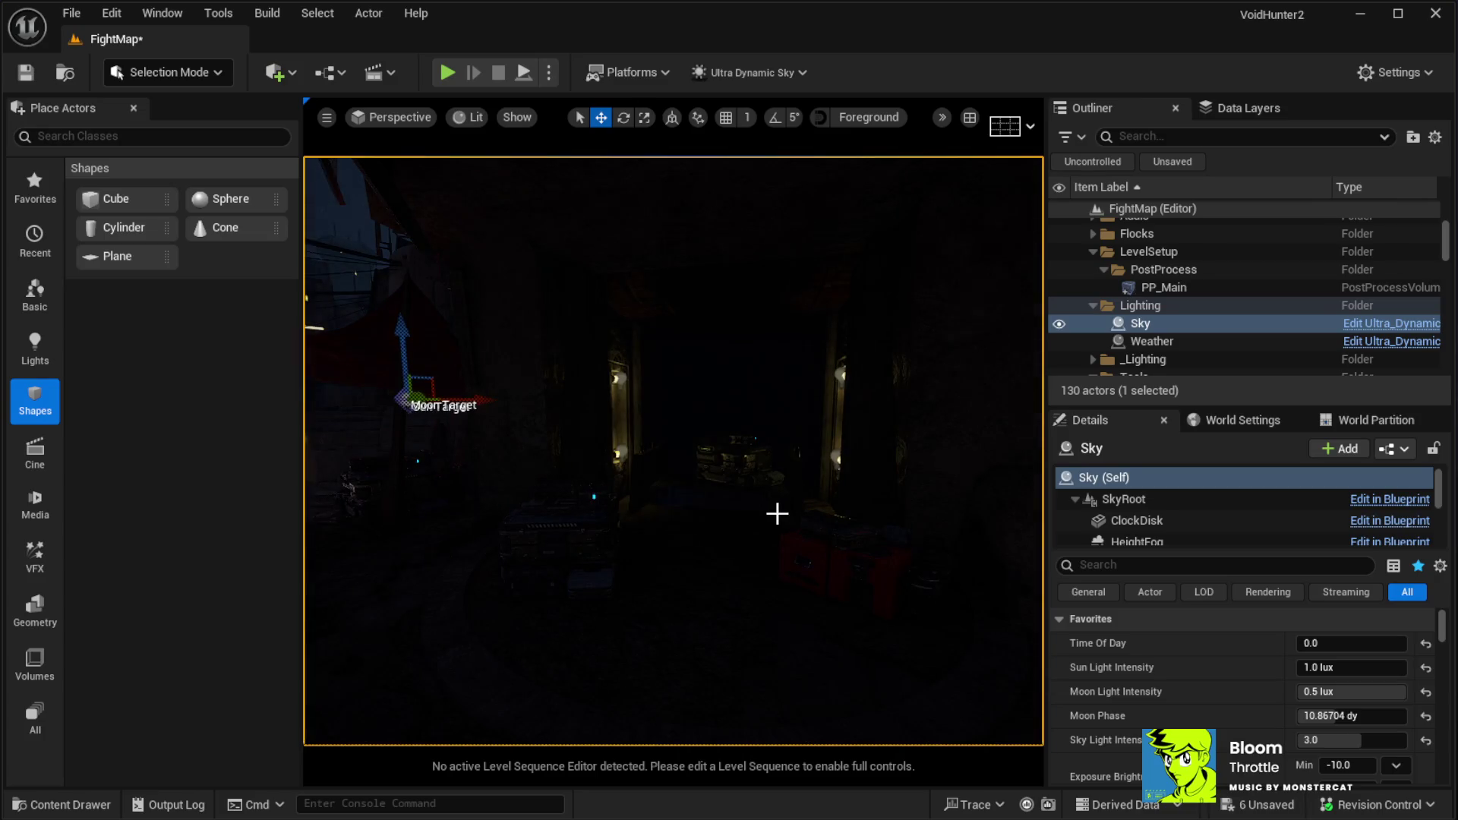
{"action": "left_click_drag", "start_coordinate": [736, 514], "coordinate": [672, 452]}
{"action": "mouse_move", "coordinate": [976, 546]}
{"action": "left_mouse_down"}
{"action": "mouse_move", "coordinate": [598, 592]}
{"action": "mouse_move", "coordinate": [605, 486]}
{"action": "mouse_move", "coordinate": [674, 433]}
{"action": "left_mouse_up"}
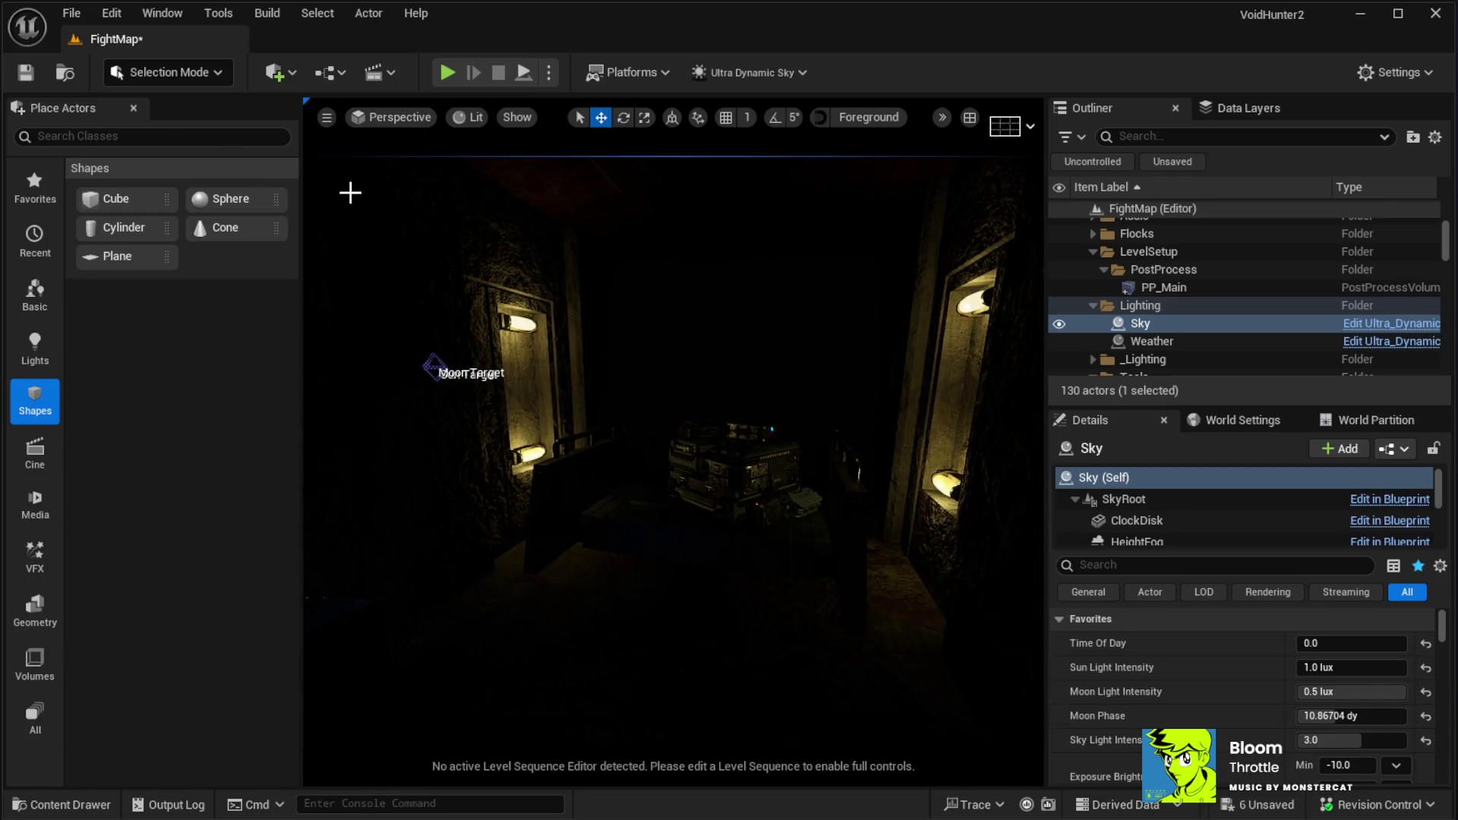
{"action": "left_click_drag", "start_coordinate": [675, 415], "coordinate": [662, 379]}
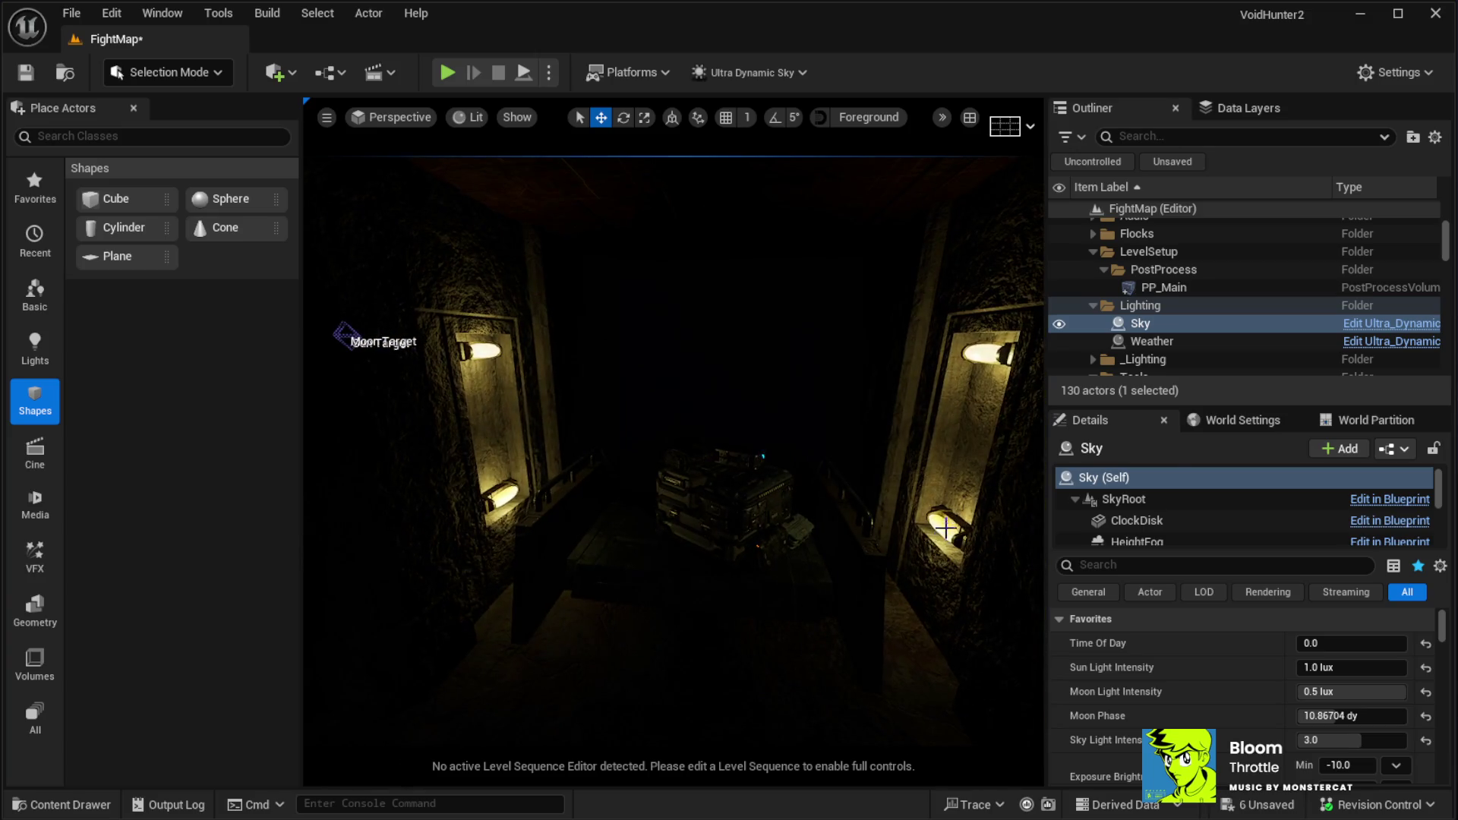
{"action": "left_click", "coordinate": [712, 662]}
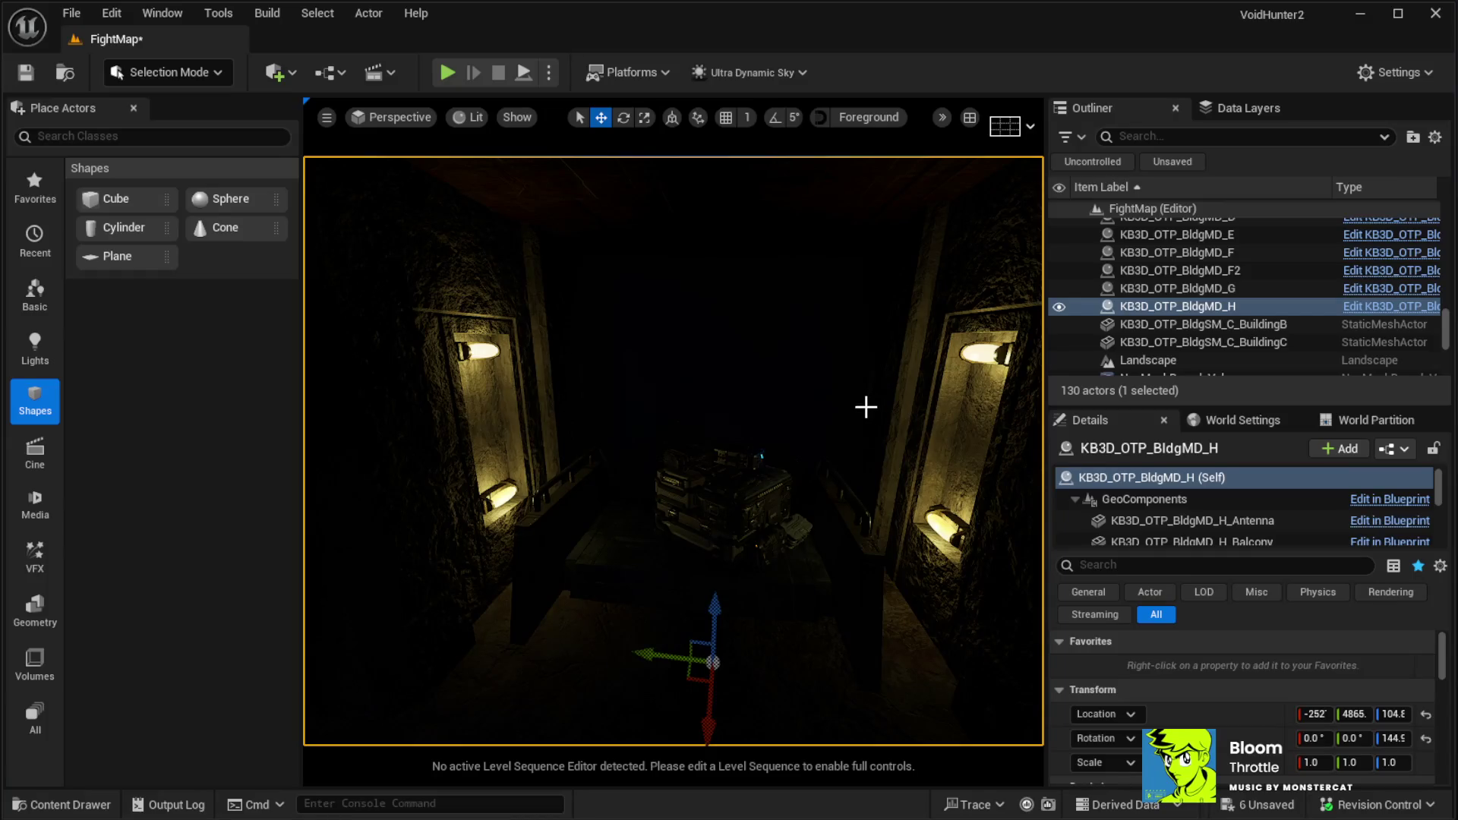
Duplicate PointLight3 and move the new PointLight7 to the room centre above the crates
{"action": "left_click", "coordinate": [758, 476]}
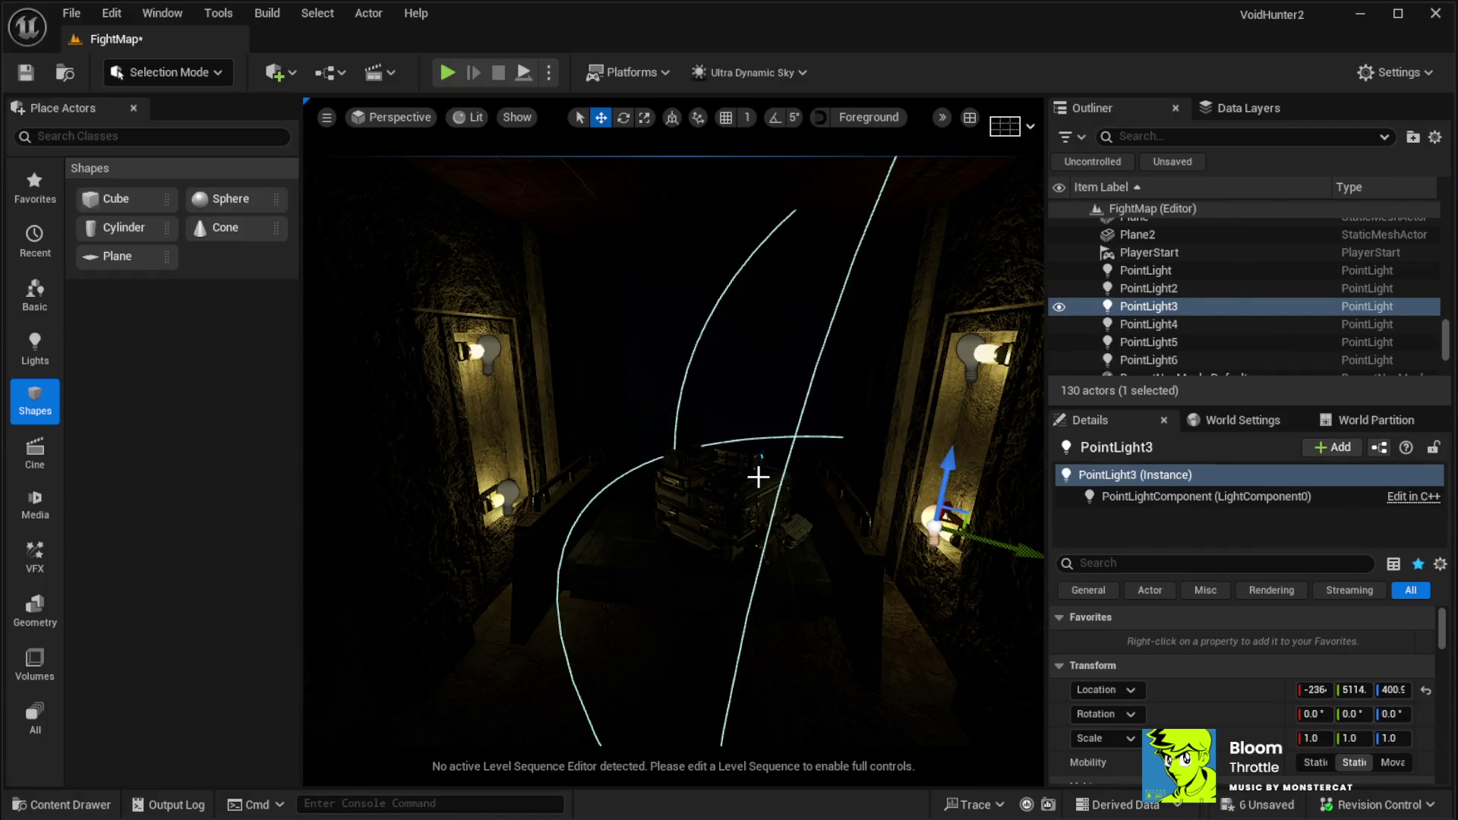
{"action": "key", "text": "ctrl+d"}
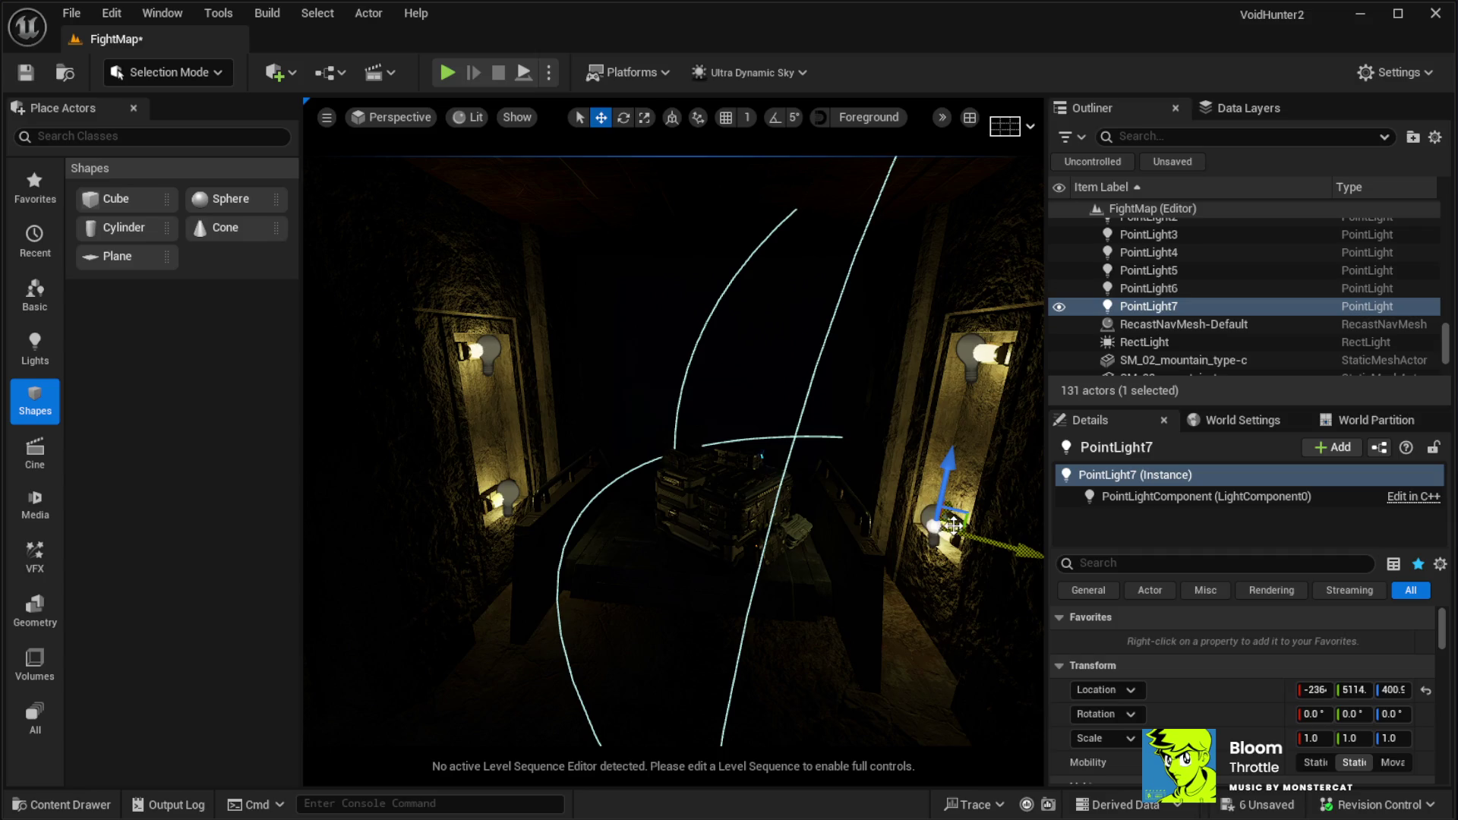
{"action": "mouse_move", "coordinate": [951, 523]}
{"action": "left_mouse_down"}
{"action": "mouse_move", "coordinate": [764, 560]}
{"action": "mouse_move", "coordinate": [706, 489]}
{"action": "mouse_move", "coordinate": [720, 459]}
{"action": "mouse_move", "coordinate": [706, 318]}
{"action": "left_mouse_up"}
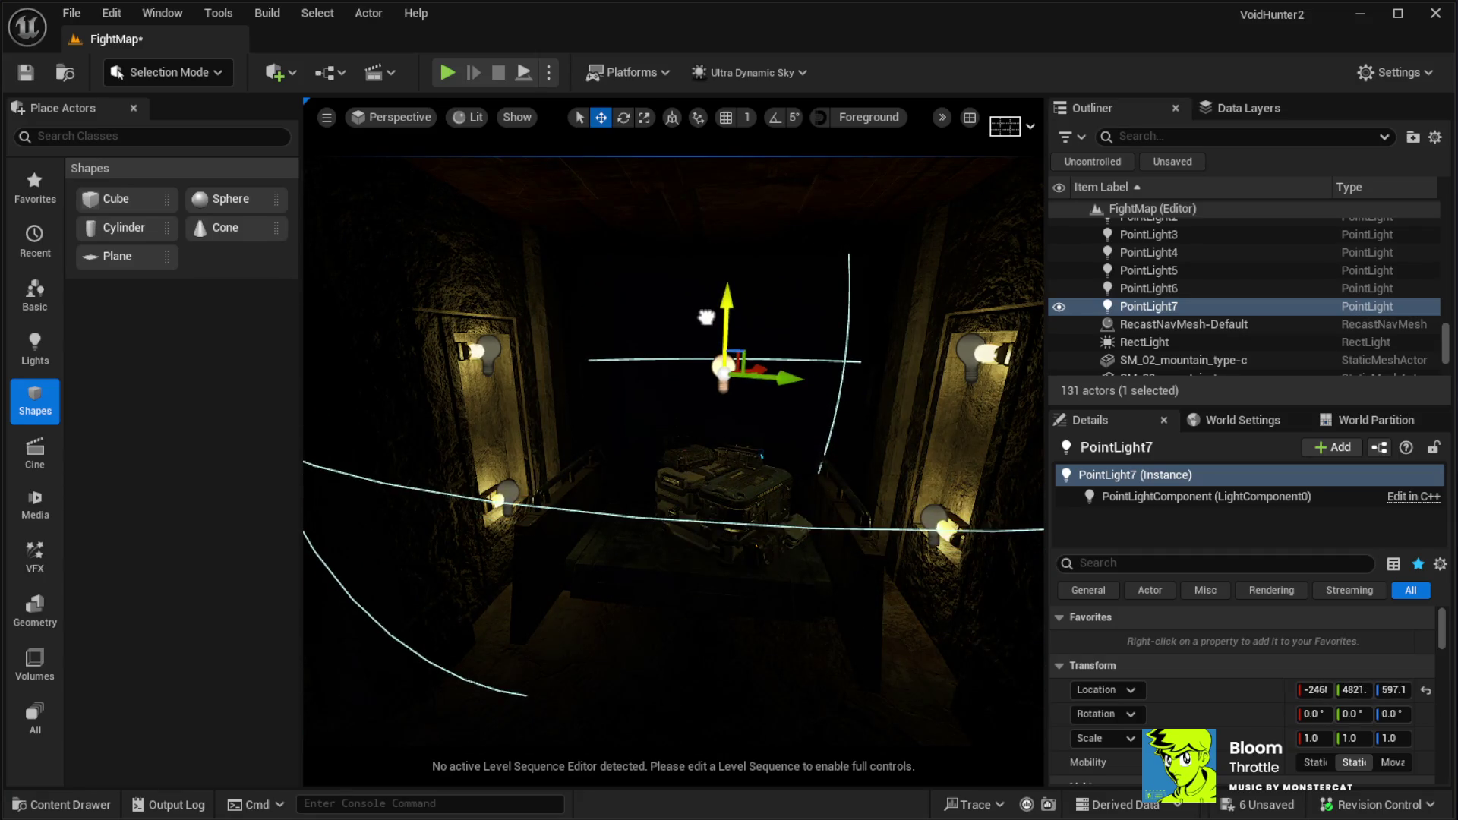
{"action": "mouse_move", "coordinate": [675, 456]}
{"action": "left_mouse_down"}
{"action": "mouse_move", "coordinate": [692, 433]}
{"action": "mouse_move", "coordinate": [676, 456]}
{"action": "left_mouse_up"}
{"action": "scroll", "coordinate": [1227, 714], "scroll_direction": "down", "scroll_amount": 10}
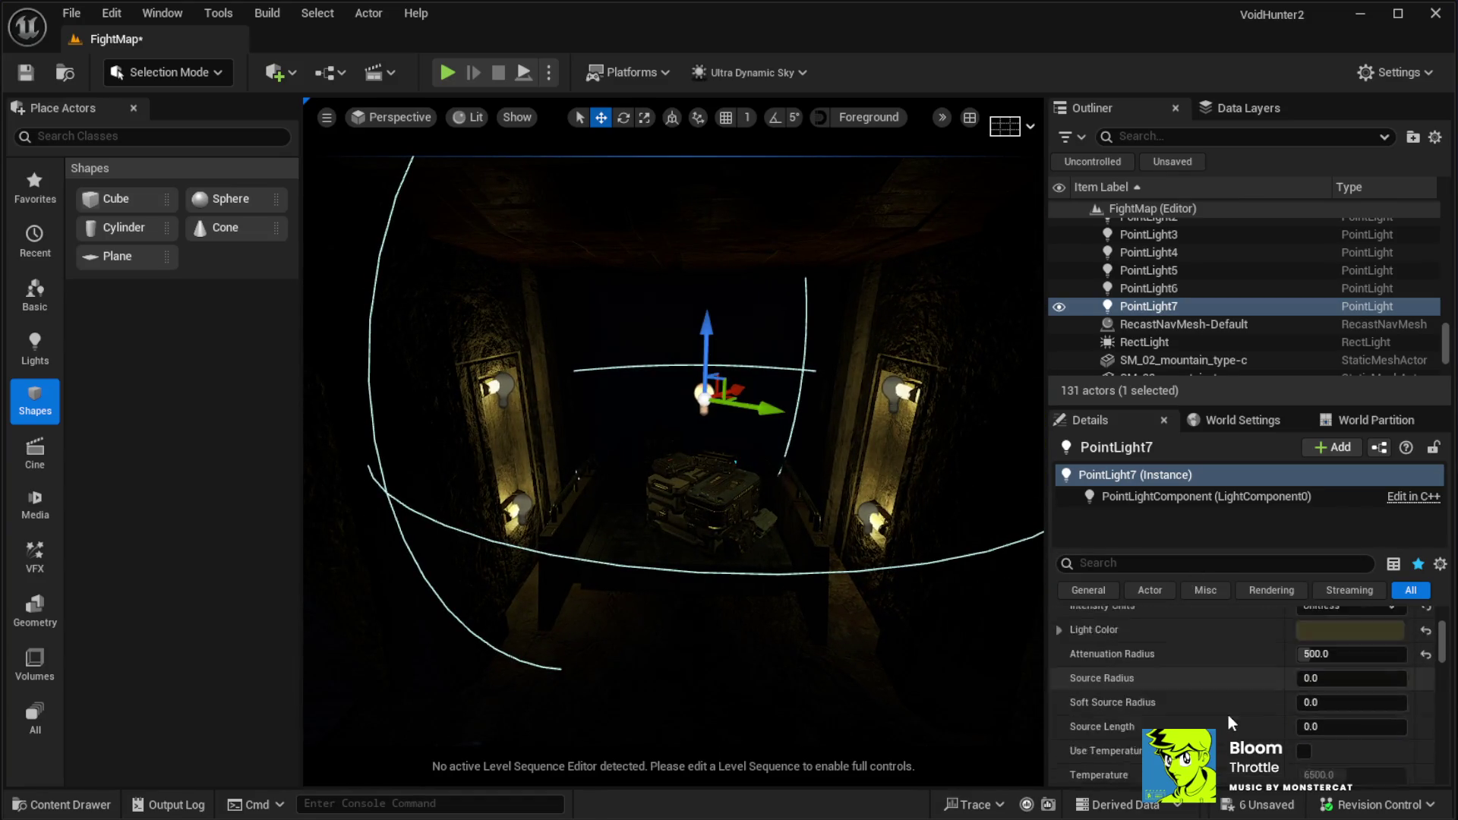
Set PointLight7's Attenuation Radius to 1000
{"action": "left_click", "coordinate": [1322, 625]}
{"action": "type", "text": "1000"}
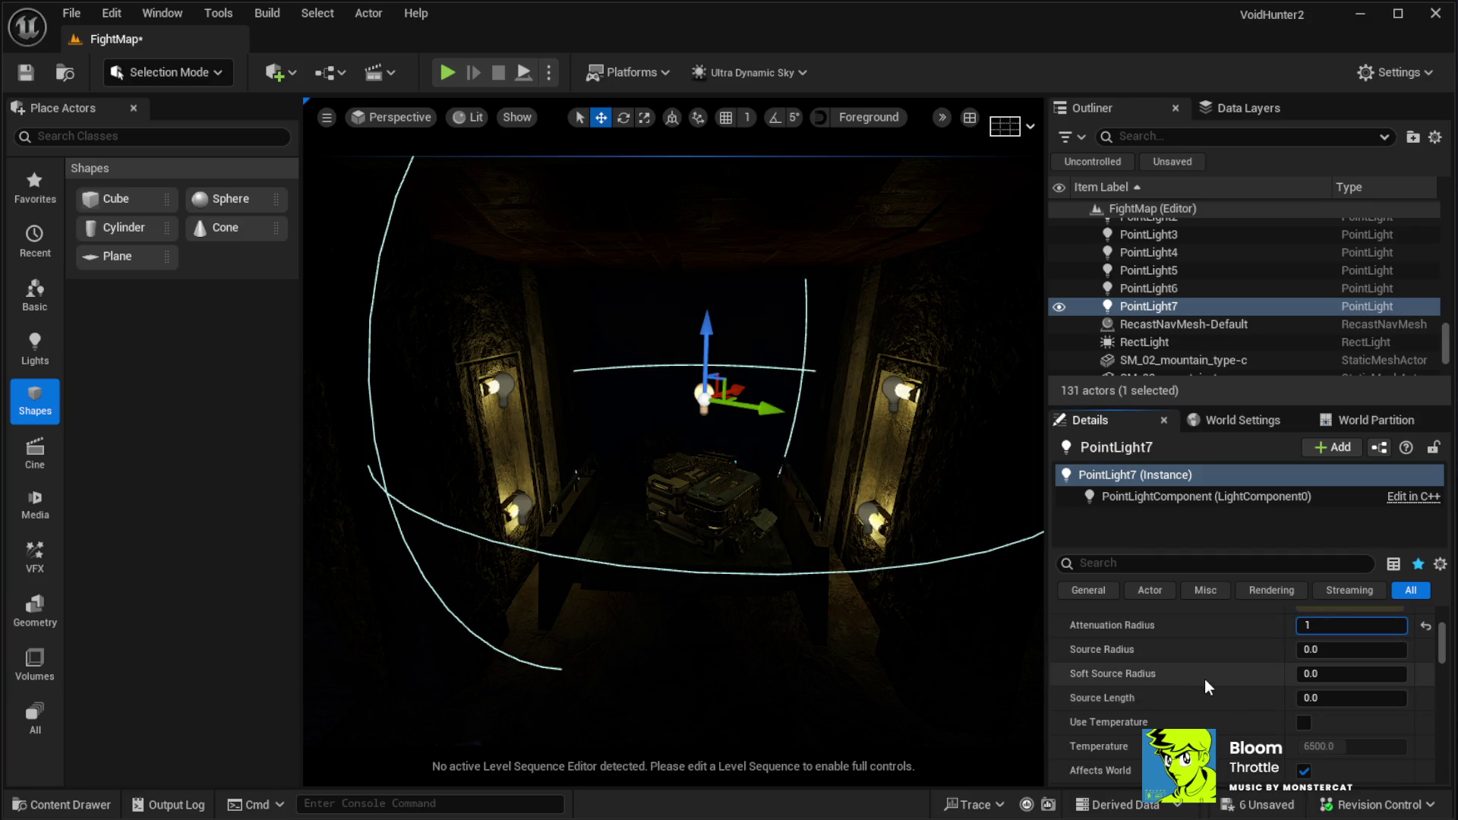
{"action": "key", "text": "Return"}
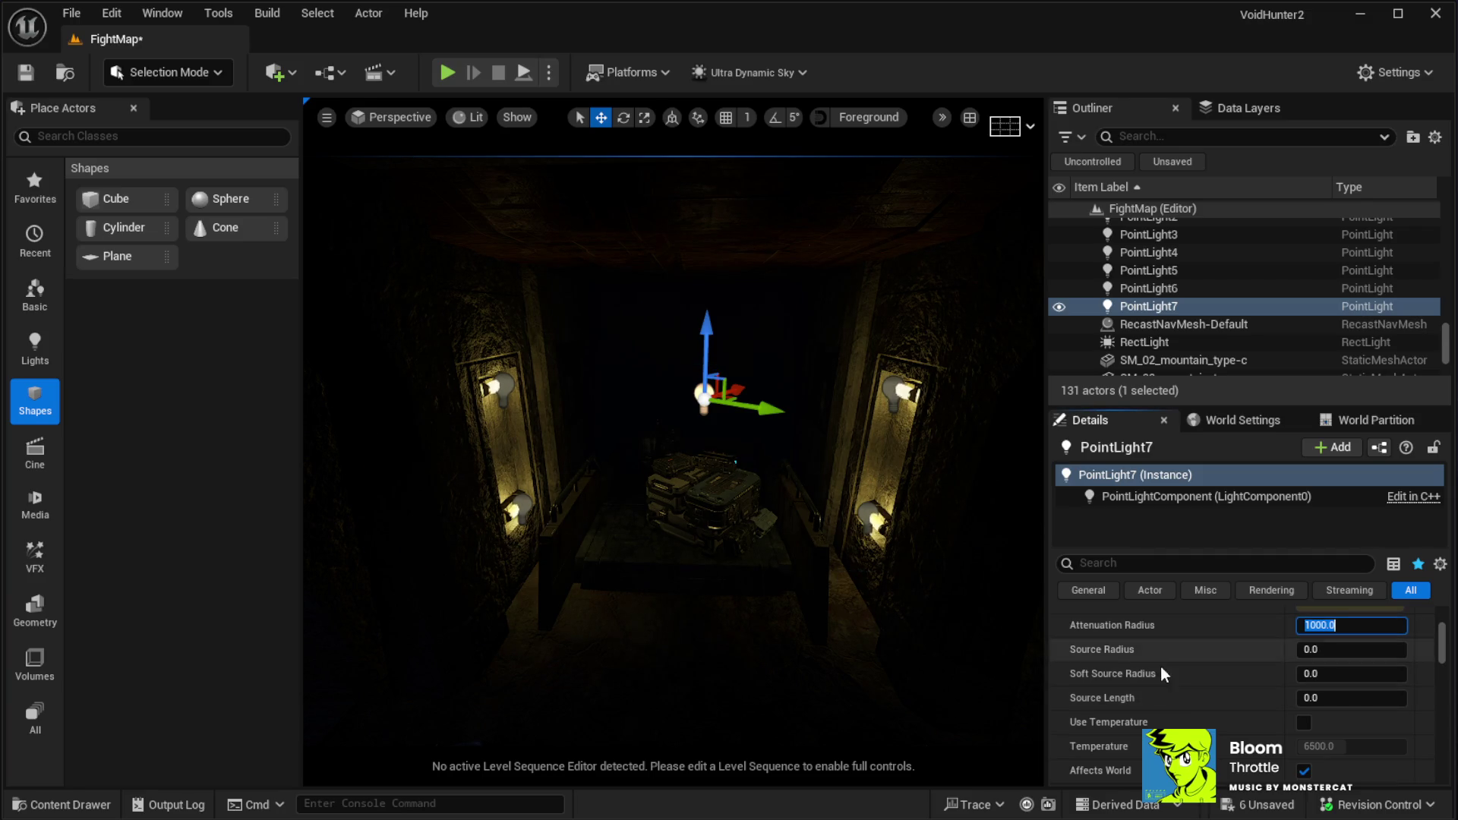
{"action": "scroll", "coordinate": [1229, 695], "scroll_direction": "up", "scroll_amount": 6}
{"action": "scroll", "coordinate": [1229, 694], "scroll_direction": "down", "scroll_amount": 2}
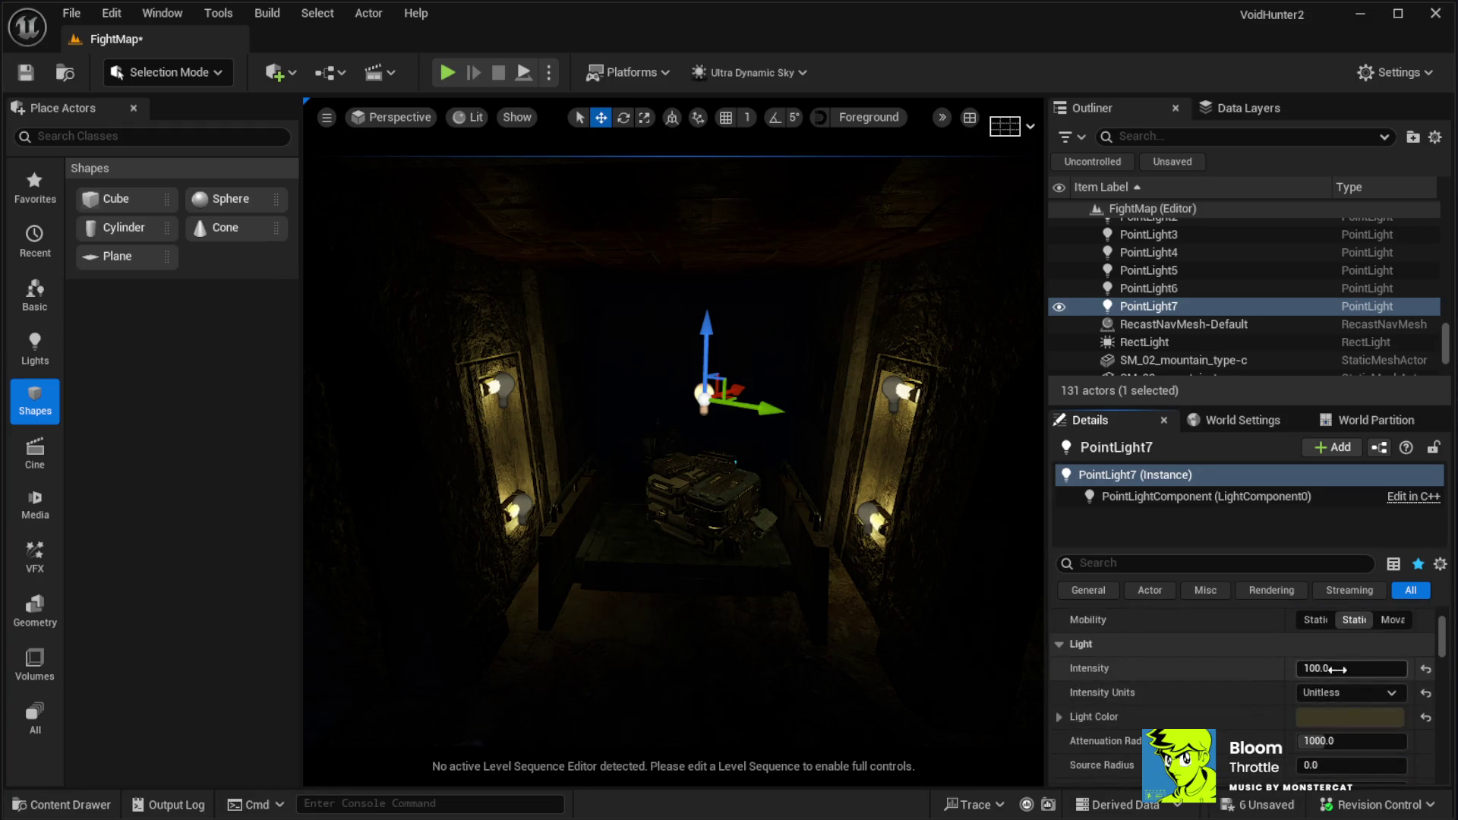
Set PointLight7's intensity to 1000 after trying 20 and 100, and lower it slightly
{"action": "type", "text": "20"}
{"action": "key", "text": "Return"}
{"action": "mouse_move", "coordinate": [798, 483]}
{"action": "left_mouse_down"}
{"action": "mouse_move", "coordinate": [767, 464]}
{"action": "mouse_move", "coordinate": [812, 493]}
{"action": "mouse_move", "coordinate": [782, 456]}
{"action": "mouse_move", "coordinate": [797, 482]}
{"action": "left_mouse_up"}
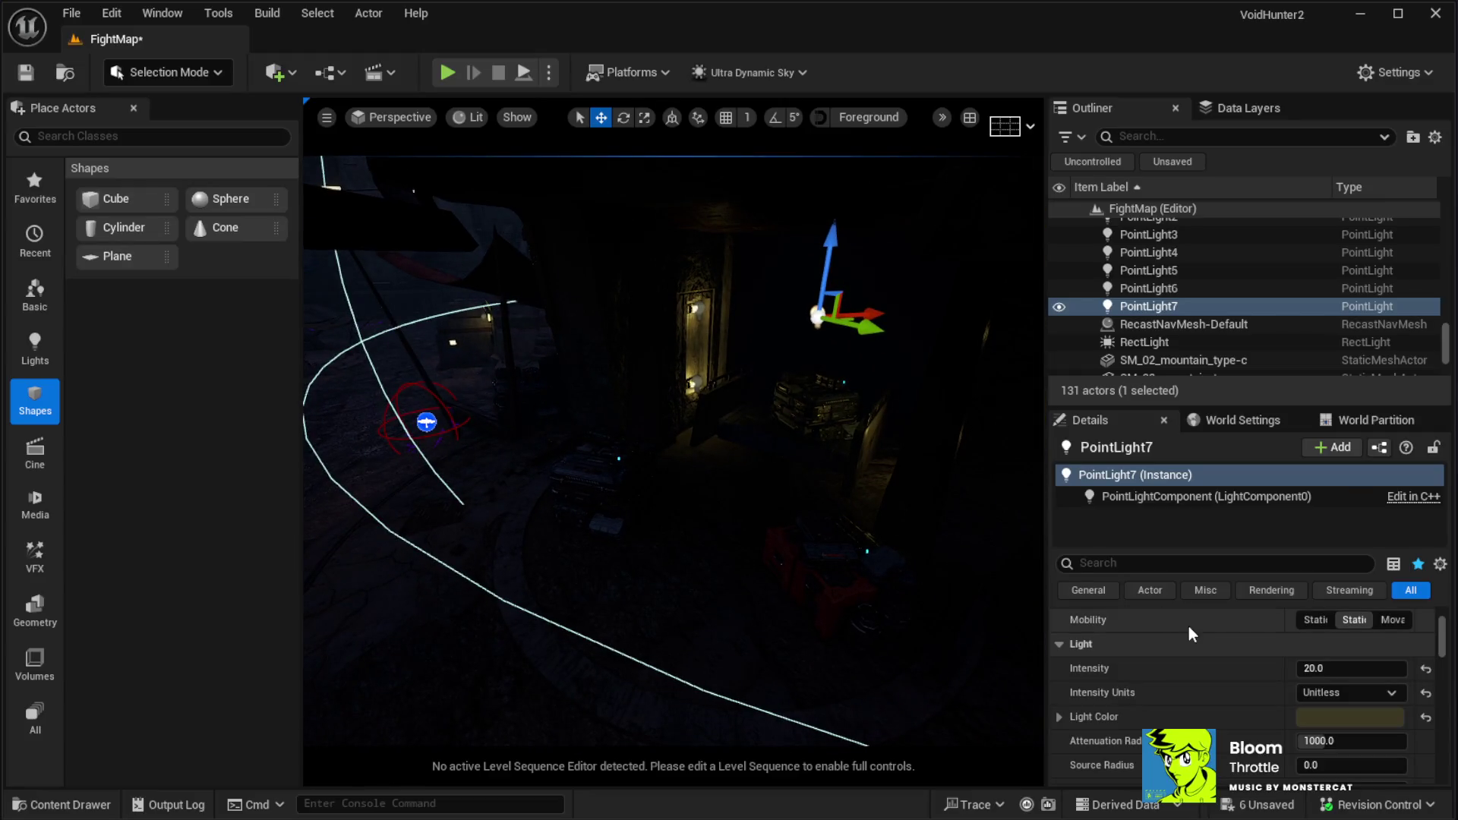
{"action": "left_click", "coordinate": [1314, 669]}
{"action": "type", "text": "100"}
{"action": "key", "text": "Return"}
{"action": "type", "text": "1000"}
{"action": "key", "text": "Return"}
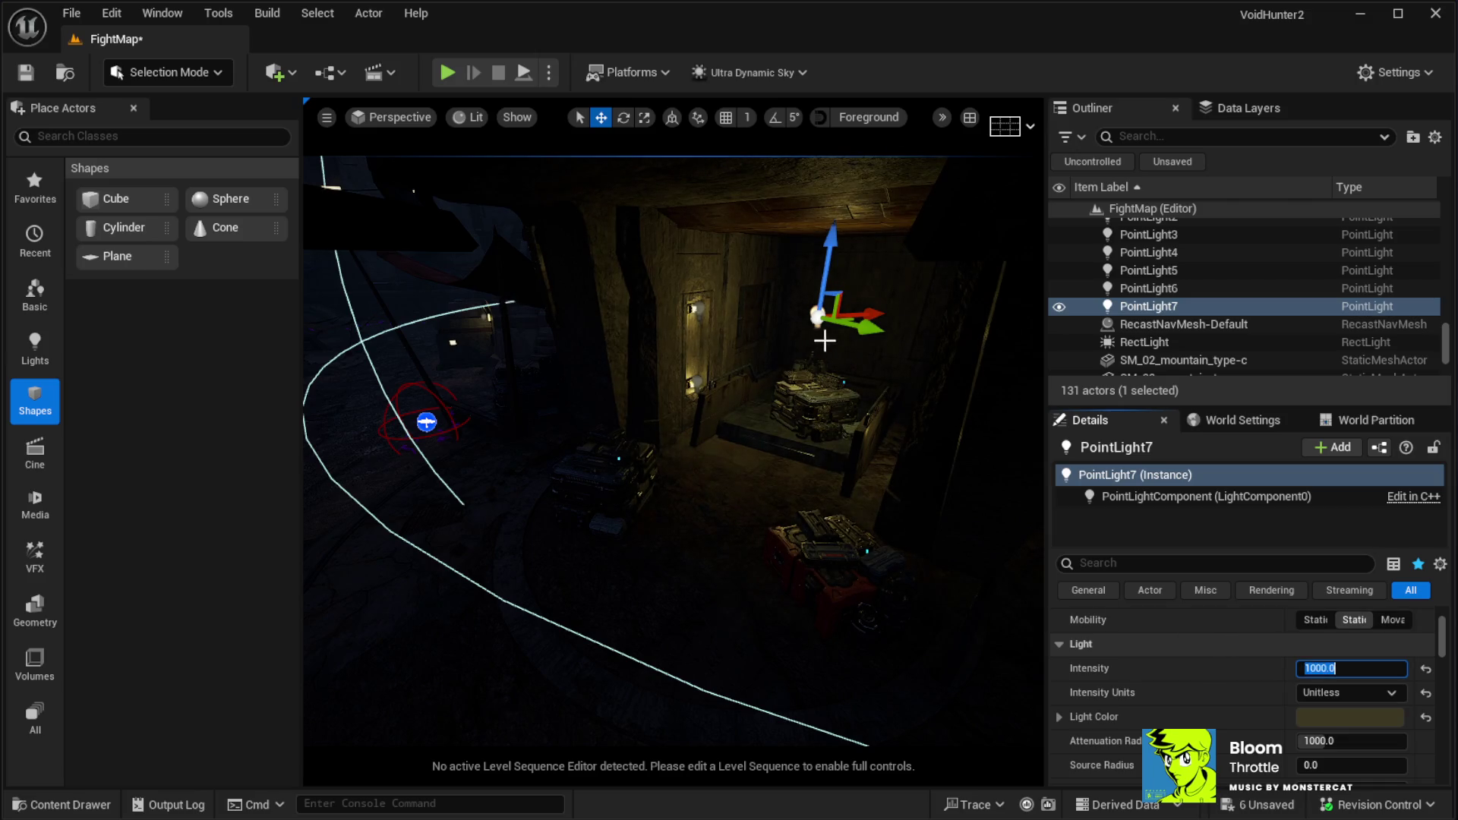
{"action": "mouse_move", "coordinate": [845, 319]}
{"action": "left_mouse_down"}
{"action": "mouse_move", "coordinate": [813, 329]}
{"action": "mouse_move", "coordinate": [824, 337]}
{"action": "left_mouse_up"}
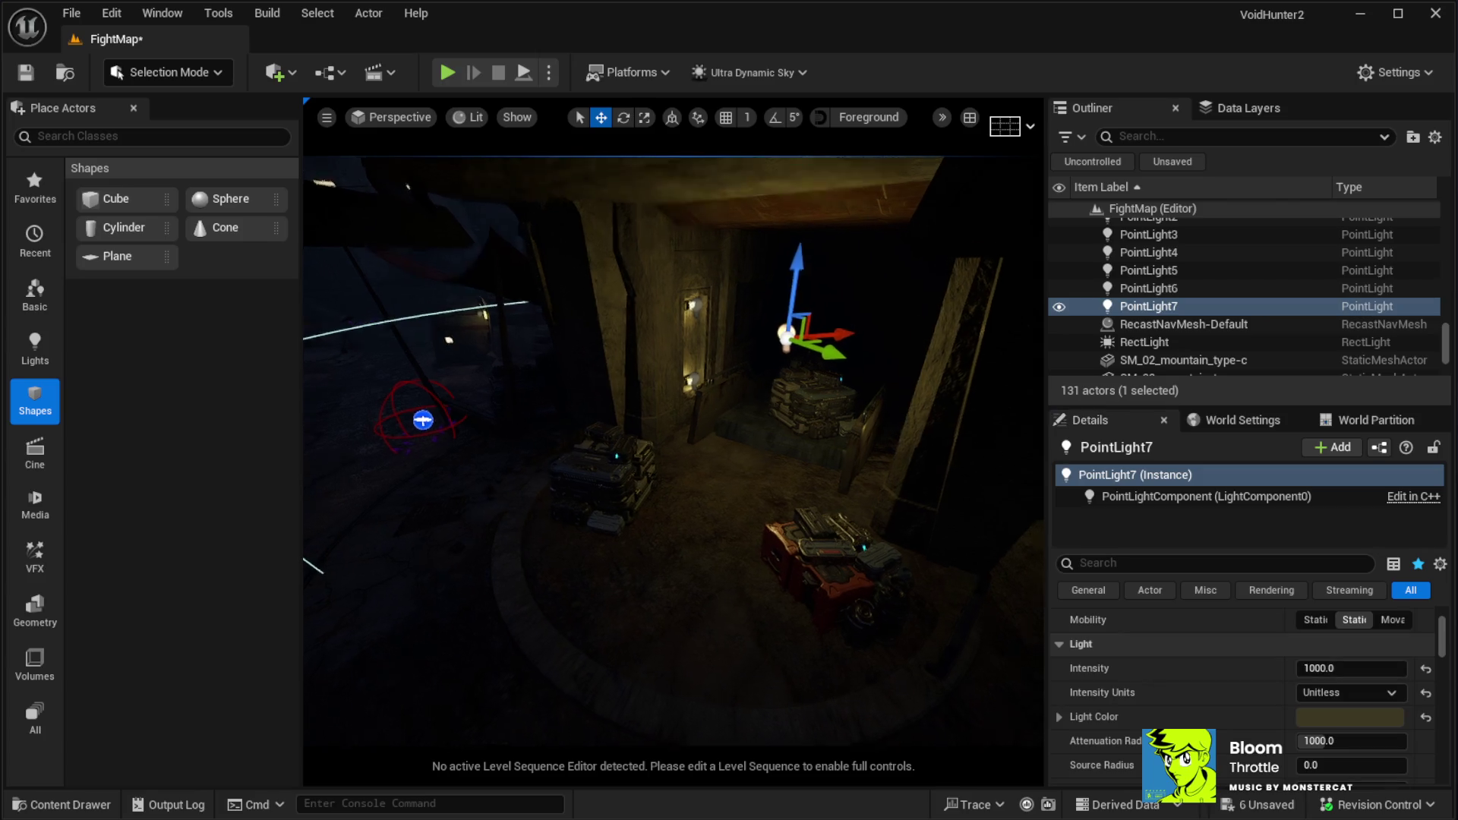
{"action": "left_click_drag", "start_coordinate": [972, 380], "coordinate": [972, 455]}
Slide PointLight7 slightly left and set its Volumetric Scattering Intensity to 0, after briefly trying 100
{"action": "key", "text": "f"}
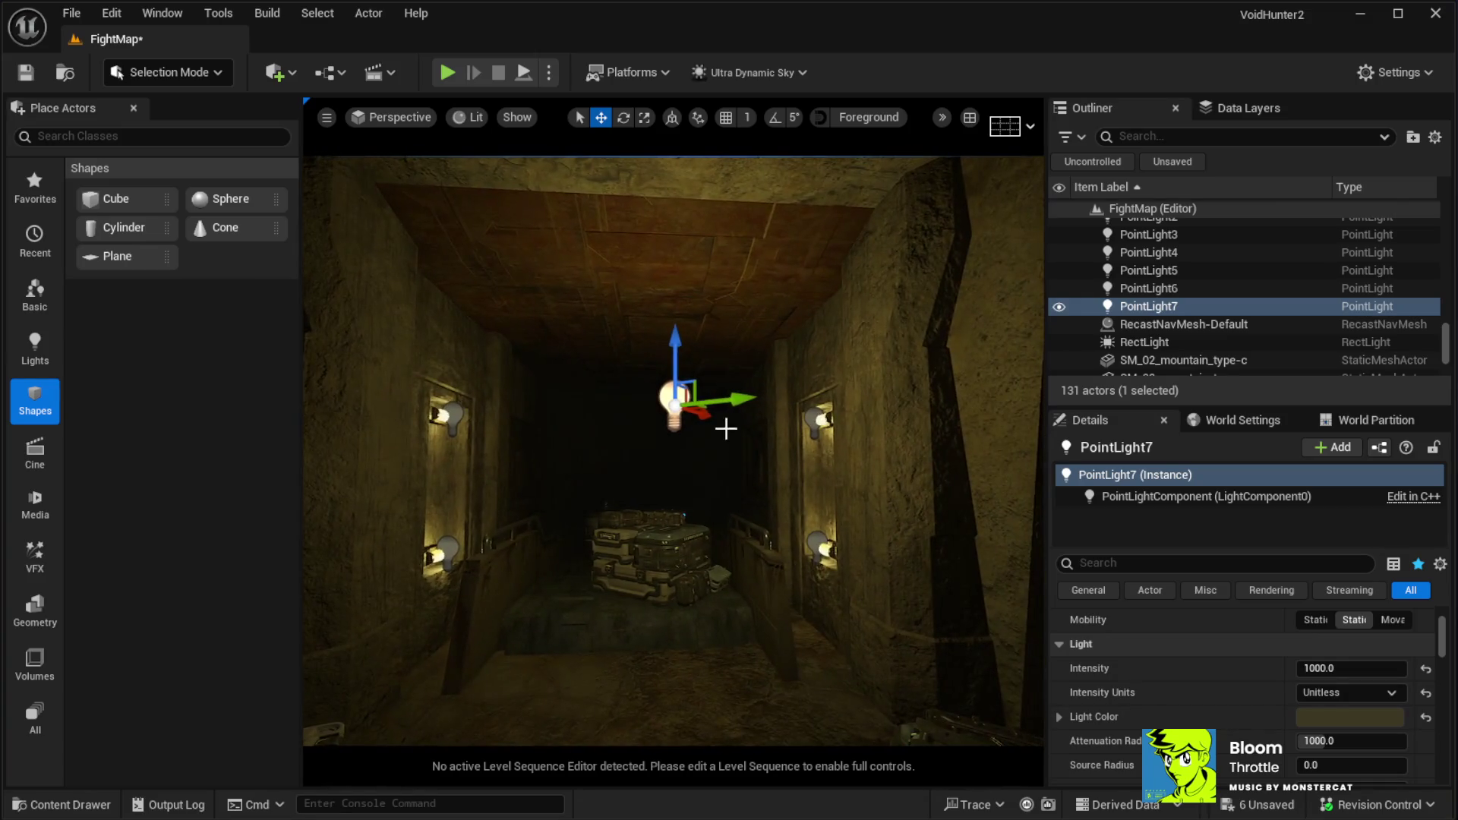
{"action": "left_click_drag", "start_coordinate": [730, 399], "coordinate": [707, 401]}
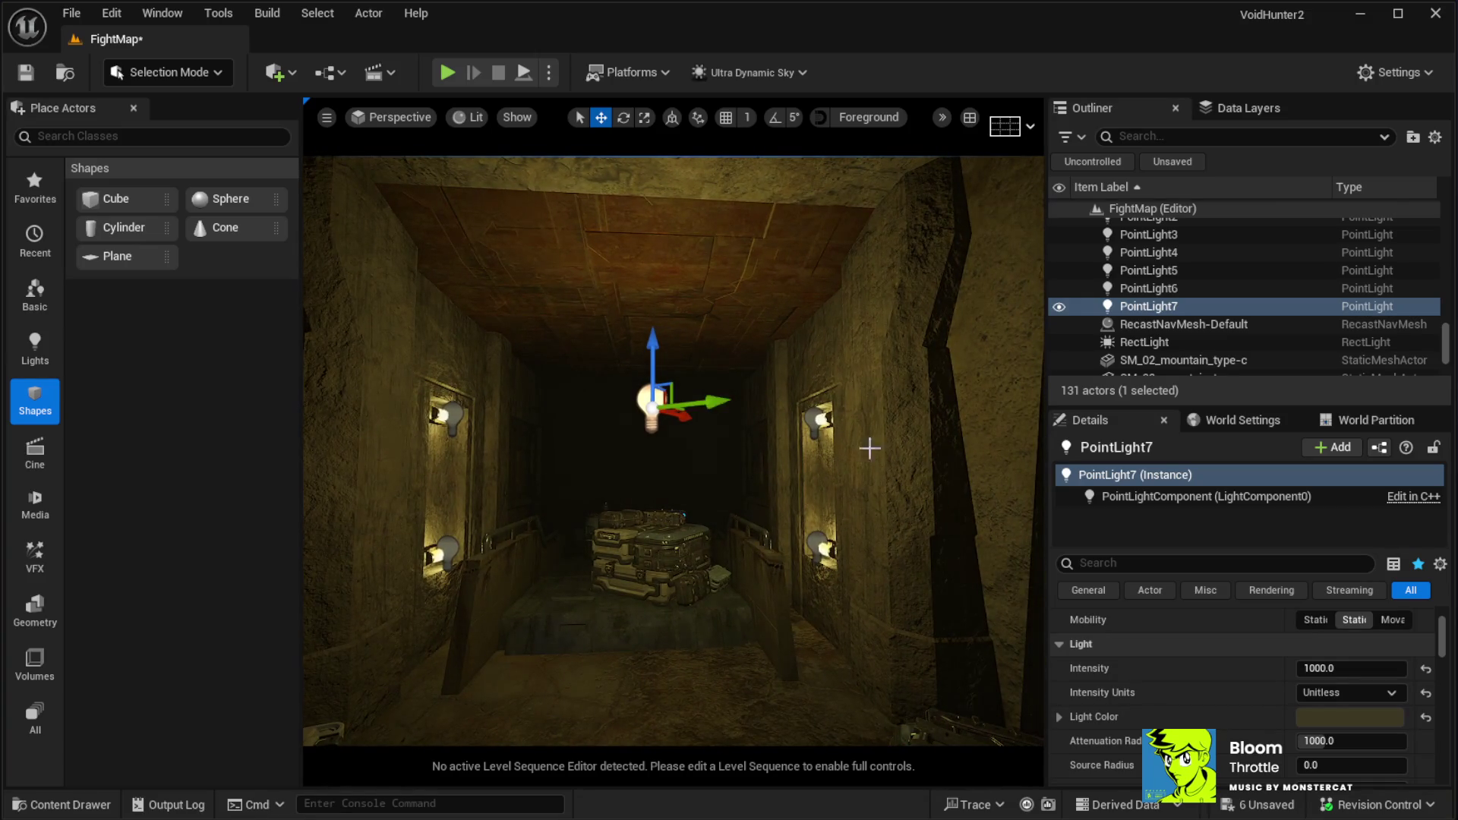
{"action": "scroll", "coordinate": [1215, 717], "scroll_direction": "down", "scroll_amount": 4}
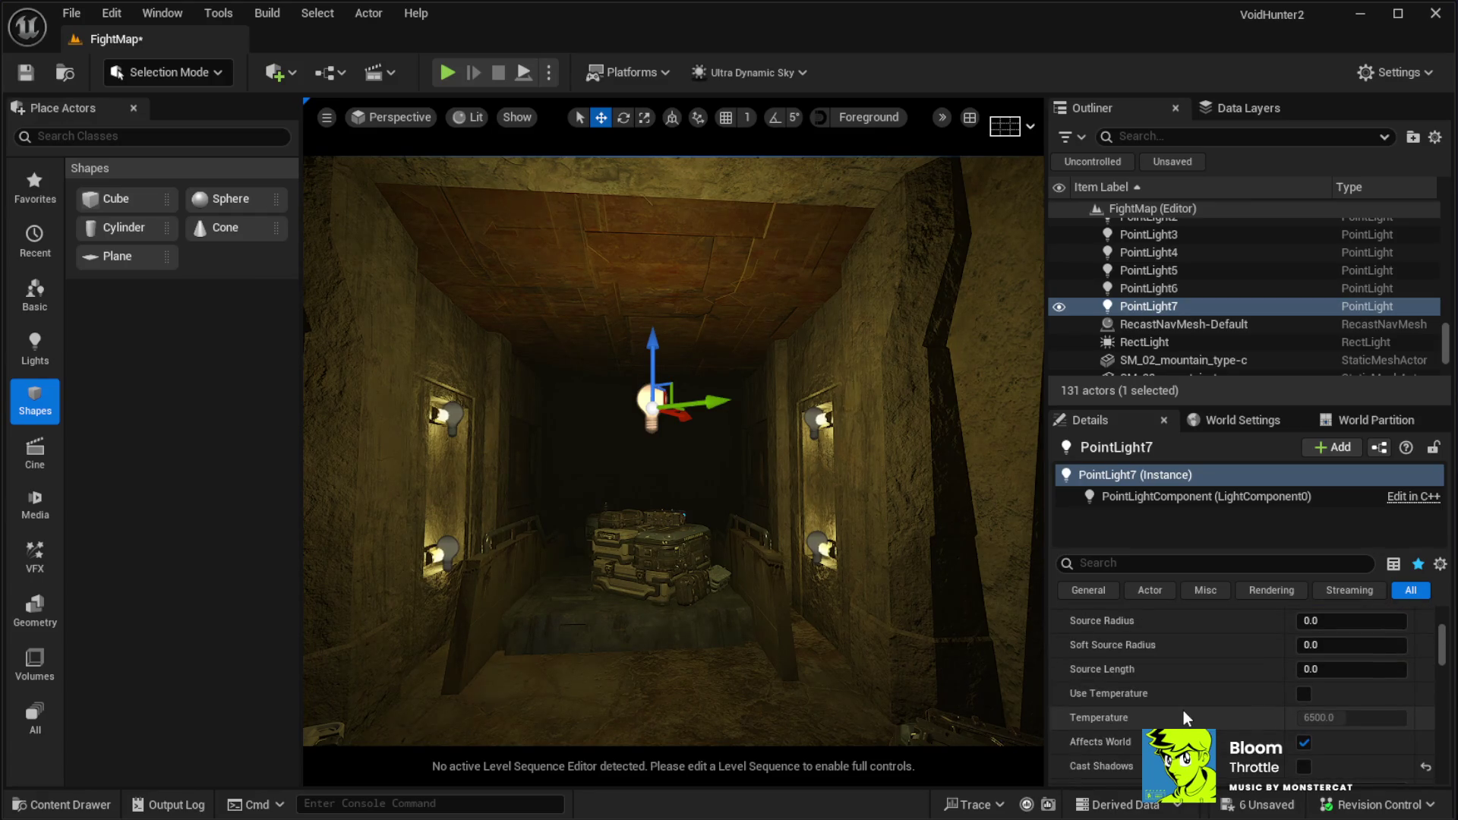
{"action": "scroll", "coordinate": [1179, 707], "scroll_direction": "down", "scroll_amount": 3}
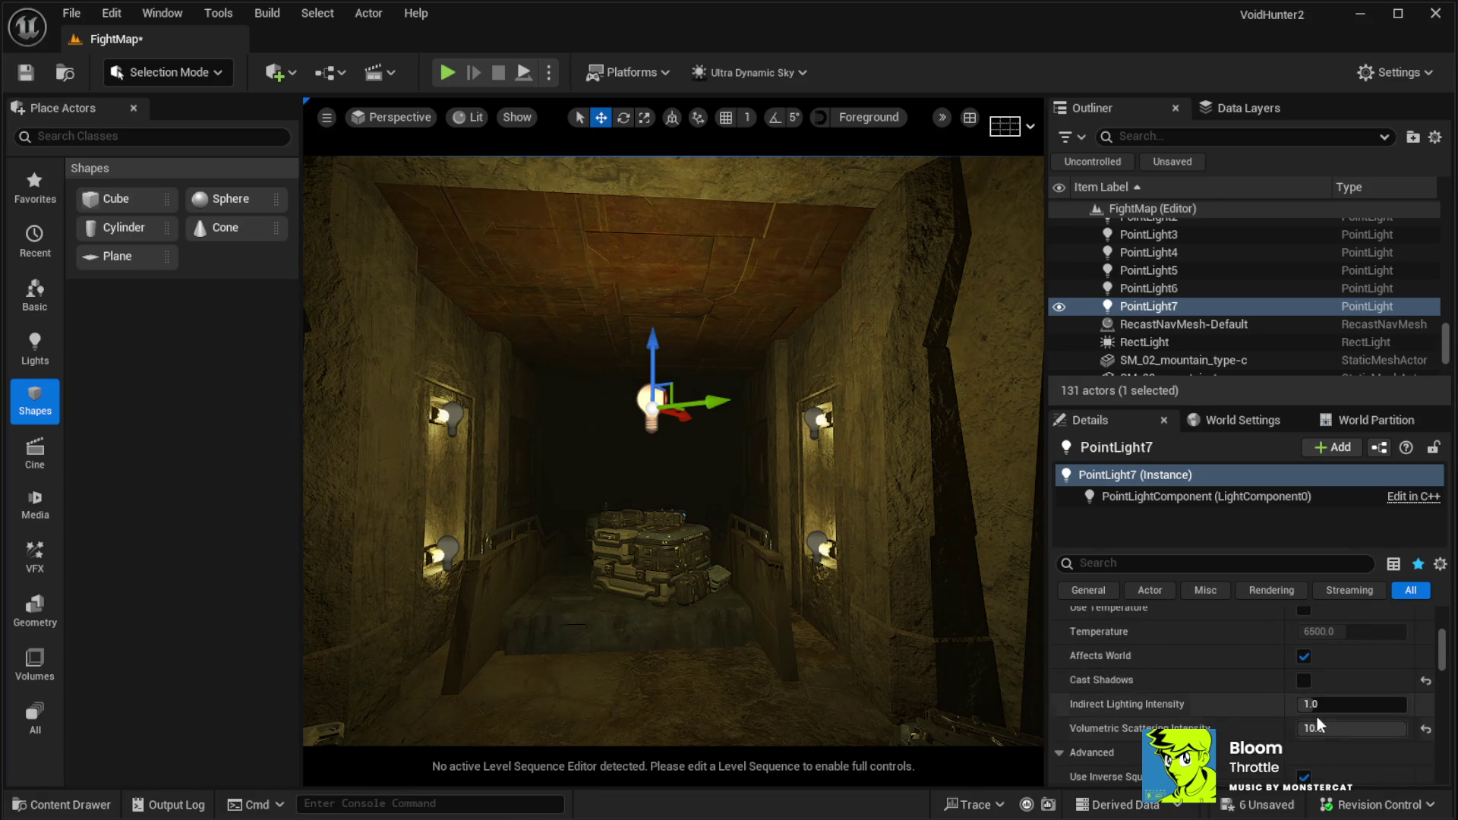
{"action": "left_click", "coordinate": [1325, 728]}
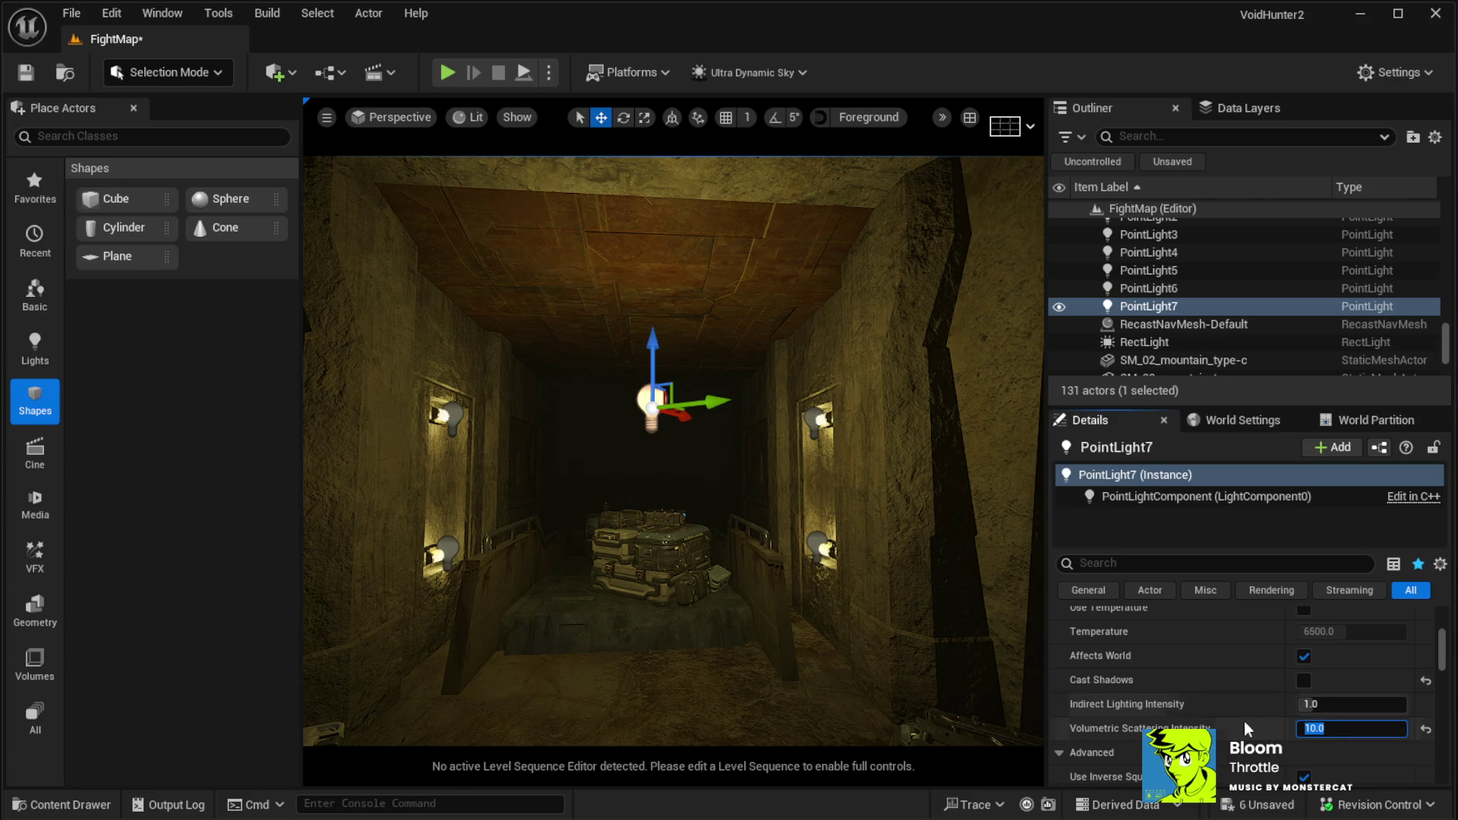
{"action": "type", "text": "0"}
{"action": "key", "text": "Return"}
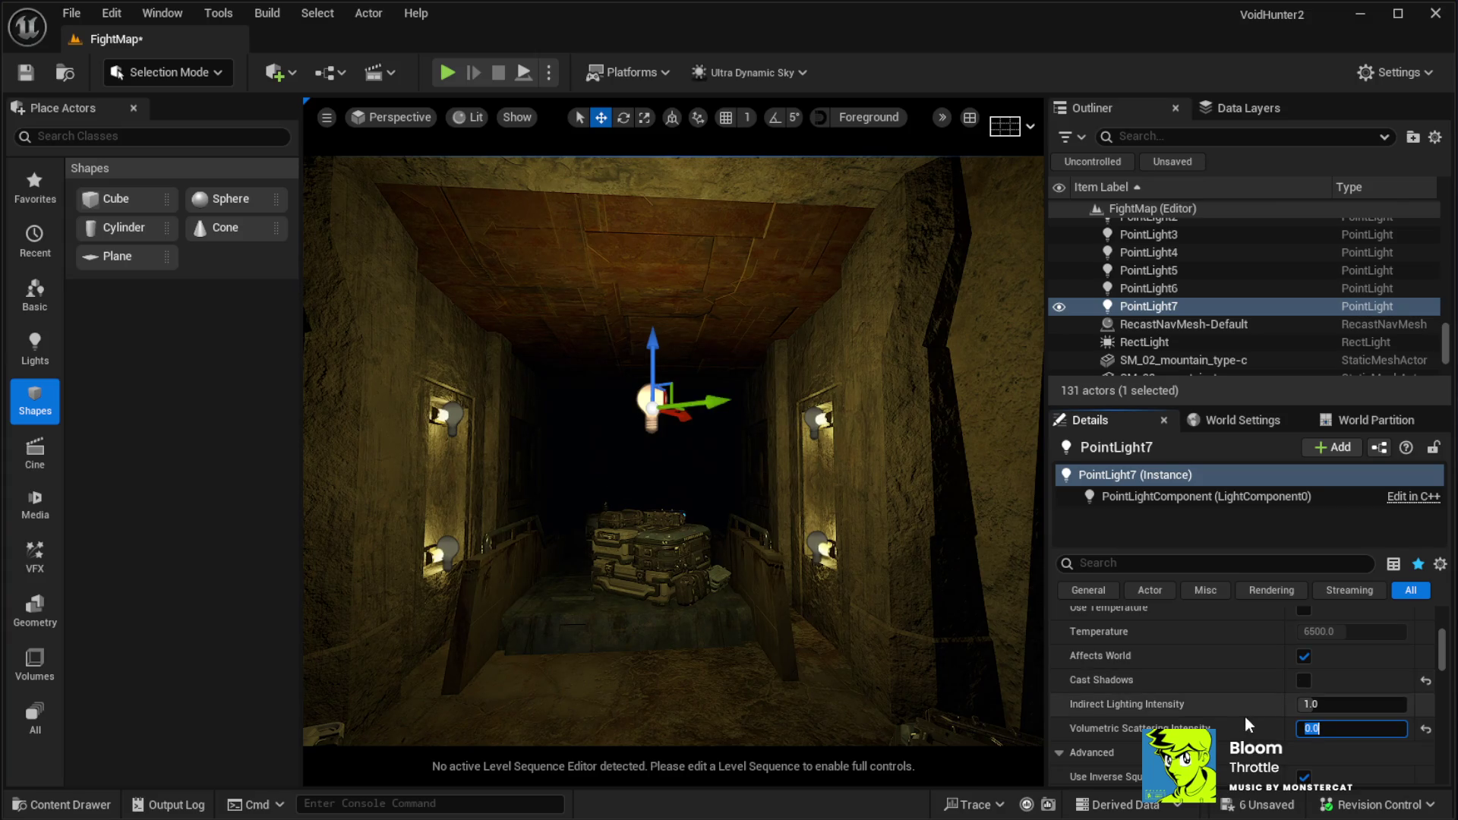
{"action": "type", "text": "100"}
{"action": "key", "text": "Return"}
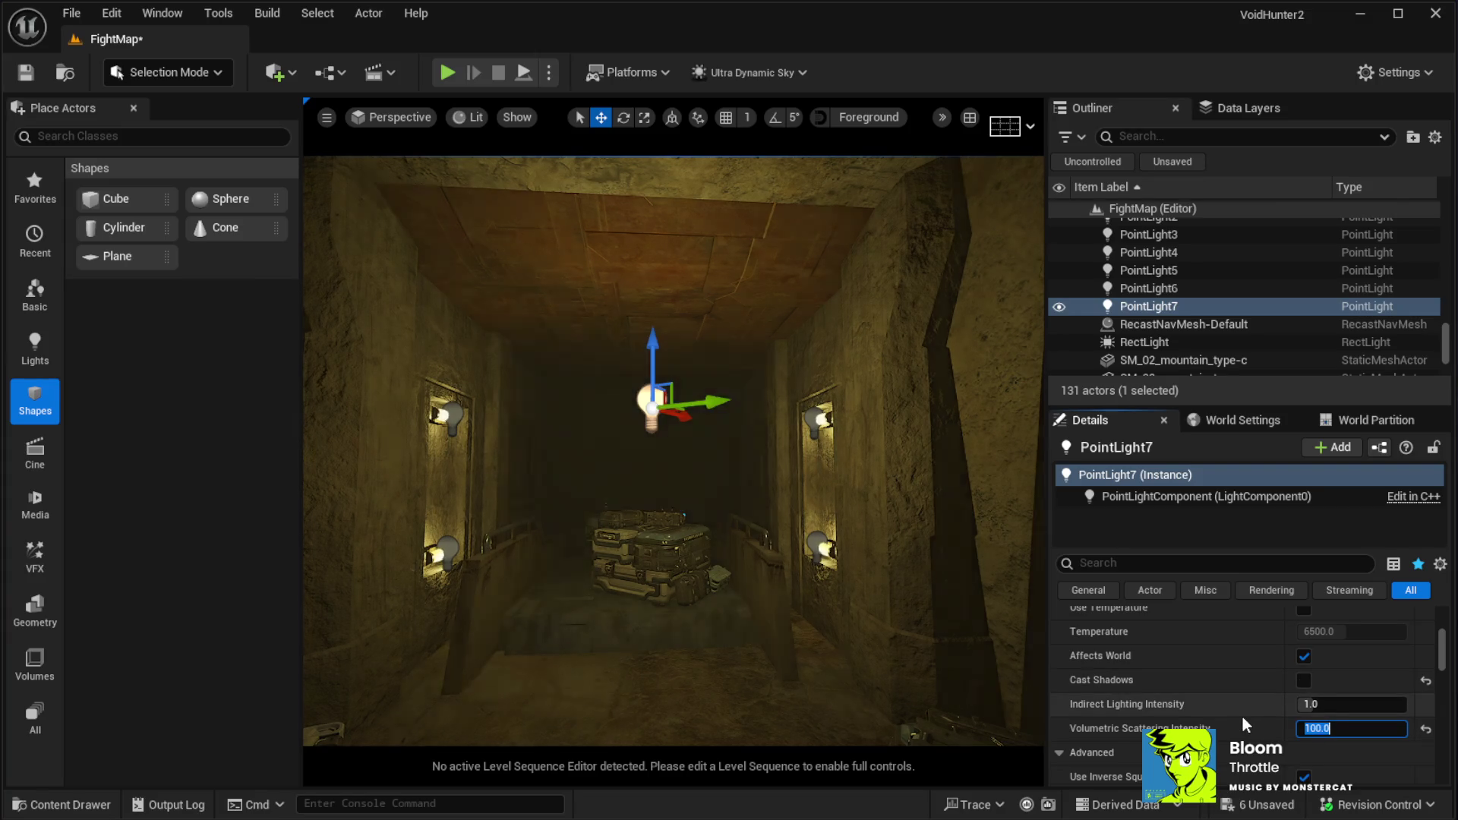
{"action": "left_click_drag", "start_coordinate": [688, 533], "coordinate": [691, 539]}
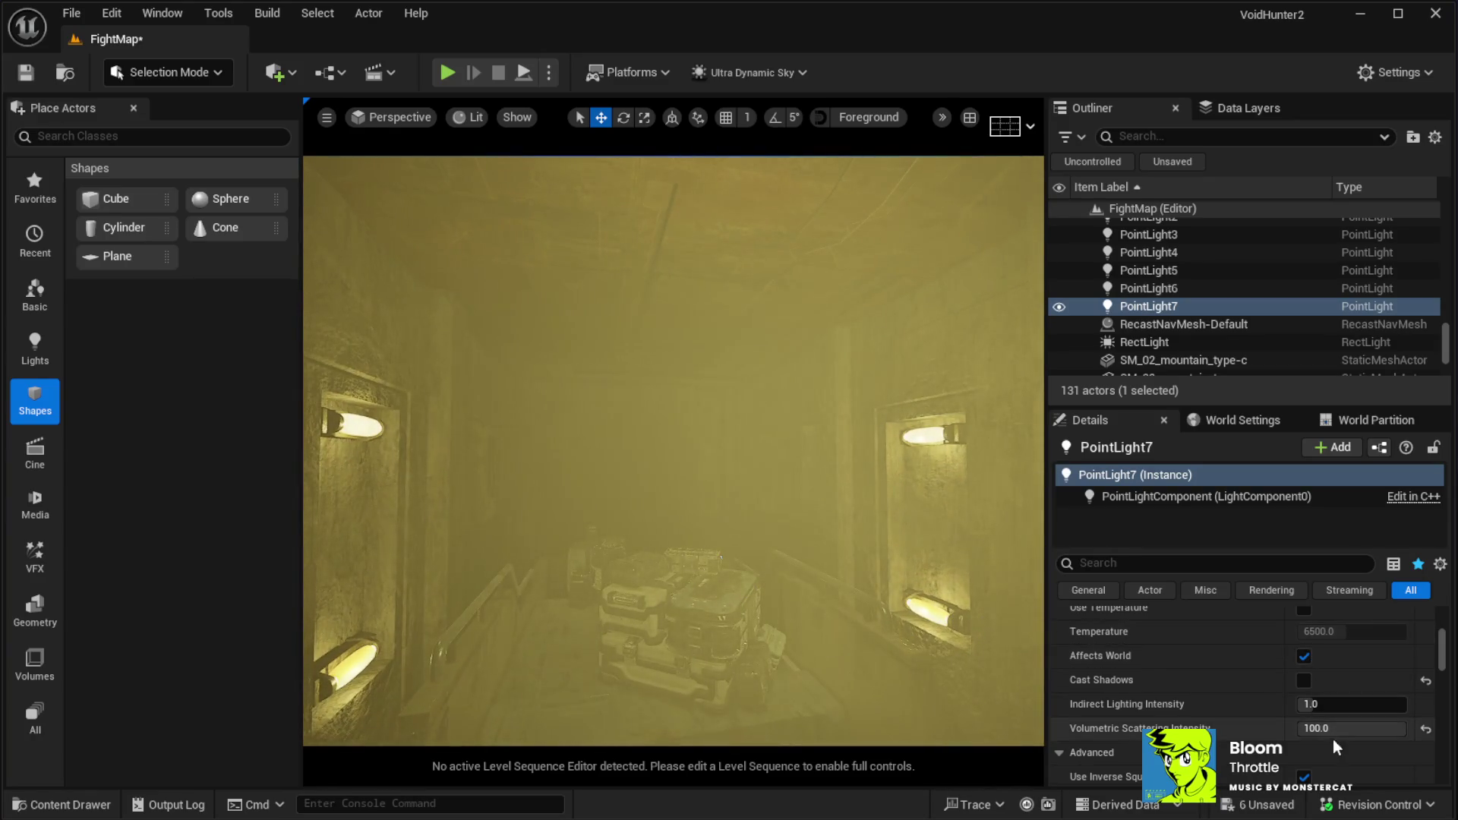
{"action": "type", "text": "0"}
{"action": "key", "text": "Return"}
Set PointLight7's Specular Scale to 0, after briefly trying 1
{"action": "left_click_drag", "start_coordinate": [794, 651], "coordinate": [794, 651]}
{"action": "scroll", "coordinate": [1242, 717], "scroll_direction": "down", "scroll_amount": 5}
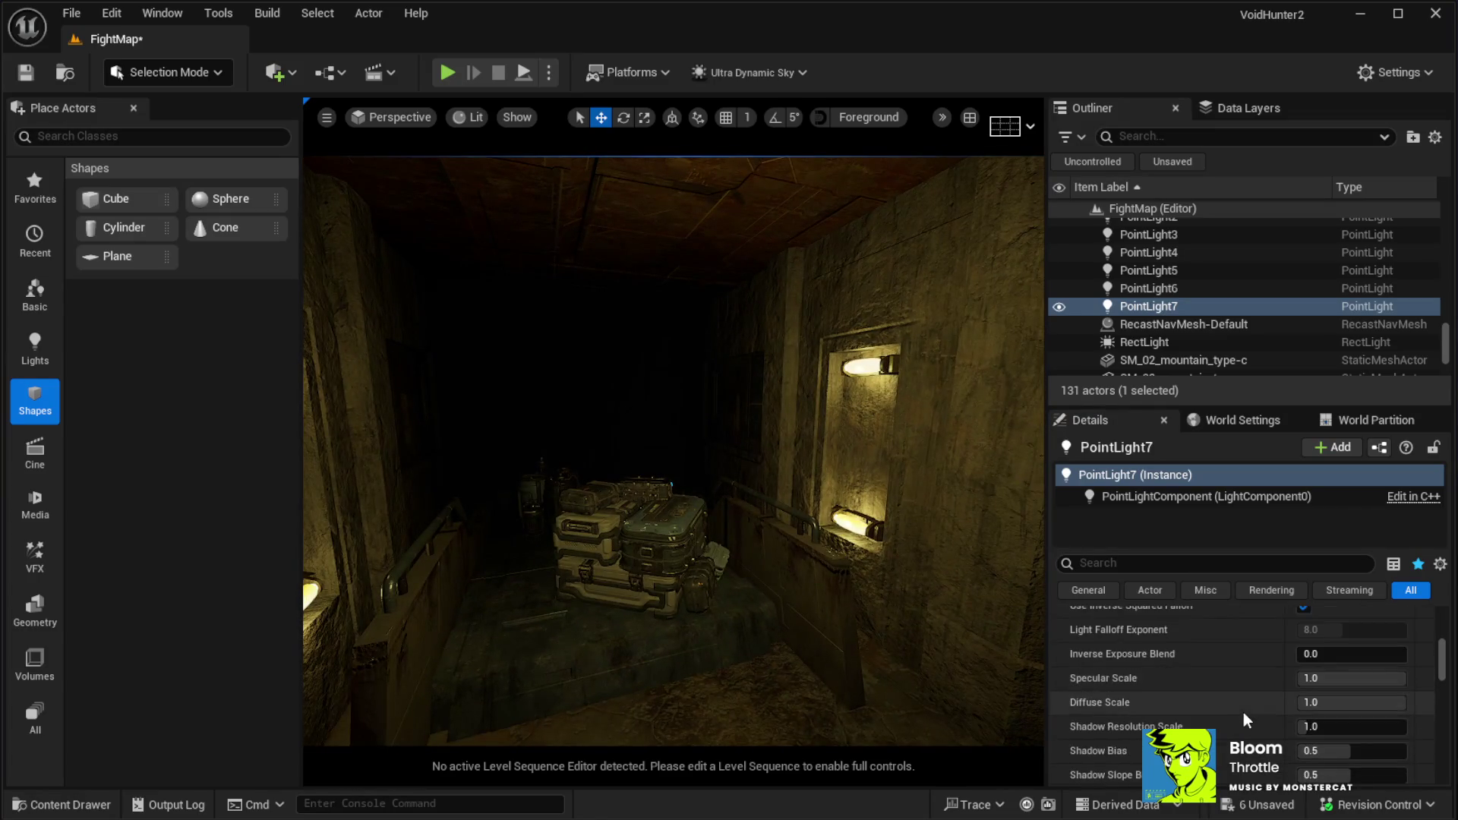
{"action": "left_click", "coordinate": [1326, 684]}
{"action": "type", "text": "-"}
{"action": "type", "text": "0"}
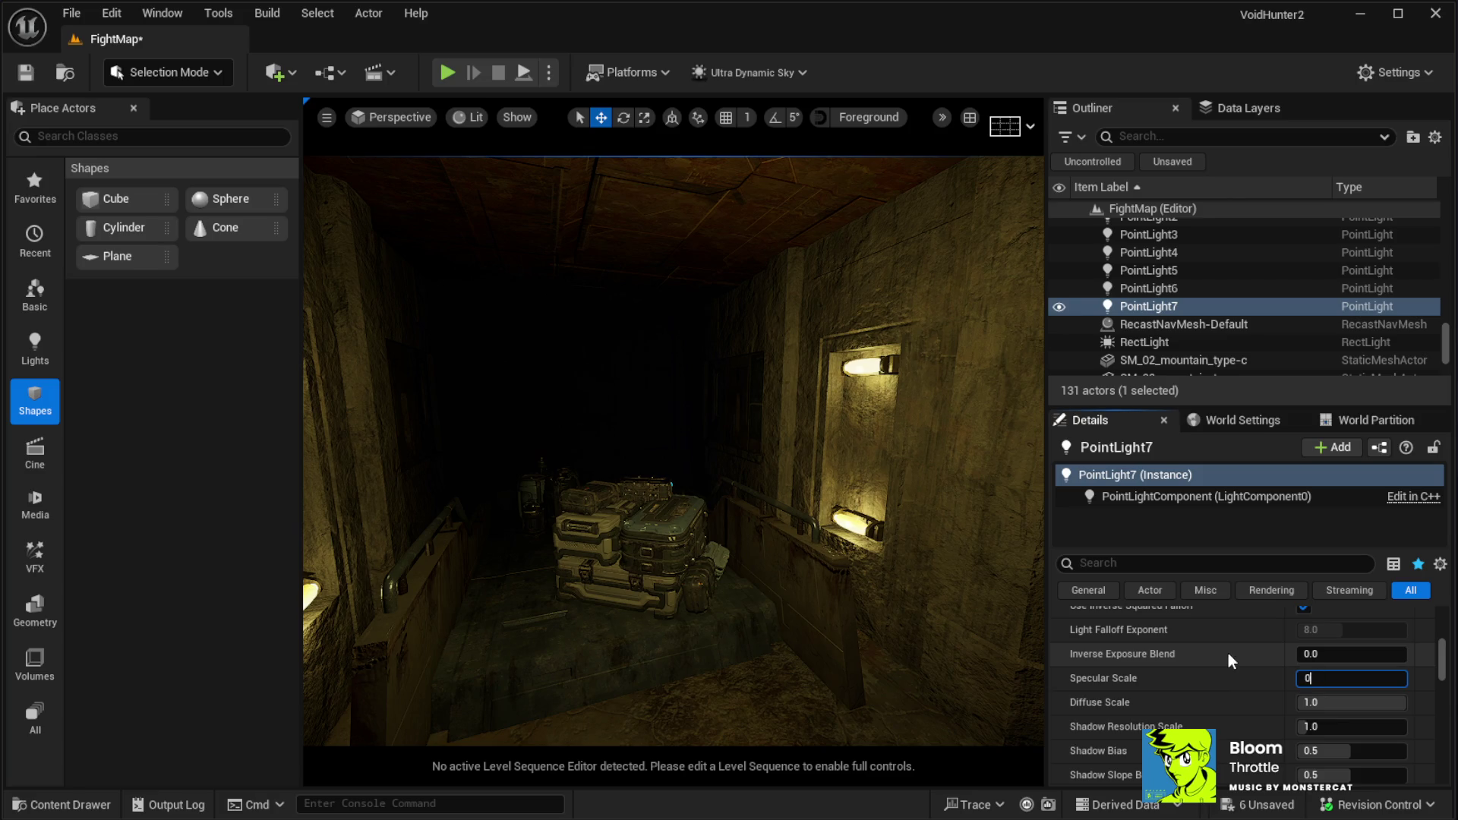
{"action": "key", "text": "Return"}
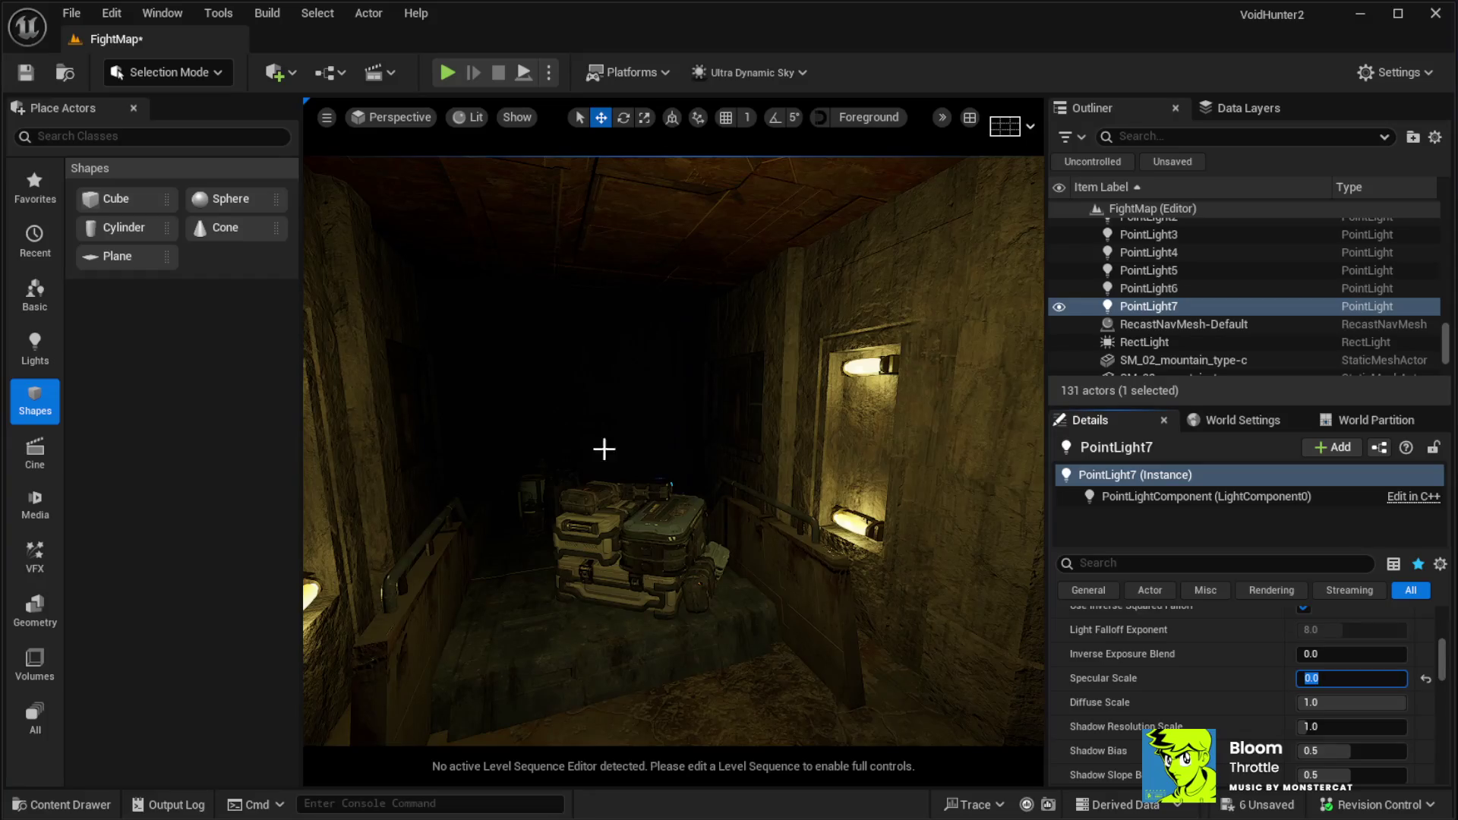
{"action": "type", "text": "1"}
{"action": "key", "text": "Return"}
{"action": "type", "text": "1"}
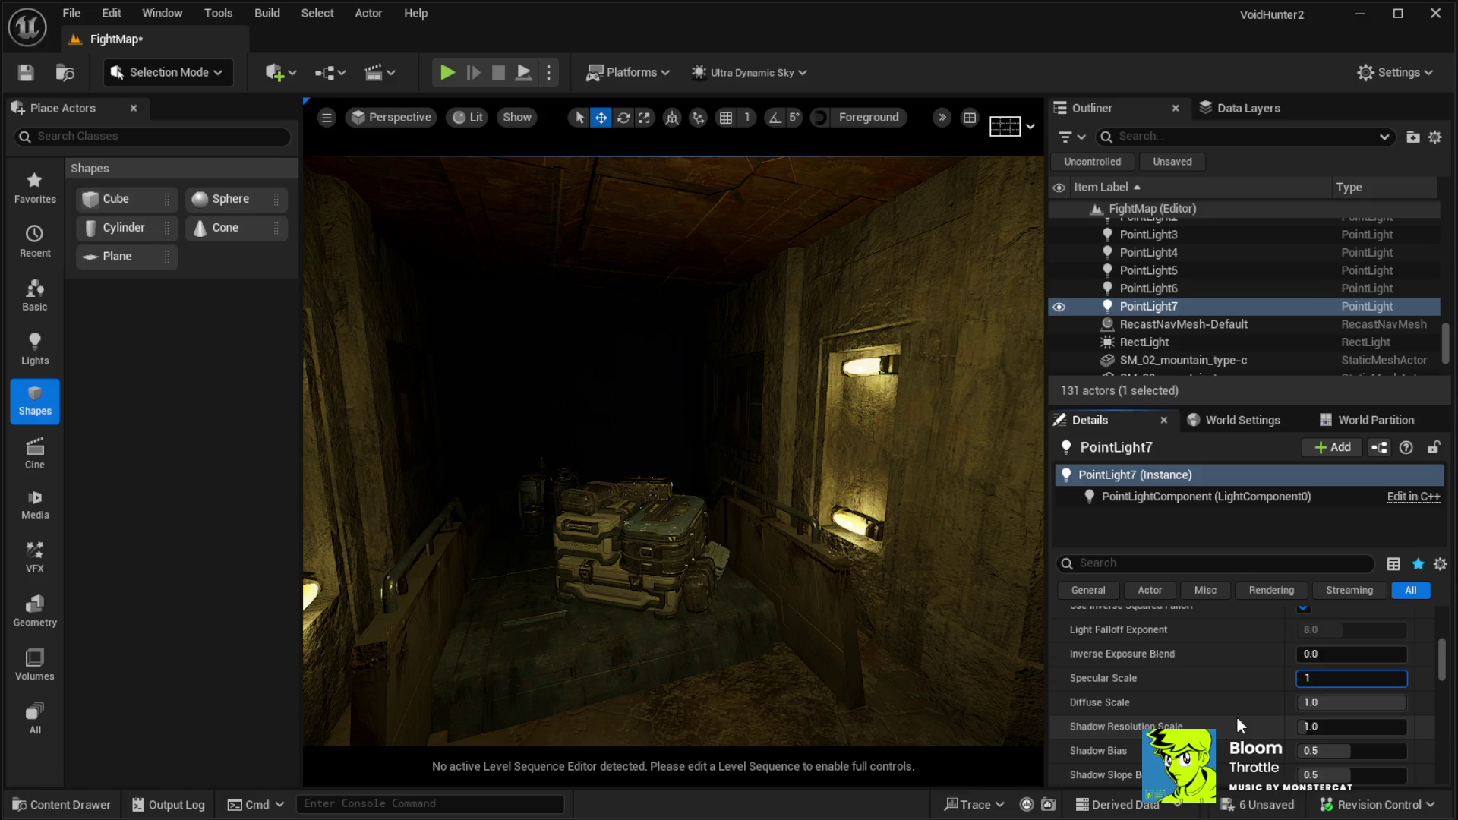
{"action": "key", "text": "BackSpace"}
{"action": "type", "text": "0"}
{"action": "key", "text": "Return"}
{"action": "mouse_move", "coordinate": [855, 659]}
{"action": "left_mouse_down"}
{"action": "mouse_move", "coordinate": [816, 524]}
{"action": "mouse_move", "coordinate": [657, 494]}
{"action": "left_mouse_up"}
{"action": "left_click_drag", "start_coordinate": [1441, 642], "coordinate": [1441, 608]}
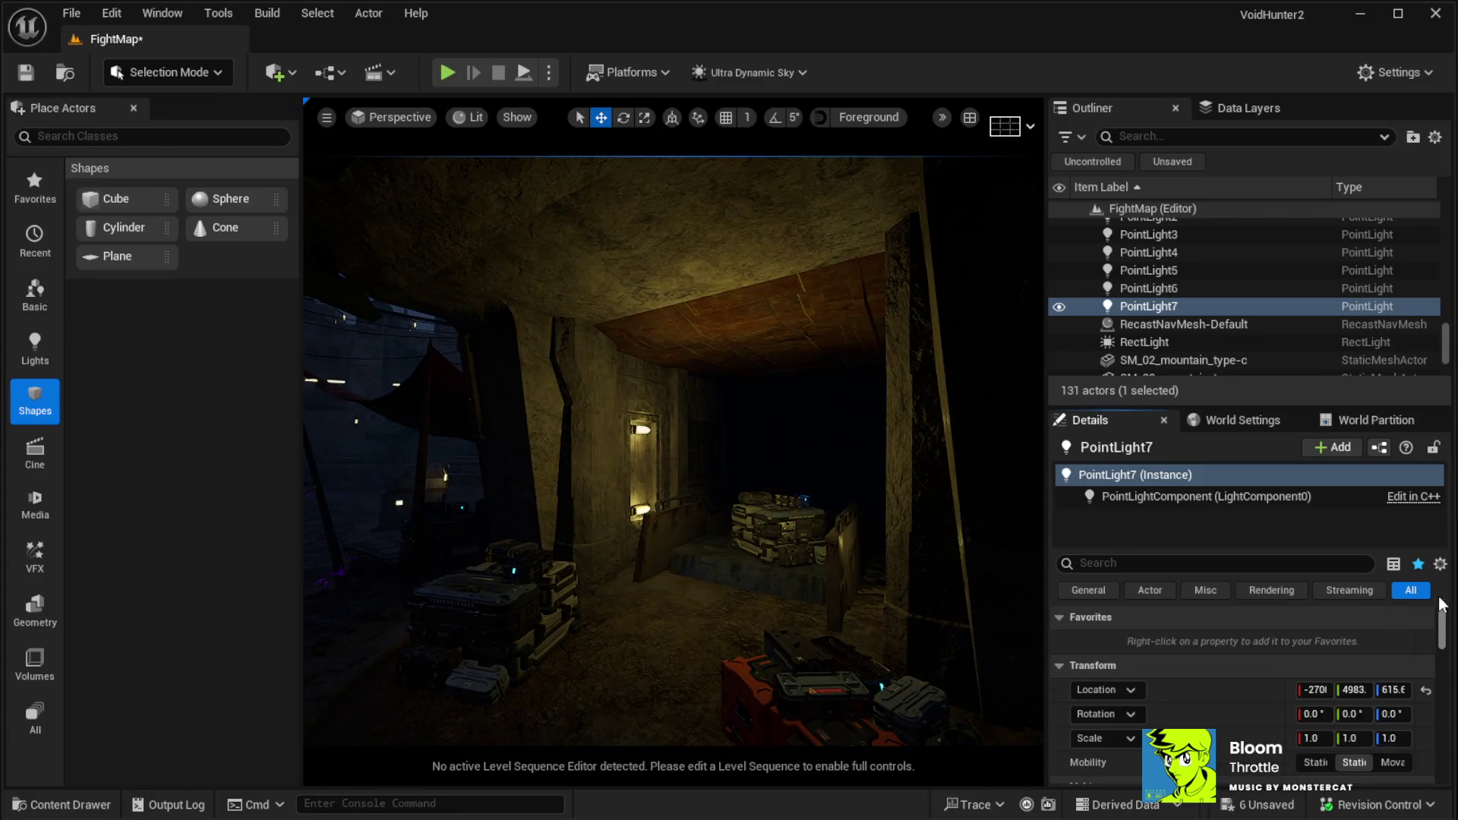
Lower PointLight7's intensity to 200 (after trying 500) and duplicate it as PointLight8
{"action": "scroll", "coordinate": [1314, 683], "scroll_direction": "down", "scroll_amount": 3}
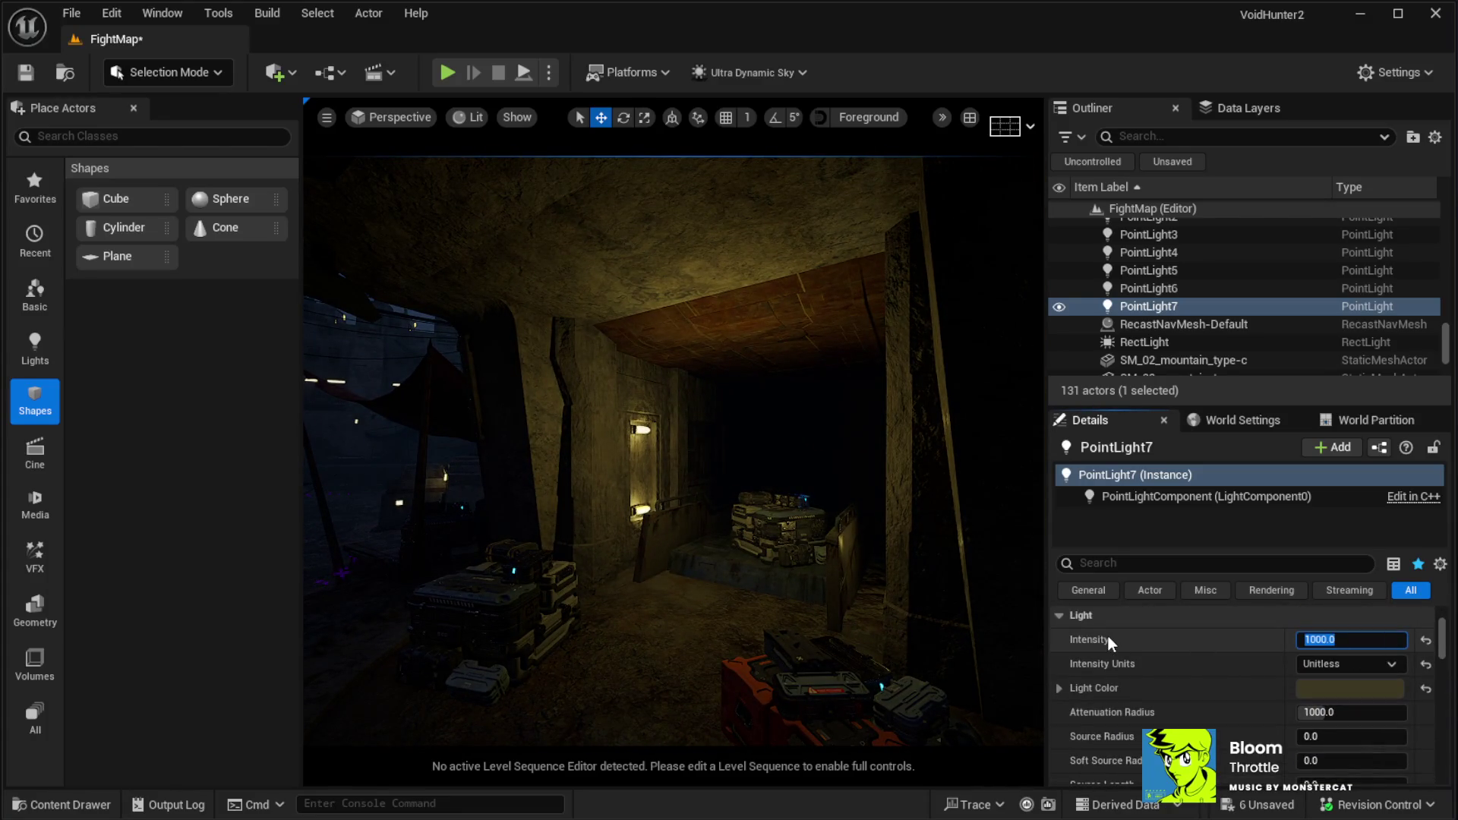
{"action": "type", "text": "500"}
{"action": "key", "text": "Return"}
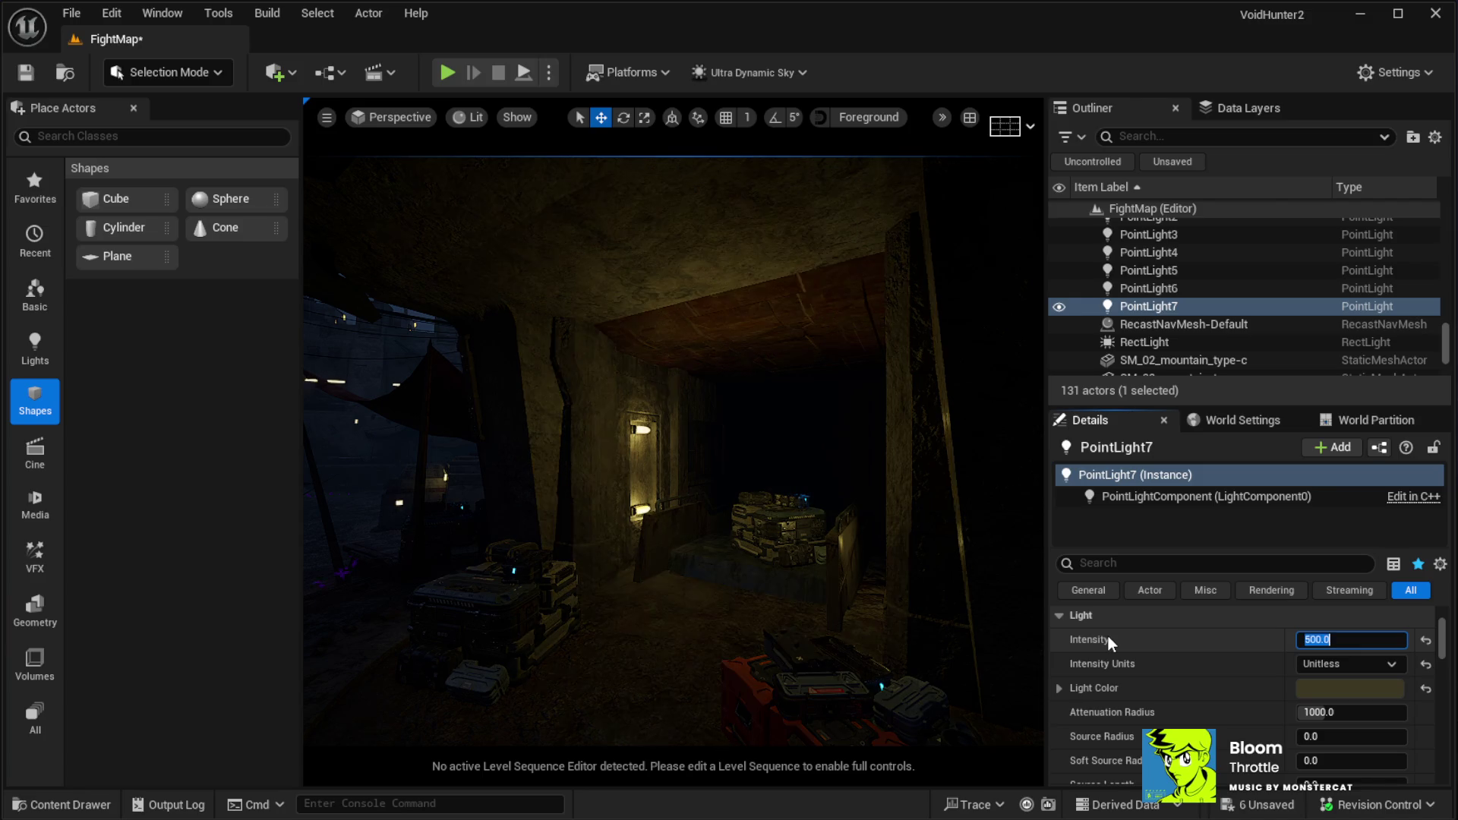
{"action": "type", "text": "200"}
{"action": "key", "text": "Return"}
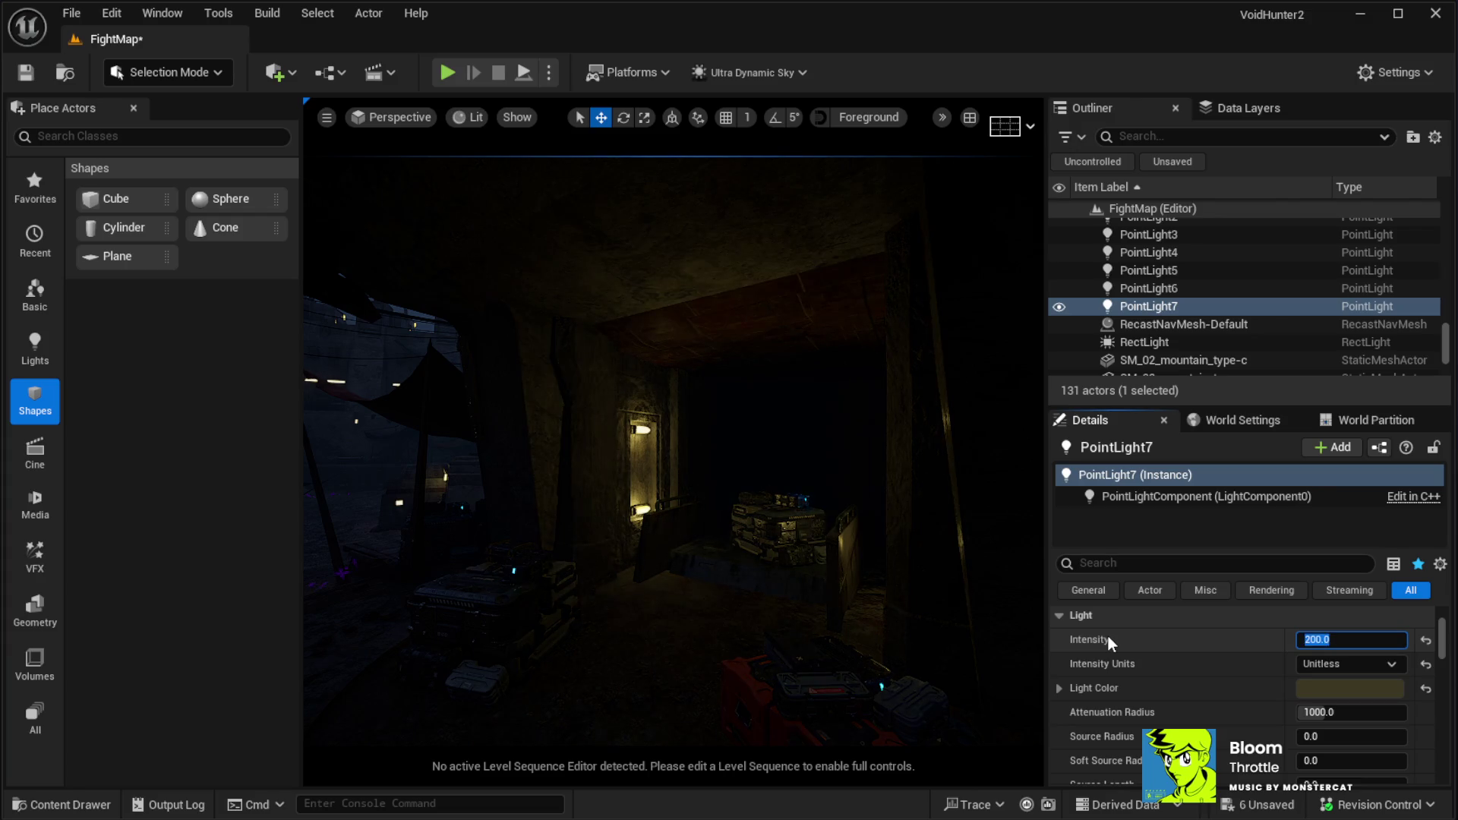
{"action": "left_click_drag", "start_coordinate": [594, 427], "coordinate": [745, 349]}
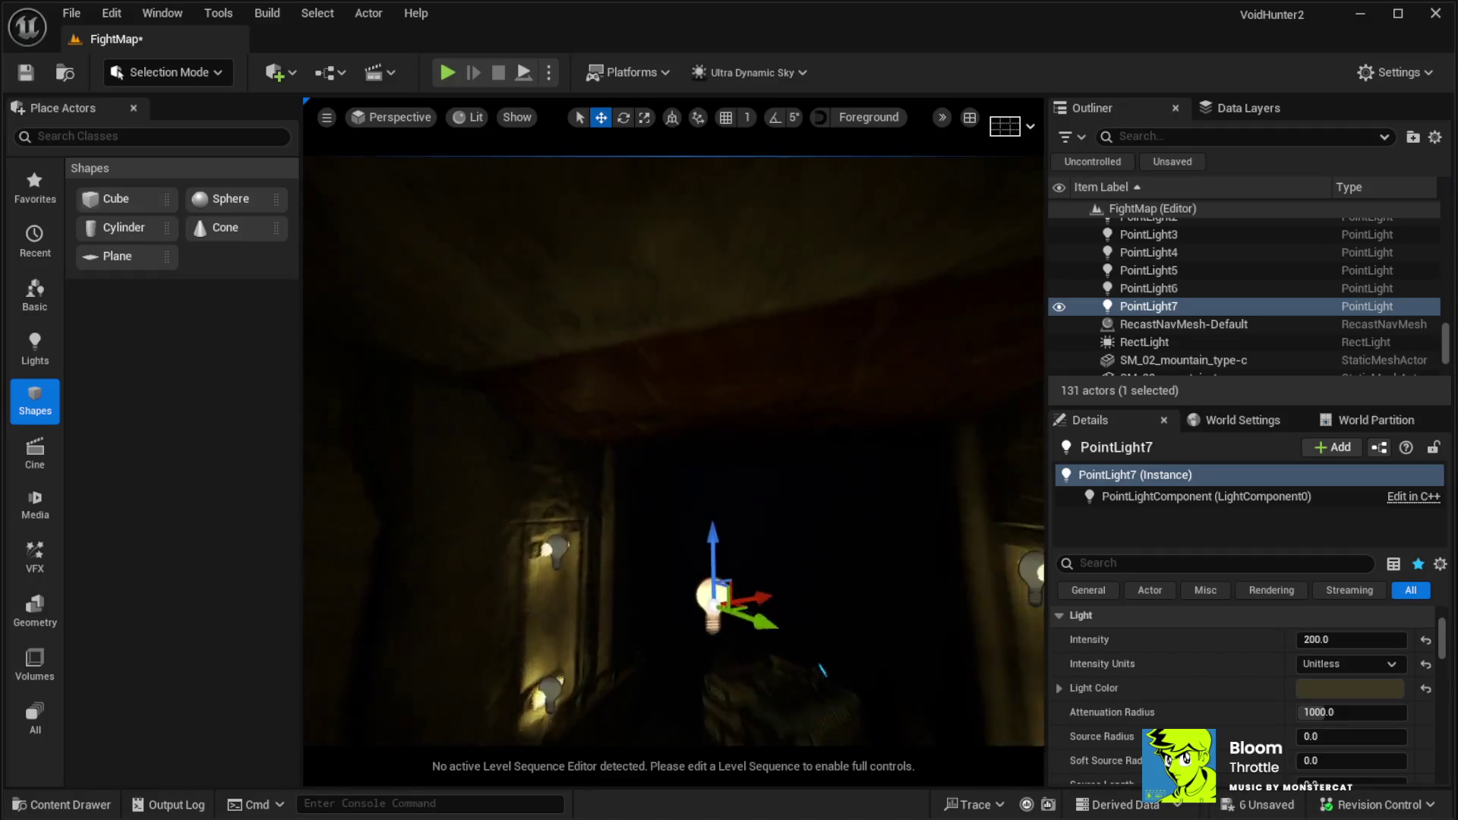
{"action": "key", "text": "ctrl+d"}
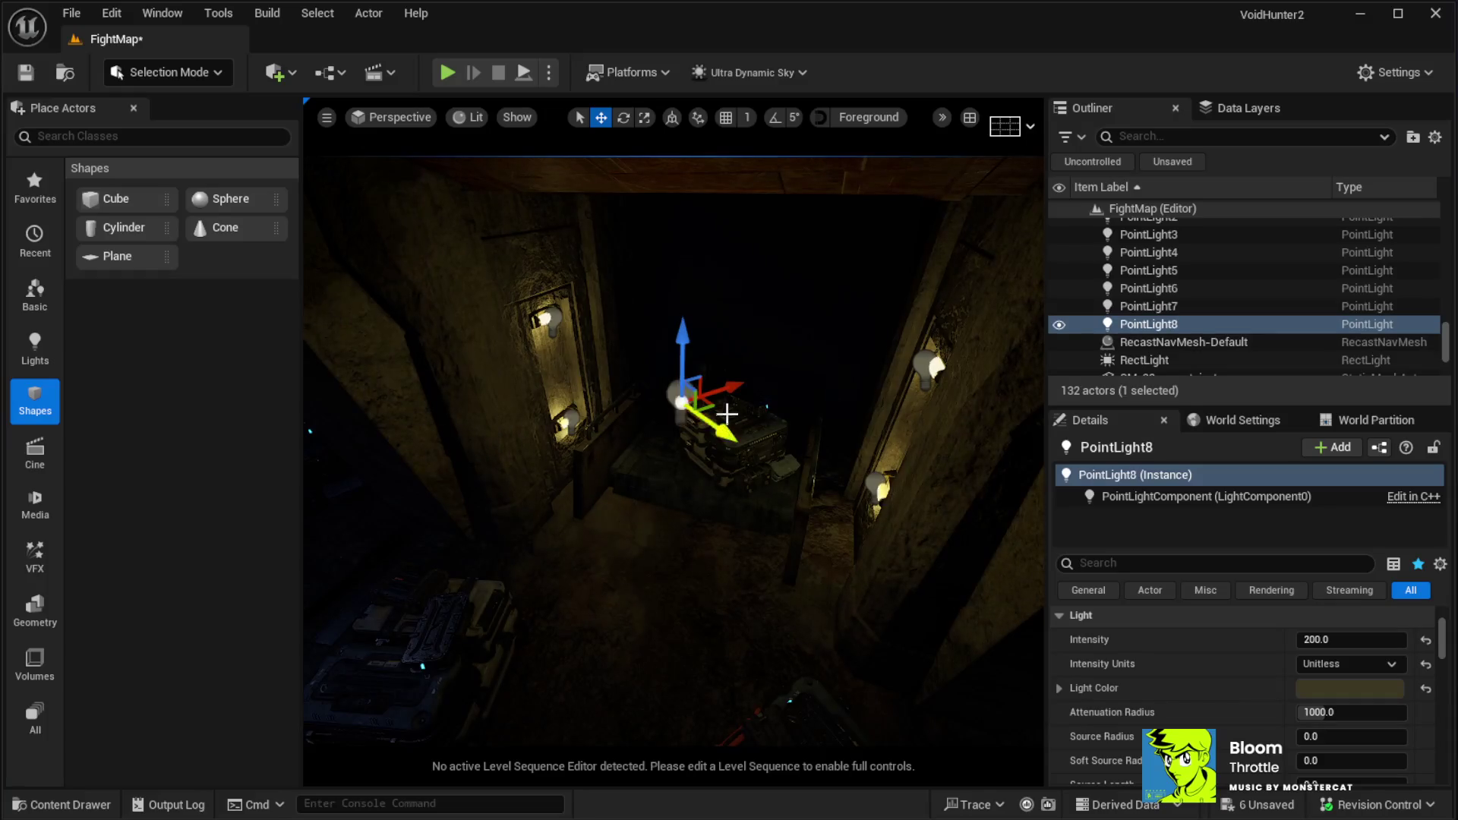
Lift PointLight8 toward the ceiling, then give PointLight7 and PointLight8 intensity 150 after trying 100
{"action": "mouse_move", "coordinate": [712, 404]}
{"action": "left_mouse_down"}
{"action": "mouse_move", "coordinate": [782, 327]}
{"action": "mouse_move", "coordinate": [782, 286]}
{"action": "mouse_move", "coordinate": [780, 302]}
{"action": "left_mouse_up"}
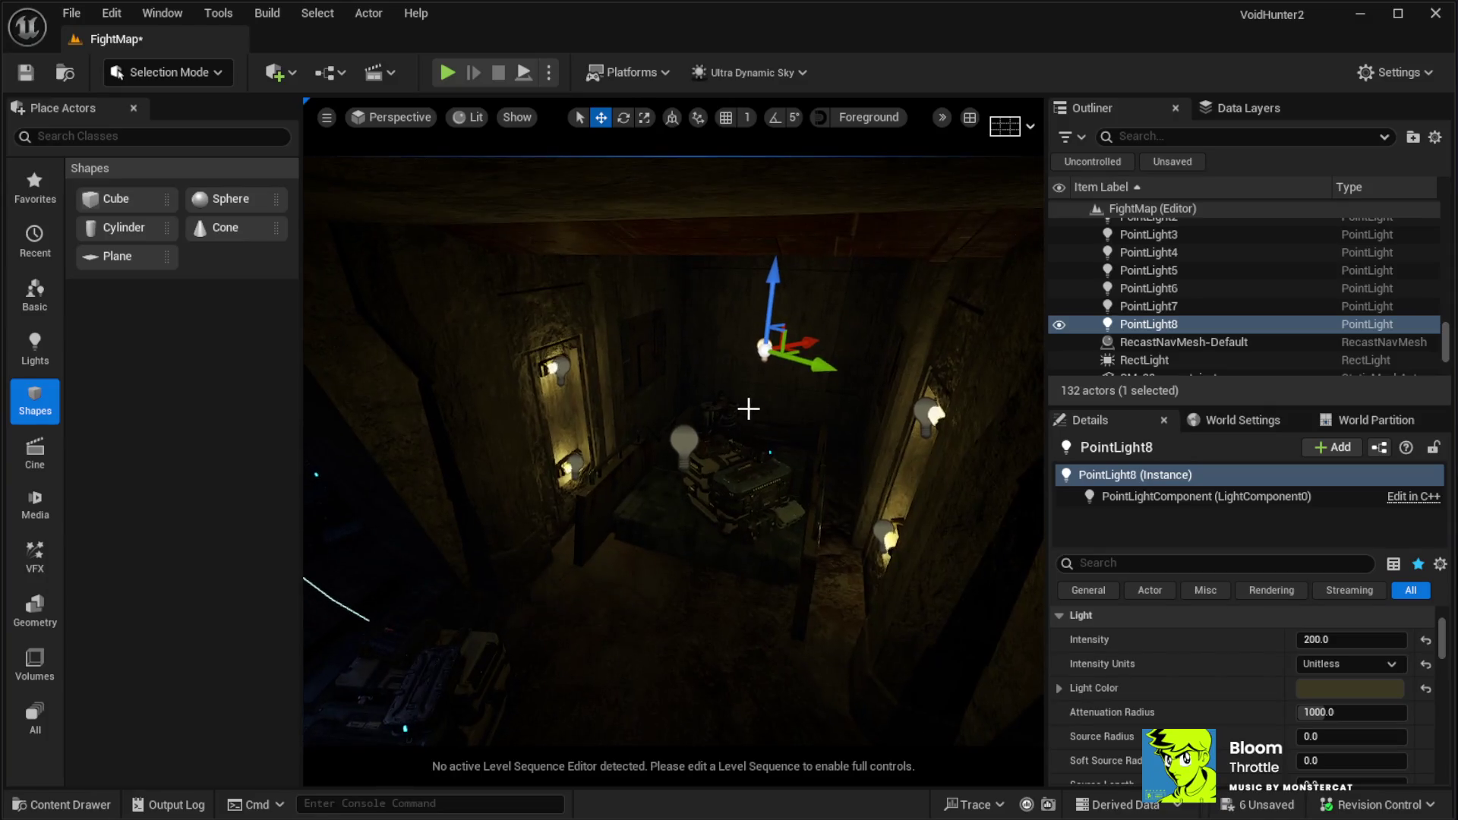
{"action": "mouse_move", "coordinate": [739, 410]}
{"action": "left_mouse_down"}
{"action": "mouse_move", "coordinate": [683, 425]}
{"action": "mouse_move", "coordinate": [661, 372]}
{"action": "mouse_move", "coordinate": [641, 436]}
{"action": "left_mouse_up"}
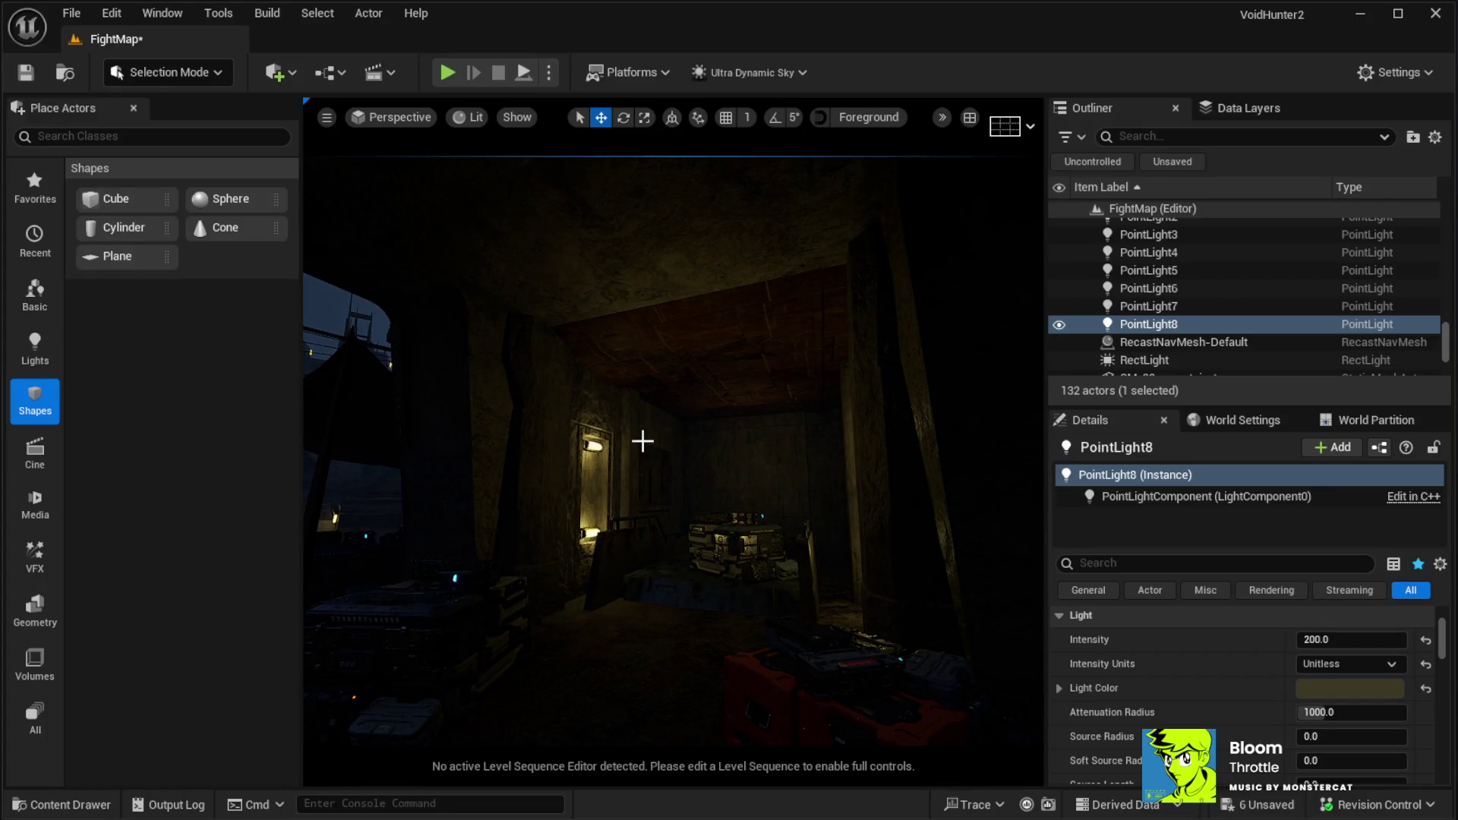
{"action": "left_click", "coordinate": [694, 426], "text": "ctrl"}
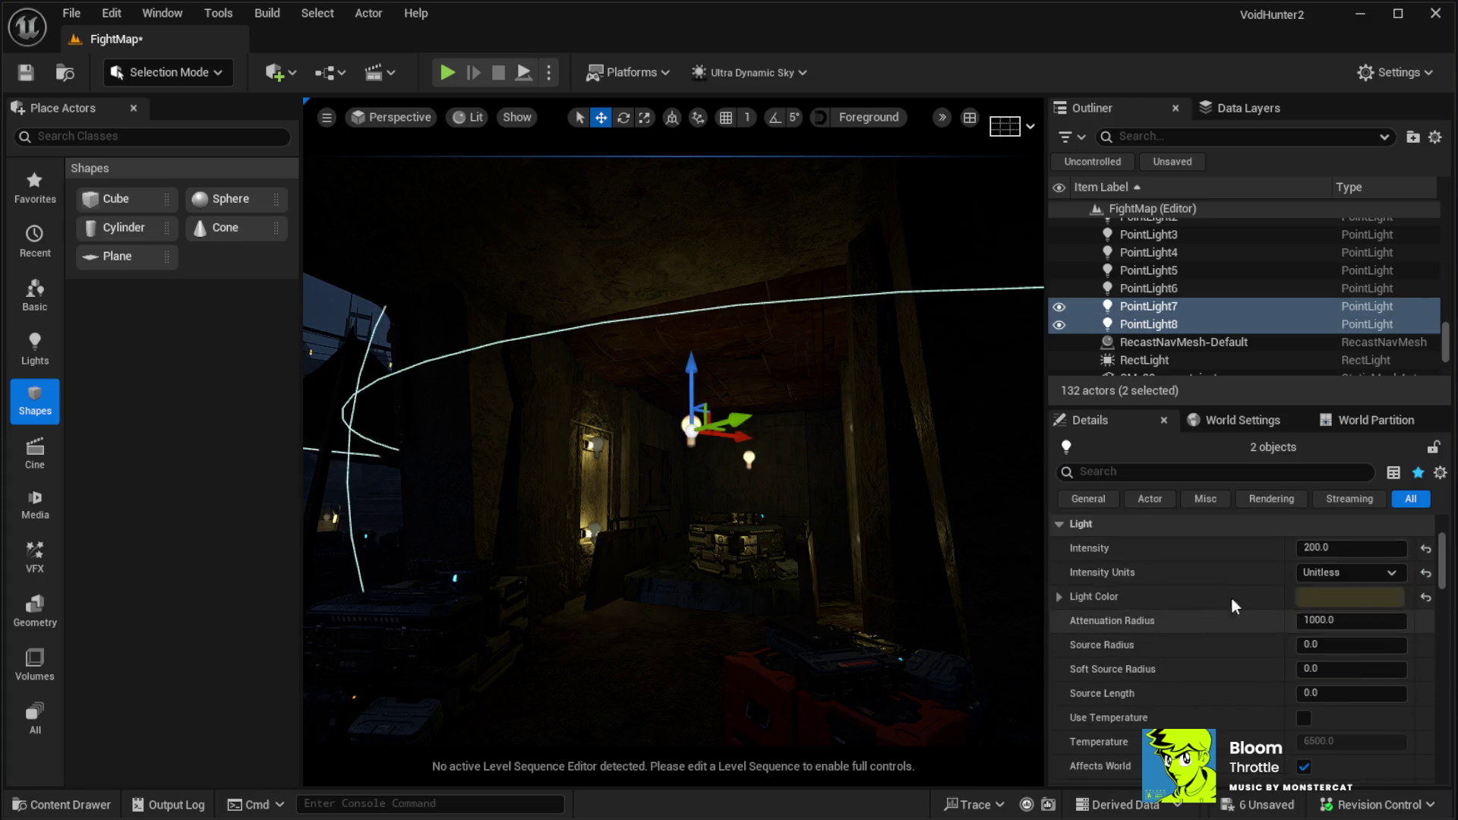
{"action": "left_click", "coordinate": [1337, 547]}
{"action": "type", "text": "100"}
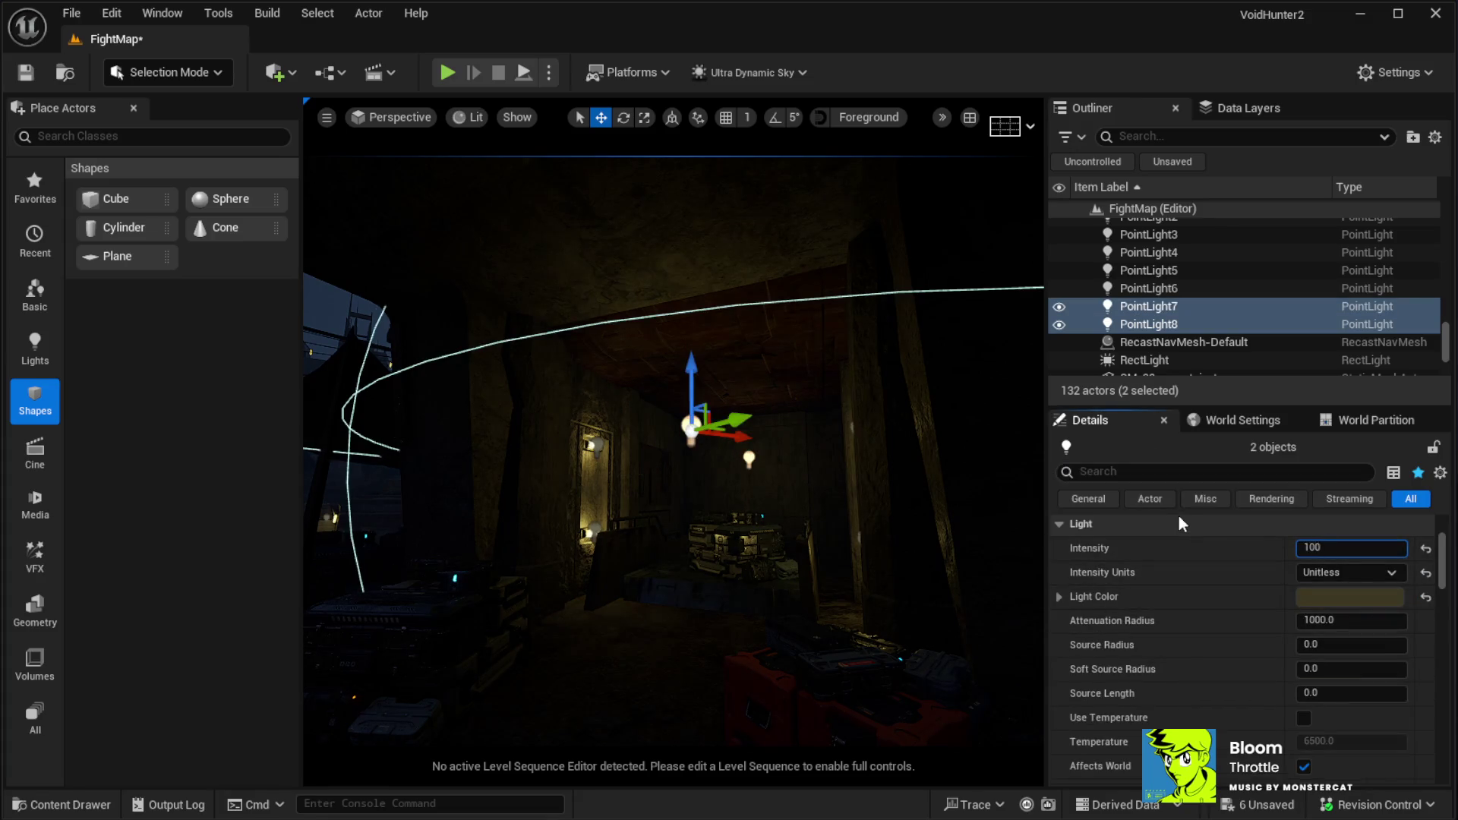
{"action": "key", "text": "Return"}
{"action": "left_click_drag", "start_coordinate": [688, 503], "coordinate": [685, 490]}
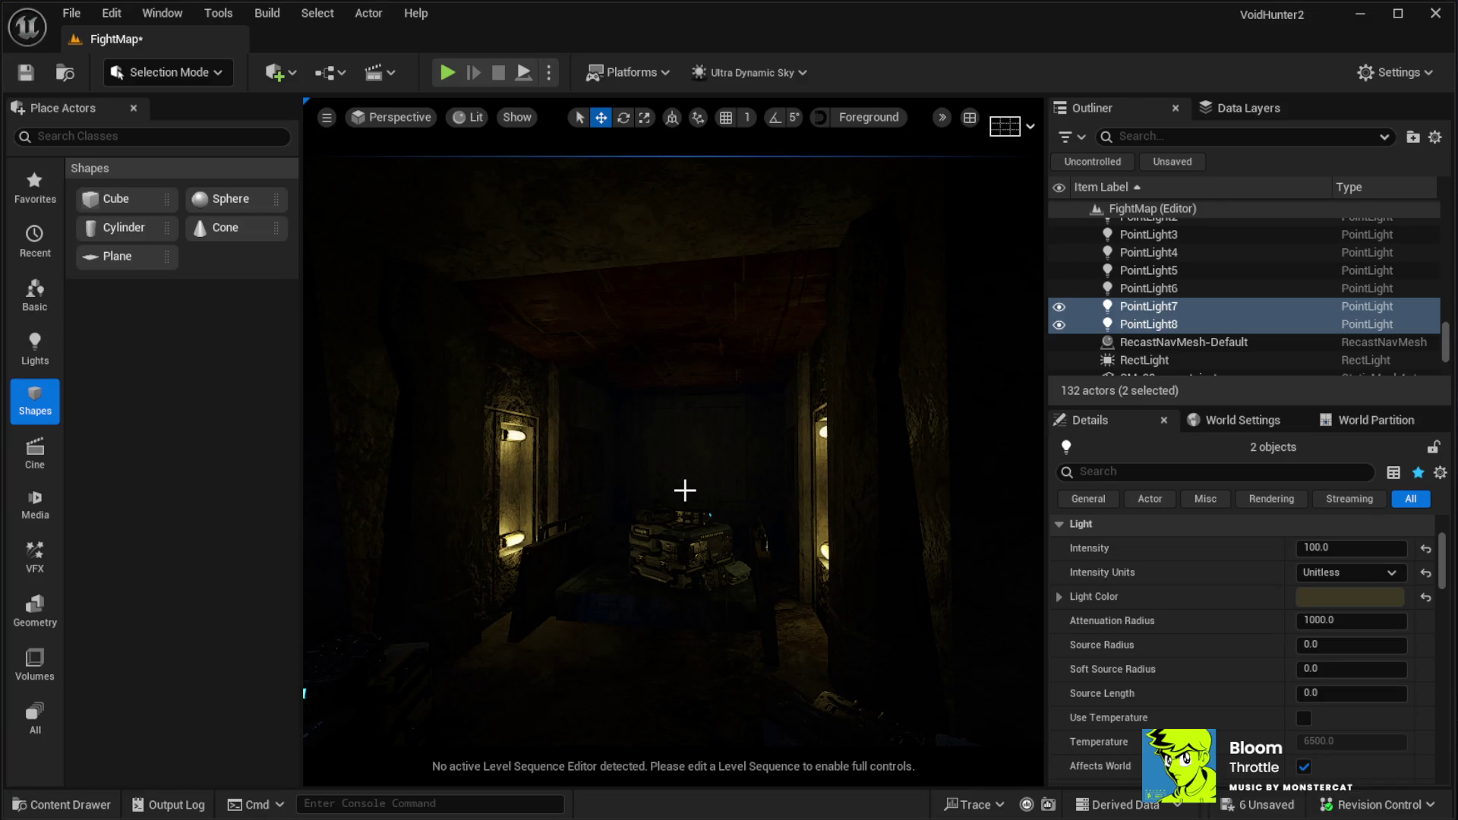
{"action": "left_click_drag", "start_coordinate": [582, 455], "coordinate": [591, 450]}
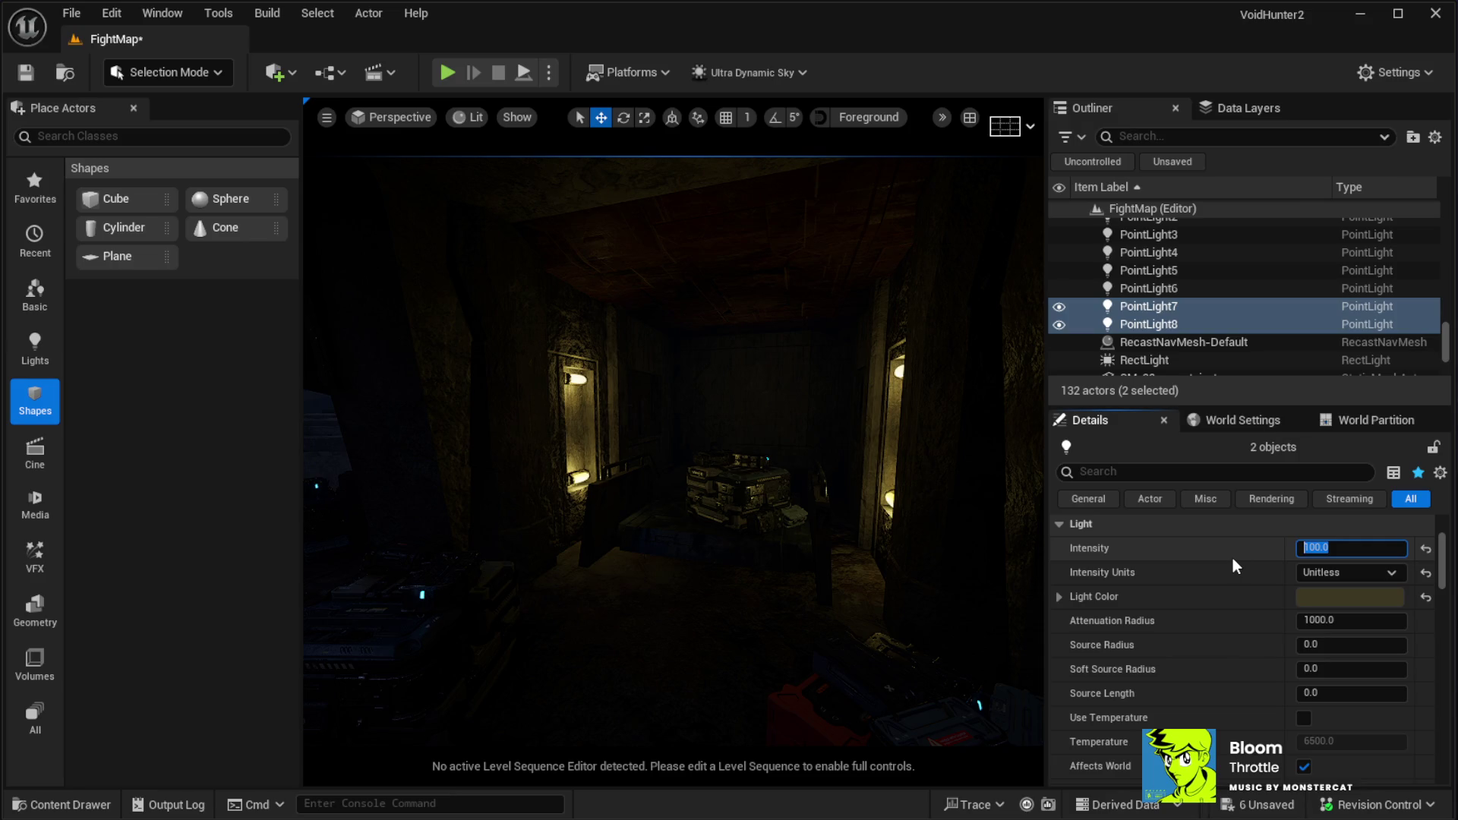
{"action": "type", "text": "150"}
{"action": "key", "text": "Return"}
Fly back out to the lit doorway, restore light icons with G, and select the building
{"action": "mouse_move", "coordinate": [673, 455]}
{"action": "left_mouse_down"}
{"action": "mouse_move", "coordinate": [653, 547]}
{"action": "mouse_move", "coordinate": [607, 525]}
{"action": "mouse_move", "coordinate": [681, 398]}
{"action": "left_mouse_up"}
{"action": "left_click_drag", "start_coordinate": [678, 508], "coordinate": [655, 494]}
{"action": "key", "text": "g"}
{"action": "mouse_move", "coordinate": [738, 386]}
{"action": "left_mouse_down"}
{"action": "mouse_move", "coordinate": [738, 417]}
{"action": "mouse_move", "coordinate": [684, 388]}
{"action": "left_mouse_up"}
{"action": "left_click", "coordinate": [767, 398]}
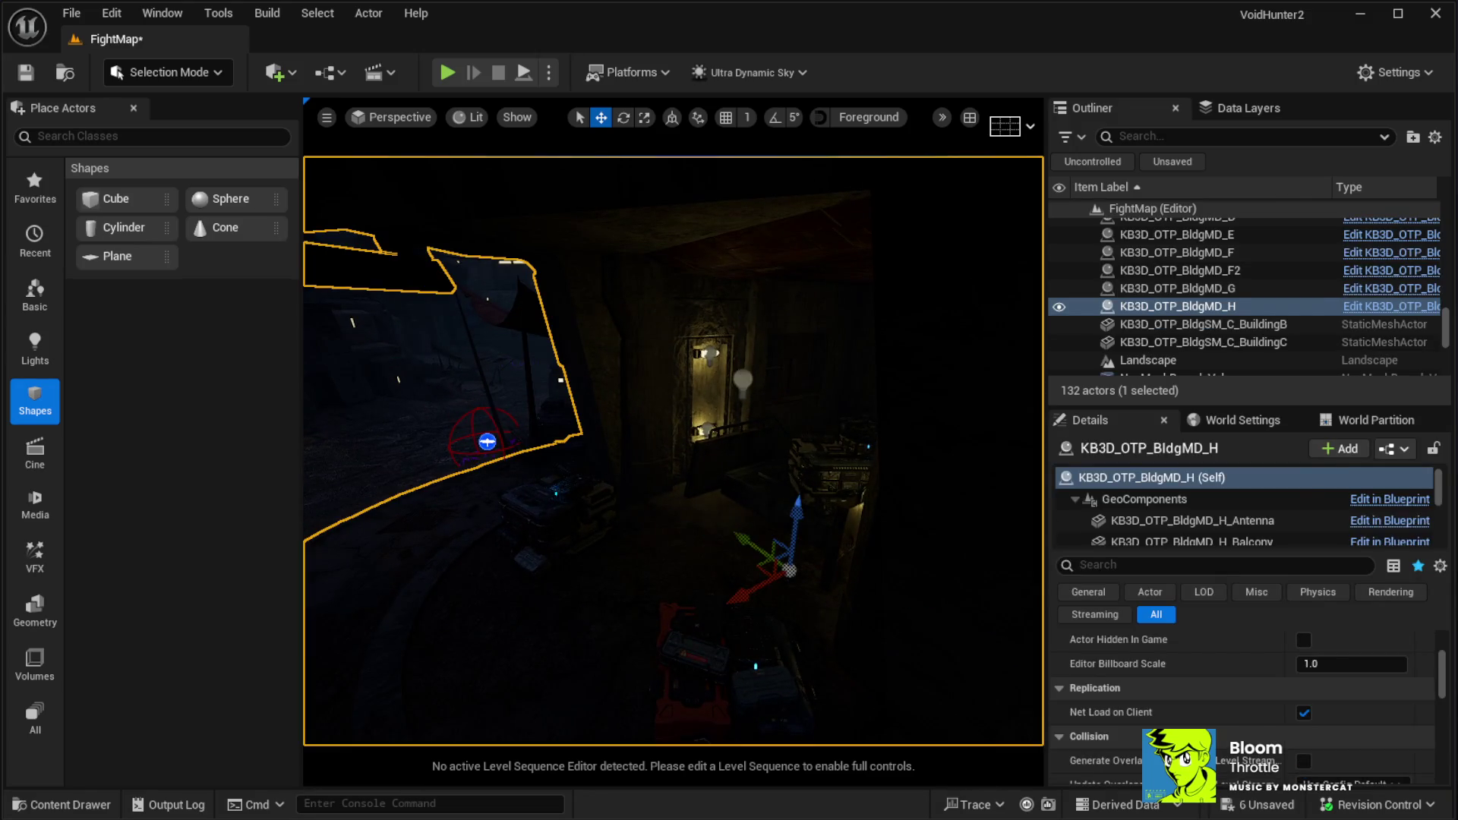
Fly along the street, through the lamp-lit room to the burning-barrel tent, then start Play In Editor with Alt+P
{"action": "left_click", "coordinate": [743, 381]}
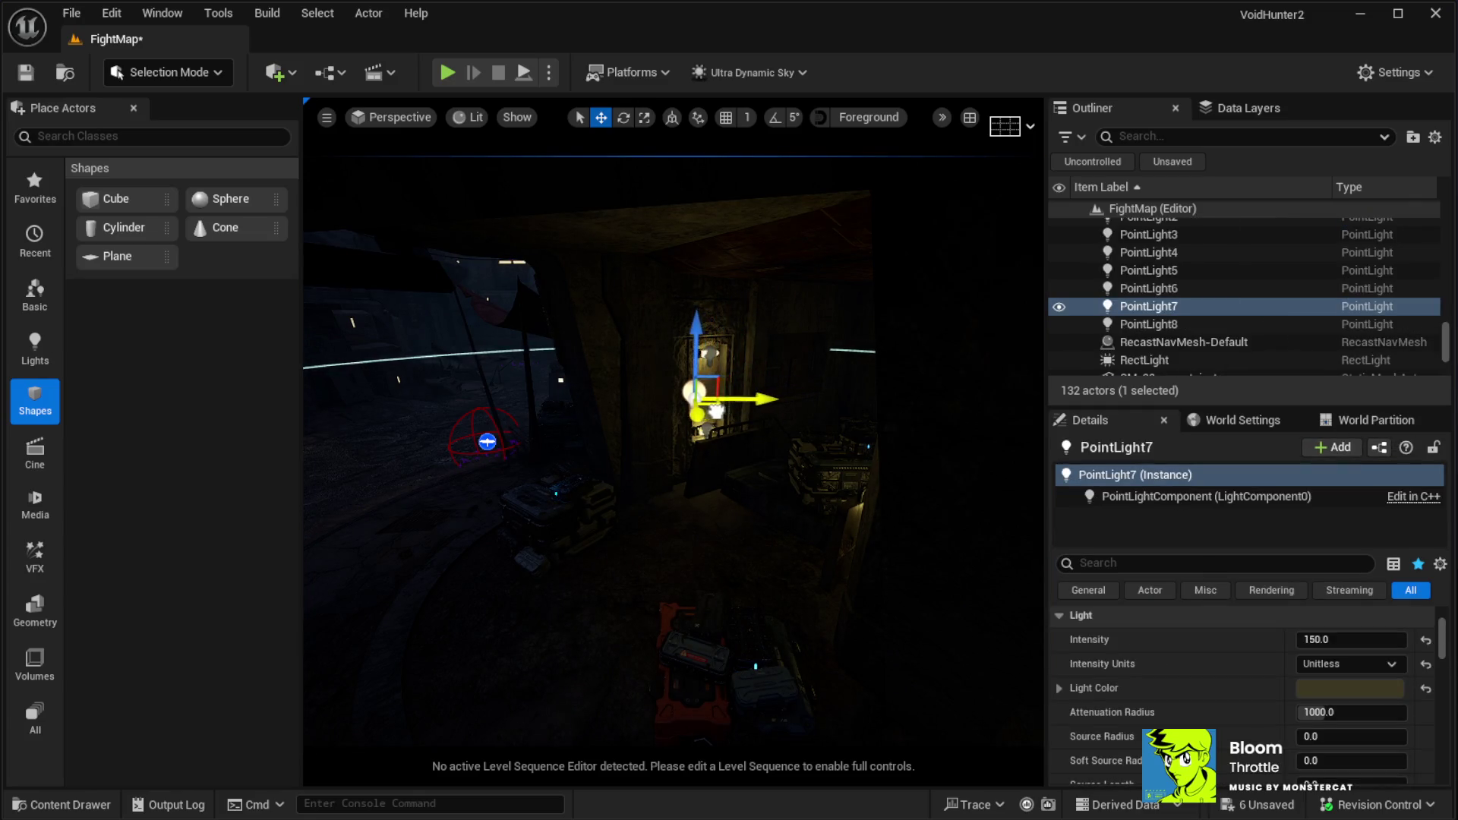
{"action": "left_click_drag", "start_coordinate": [605, 478], "coordinate": [561, 501]}
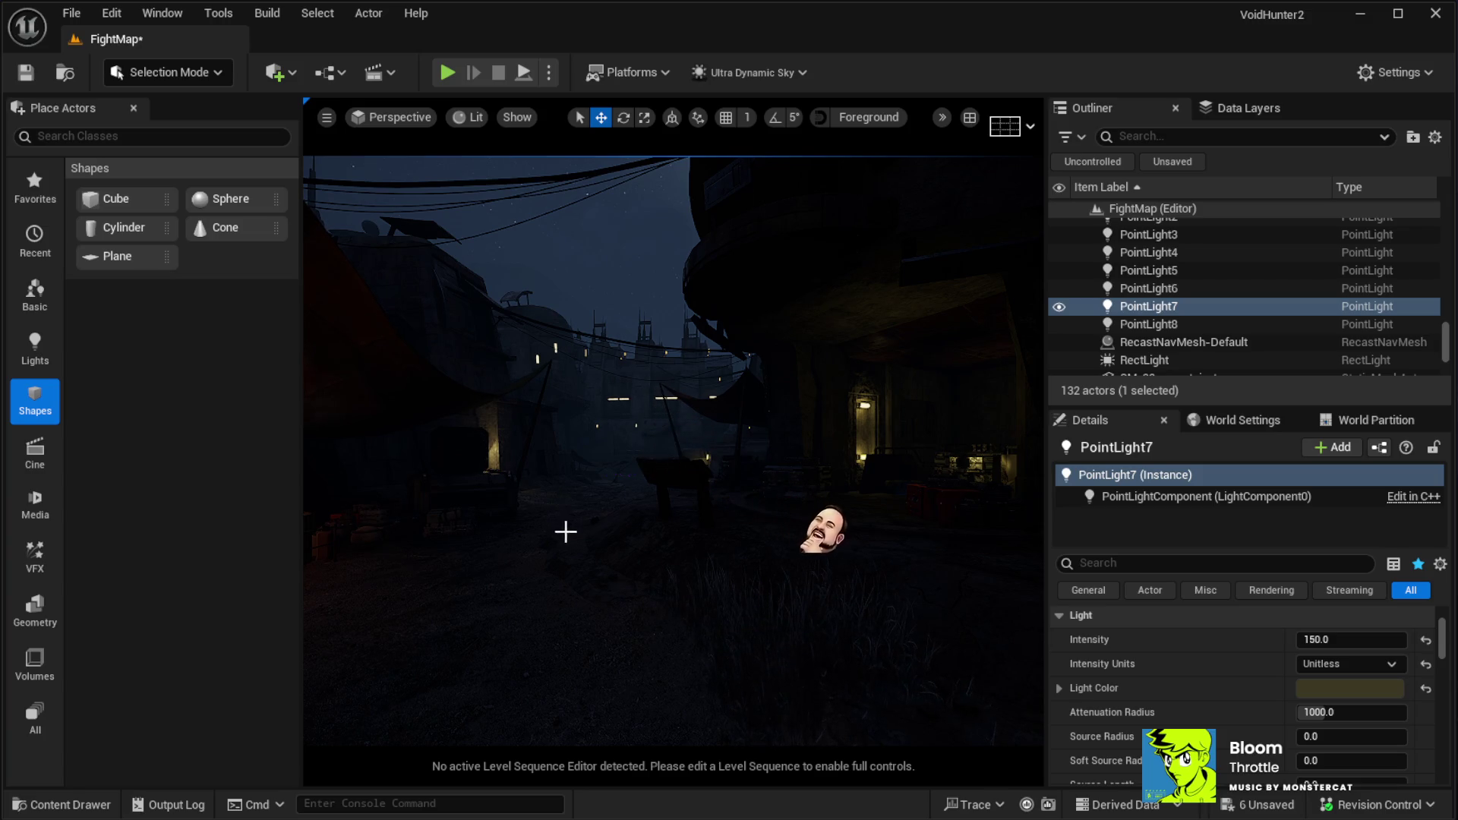
{"action": "key", "text": "w"}
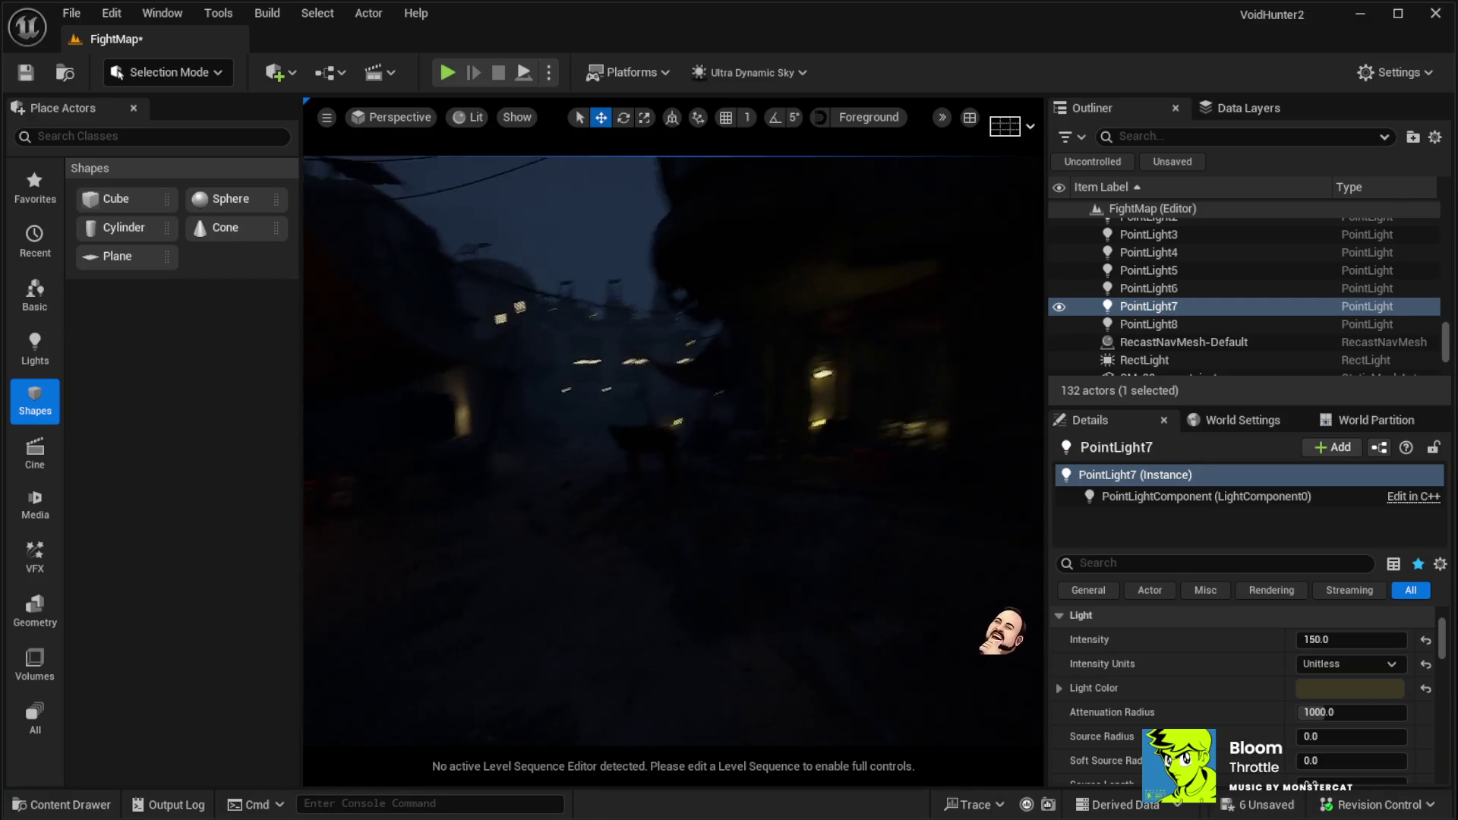
{"action": "key", "text": "w"}
{"action": "key", "text": "w"}
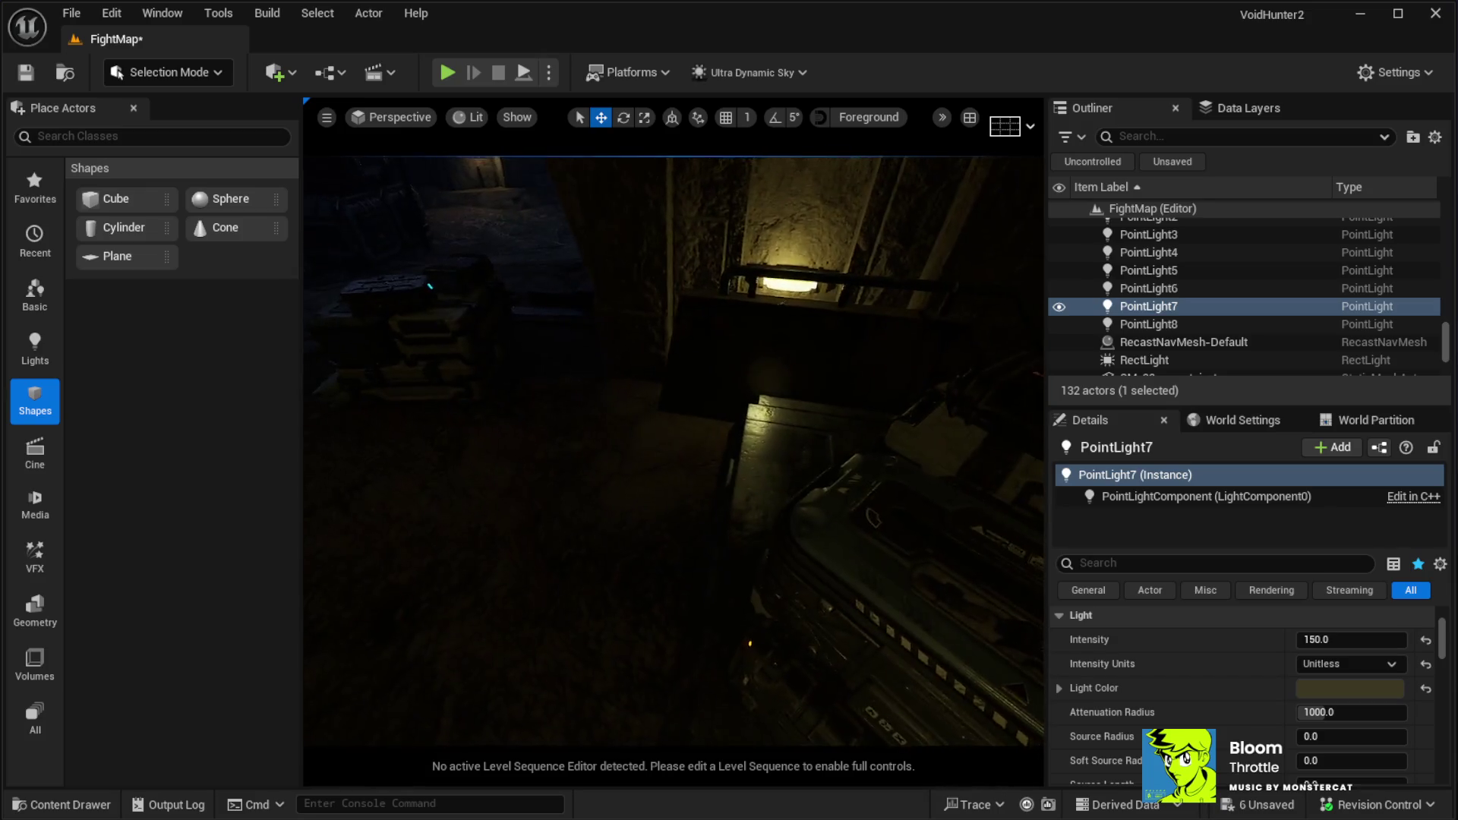
{"action": "key", "text": "w"}
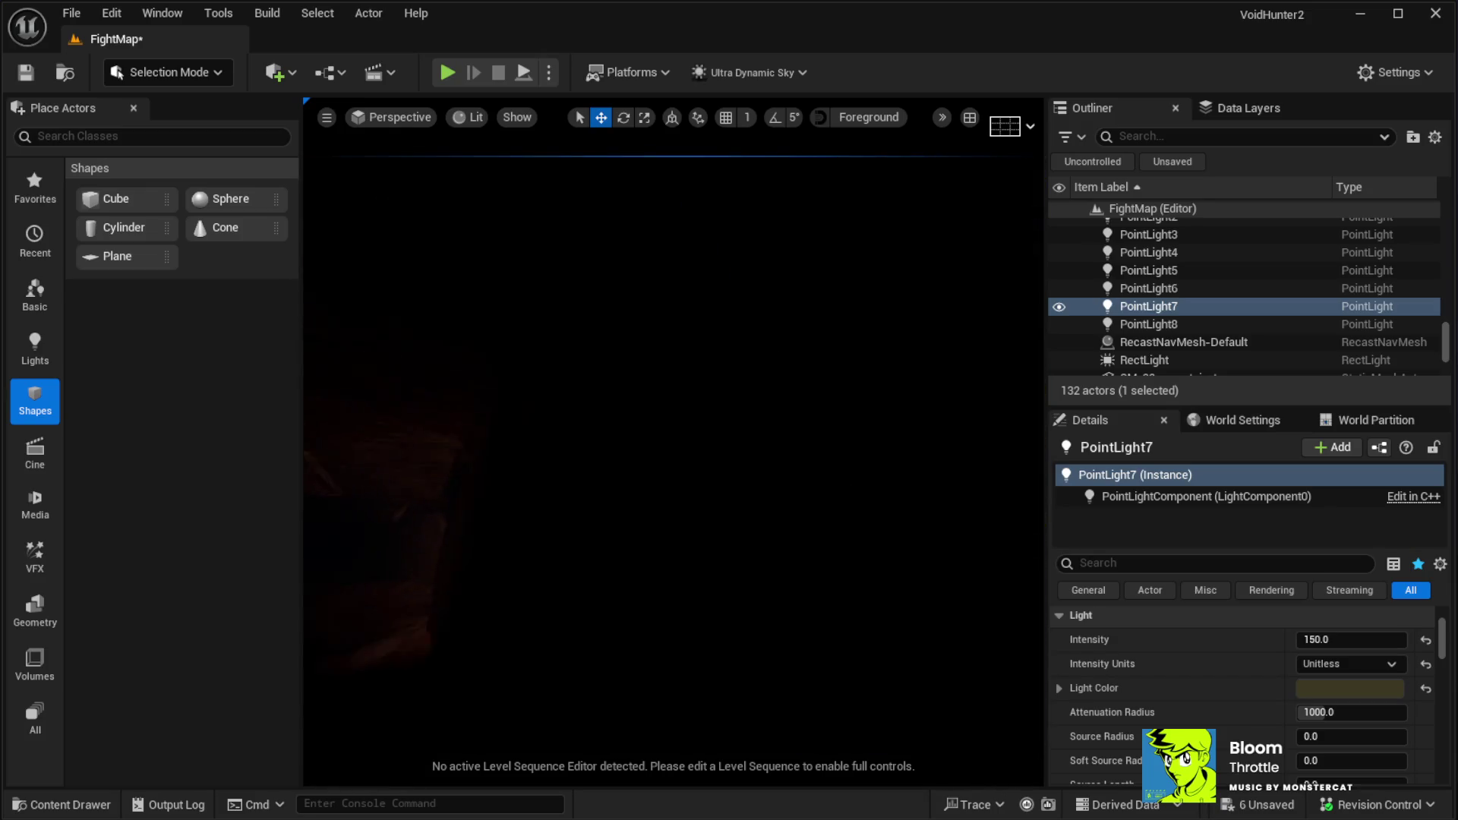
{"action": "key", "text": "w"}
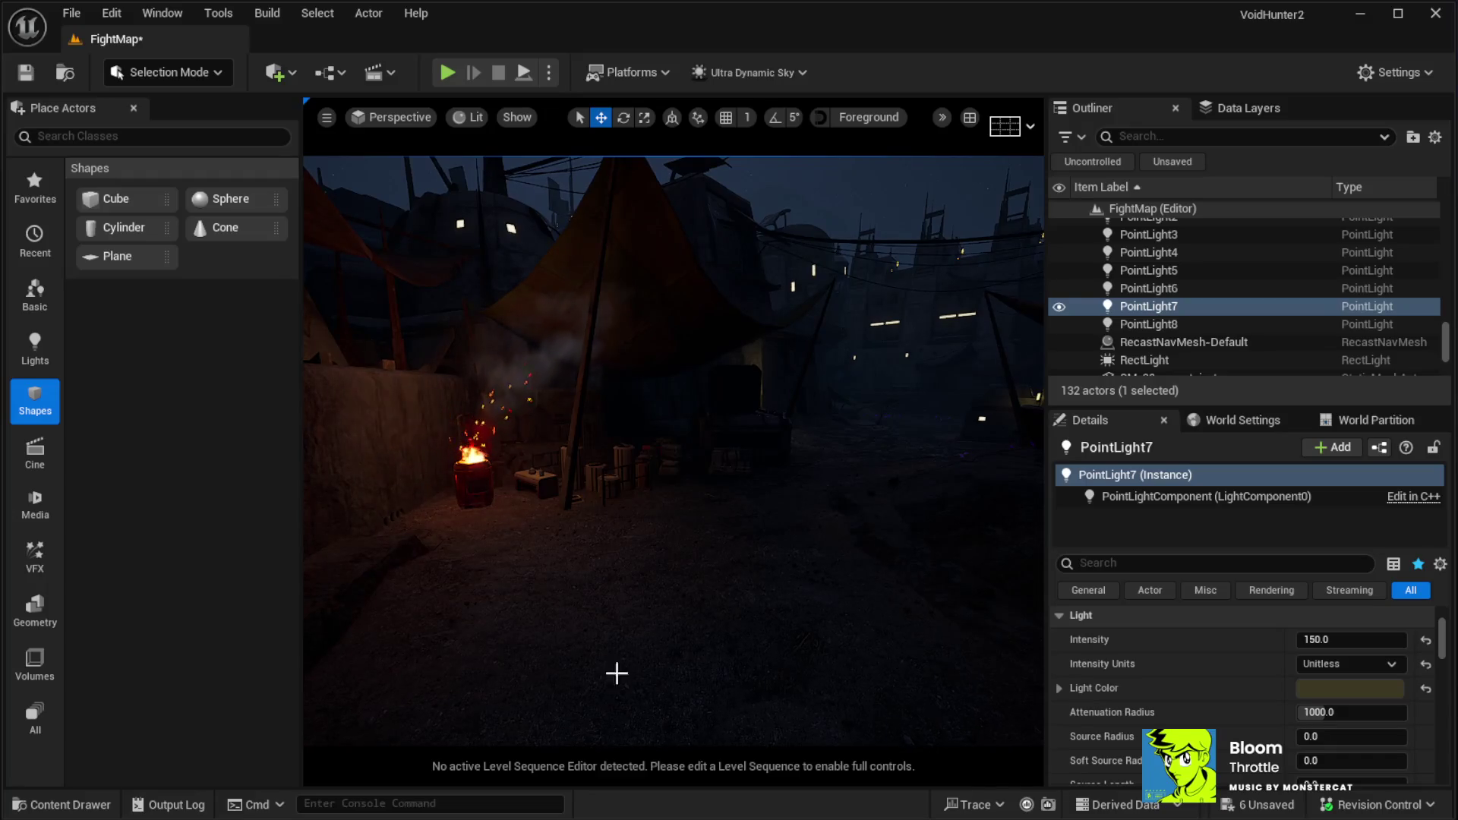
{"action": "left_click", "coordinate": [635, 665]}
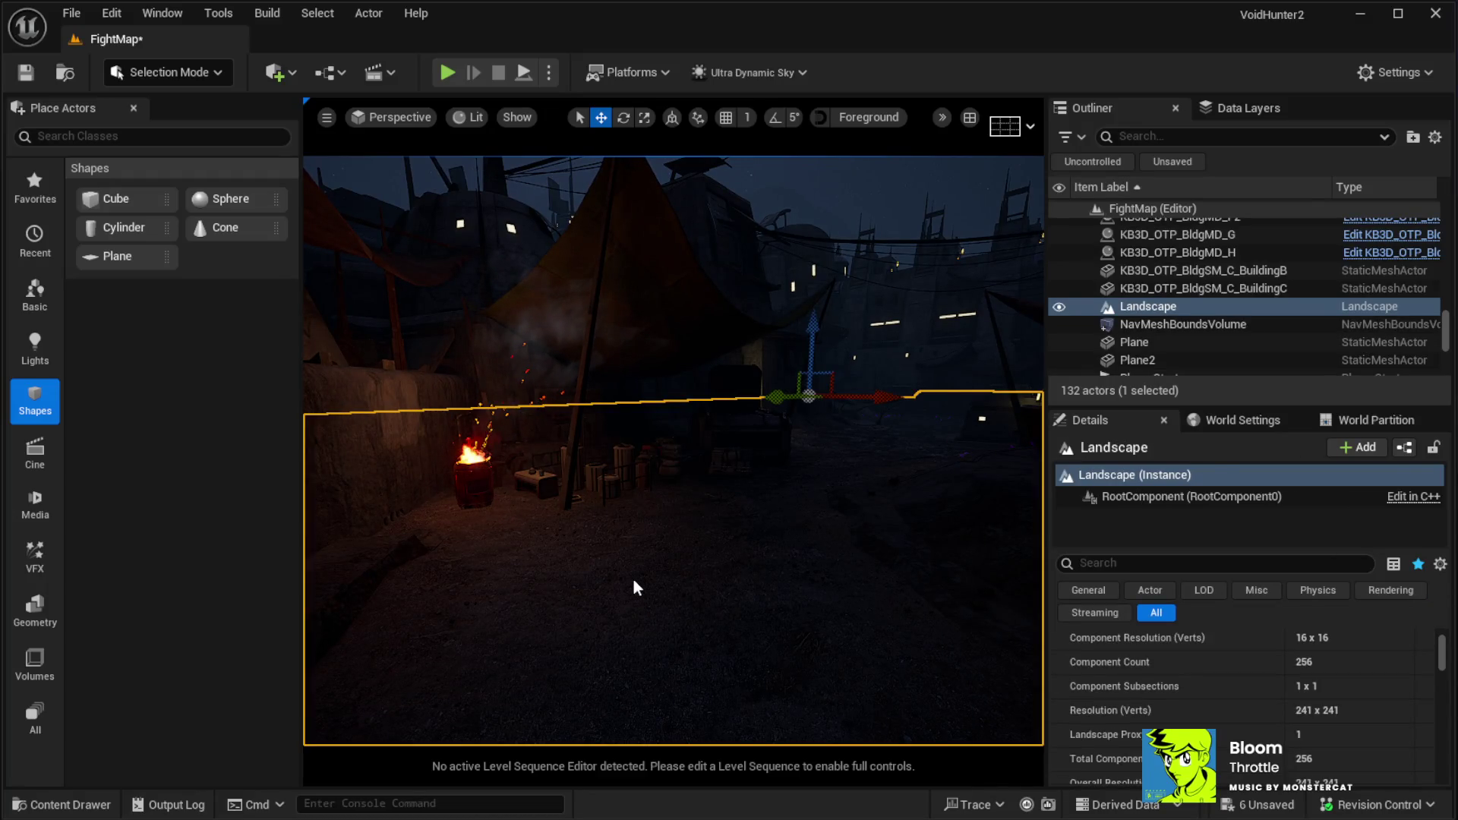
{"action": "key", "text": "alt+p"}
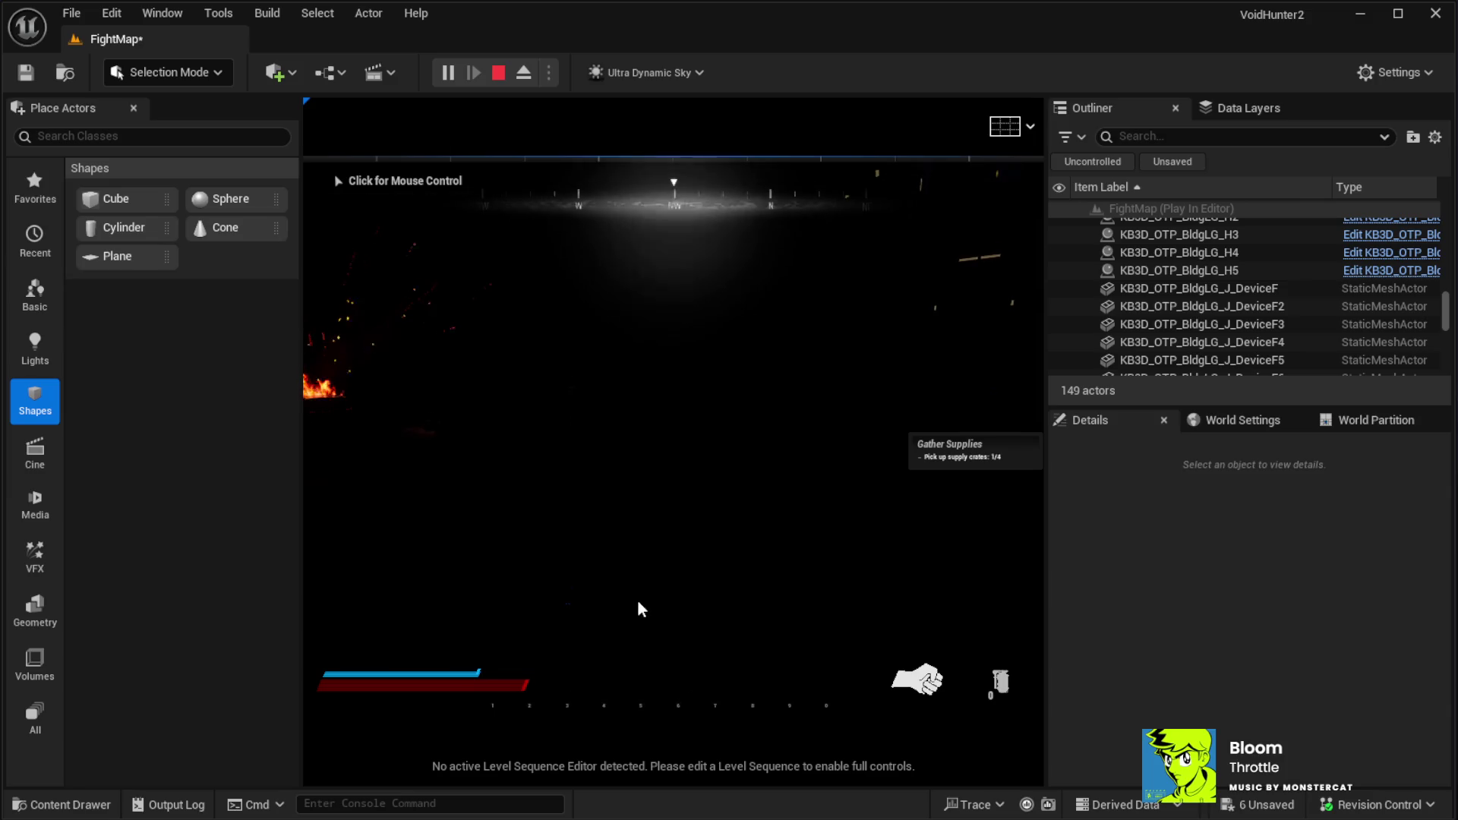
Play FightMap fullscreen and walk the character up to the lit doorway and crates
{"action": "left_click", "coordinate": [640, 507]}
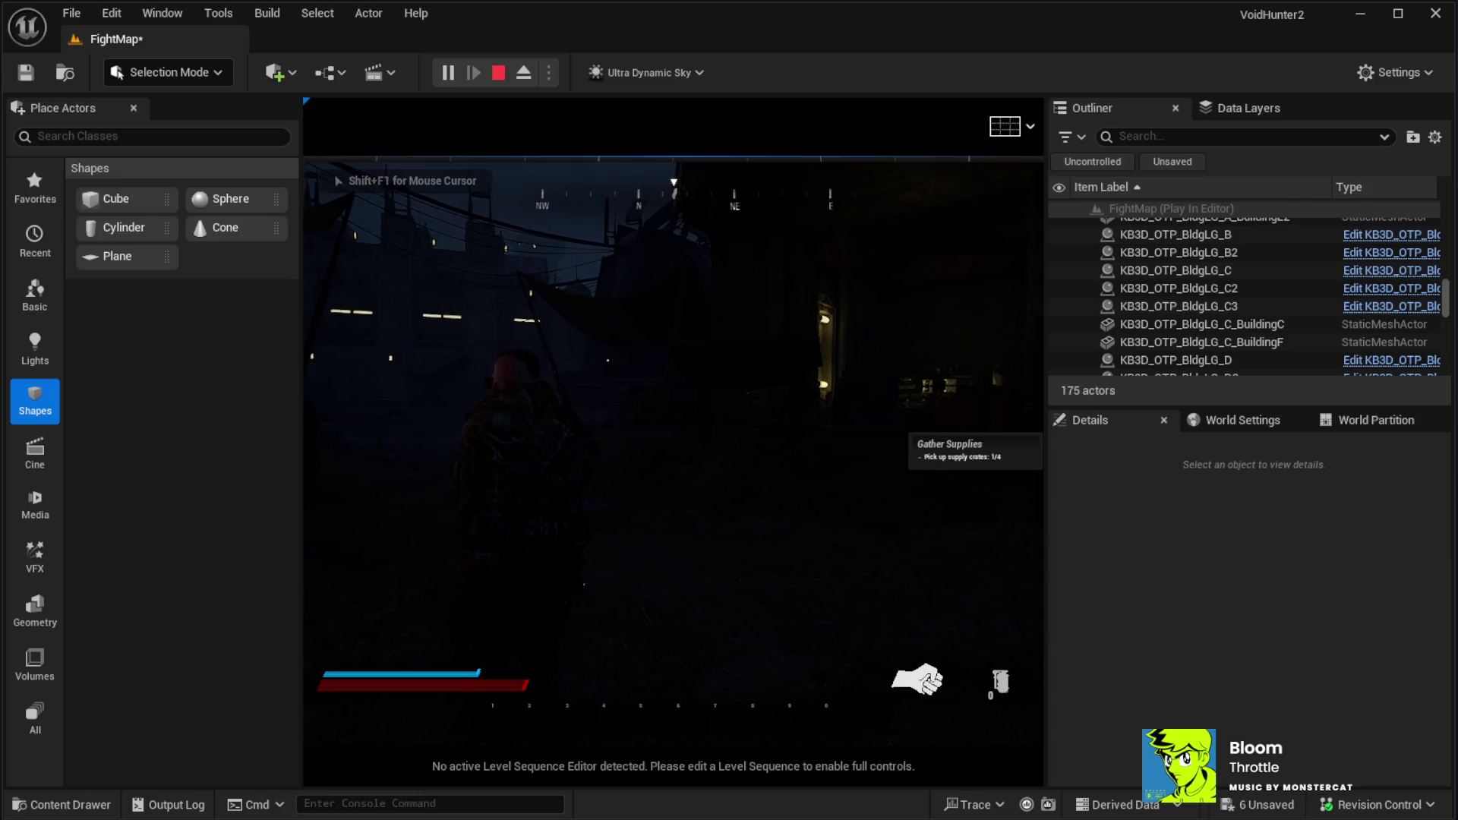
{"action": "key", "text": "F11"}
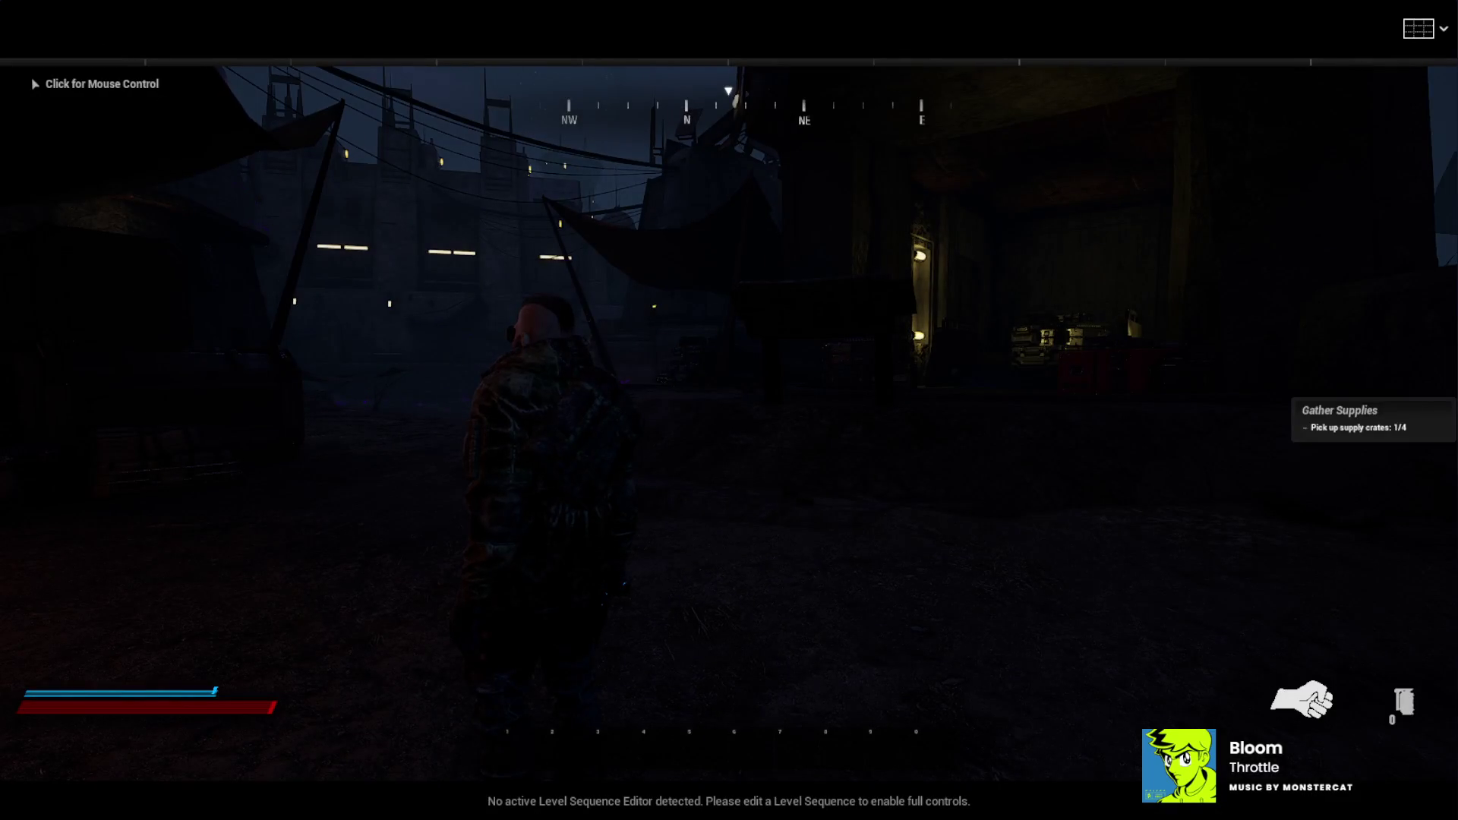
{"action": "left_click", "coordinate": [729, 411]}
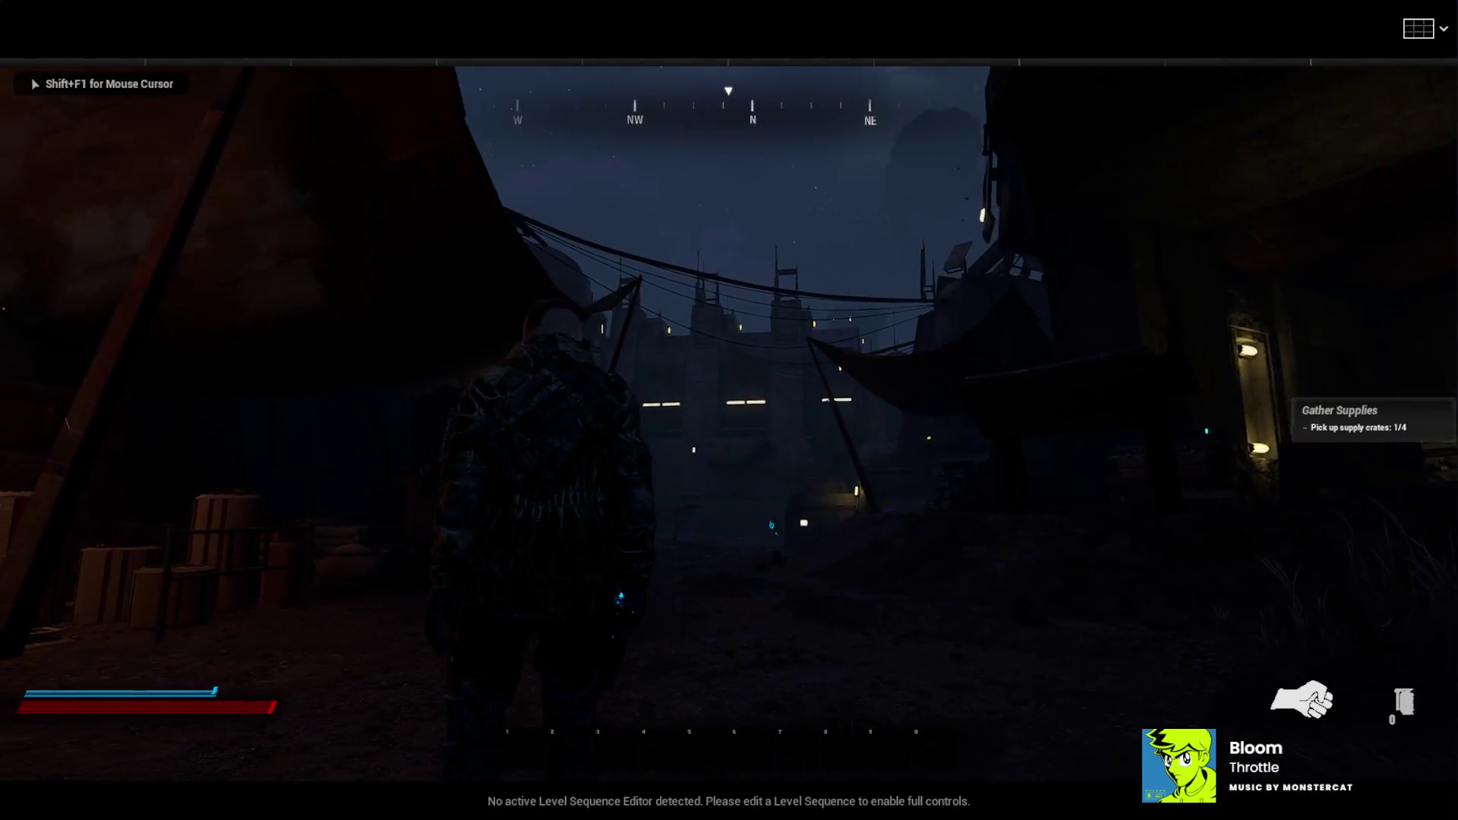
{"action": "key", "text": "w"}
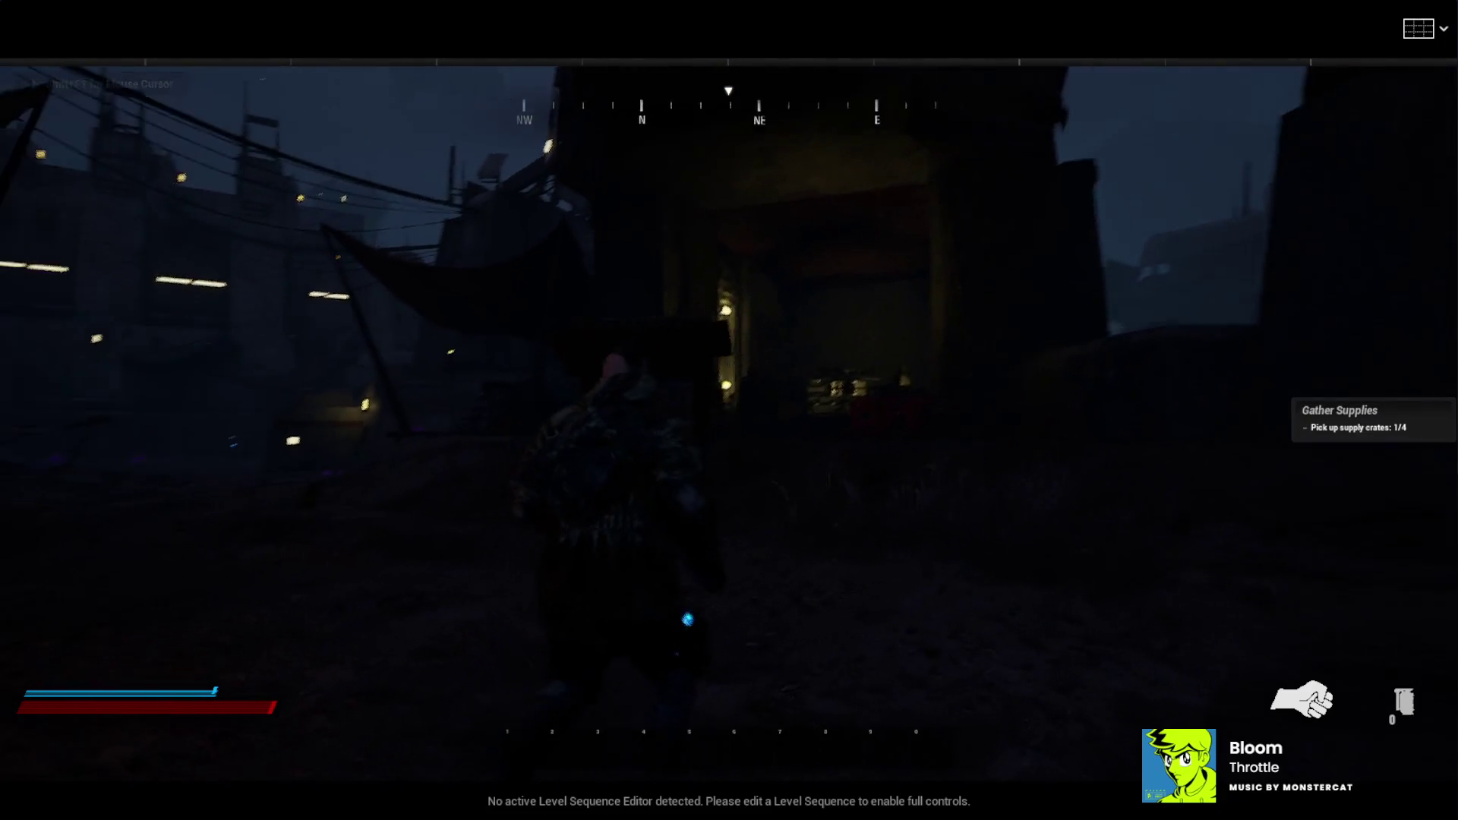
{"action": "key", "text": "w"}
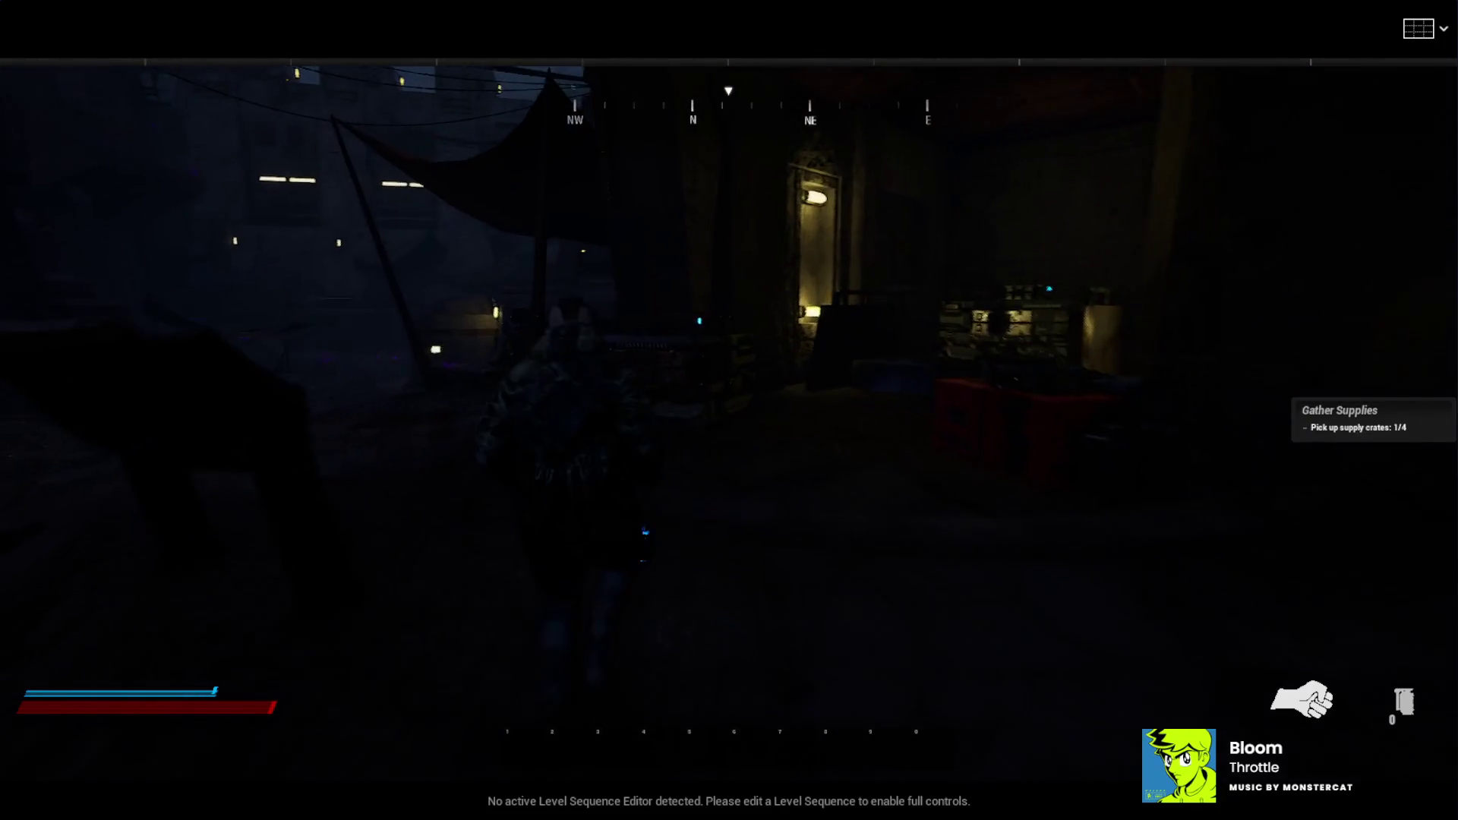
{"action": "key", "text": "w"}
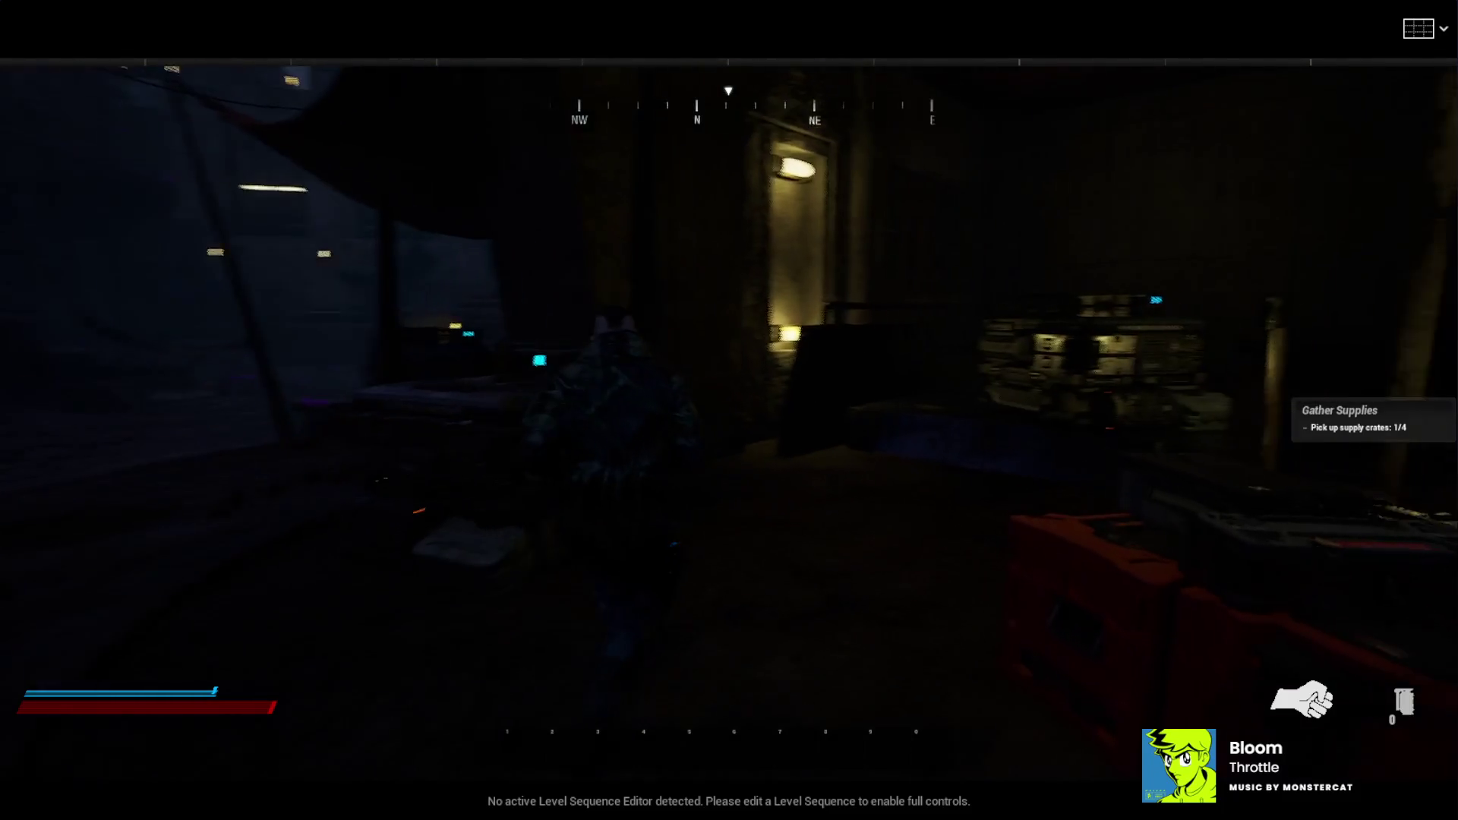
{"action": "key", "text": "w"}
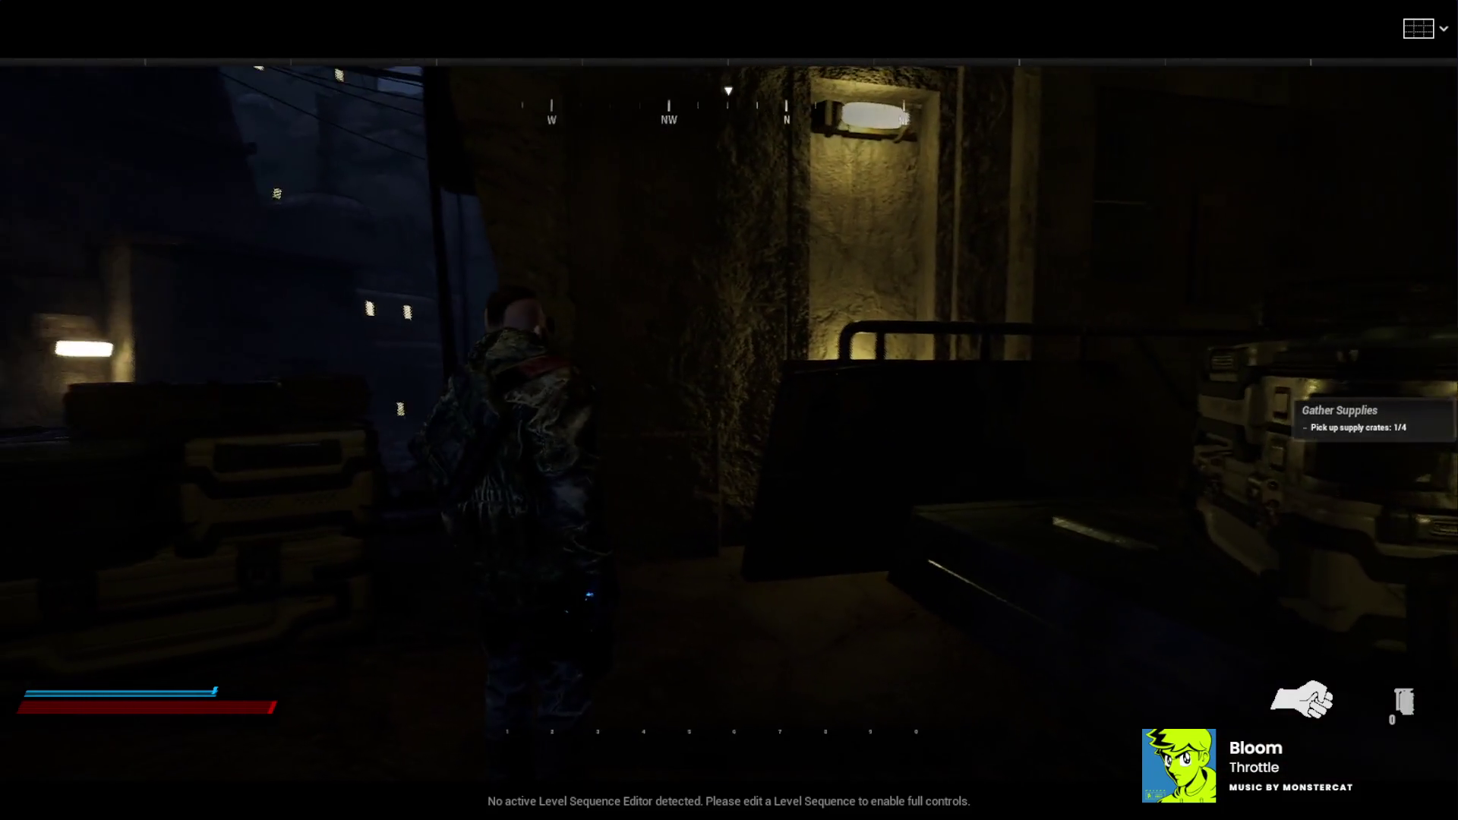
{"action": "key", "text": "s"}
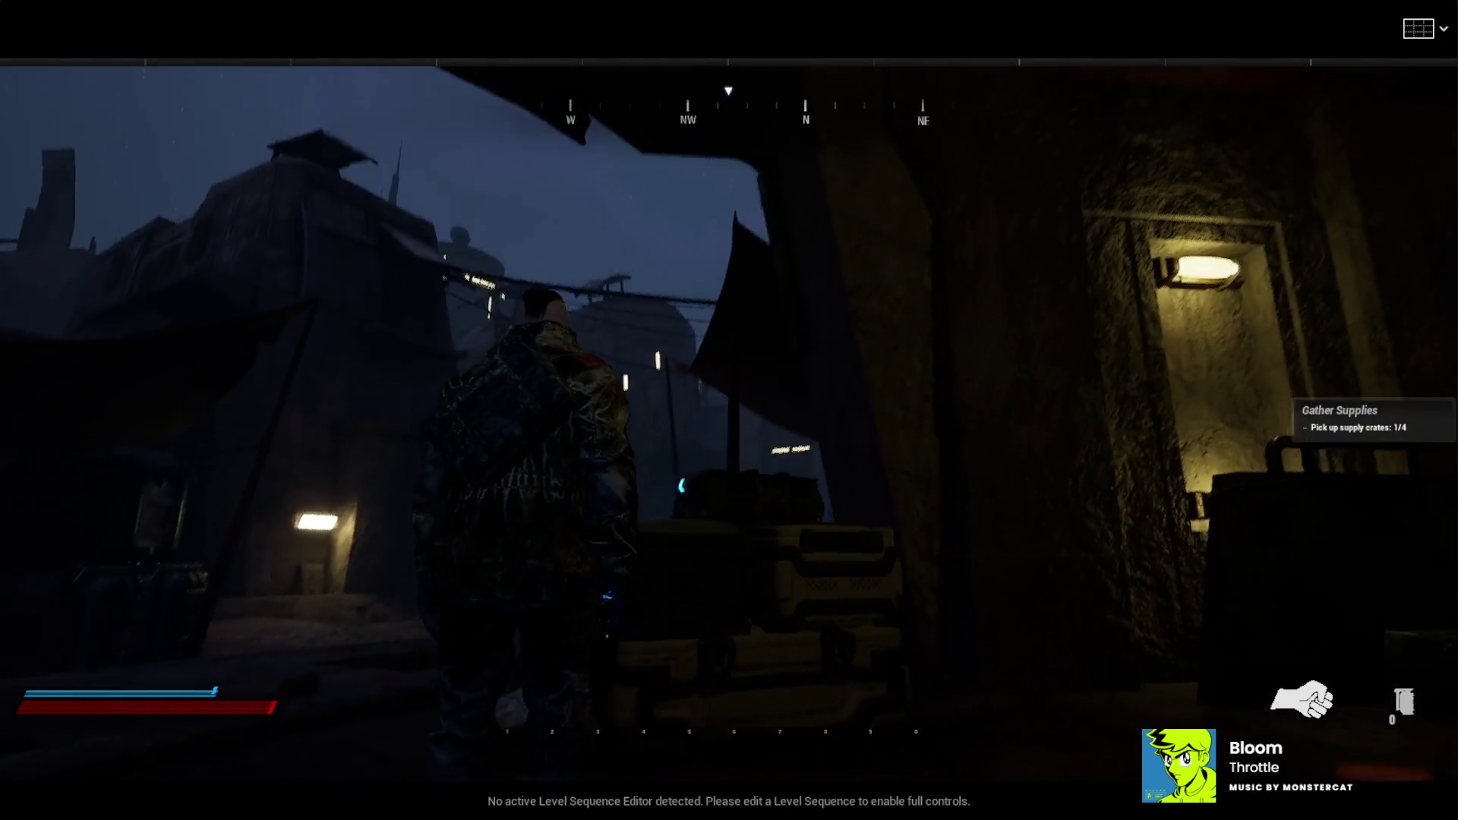
Roam the dark streets past red awnings and lit windows, then eject from the character with F8
{"action": "key", "text": "a"}
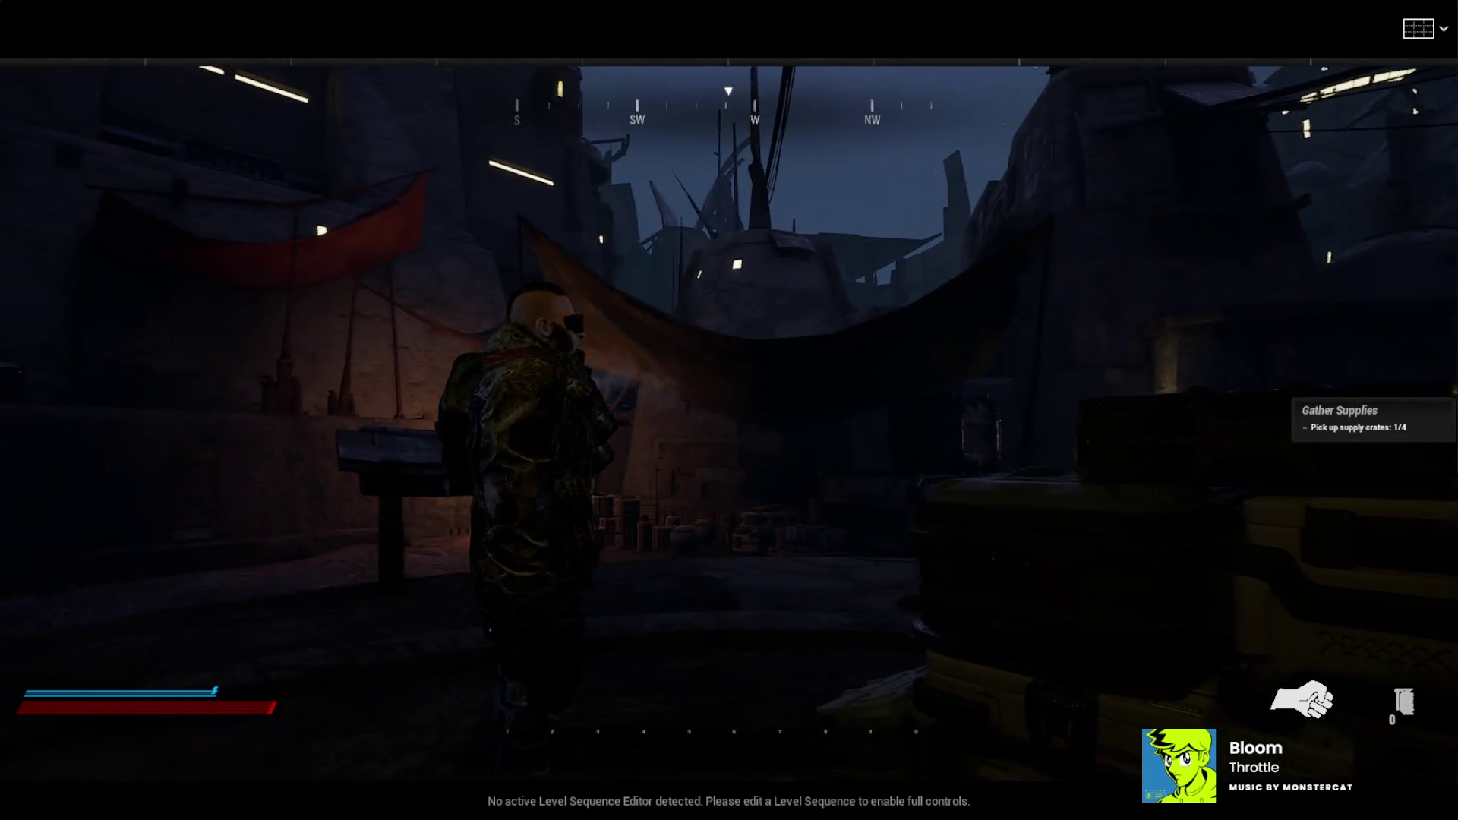
{"action": "key", "text": "d"}
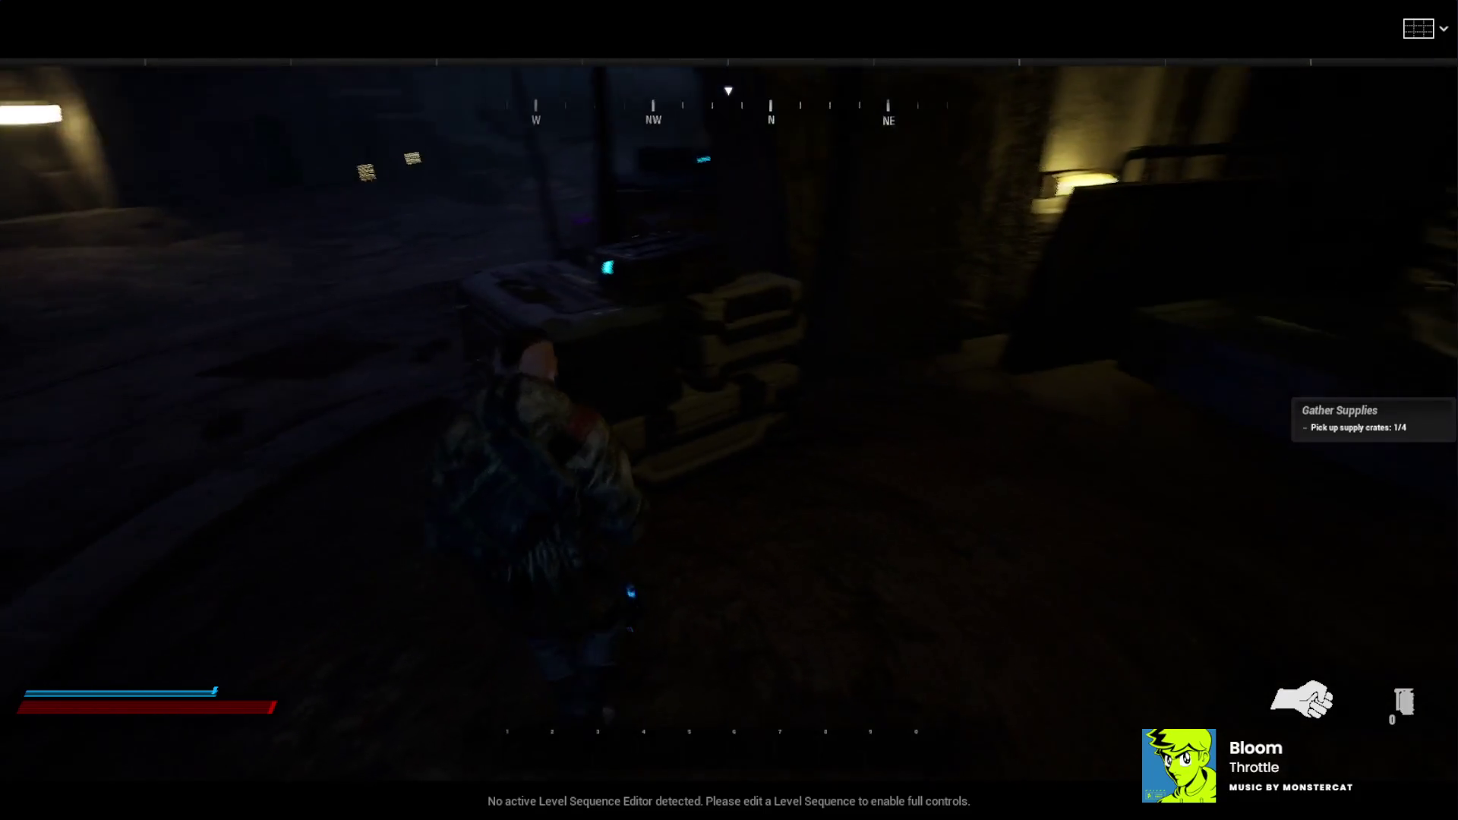
{"action": "key", "text": "a"}
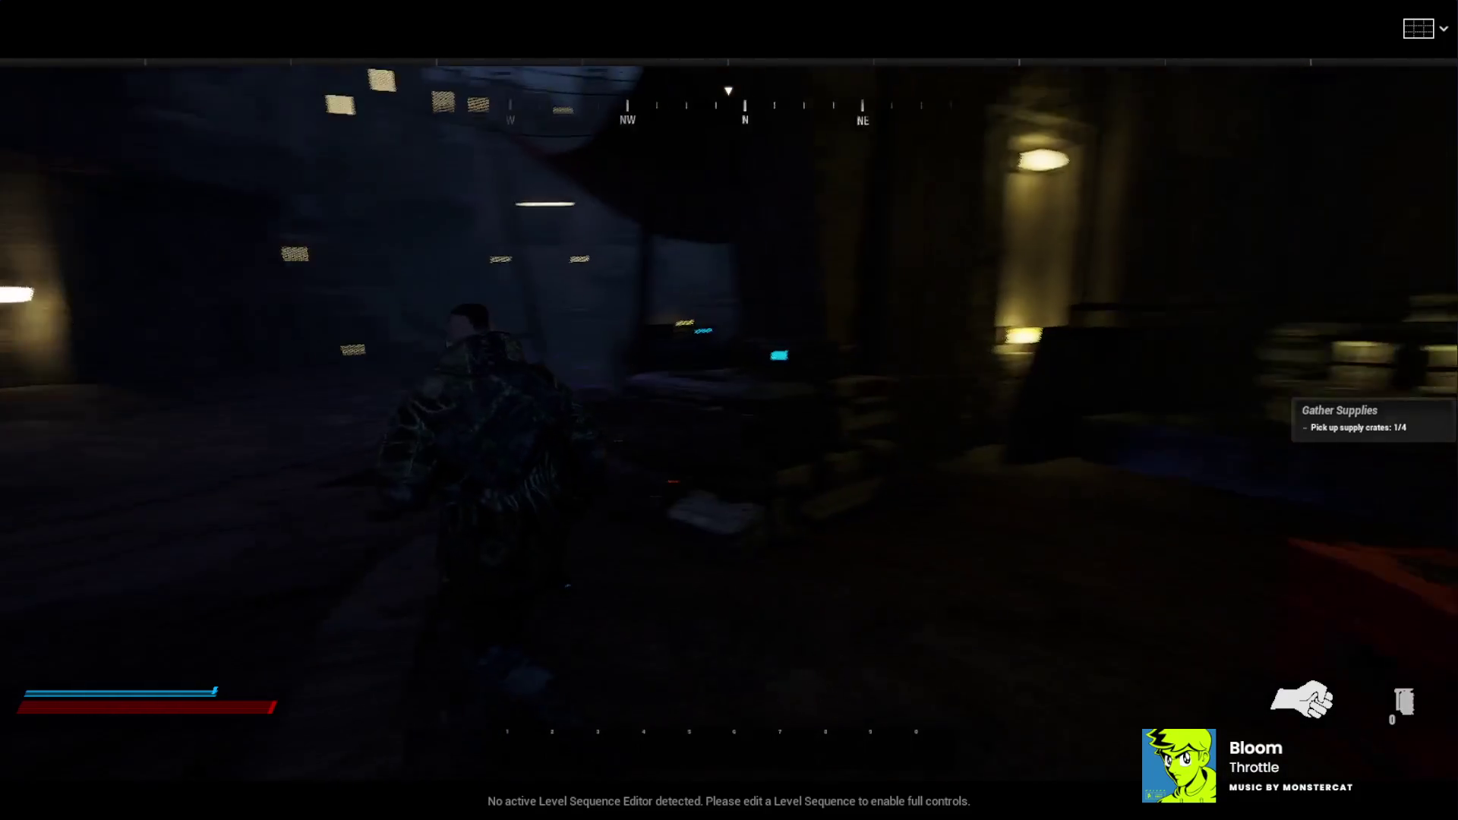
{"action": "key", "text": "w"}
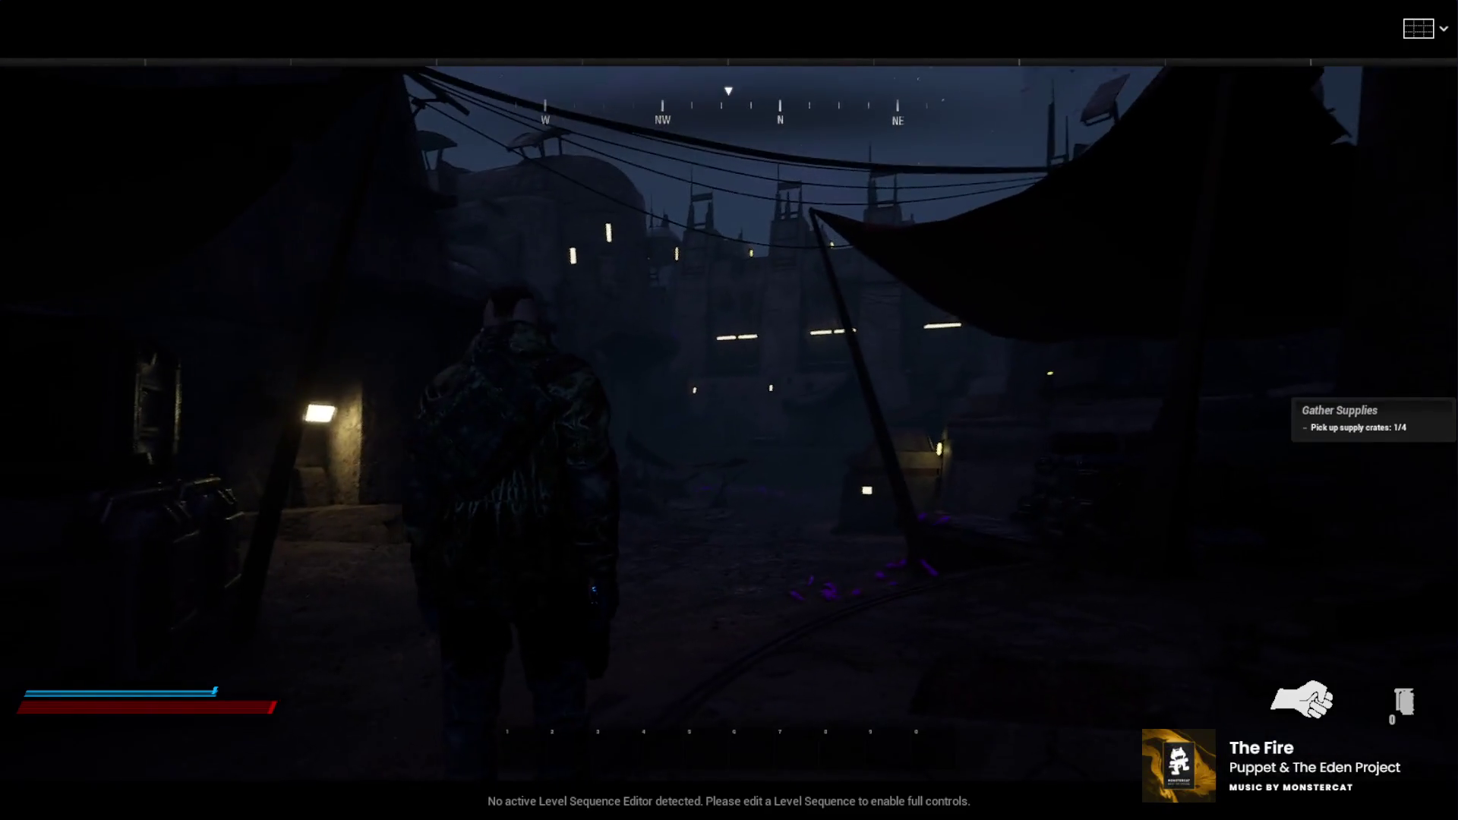
{"action": "key", "text": "a"}
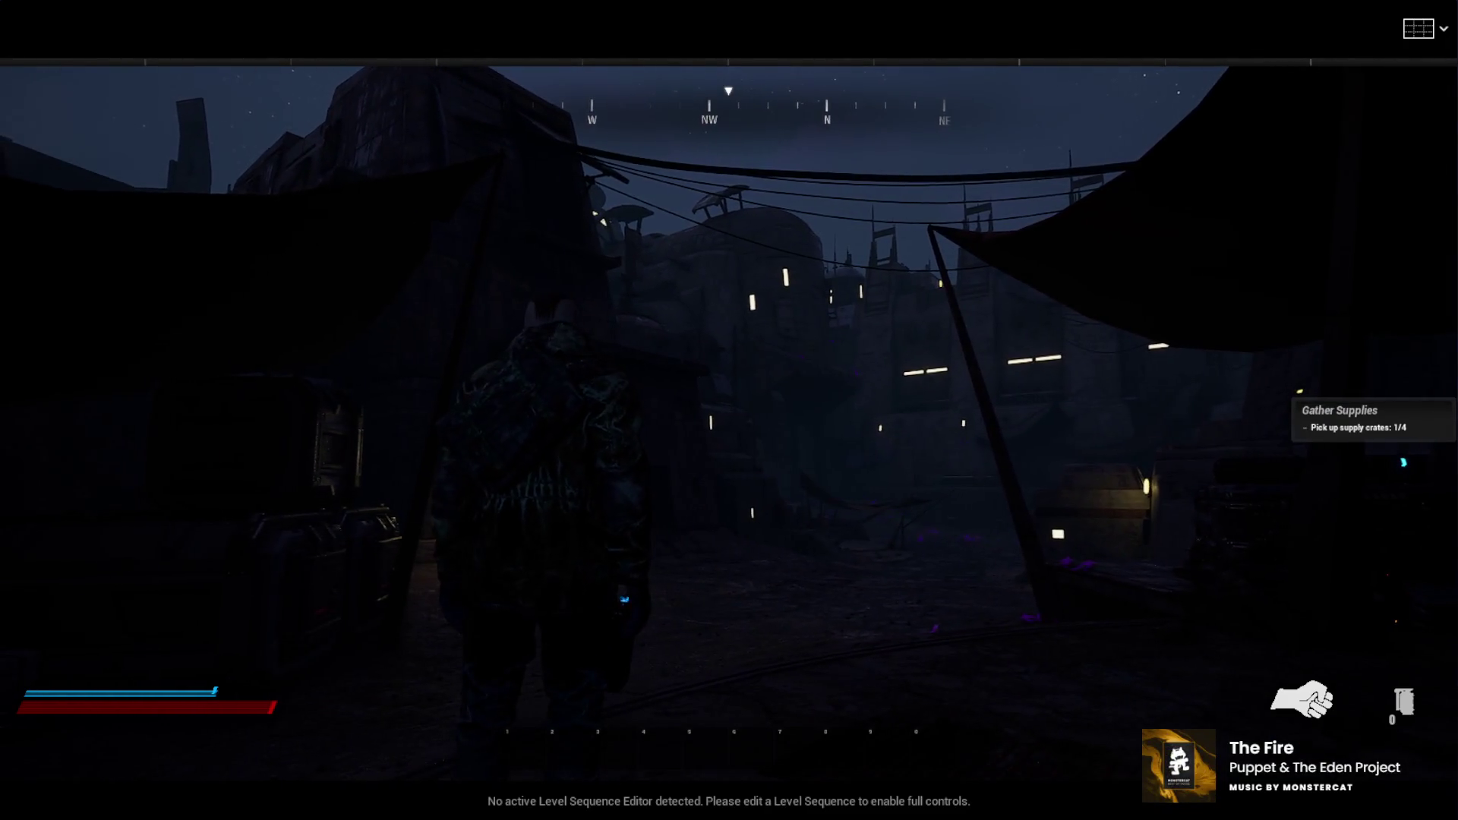
{"action": "key", "text": "a"}
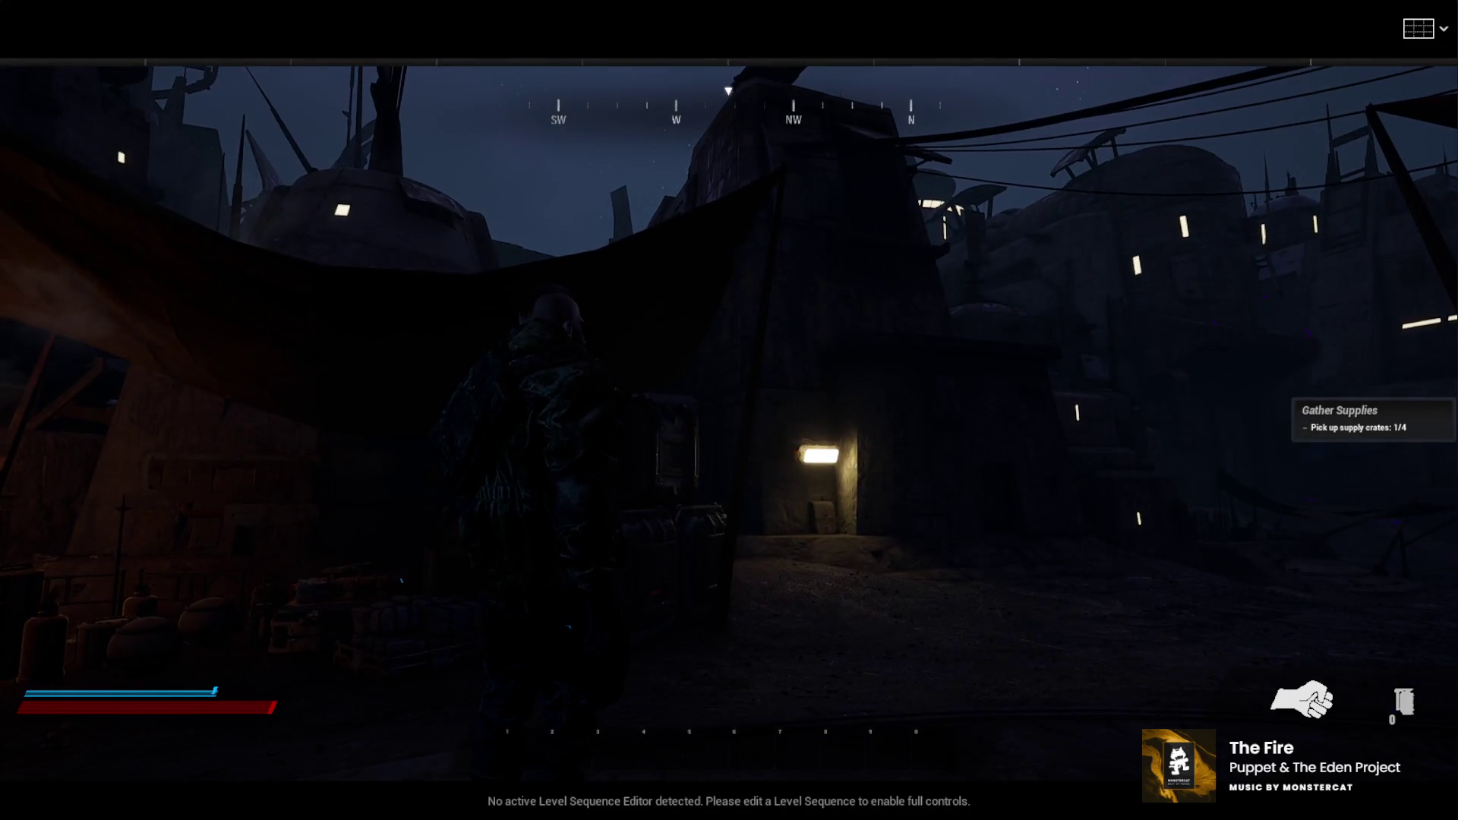
{"action": "key", "text": "d"}
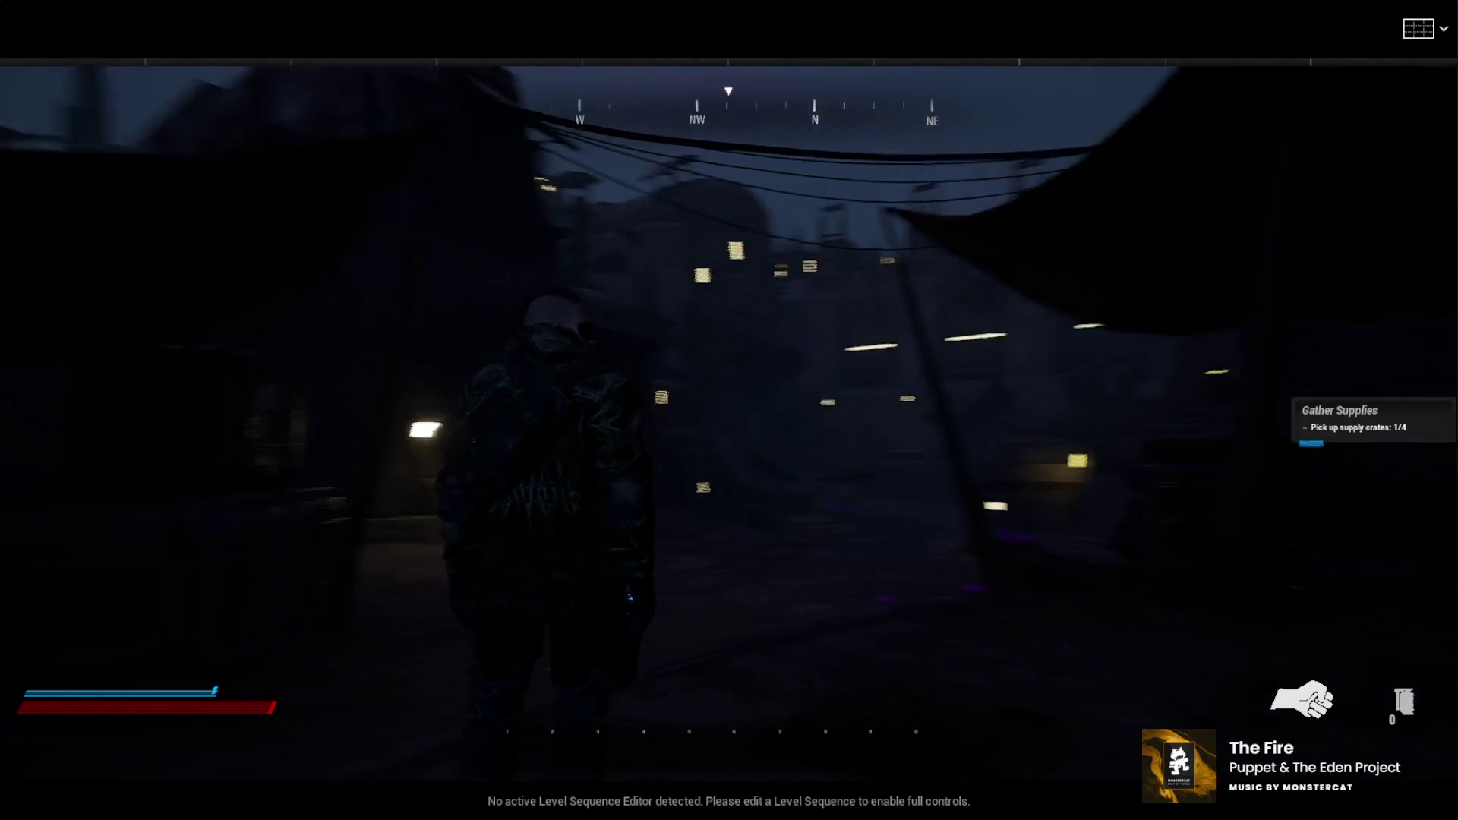
{"action": "key", "text": "d"}
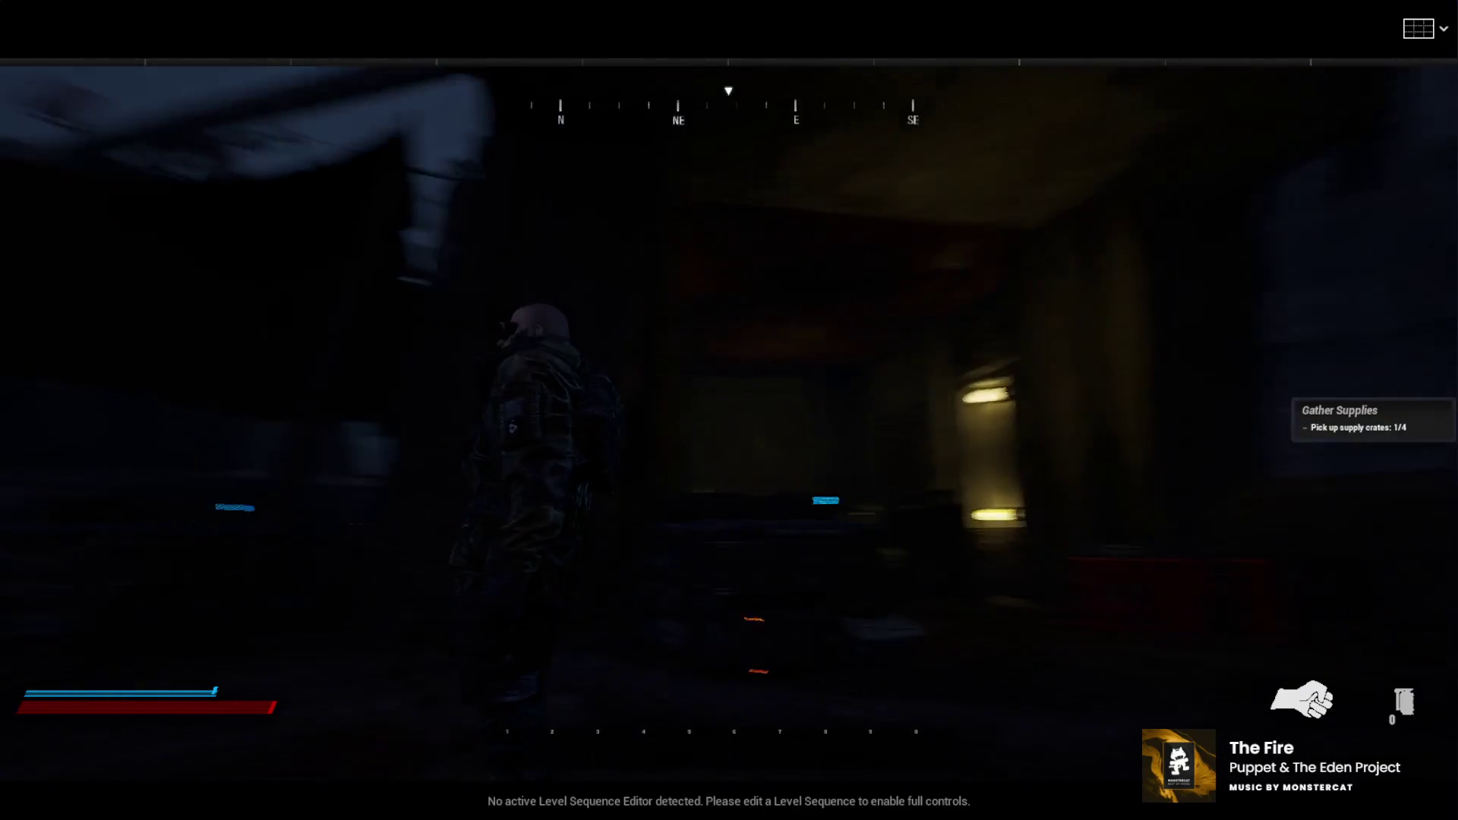
{"action": "key", "text": "a"}
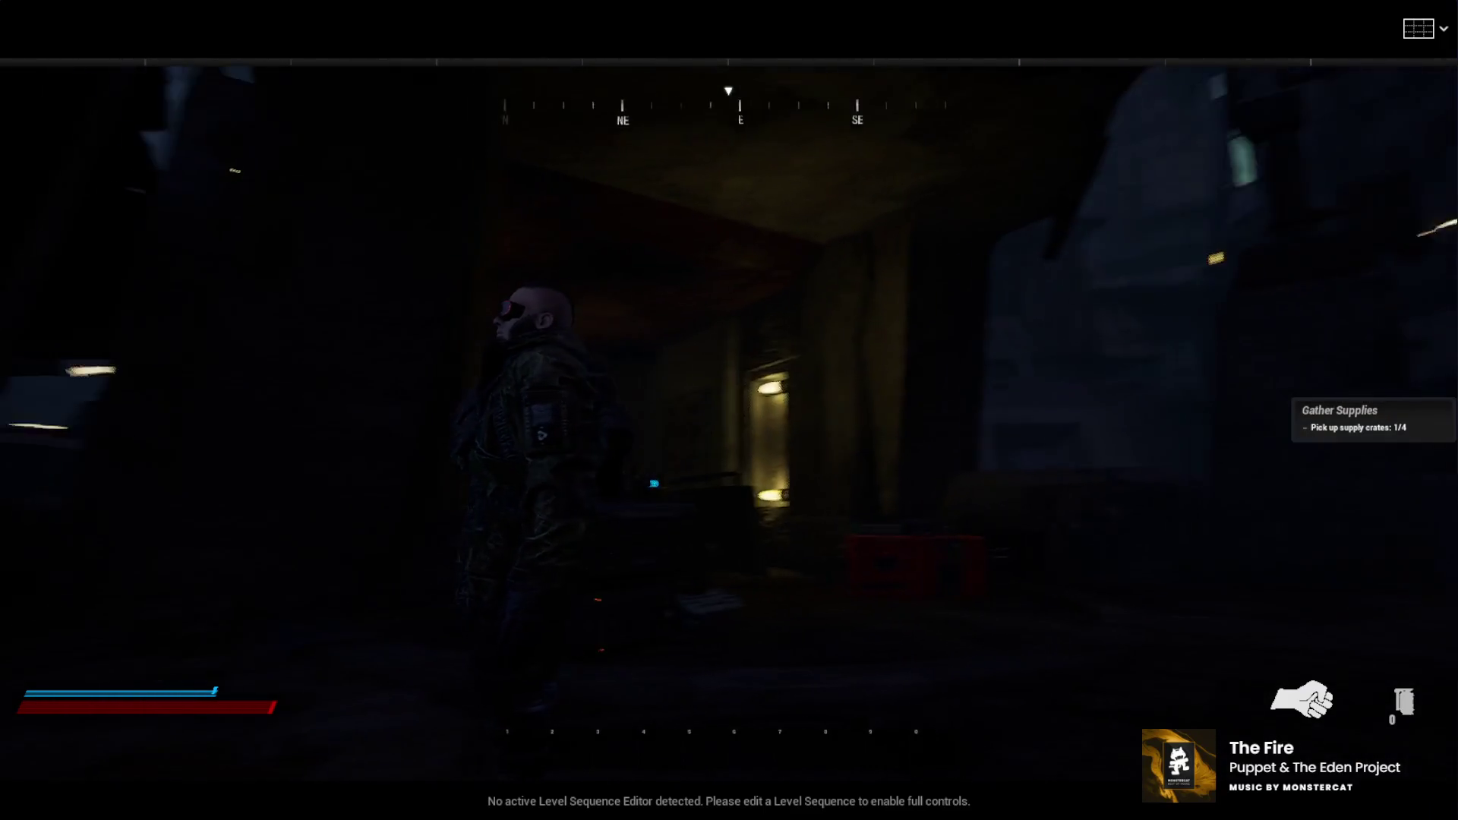
{"action": "key", "text": "d"}
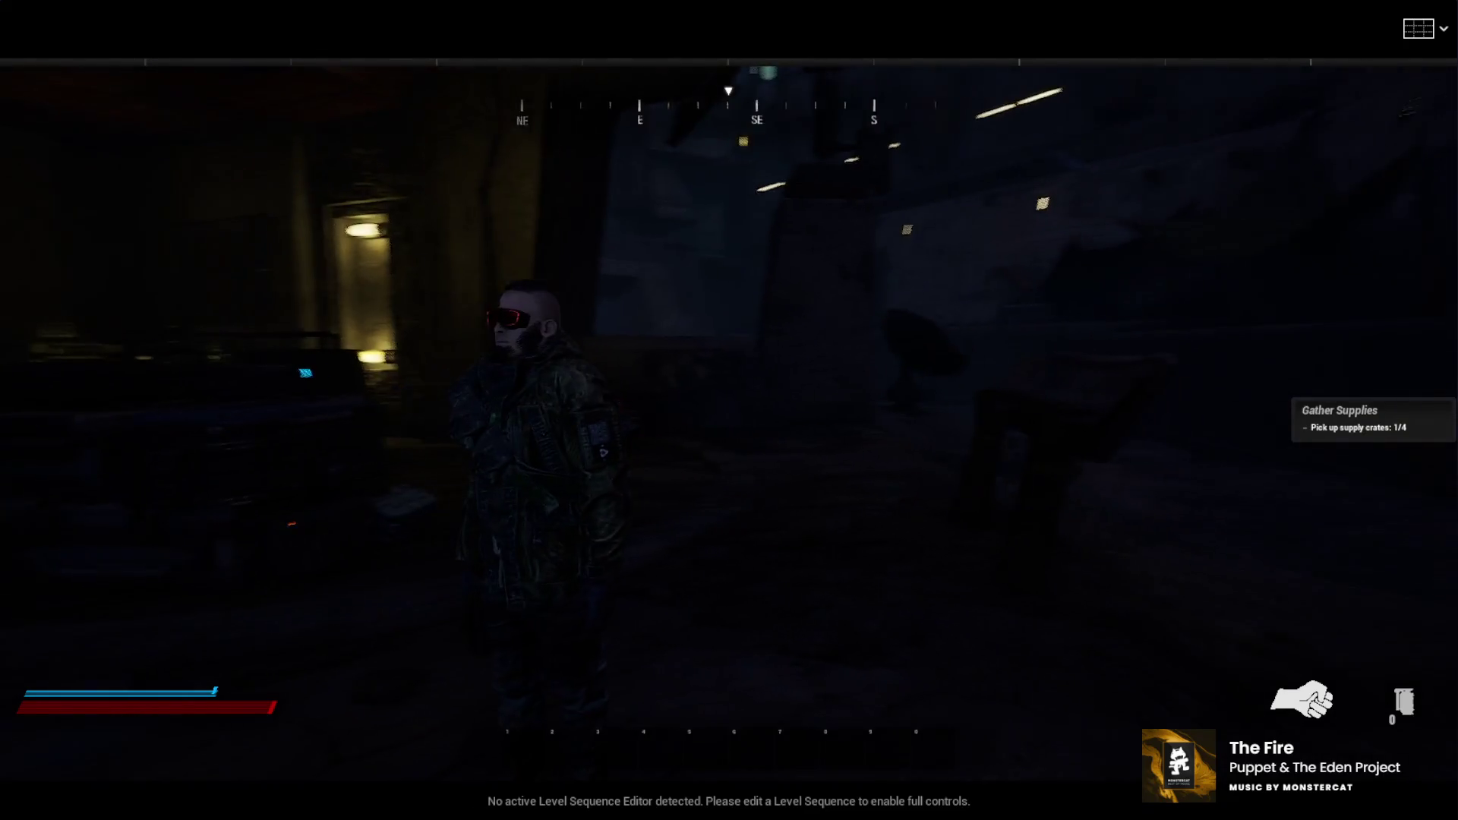
{"action": "key", "text": "d"}
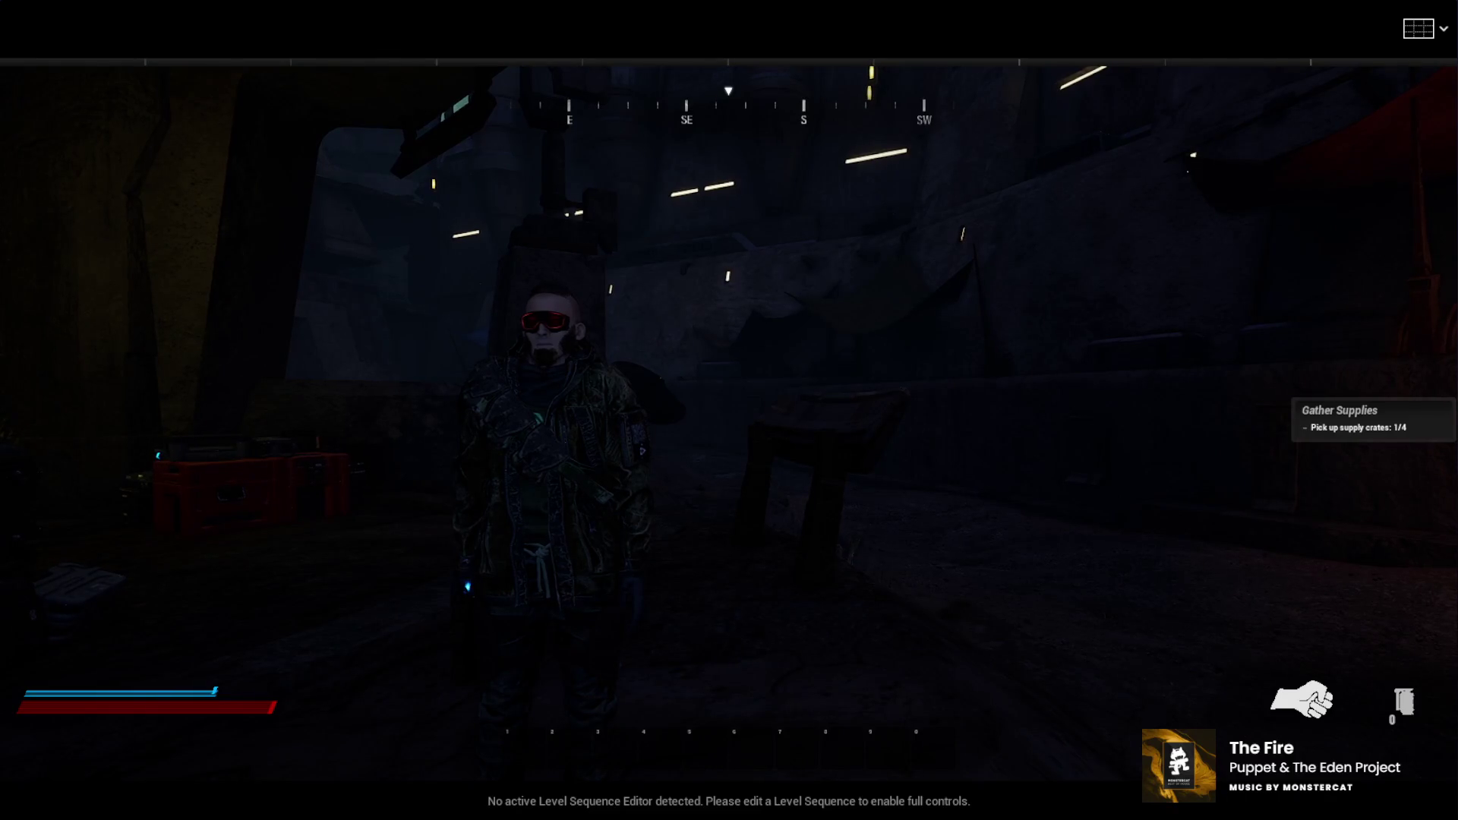
{"action": "key", "text": "F8"}
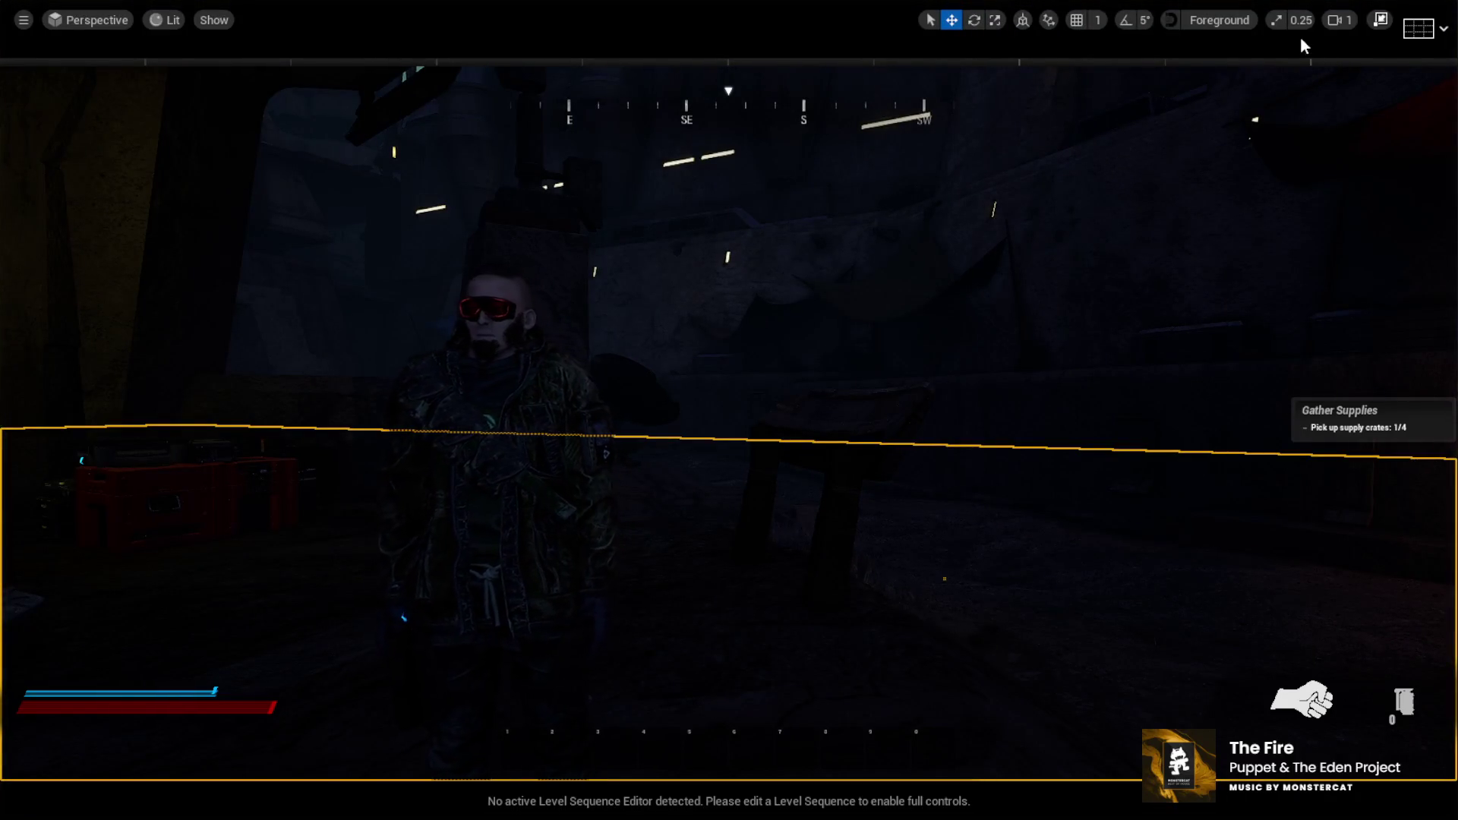
Fly the ejected camera toward the character, then end the Play In Editor session
{"action": "left_click_drag", "start_coordinate": [1019, 276], "coordinate": [954, 114]}
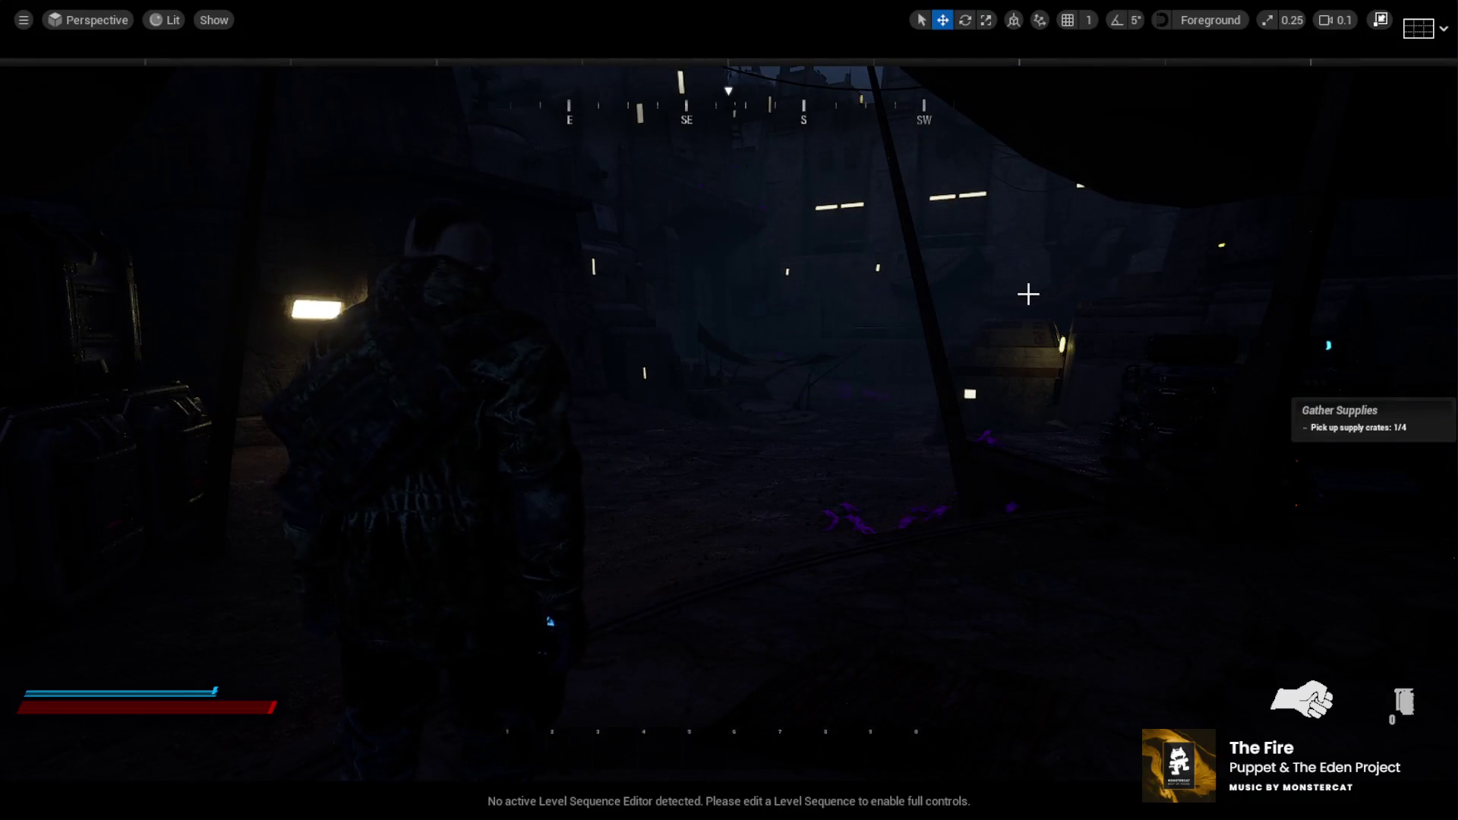
{"action": "key", "text": "Escape"}
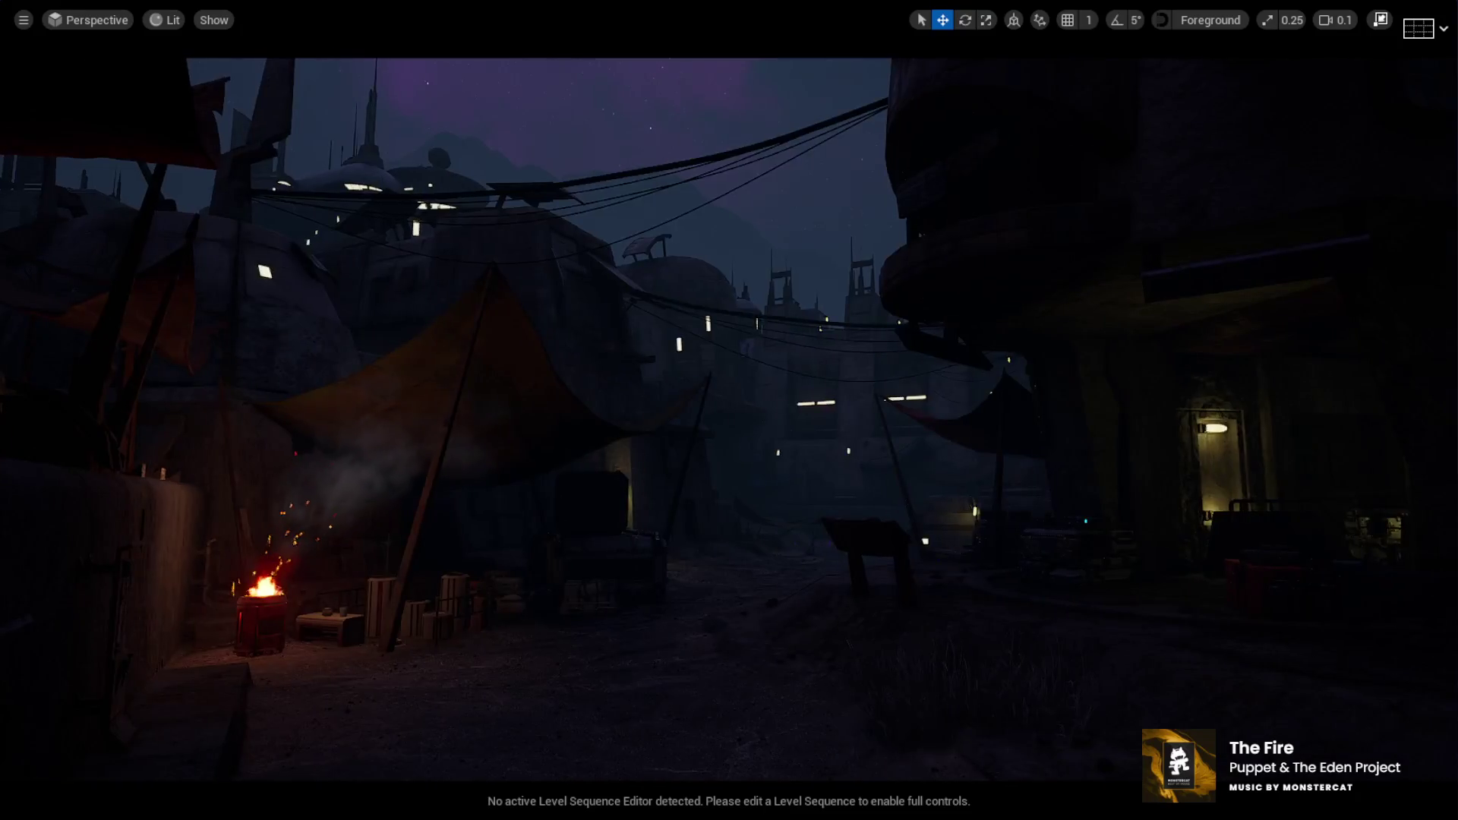
Restore the full editor layout and select the Sky actor in the Outliner
{"action": "left_click", "coordinate": [1380, 20]}
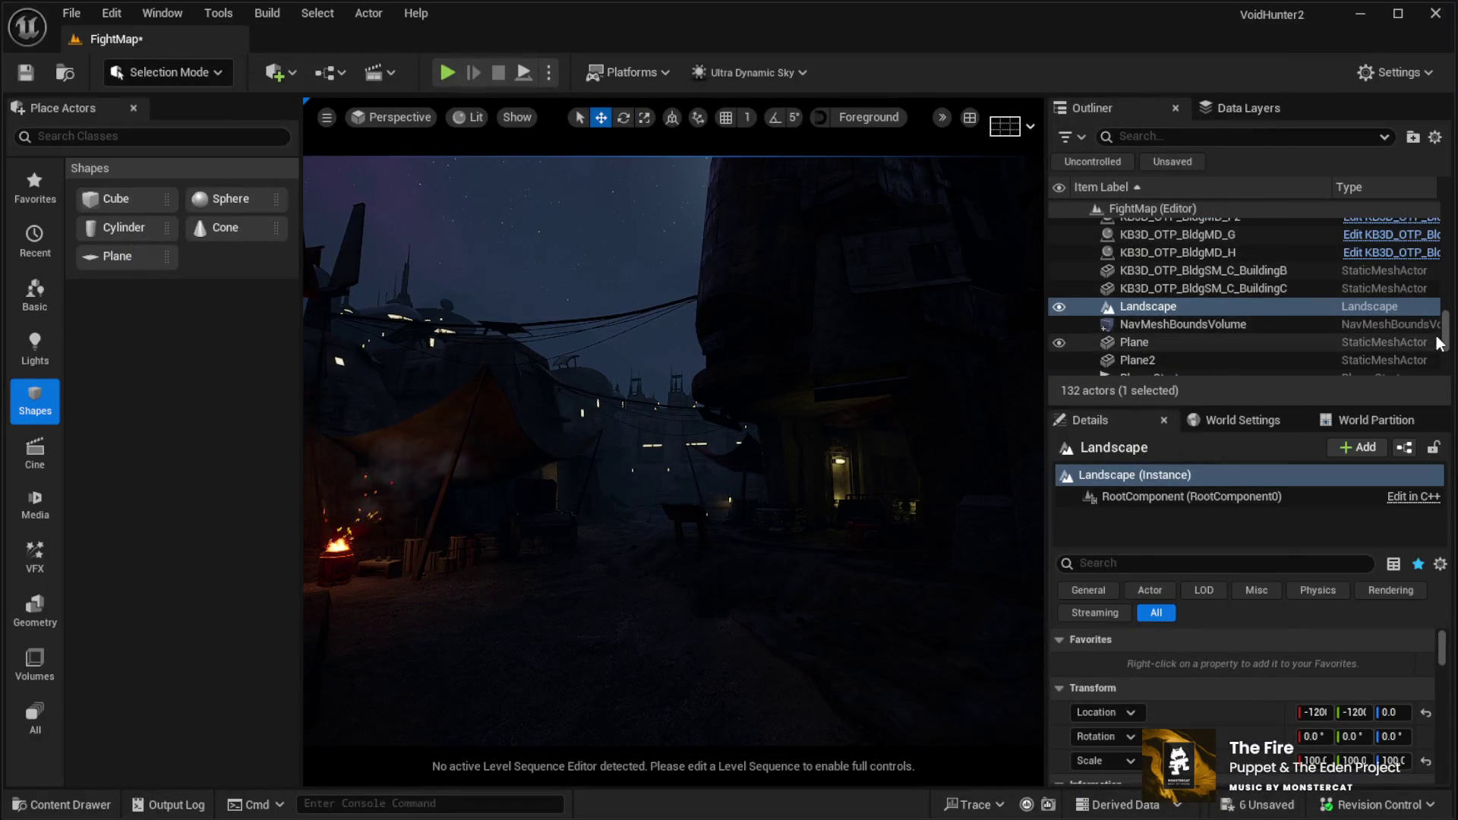
{"action": "left_click_drag", "start_coordinate": [1446, 343], "coordinate": [1420, 184]}
{"action": "scroll", "coordinate": [1283, 280], "scroll_direction": "down", "scroll_amount": 5}
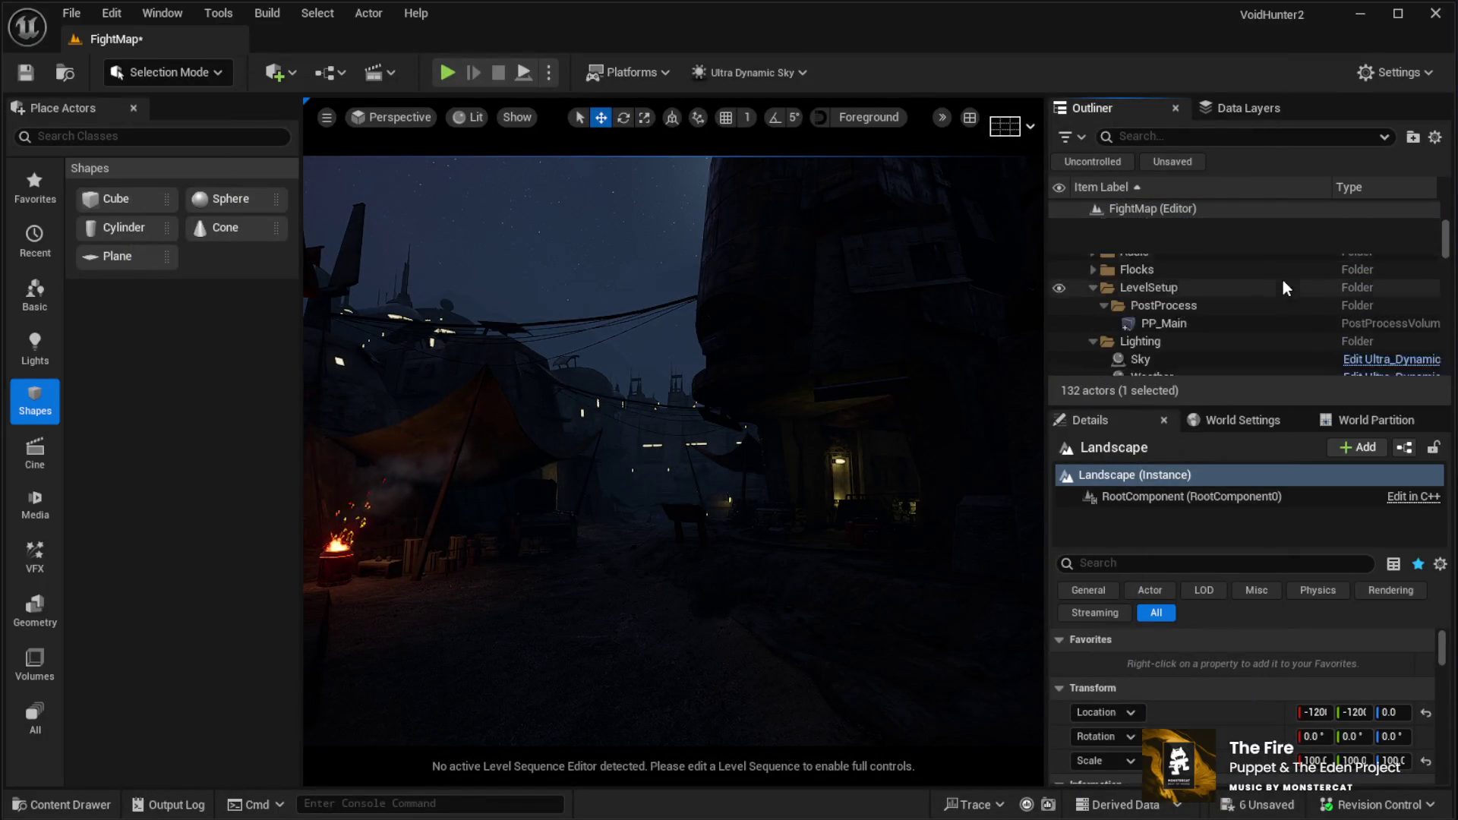
{"action": "left_click", "coordinate": [1156, 294]}
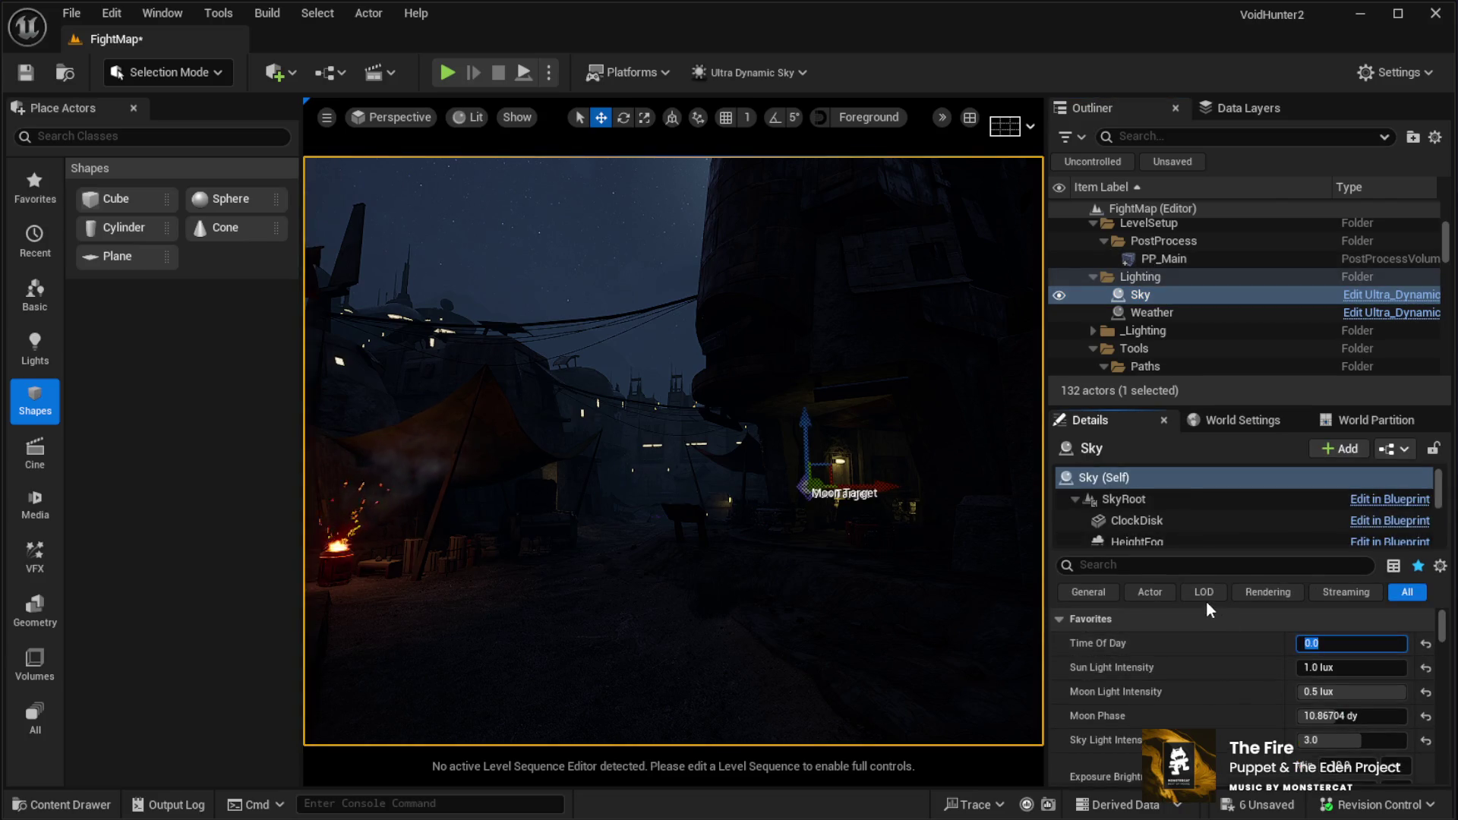
Set the Sky's Time Of Day to 530, then 600, and view the purple dusk street
{"action": "type", "text": "530"}
{"action": "key", "text": "Return"}
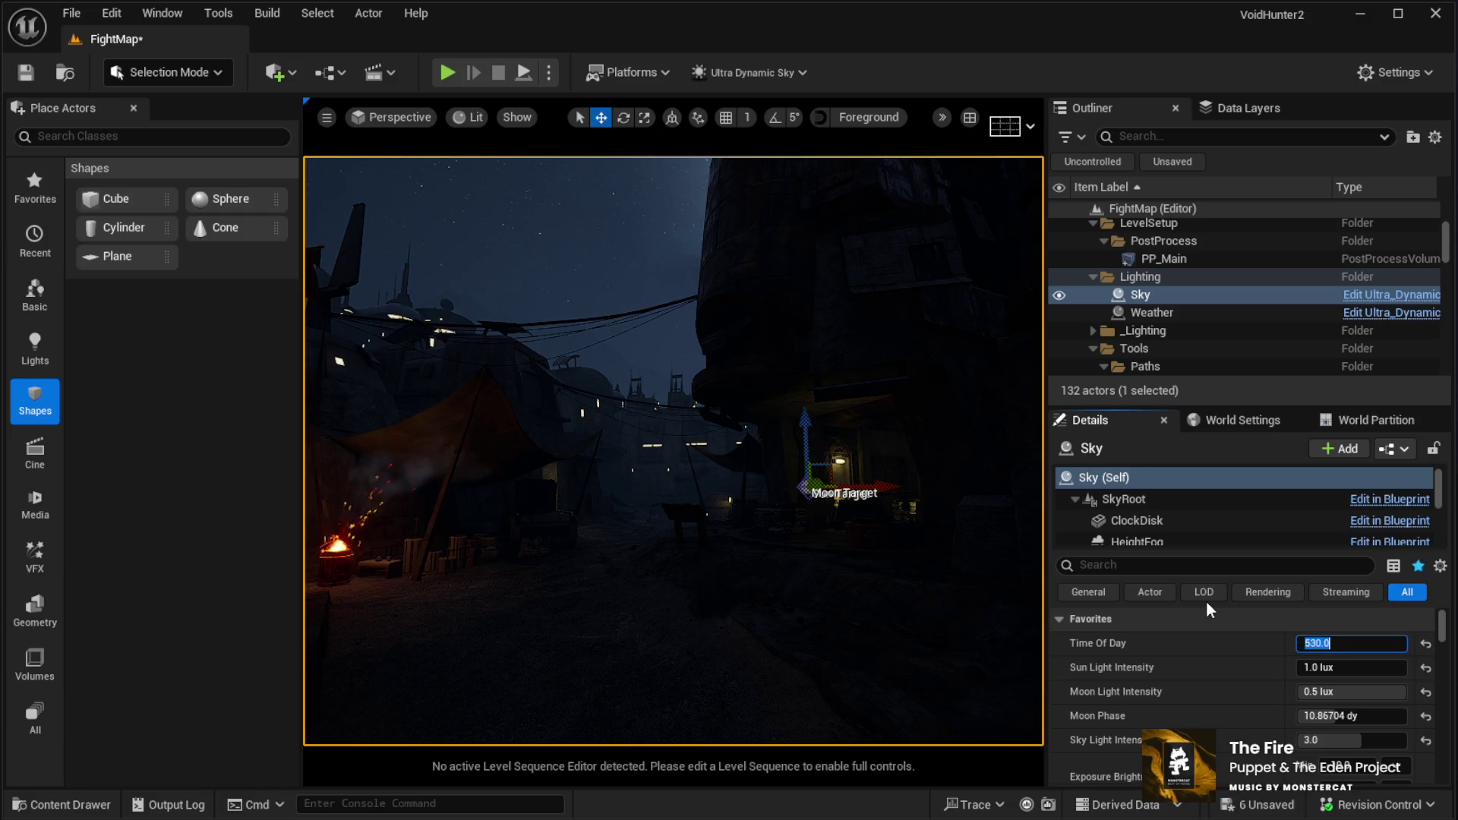
{"action": "type", "text": "600"}
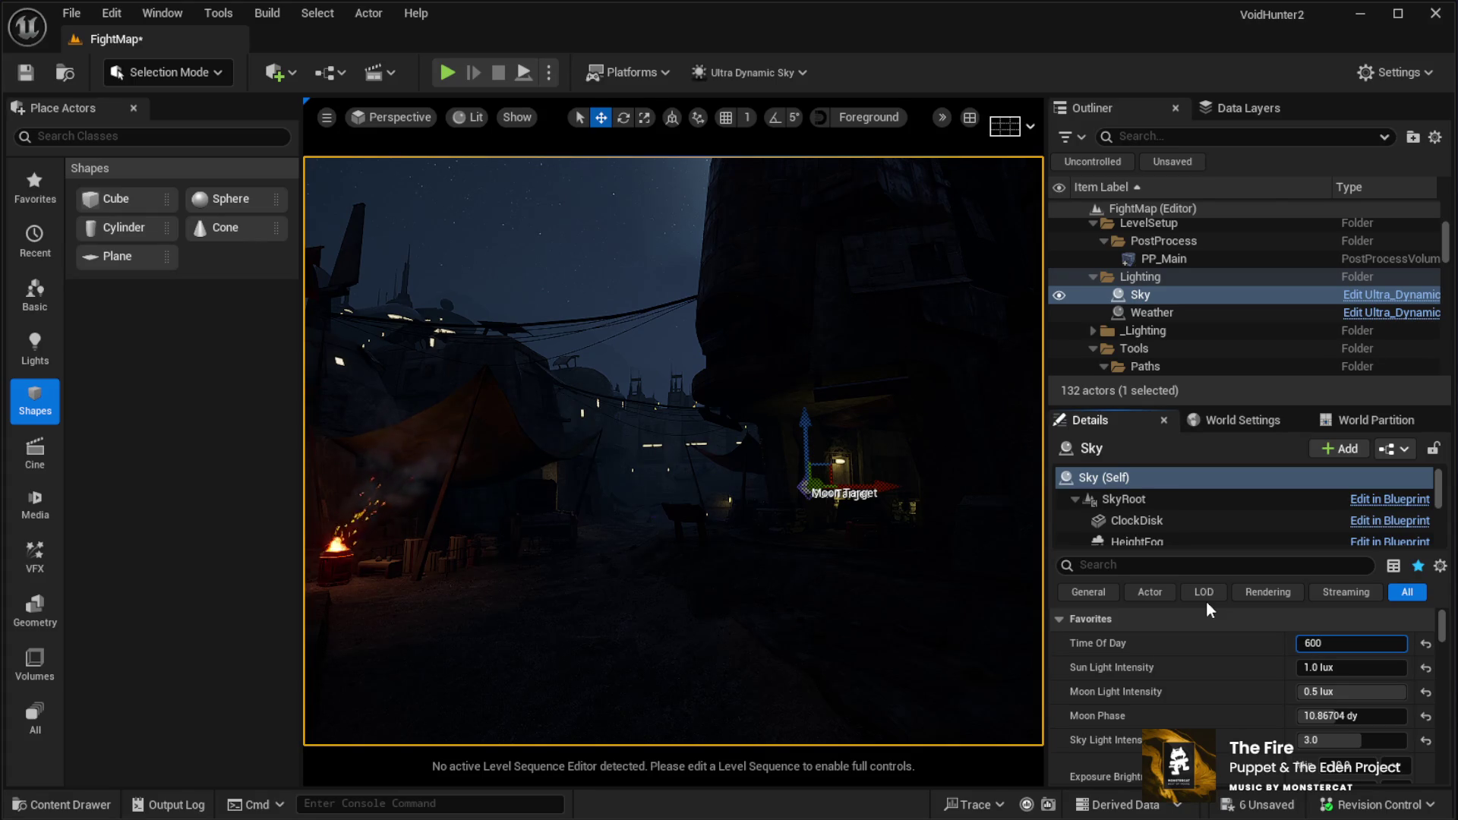
{"action": "key", "text": "Return"}
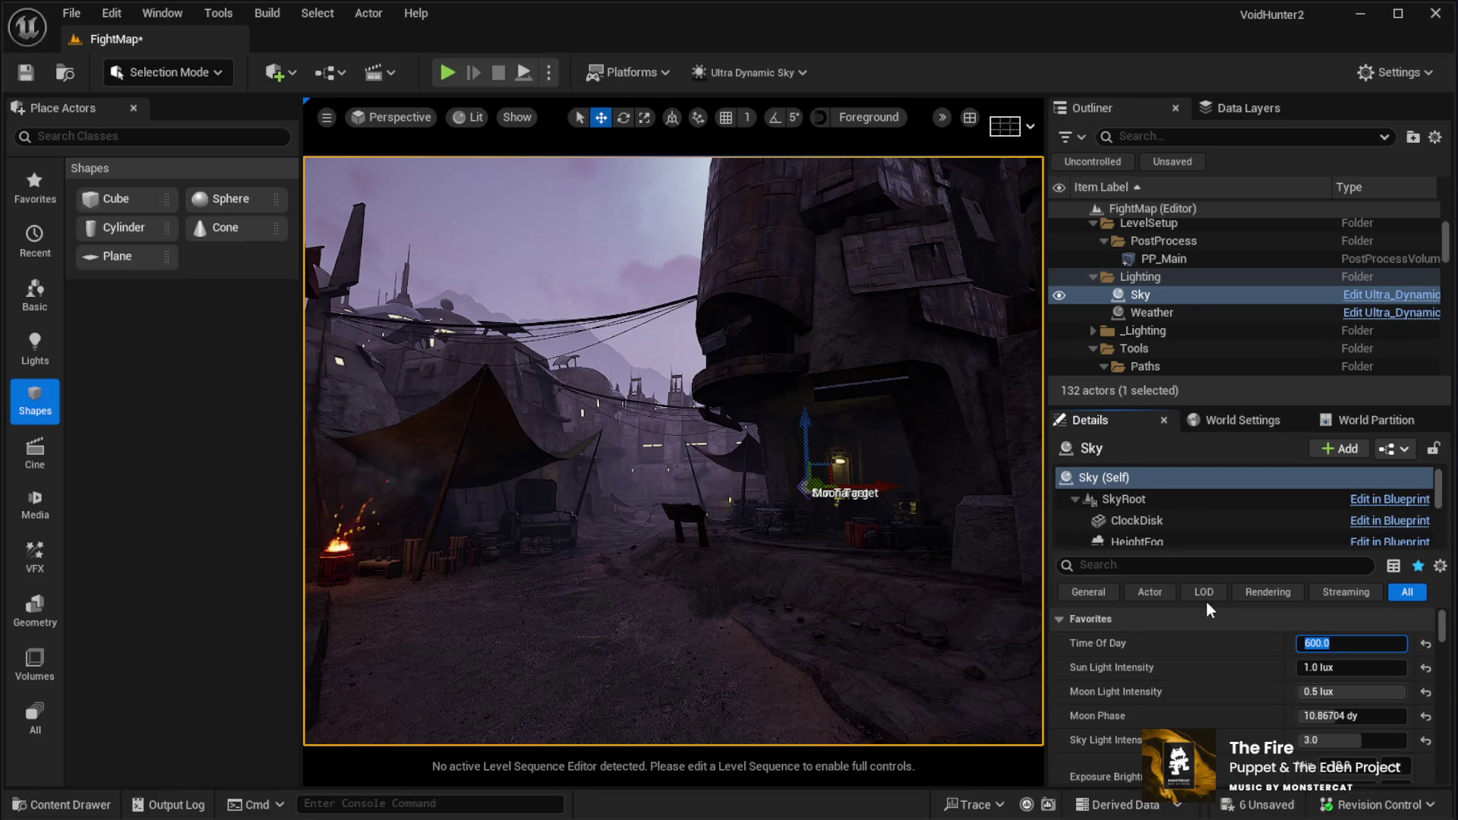
{"action": "mouse_move", "coordinate": [758, 606]}
{"action": "left_mouse_down"}
{"action": "mouse_move", "coordinate": [767, 582]}
{"action": "mouse_move", "coordinate": [669, 582]}
{"action": "mouse_move", "coordinate": [722, 582]}
{"action": "left_mouse_up"}
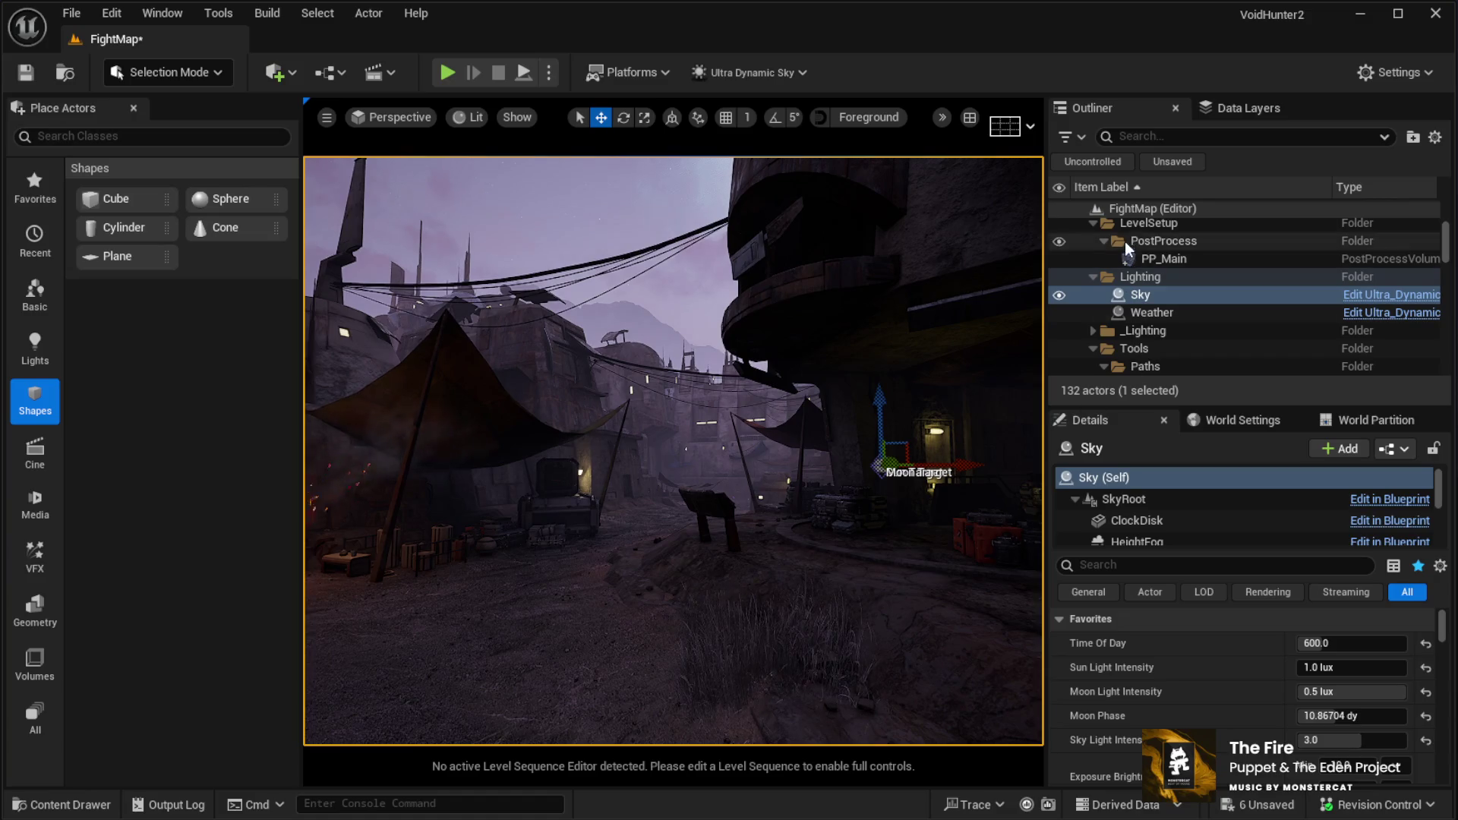
Deselect Sky, fly up to the stone building, and select the wall lamp's RectLight
{"action": "left_click", "coordinate": [1128, 213]}
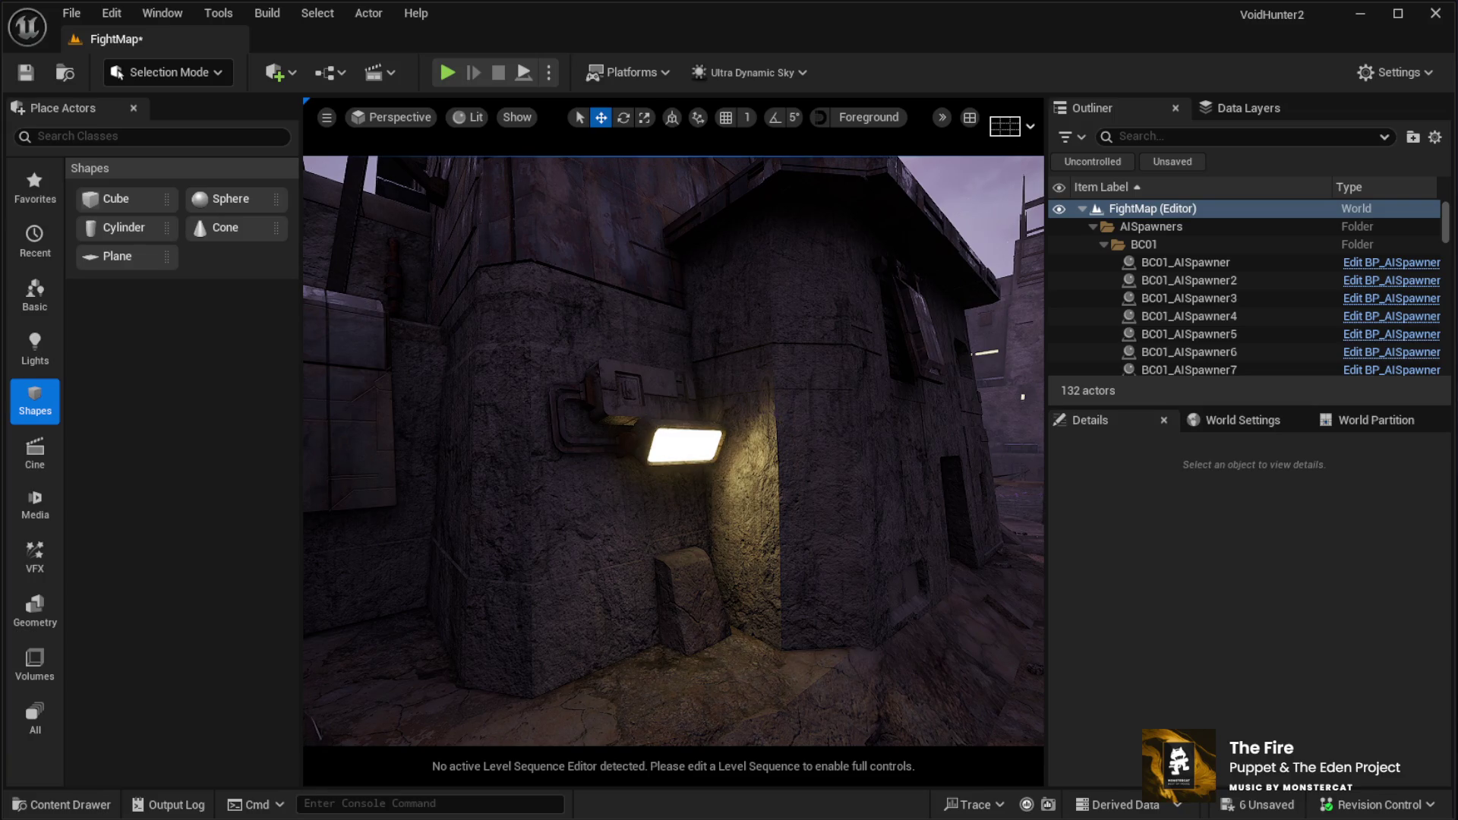
{"action": "mouse_move", "coordinate": [834, 518]}
{"action": "left_mouse_down"}
{"action": "mouse_move", "coordinate": [829, 588]}
{"action": "mouse_move", "coordinate": [837, 507]}
{"action": "left_mouse_up"}
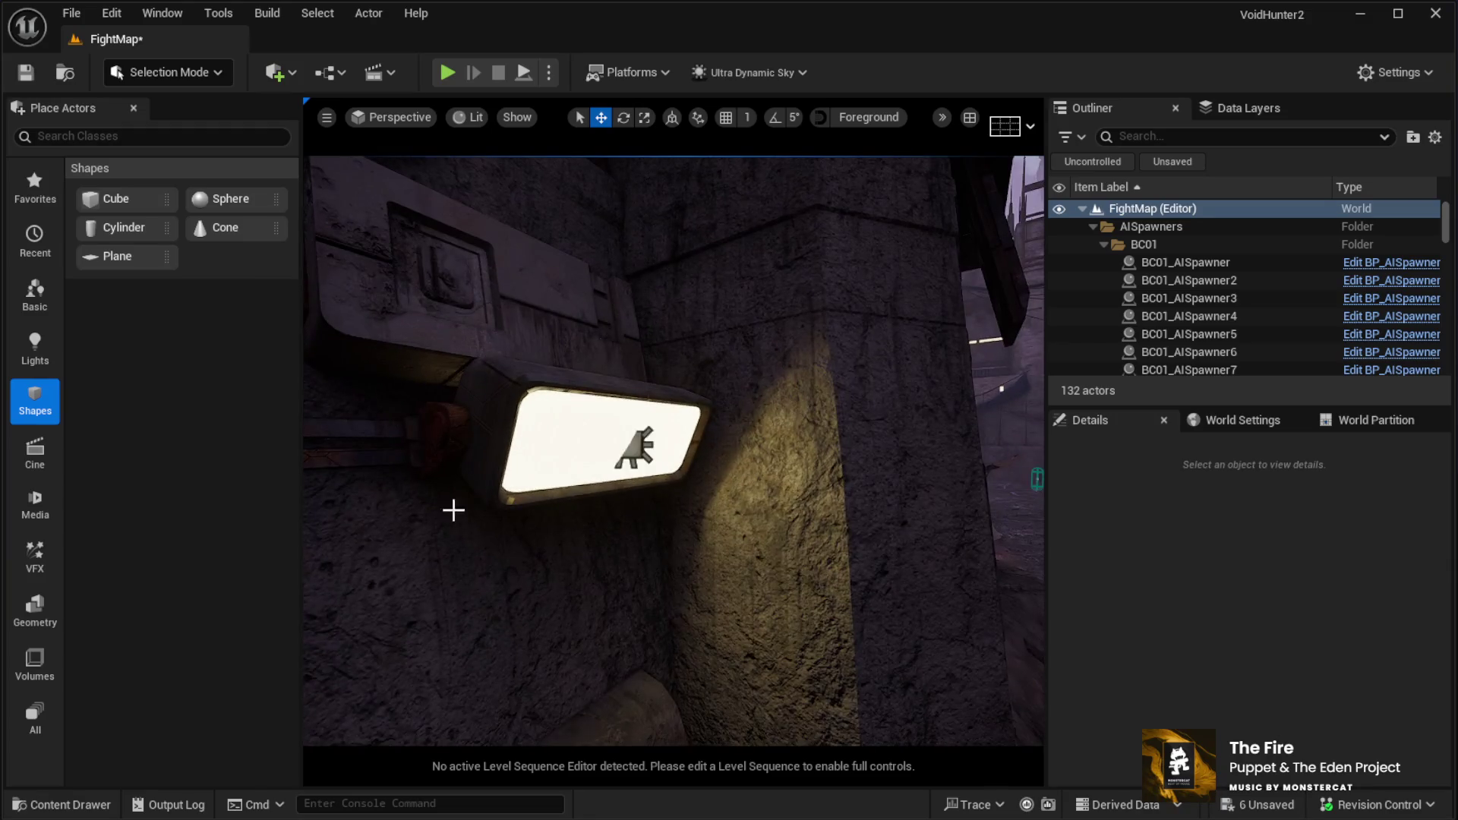
{"action": "left_click", "coordinate": [661, 437]}
Switch the viewport to game view and fly into the lamp-lit tent camp
{"action": "scroll", "coordinate": [1281, 683], "scroll_direction": "down", "scroll_amount": 5}
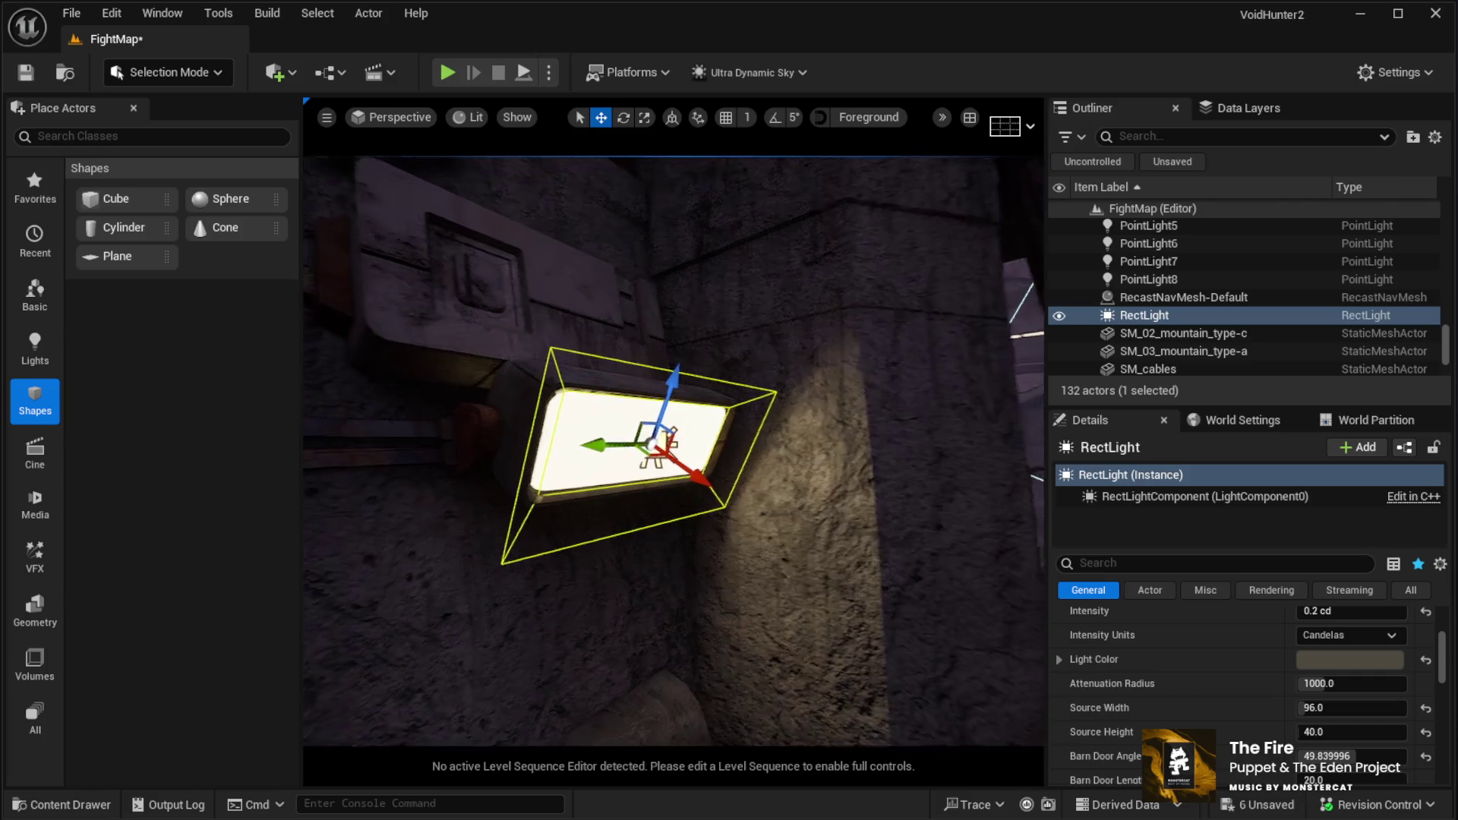
{"action": "key", "text": "g"}
{"action": "scroll", "coordinate": [690, 504], "scroll_direction": "up", "scroll_amount": 5}
{"action": "scroll", "coordinate": [674, 451], "scroll_direction": "down", "scroll_amount": 5}
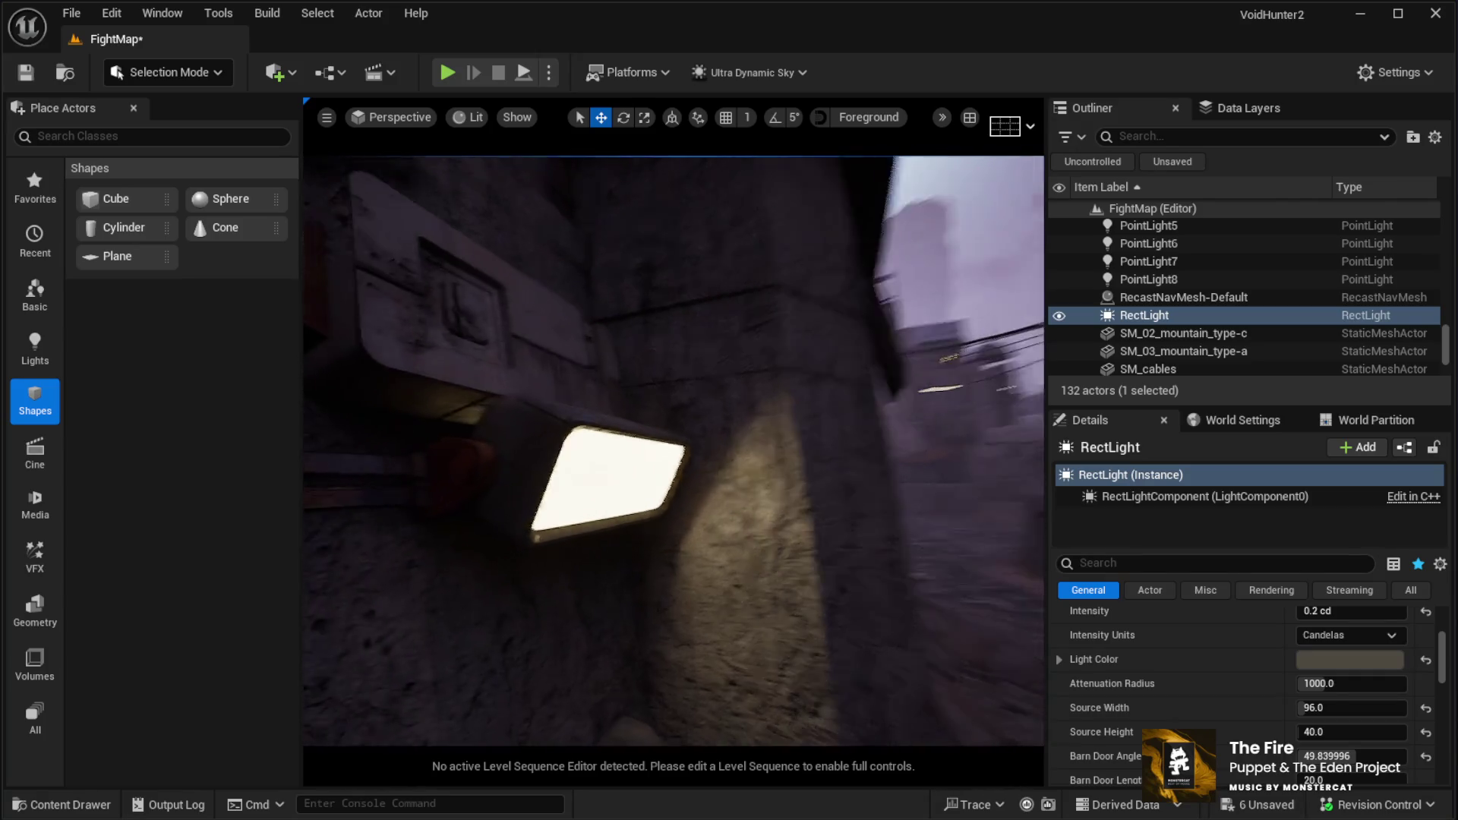
{"action": "scroll", "coordinate": [674, 450], "scroll_direction": "down", "scroll_amount": 5}
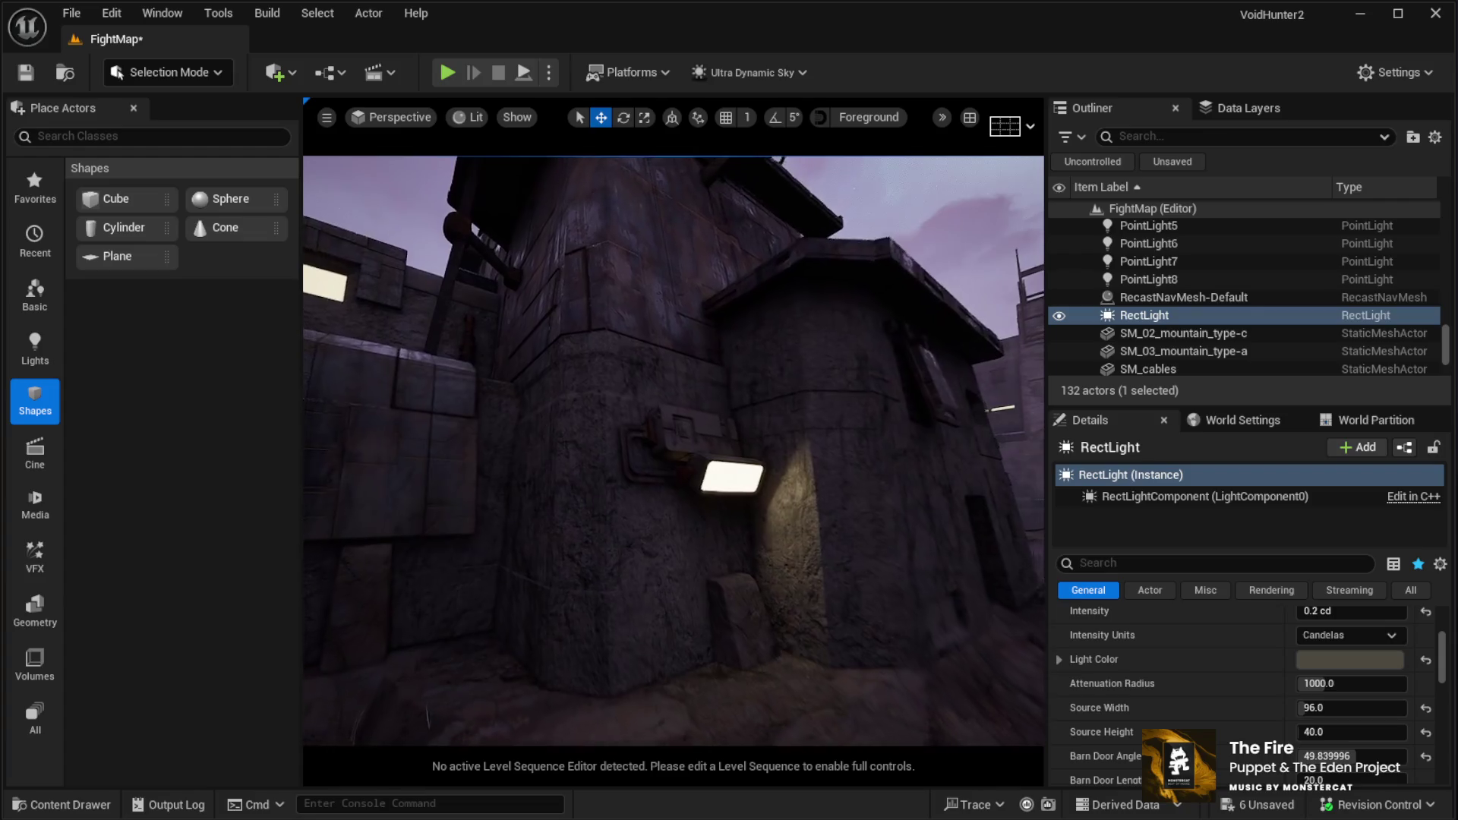
{"action": "scroll", "coordinate": [674, 451], "scroll_direction": "down", "scroll_amount": 5}
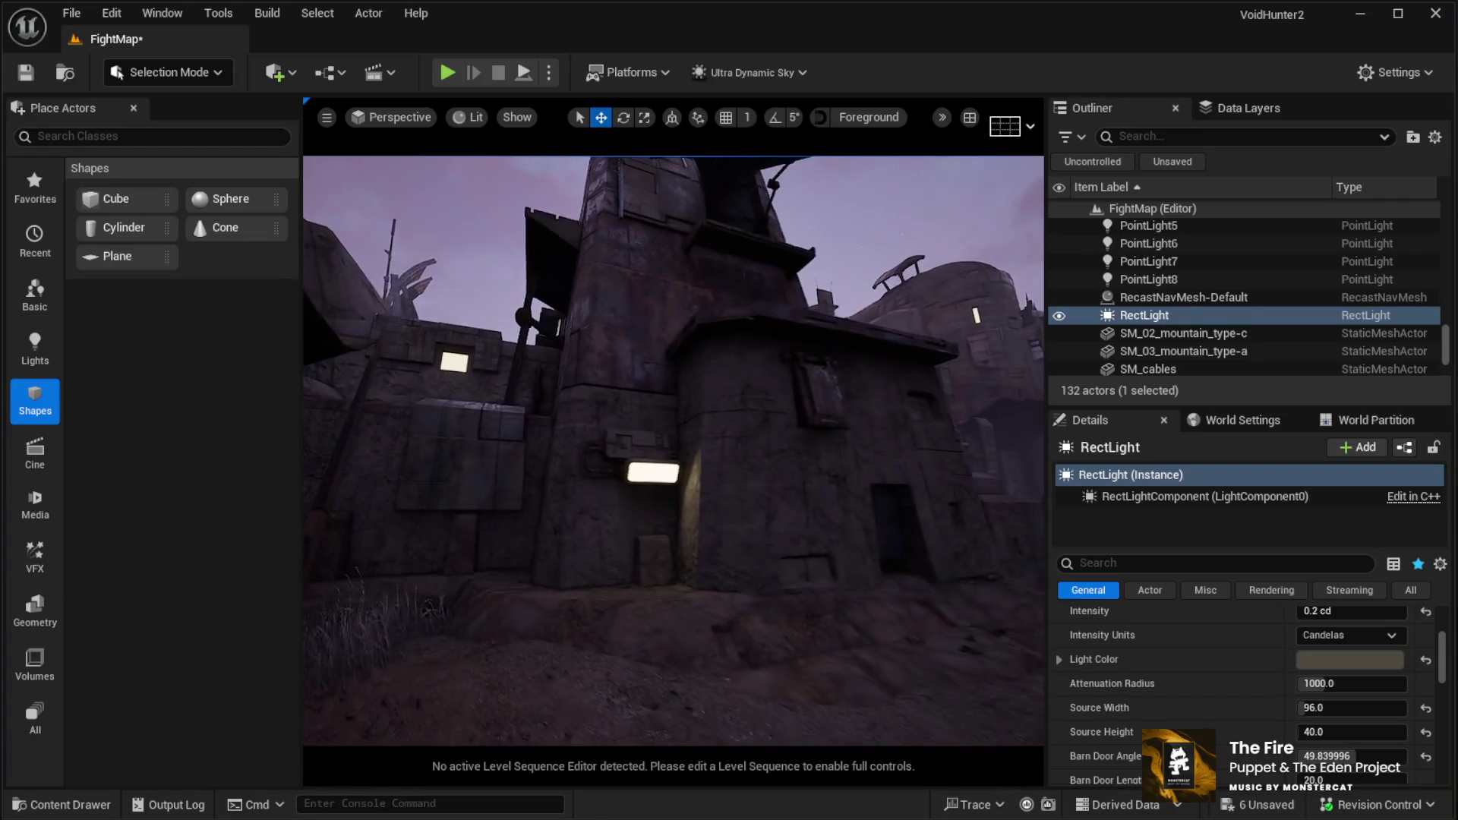
{"action": "scroll", "coordinate": [674, 451], "scroll_direction": "up", "scroll_amount": 5}
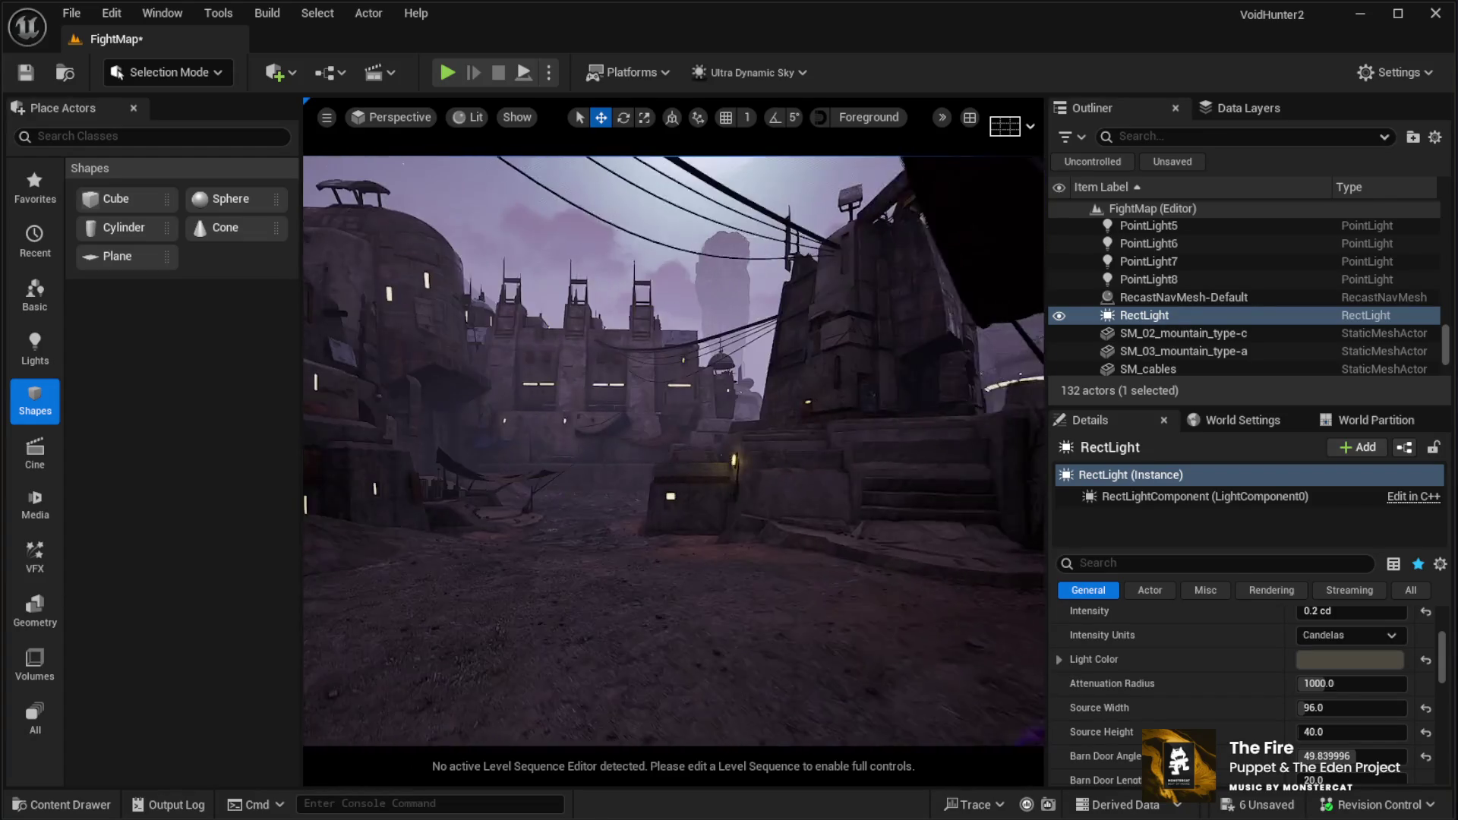
{"action": "scroll", "coordinate": [674, 450], "scroll_direction": "down", "scroll_amount": 3}
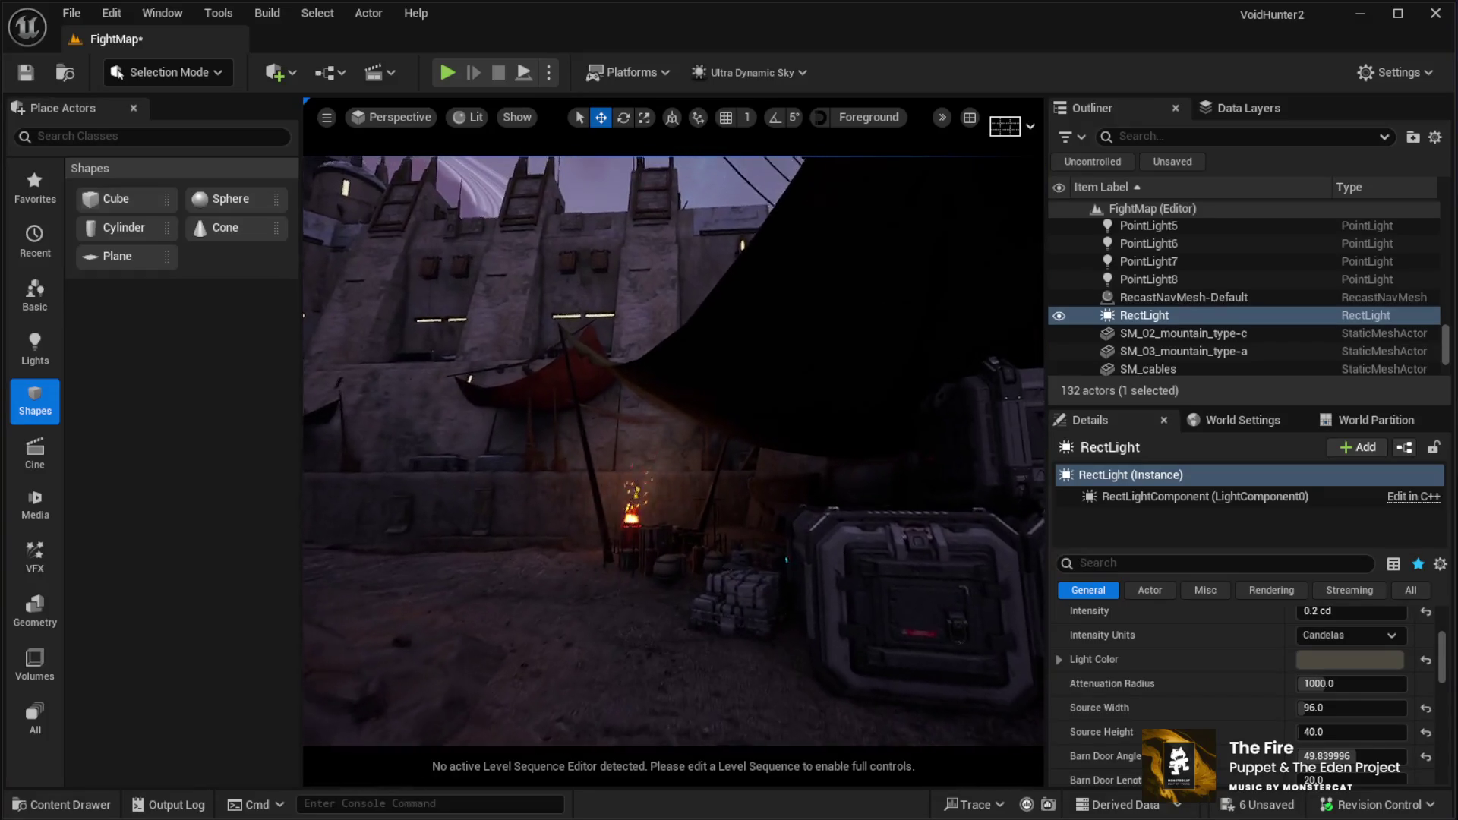
{"action": "scroll", "coordinate": [673, 451], "scroll_direction": "up", "scroll_amount": 4}
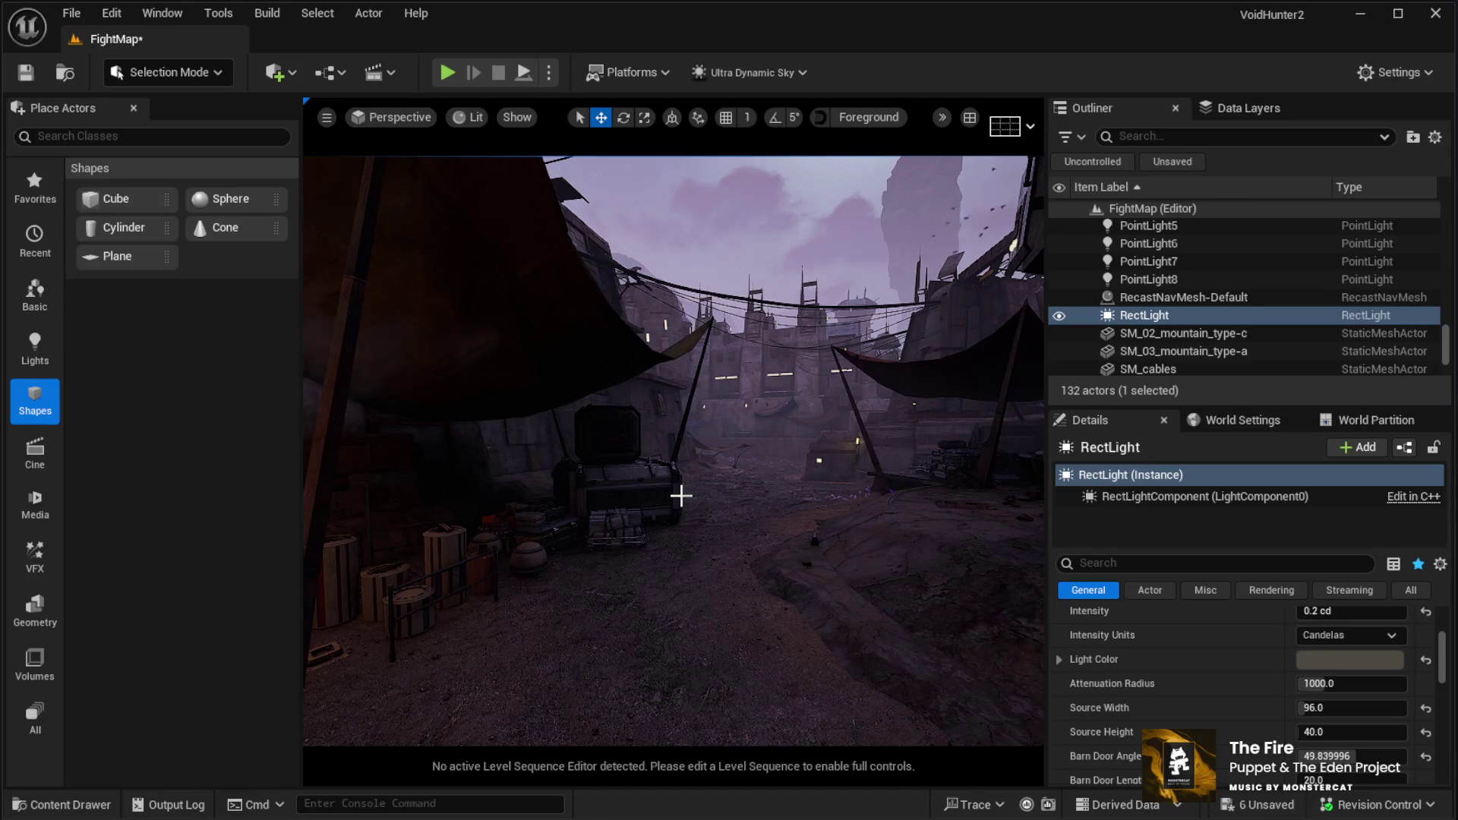
{"action": "left_click_drag", "start_coordinate": [606, 453], "coordinate": [593, 403]}
Go immersive fullscreen, select the camp's ground mesh, and start Play in Editor with Alt+P
{"action": "key", "text": "F11"}
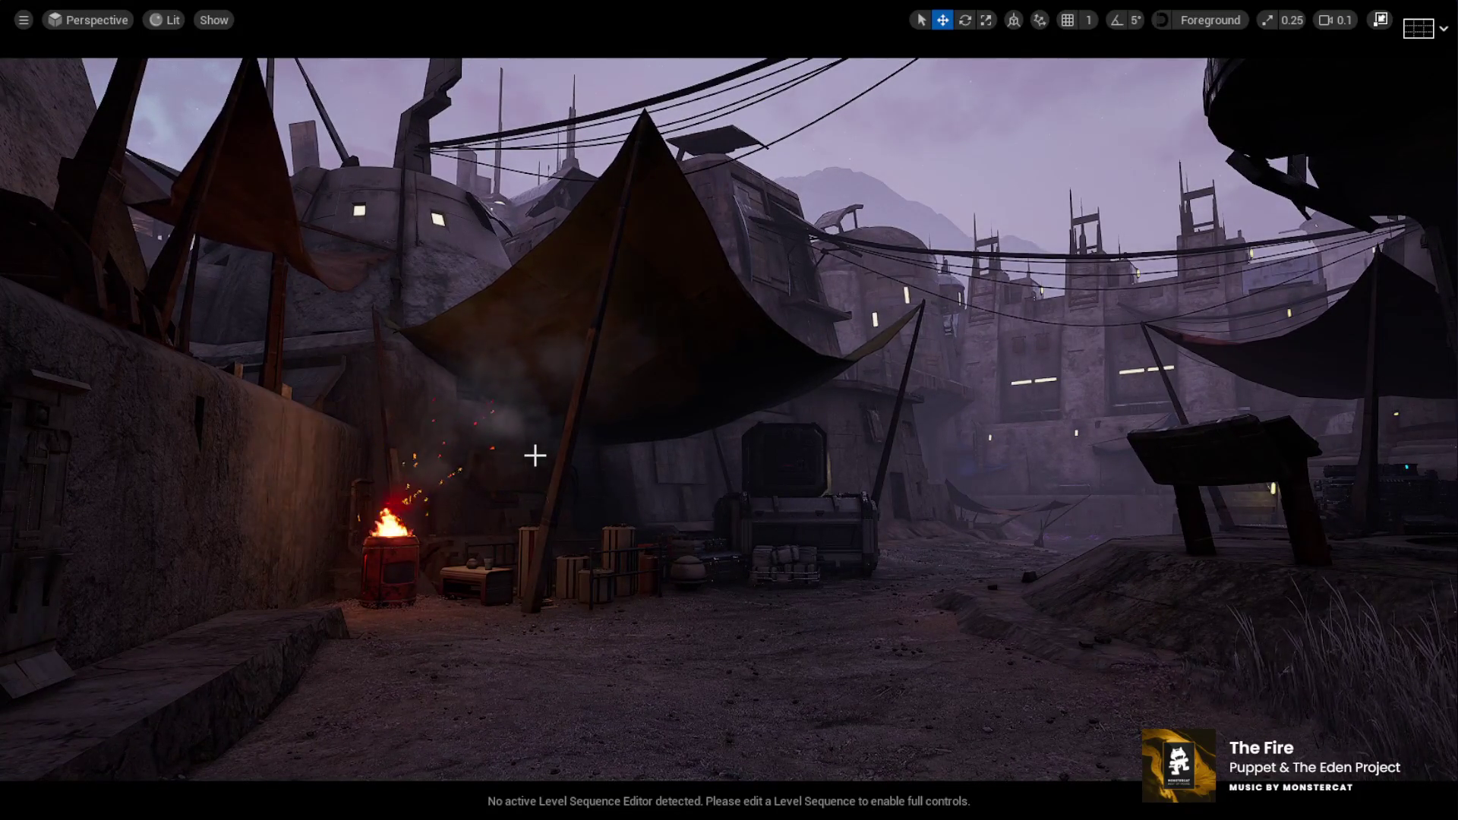
{"action": "left_click_drag", "start_coordinate": [498, 436], "coordinate": [621, 631]}
{"action": "left_click", "coordinate": [686, 693]}
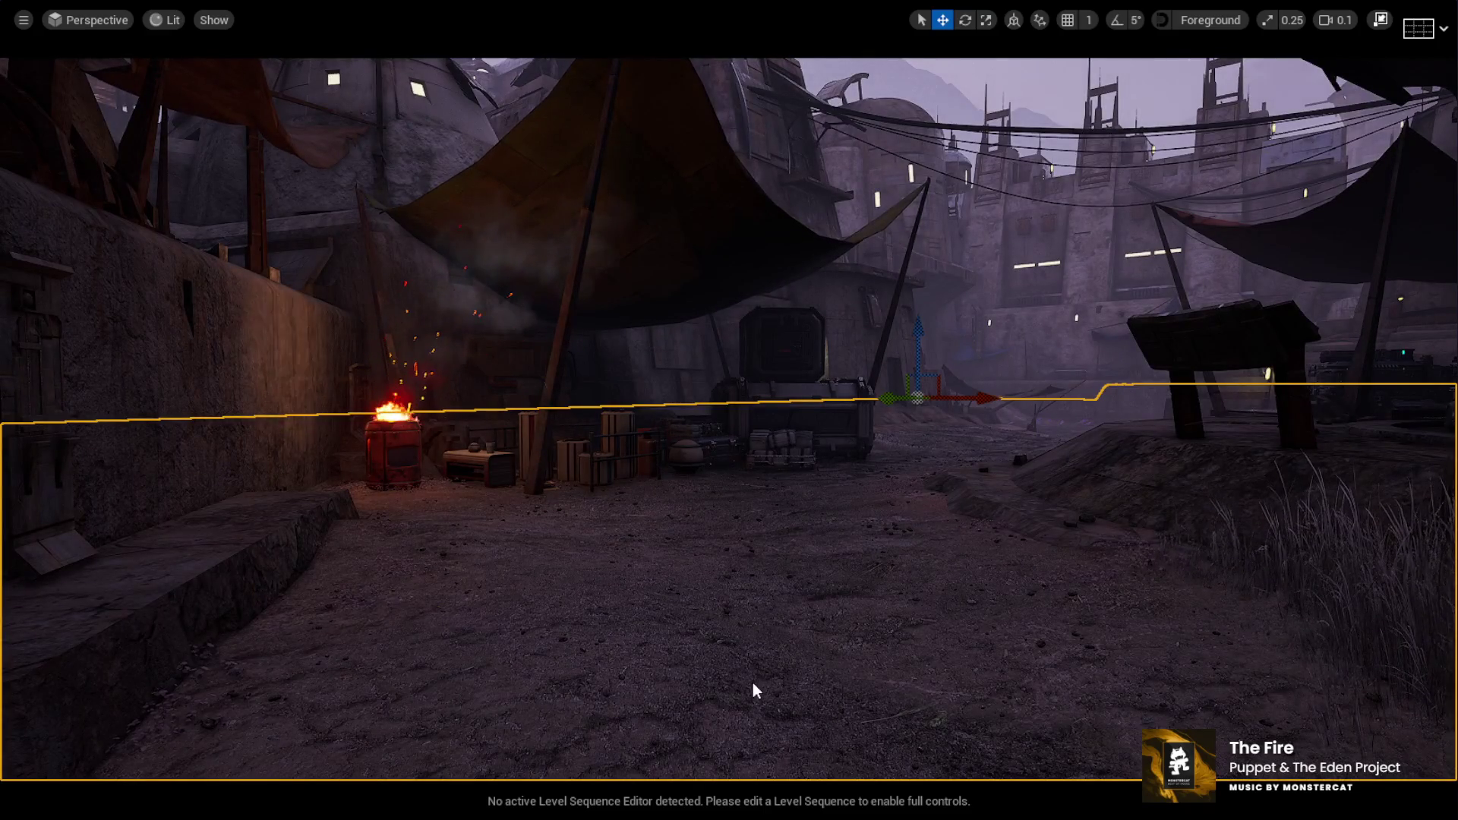
{"action": "key", "text": "alt+p"}
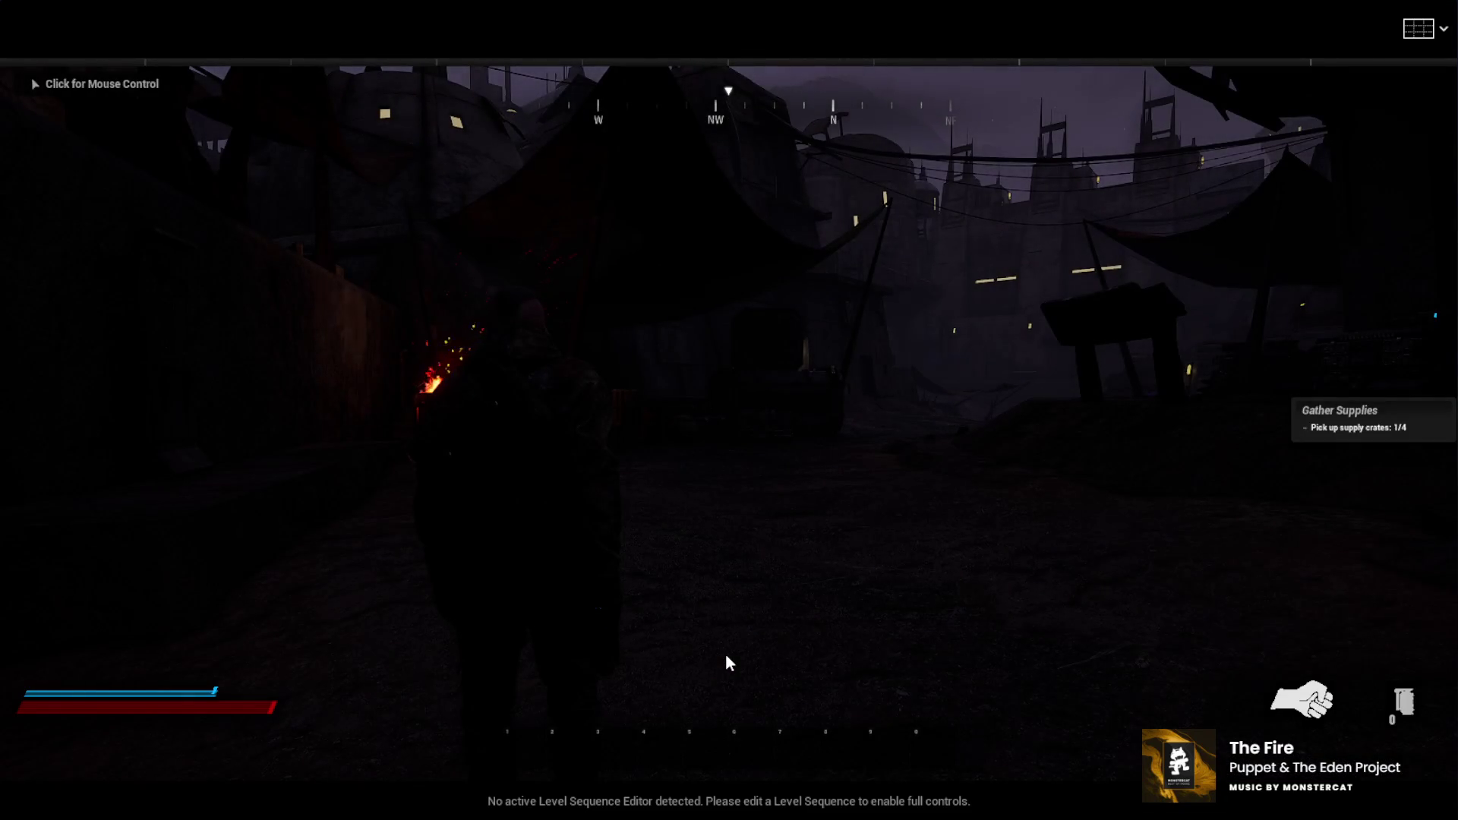
Draw and holster the pistol, then equip and reload the shotgun
{"action": "left_click", "coordinate": [726, 656]}
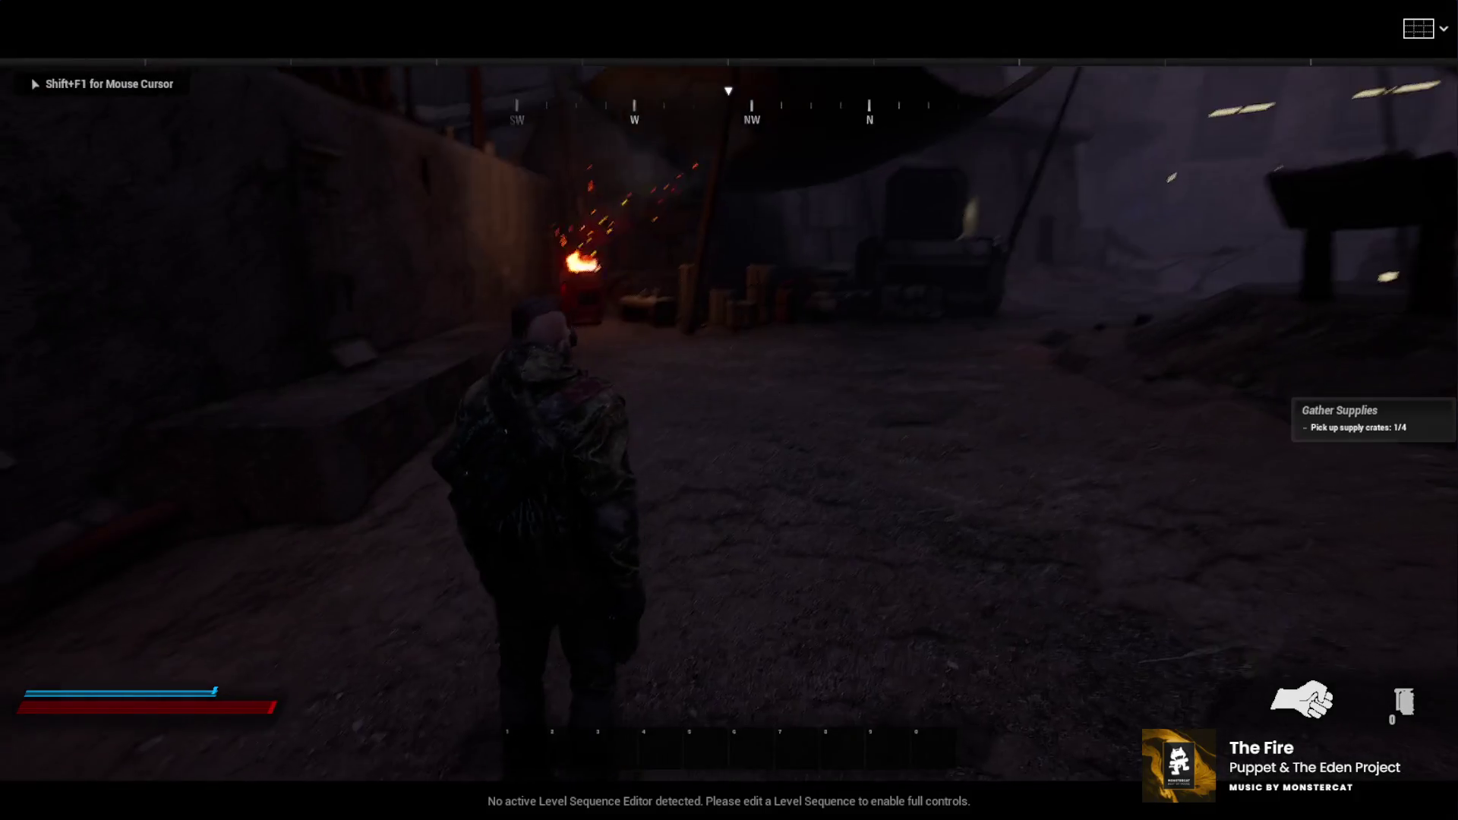
{"action": "key", "text": "1"}
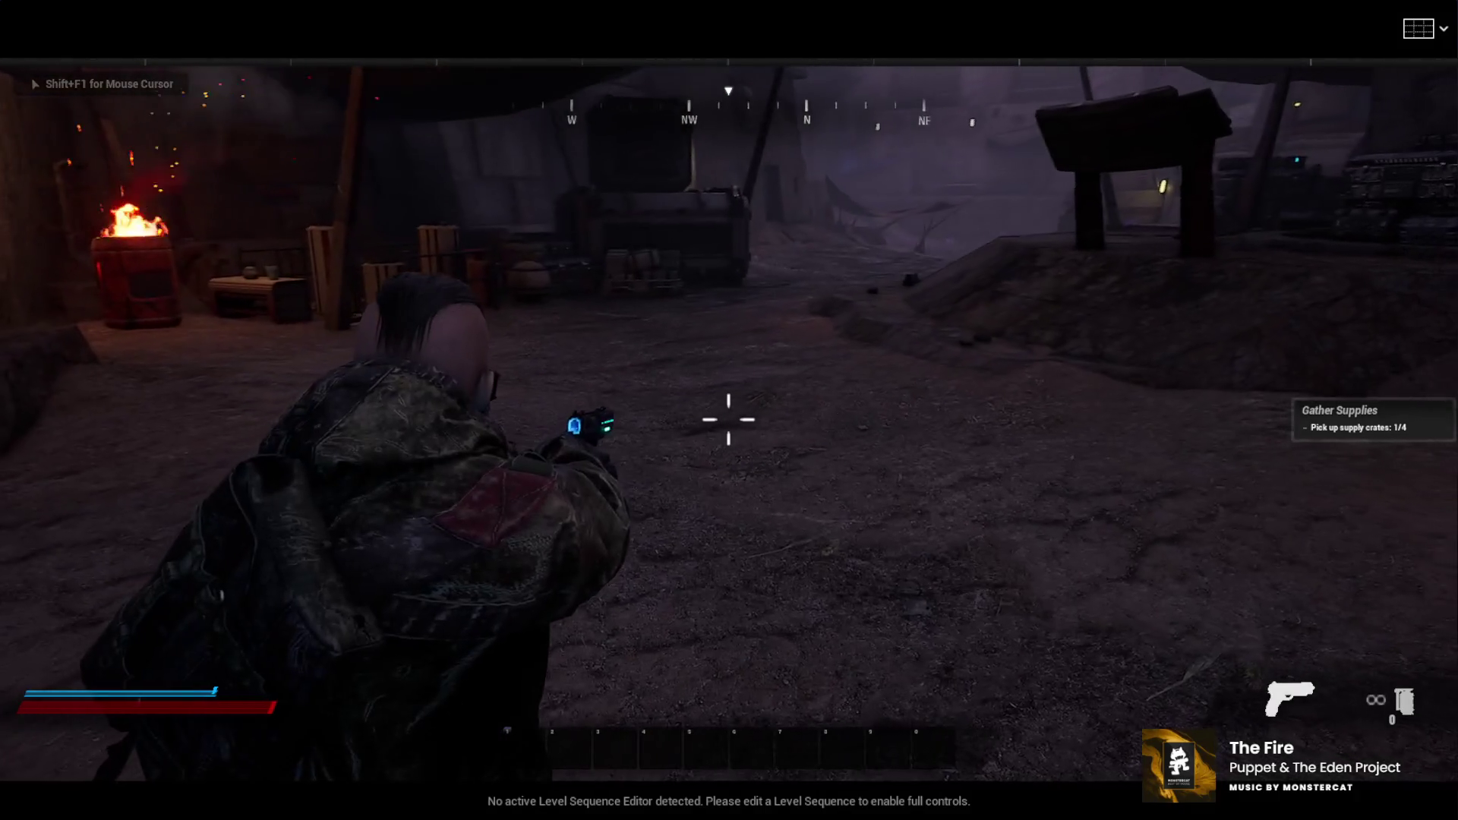
{"action": "key", "text": "1"}
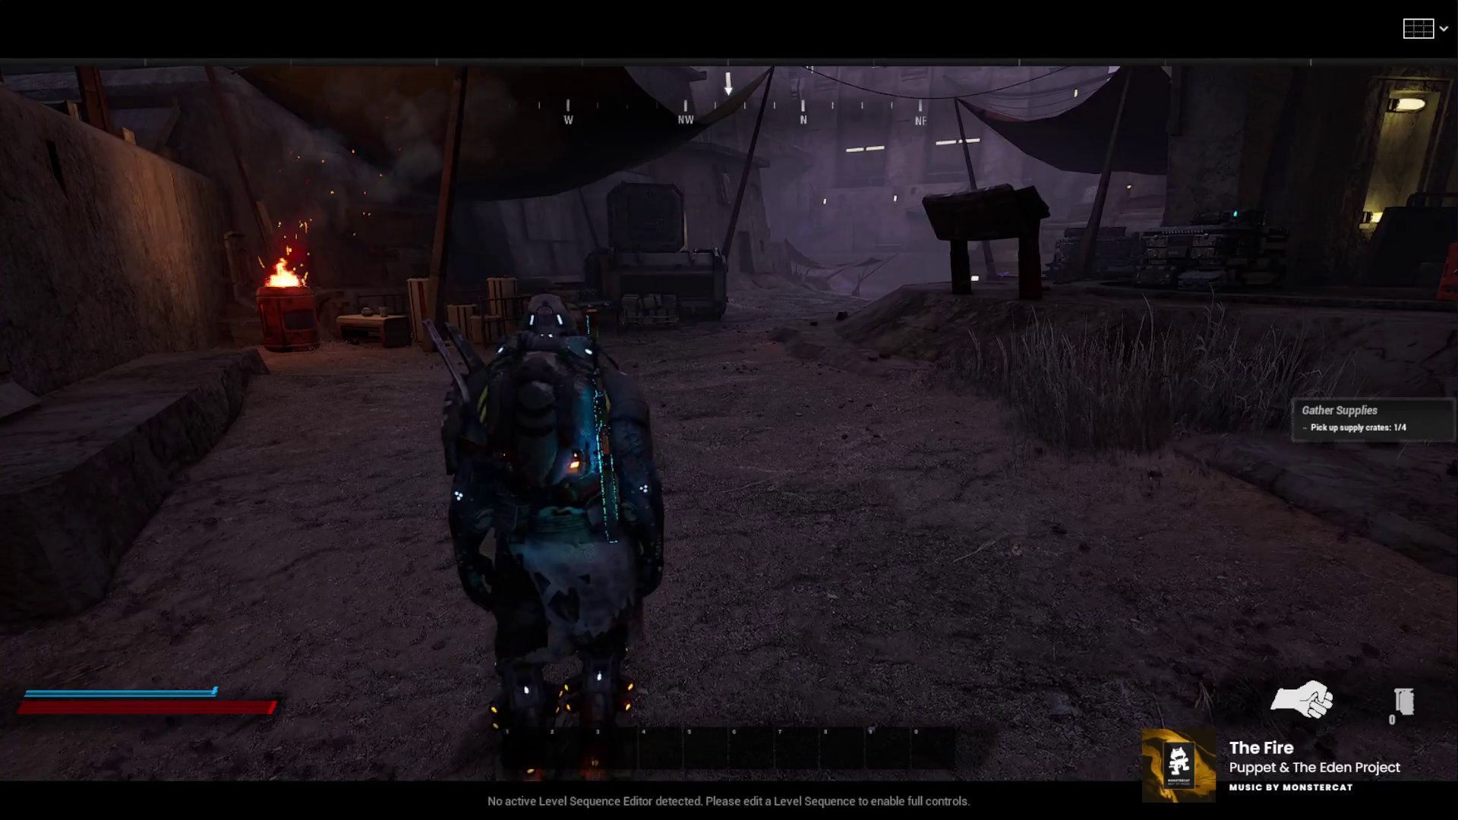
{"action": "key", "text": "2"}
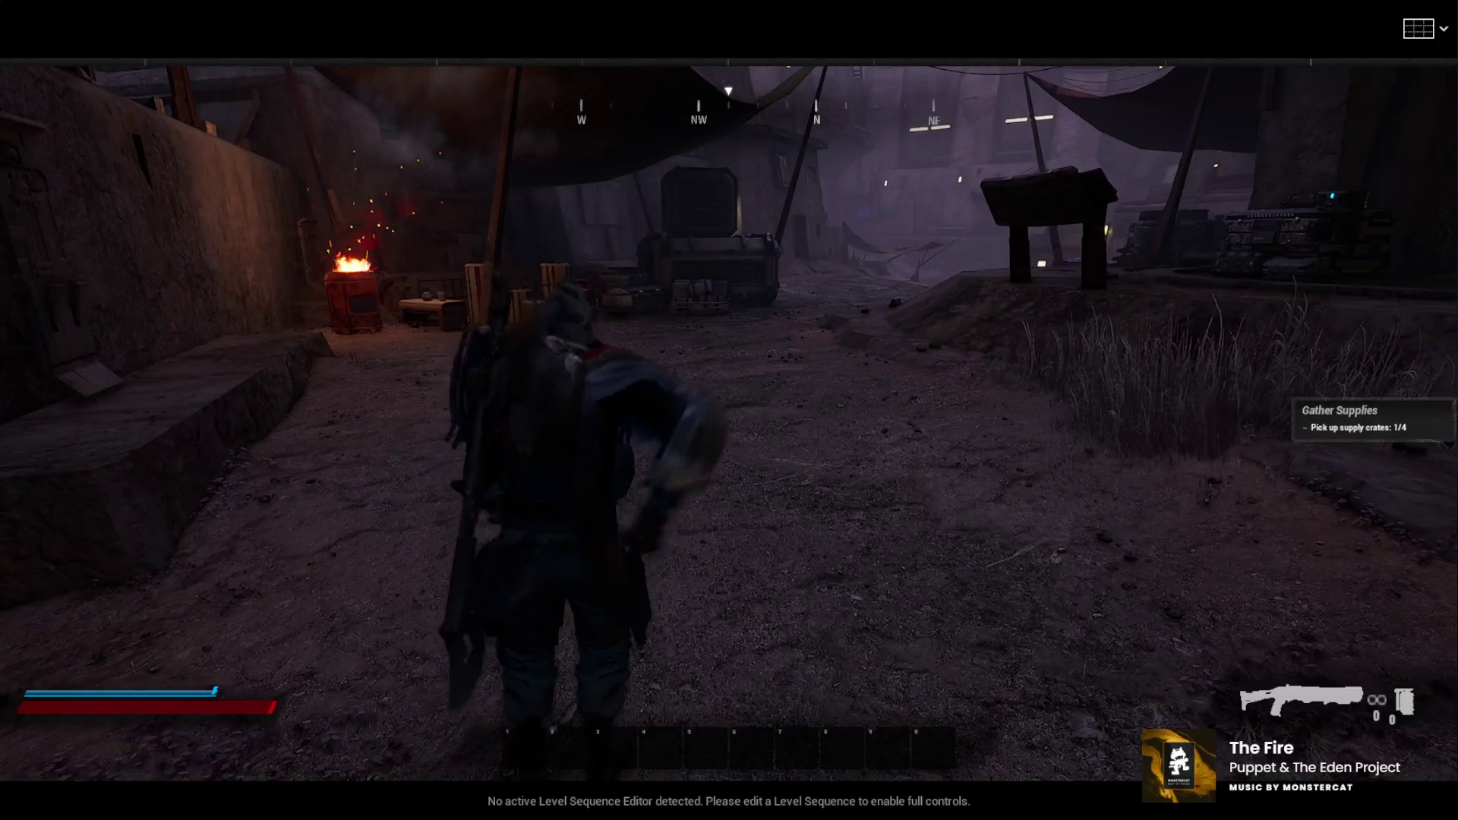
{"action": "key", "text": "w"}
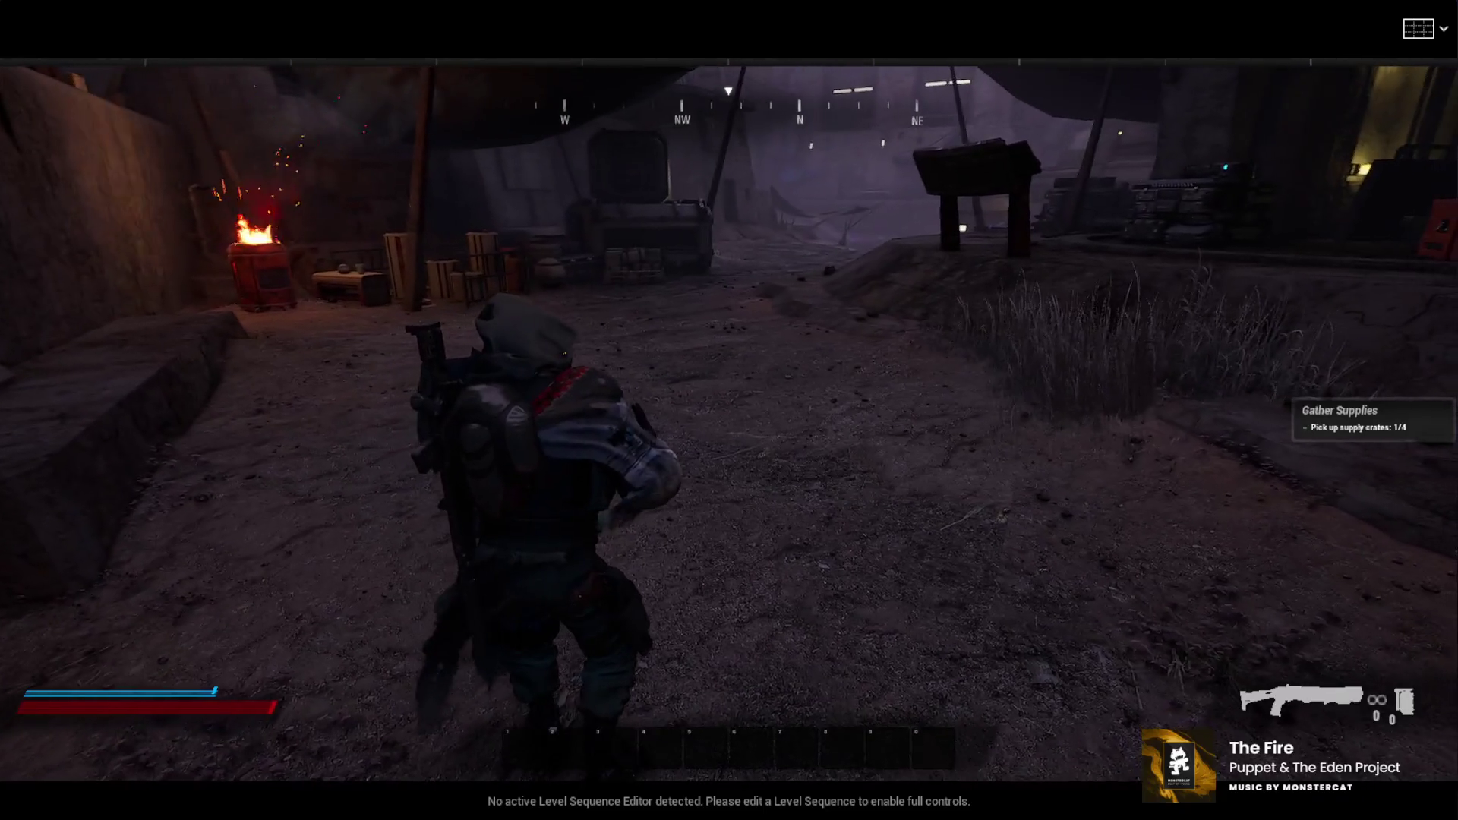
{"action": "key", "text": "r"}
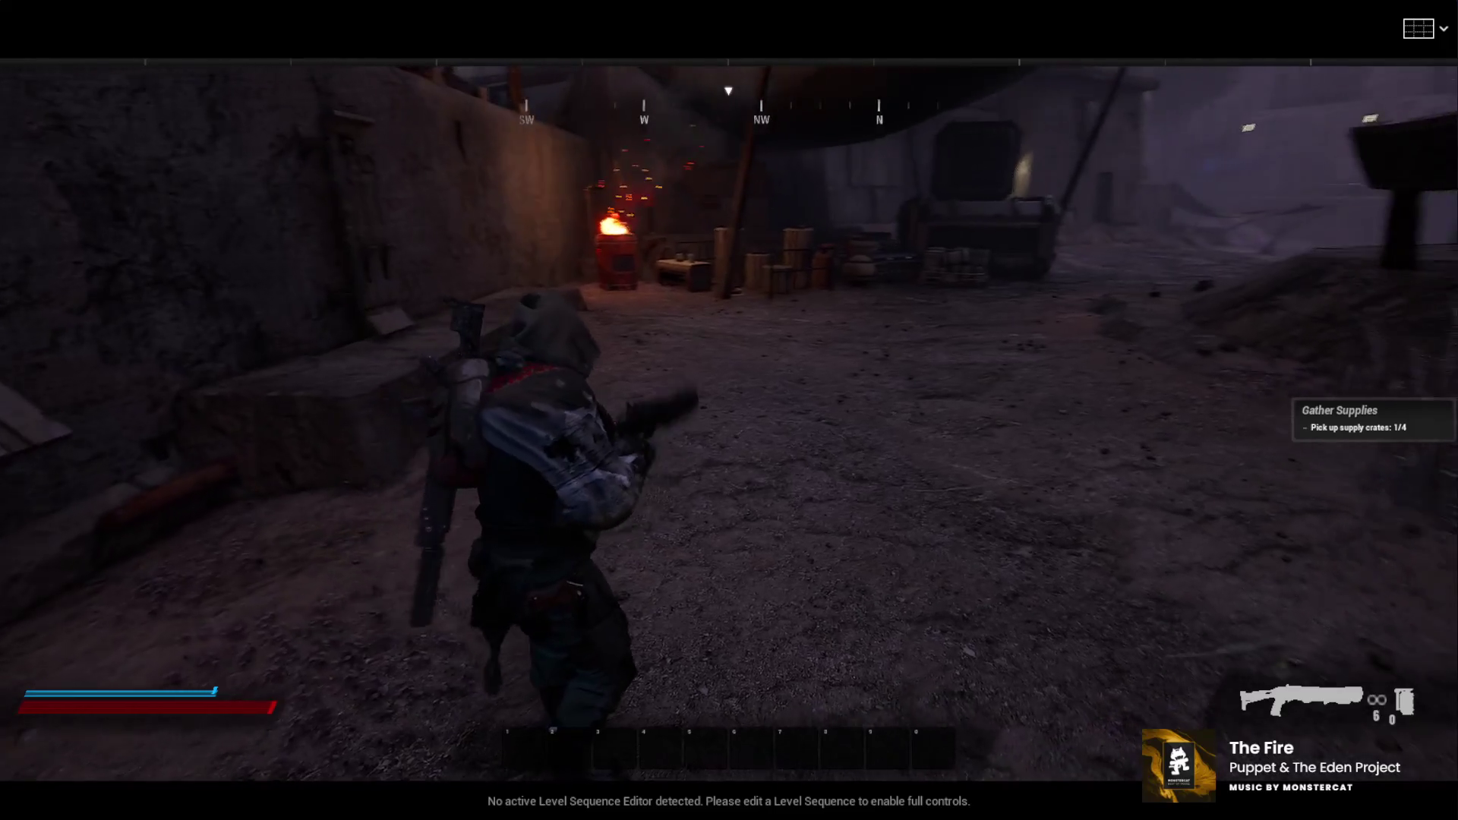
Walk through the tents toward the burning barrel, fire the shotgun twice, then eject to the editor
{"action": "key", "text": "w"}
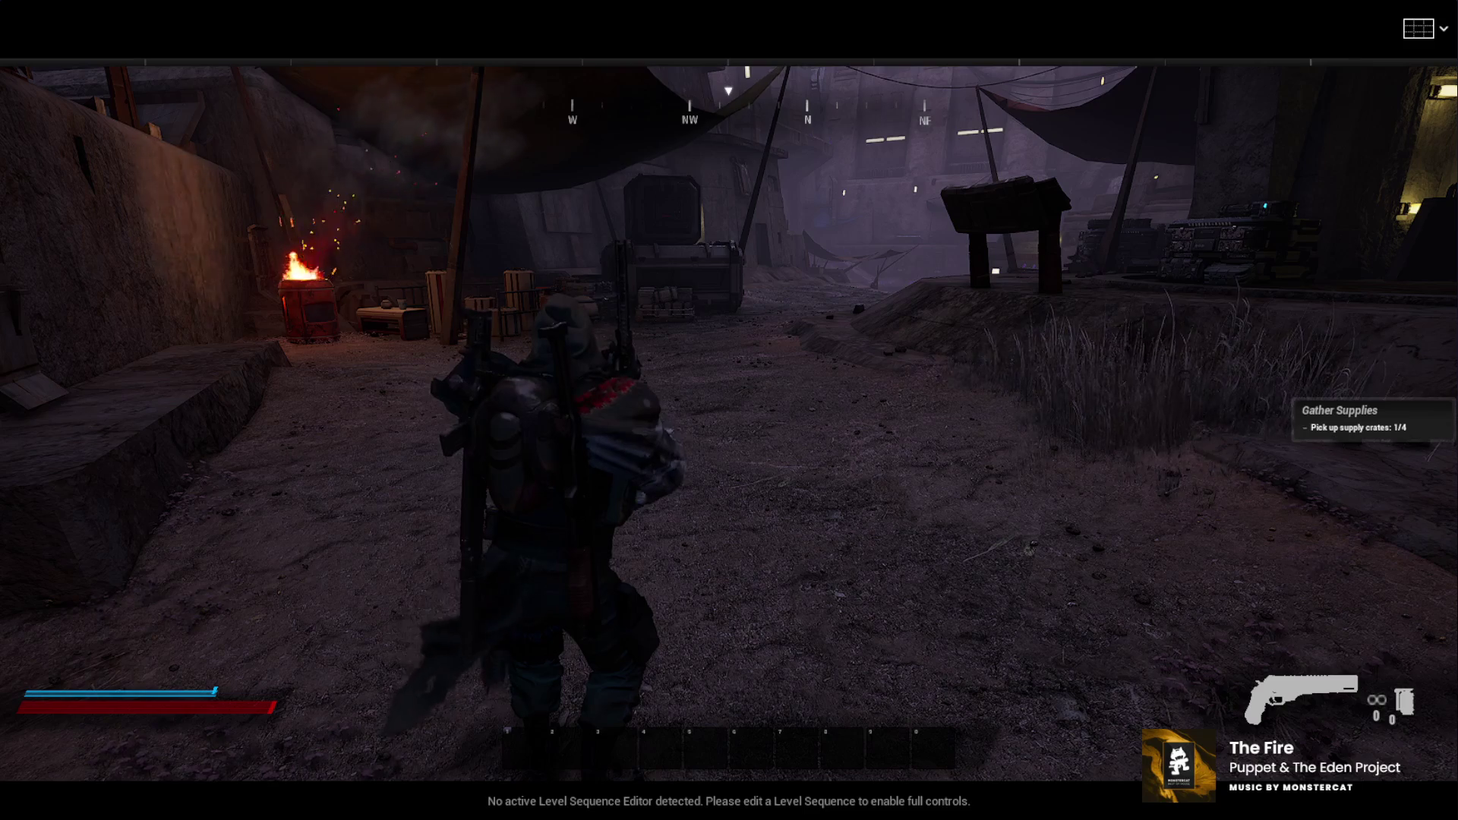
{"action": "key", "text": "w"}
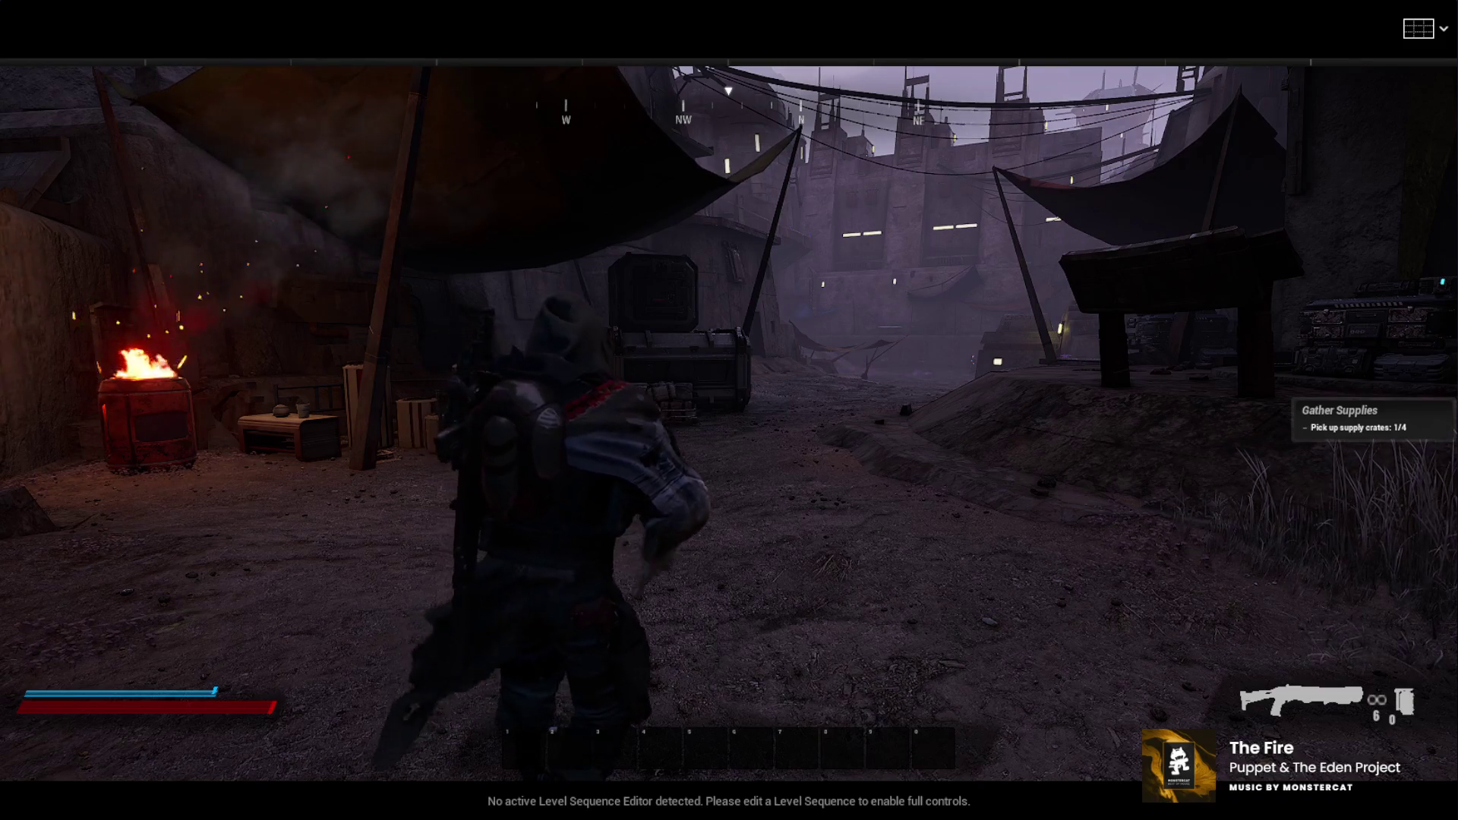
{"action": "key", "text": "w"}
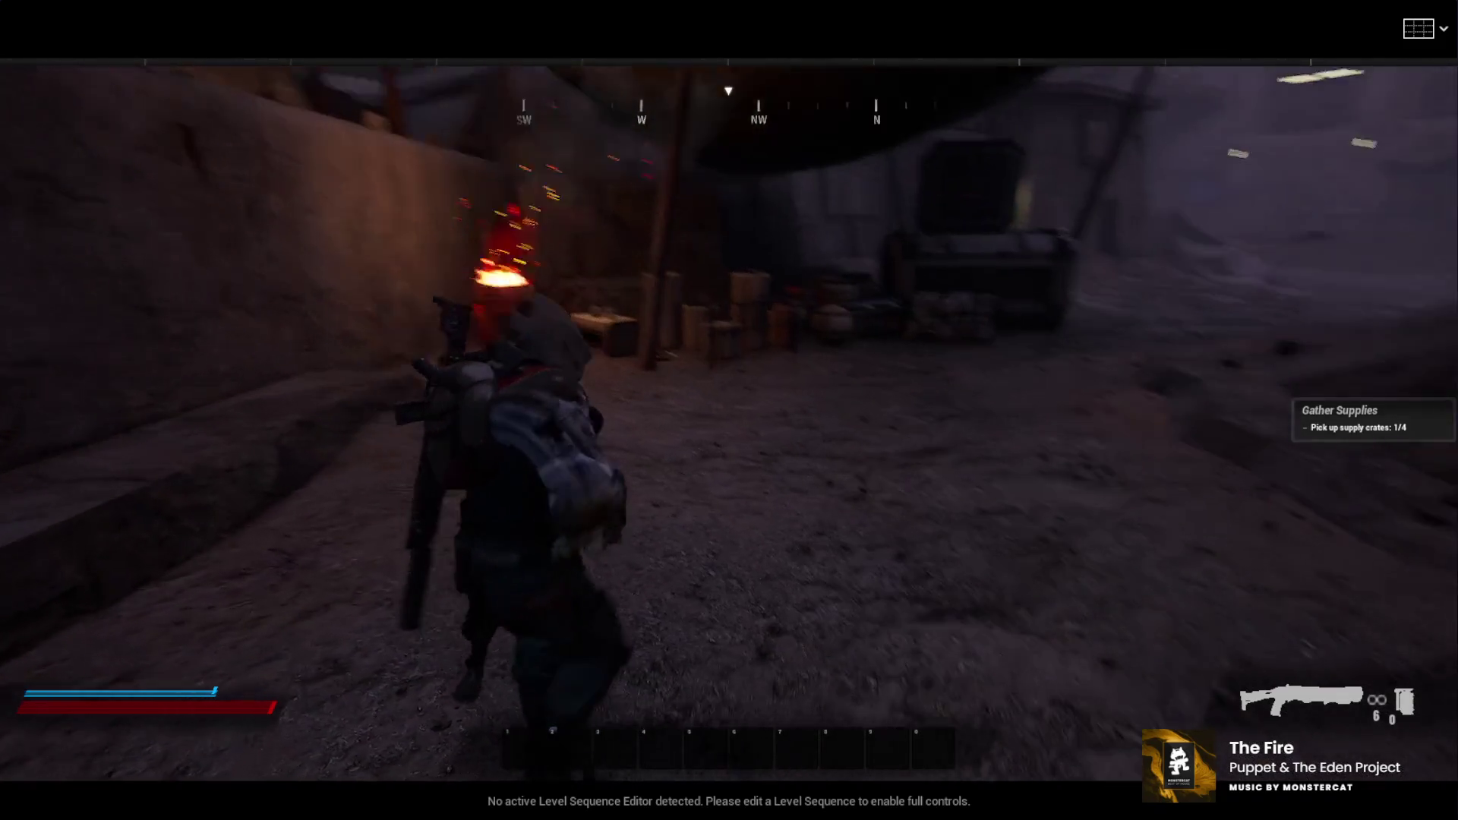
{"action": "key", "text": "w"}
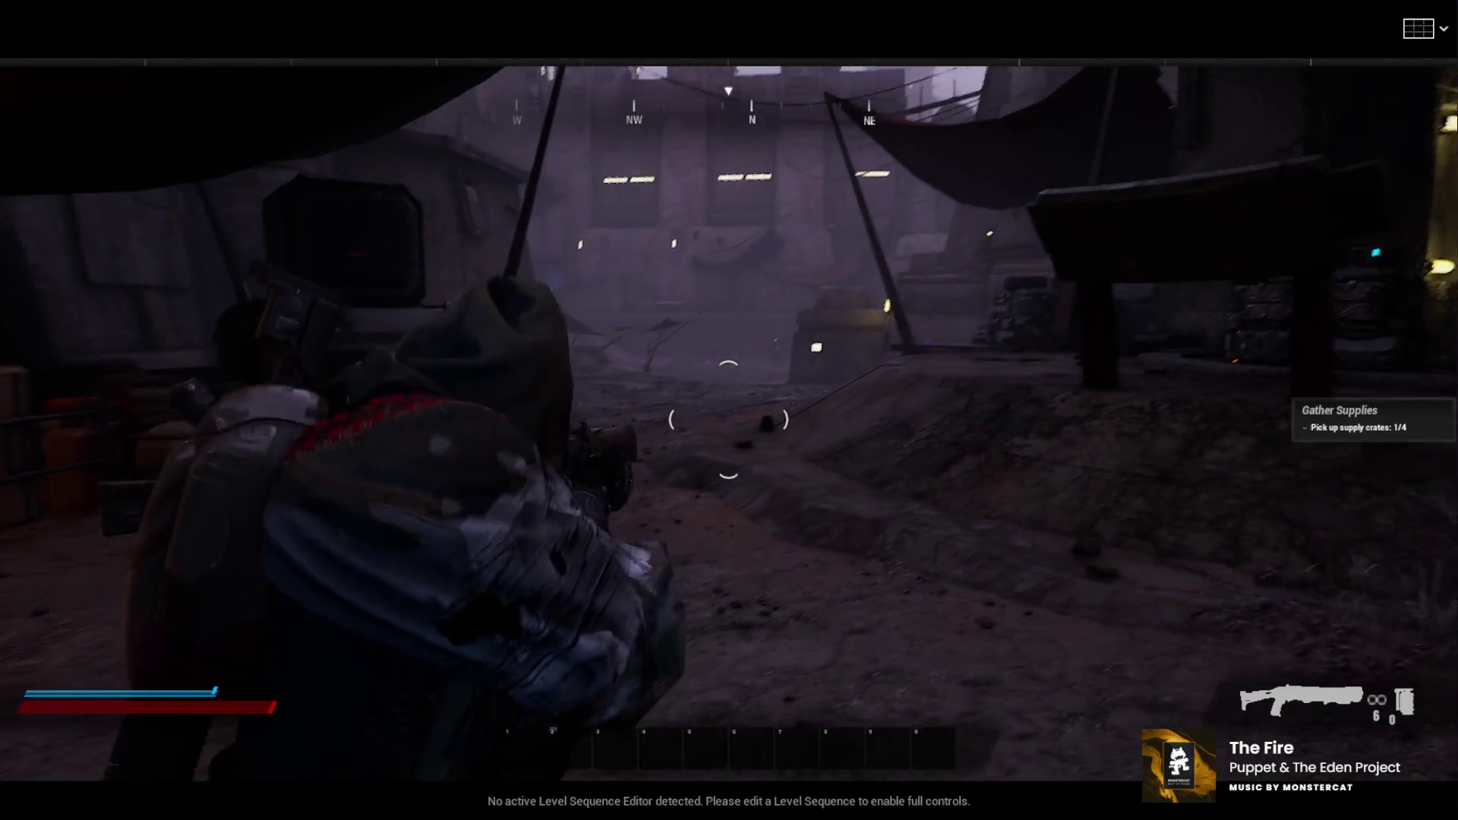
{"action": "key", "text": "w"}
{"action": "left_click", "coordinate": [728, 420]}
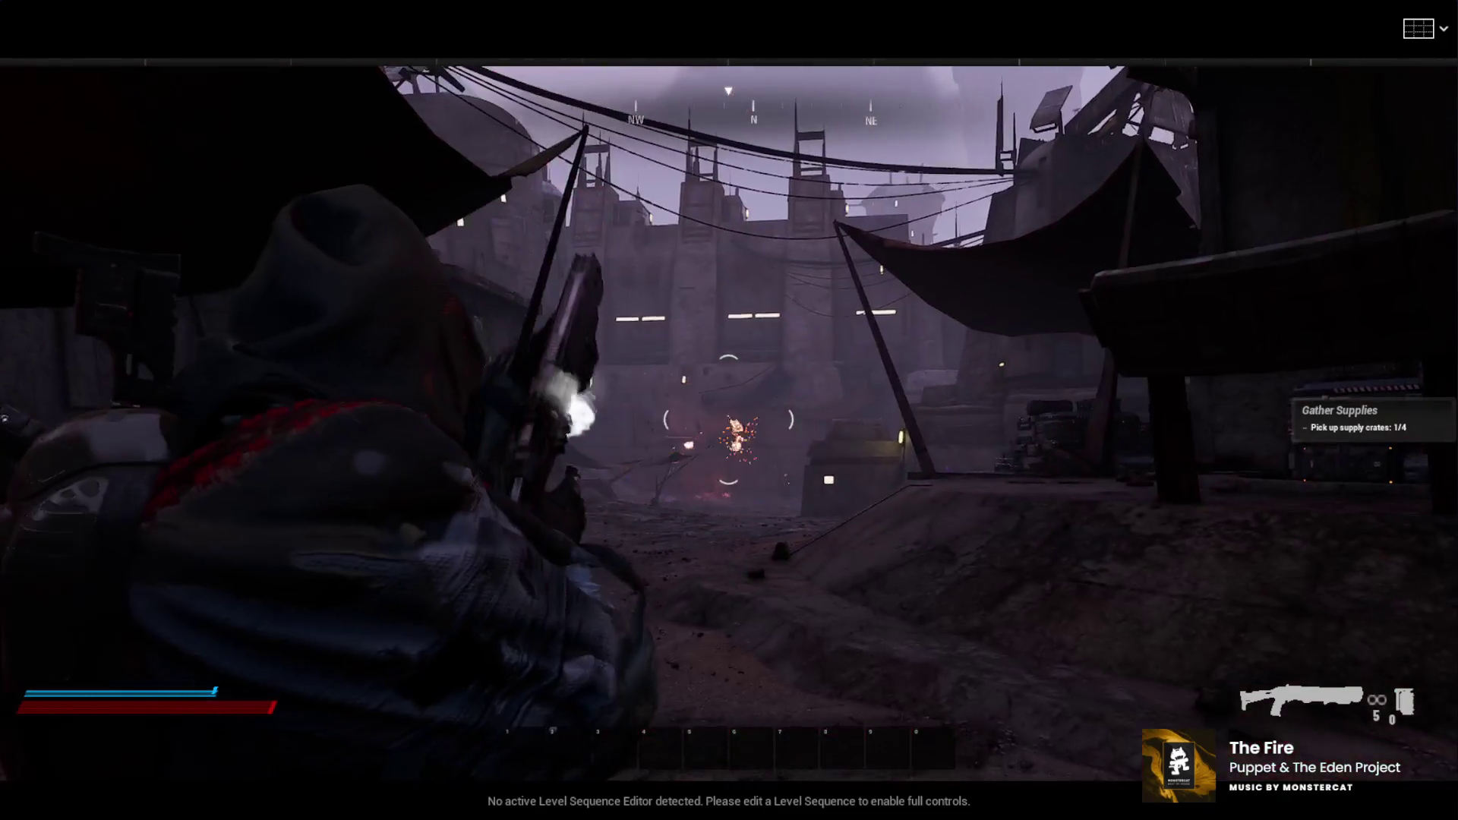
{"action": "key", "text": "w"}
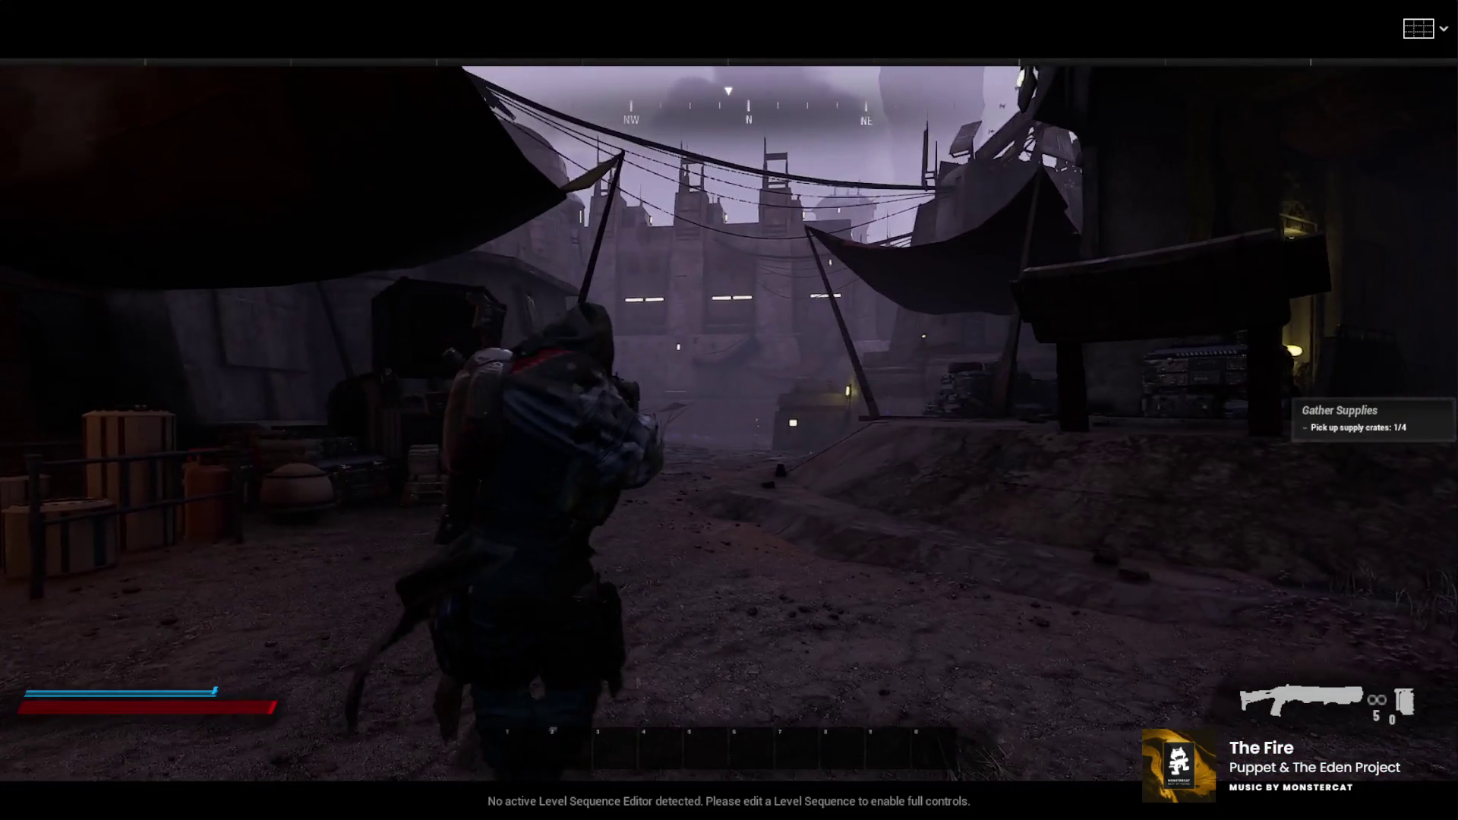
{"action": "right_click", "coordinate": [729, 420]}
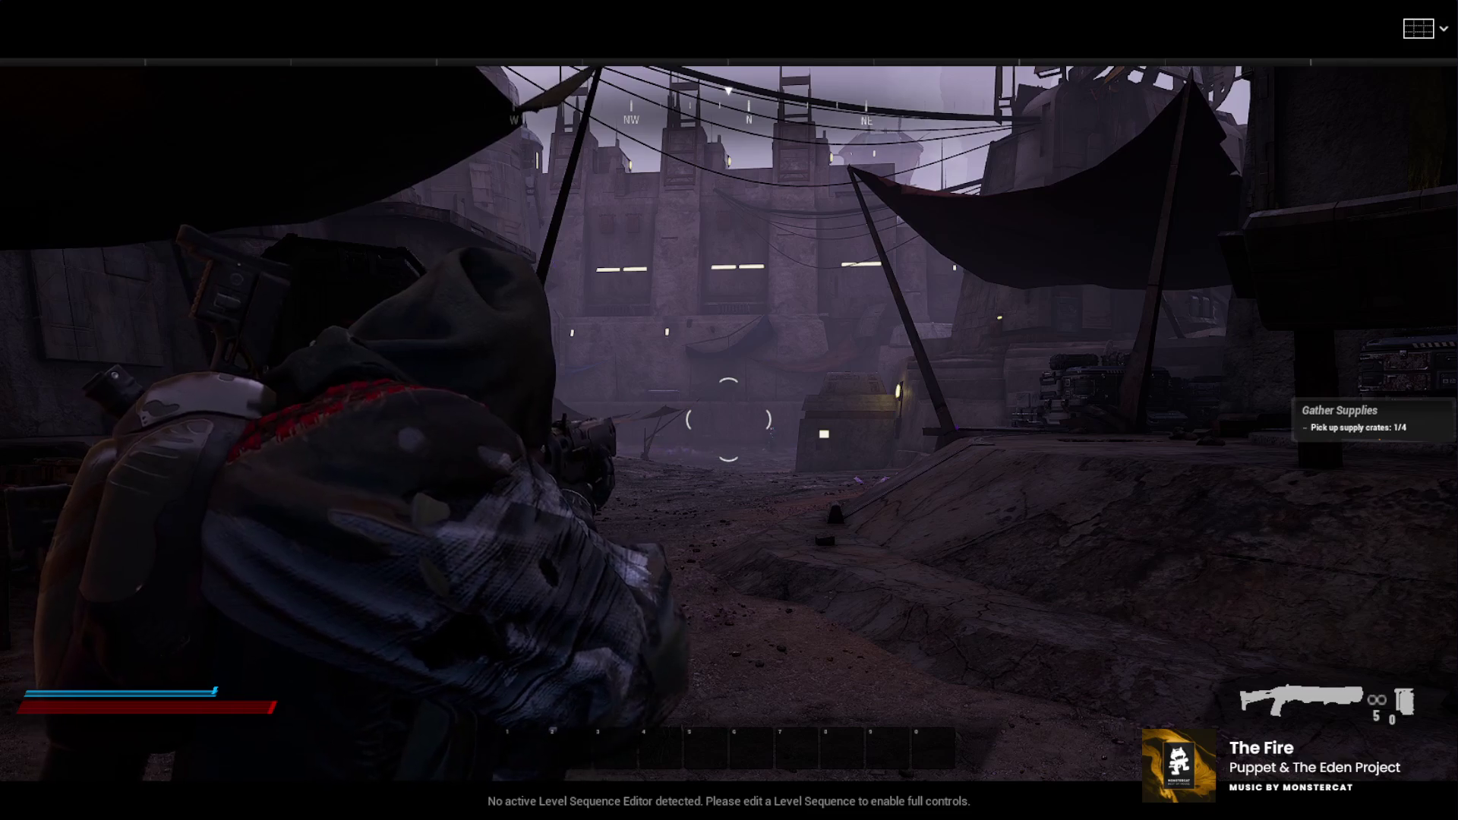
{"action": "left_click", "coordinate": [728, 420]}
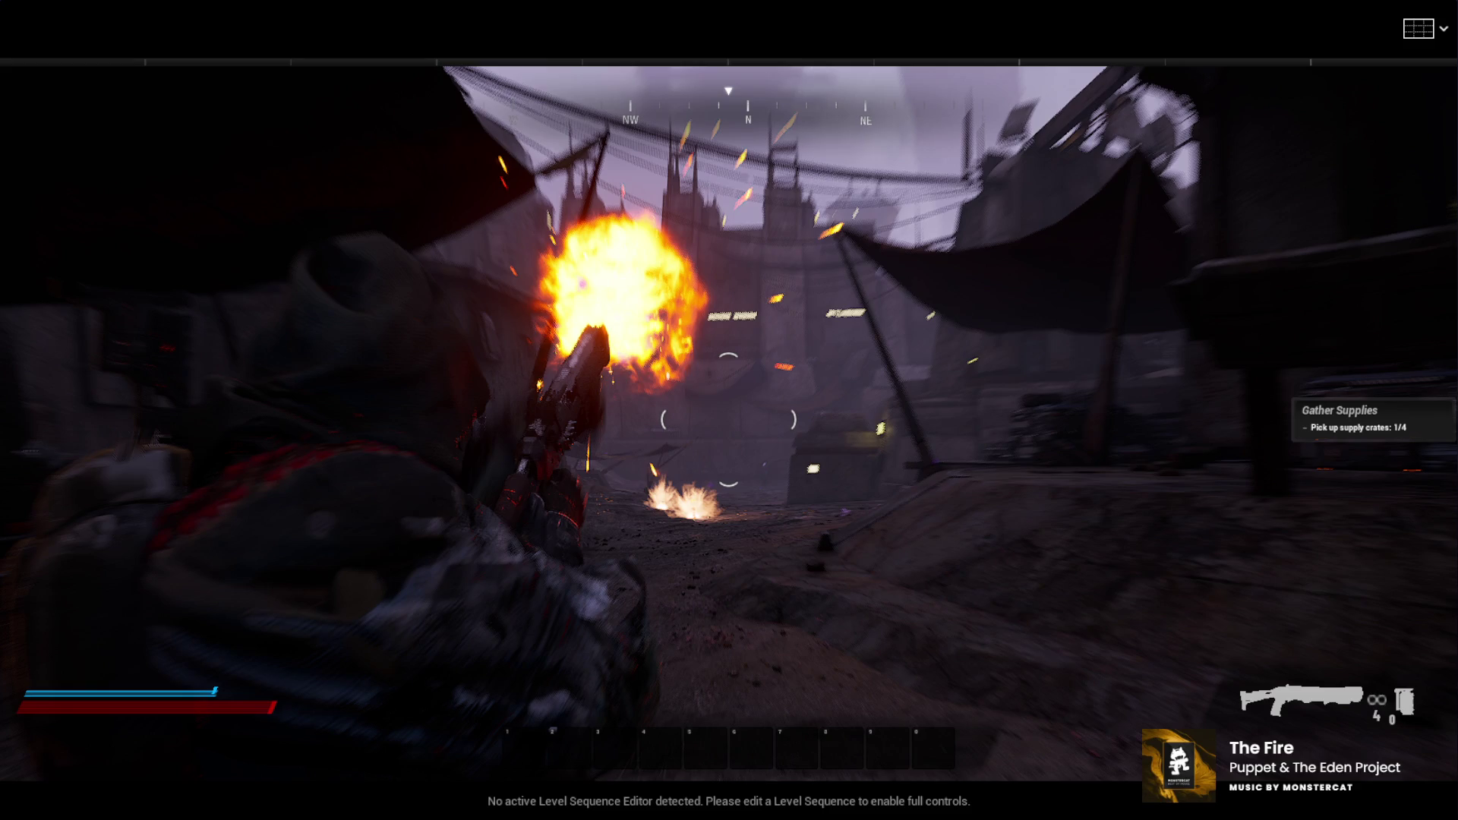
{"action": "key", "text": "F8"}
{"action": "left_click", "coordinate": [608, 499]}
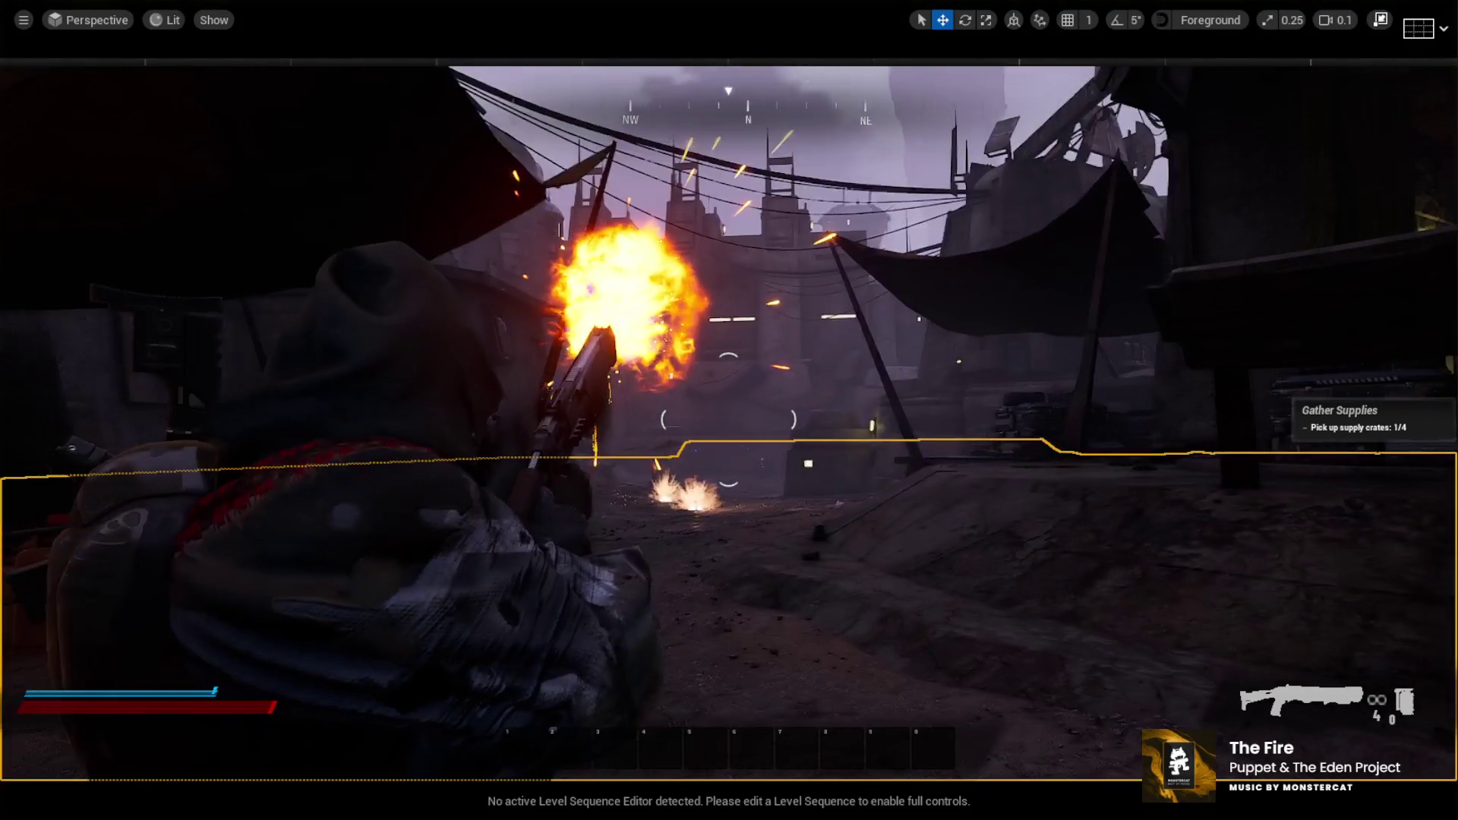
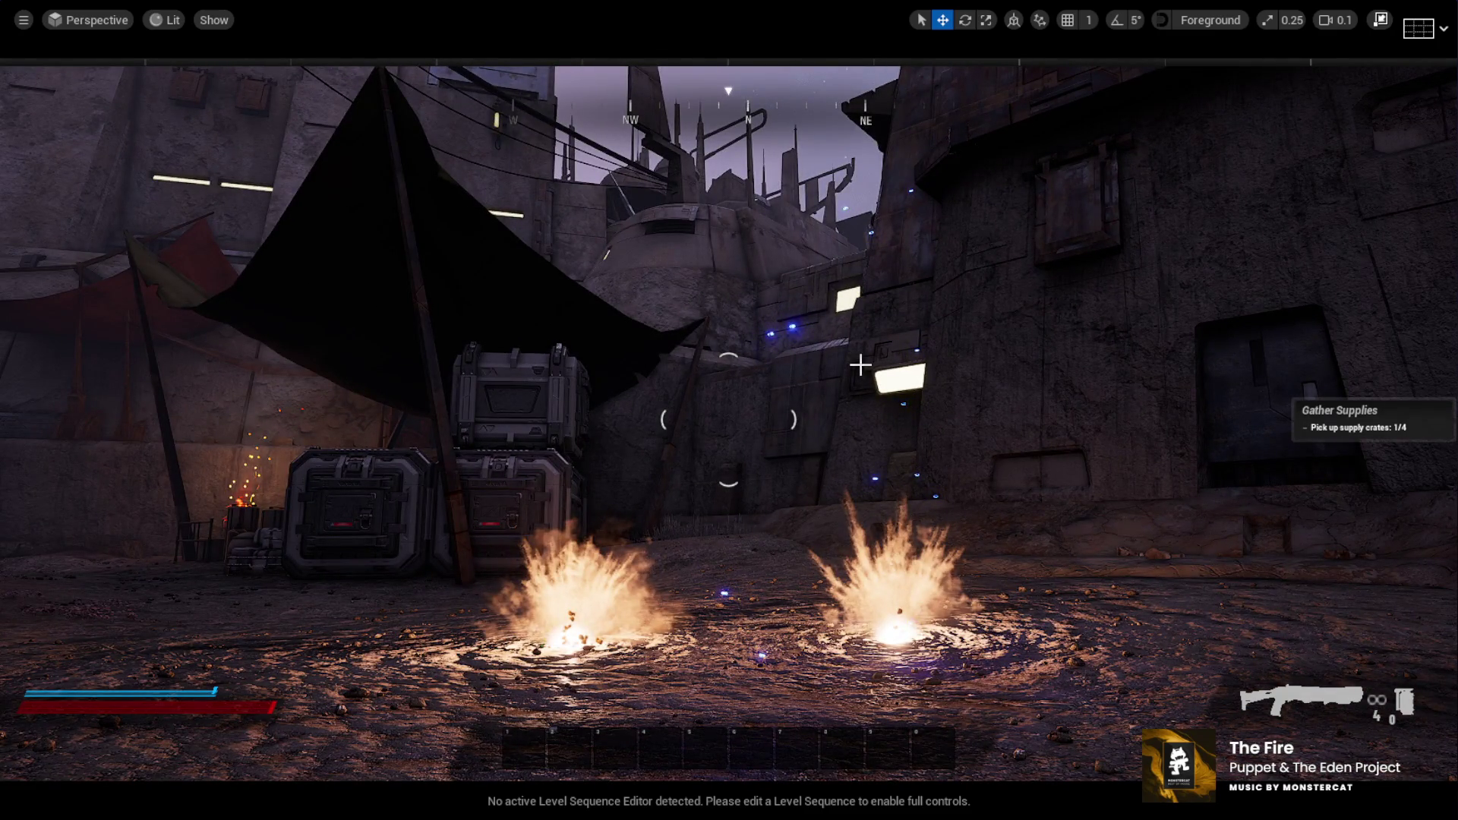
Possess the player character with F8 and run east to fight the Street Rat
{"action": "key", "text": "F8"}
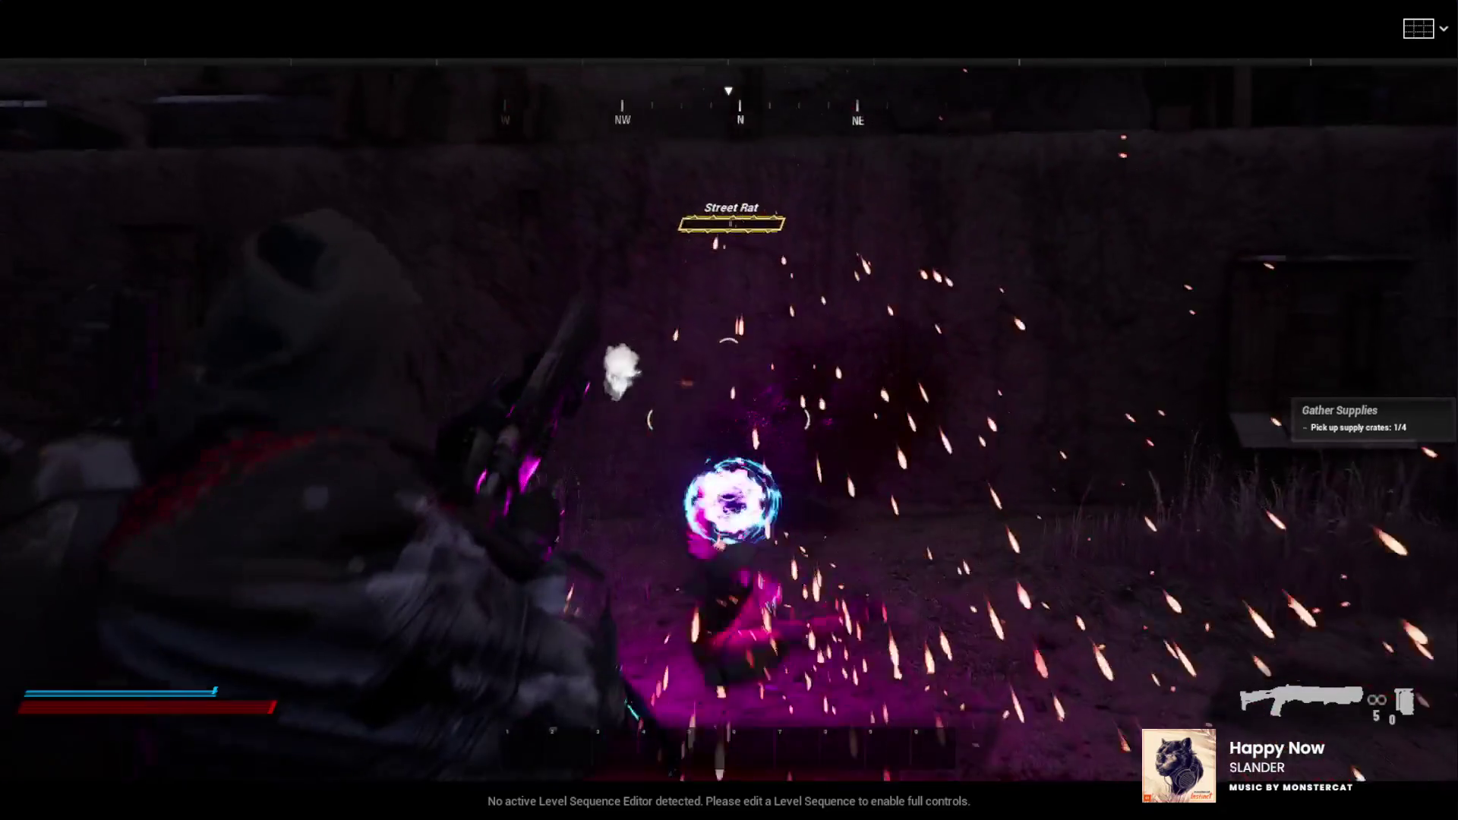
{"action": "key", "text": "w"}
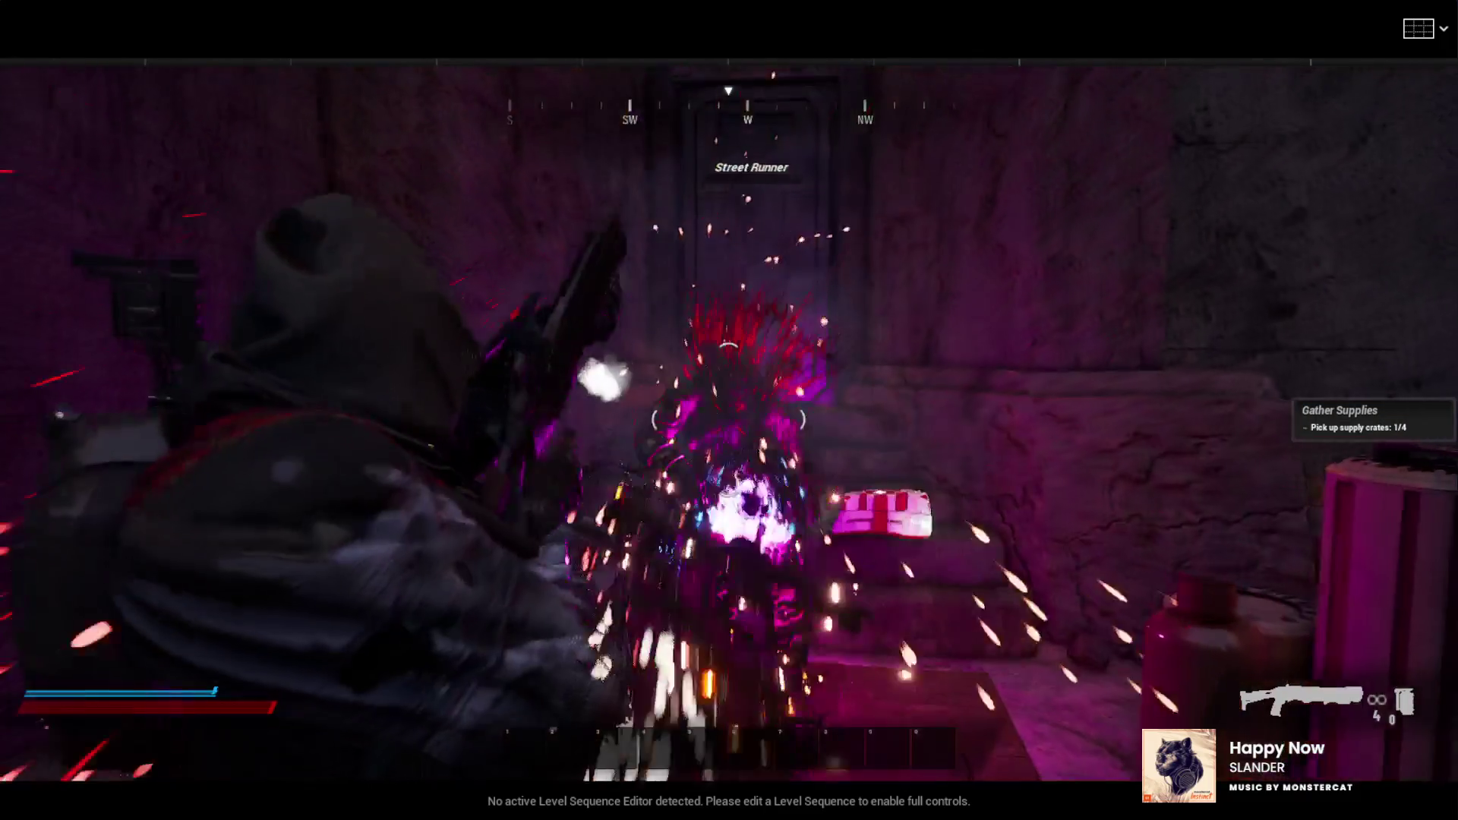
Move the character back and forth across the courtyard toward the crates, then stop the playtest
{"action": "key", "text": "s"}
{"action": "key", "text": "w"}
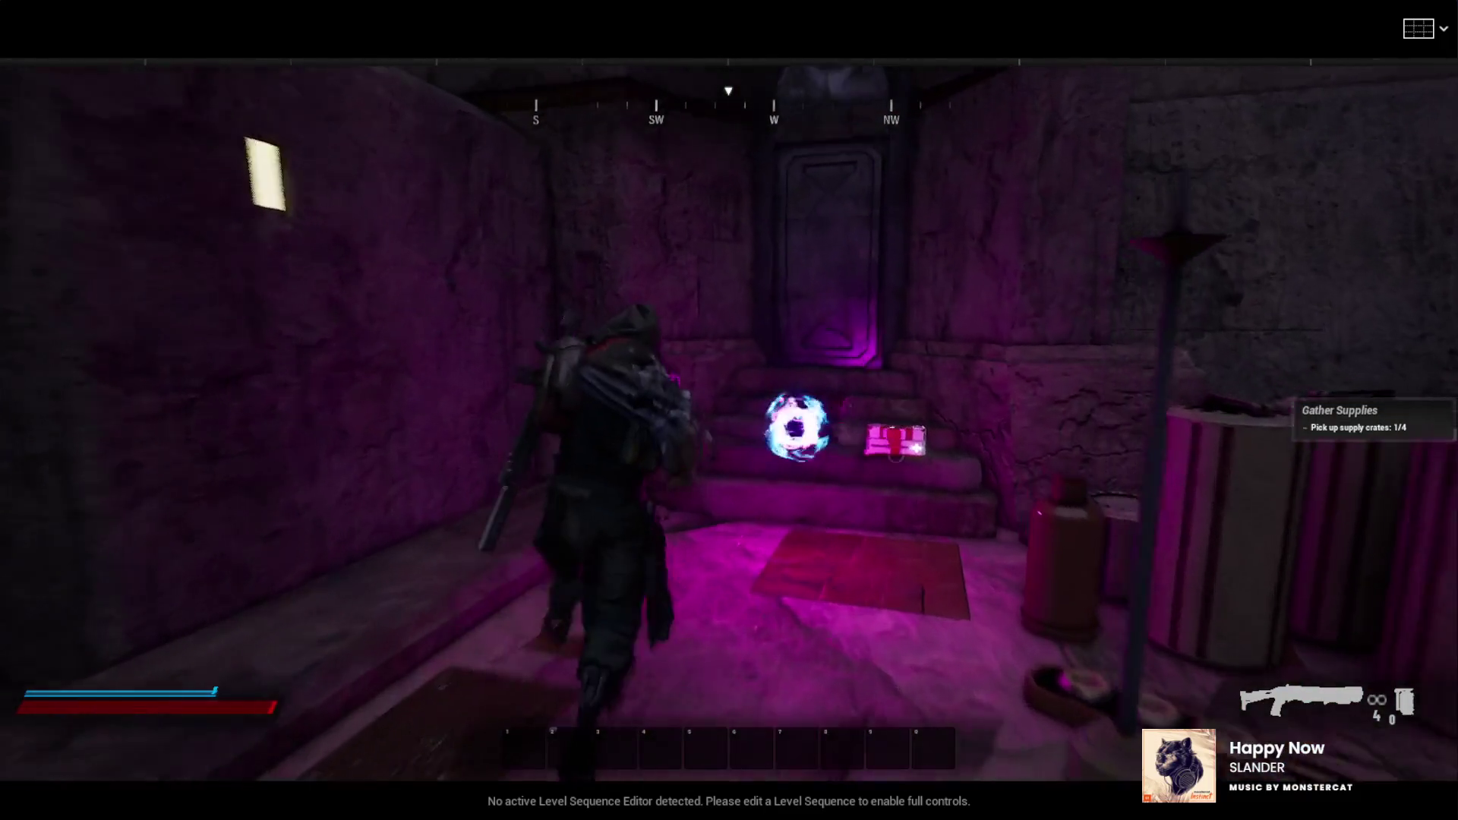
{"action": "key", "text": "s"}
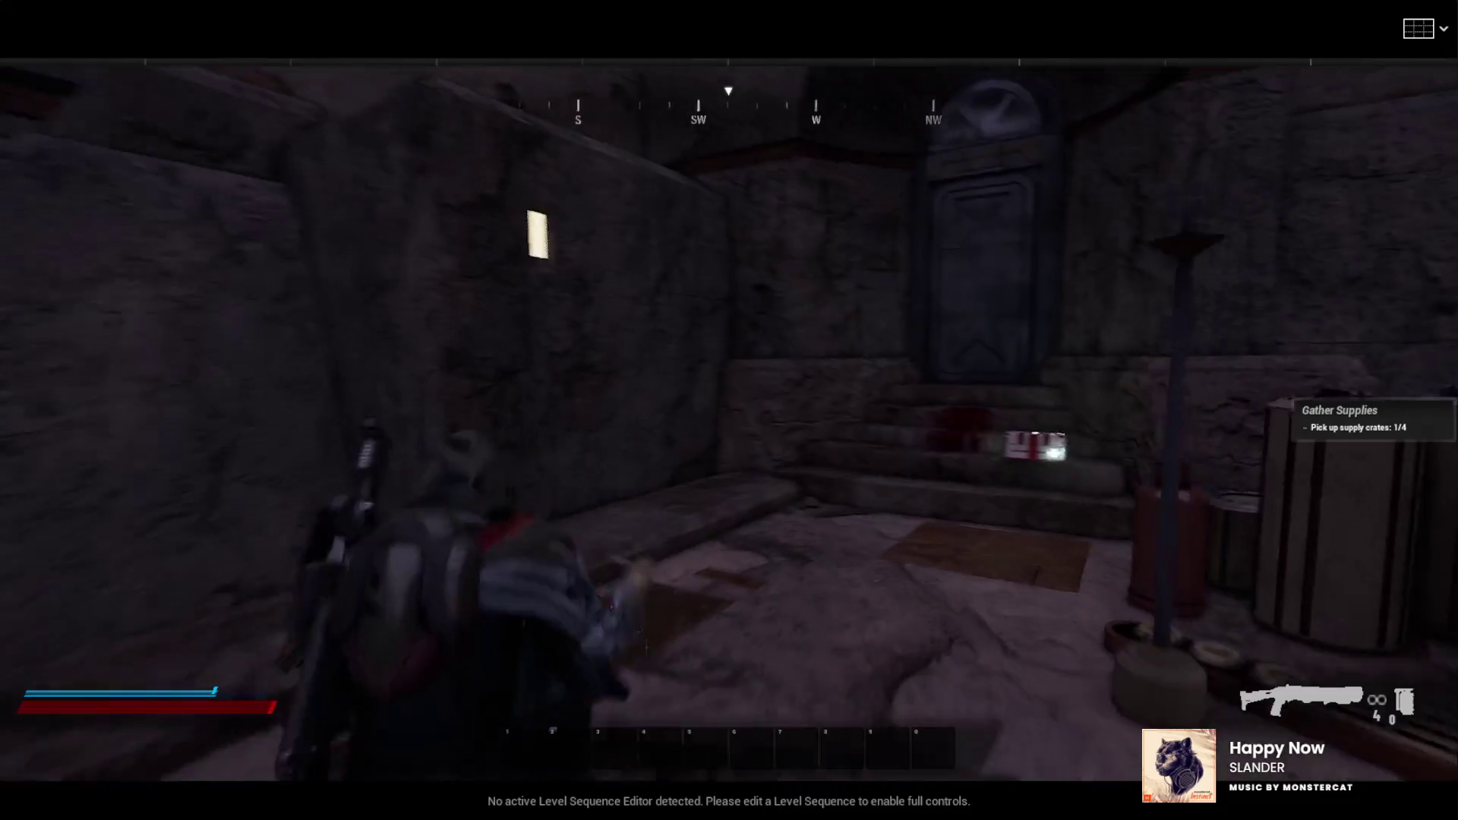
{"action": "key", "text": "w"}
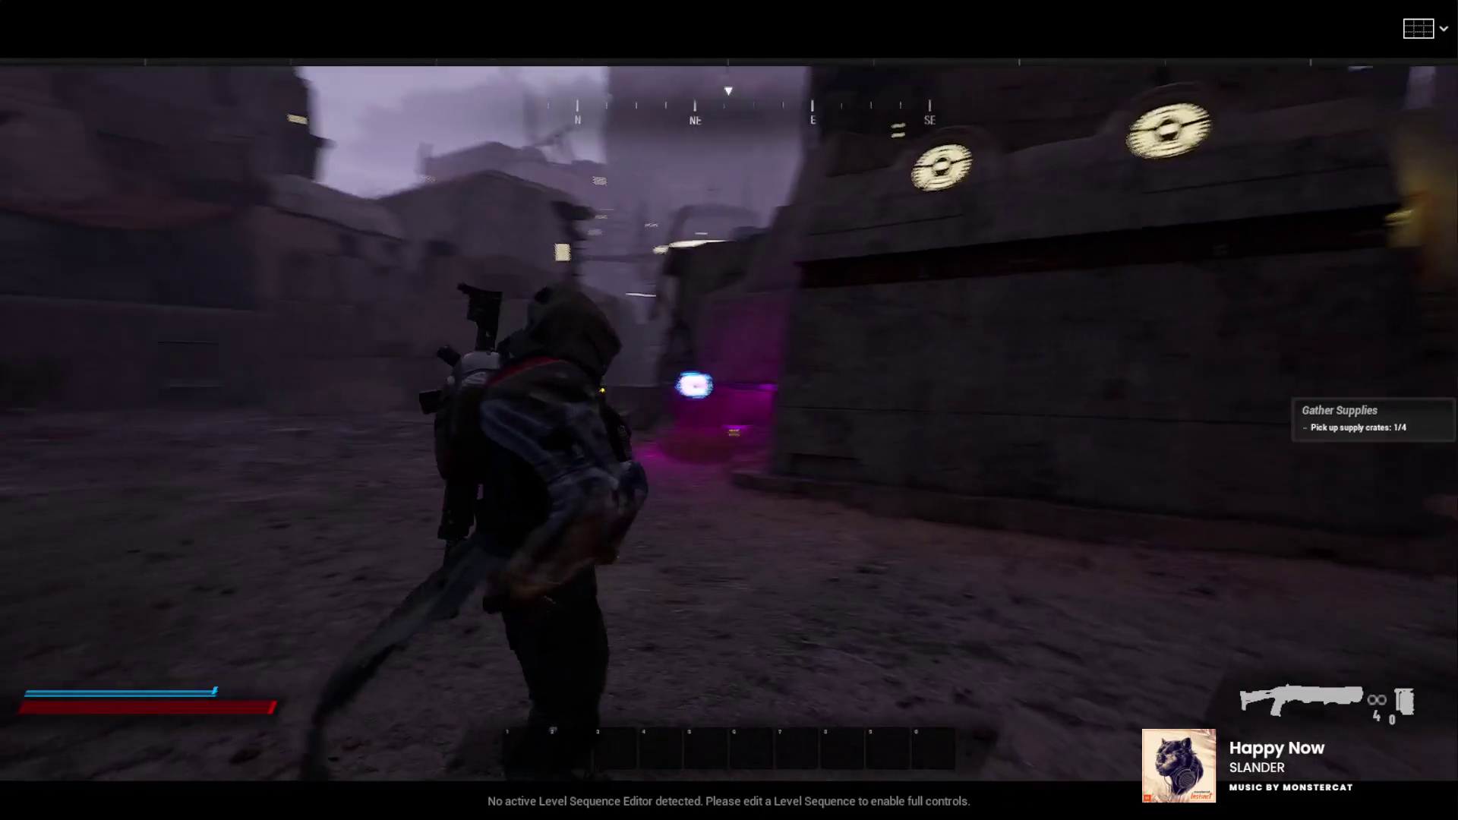
{"action": "key", "text": "s"}
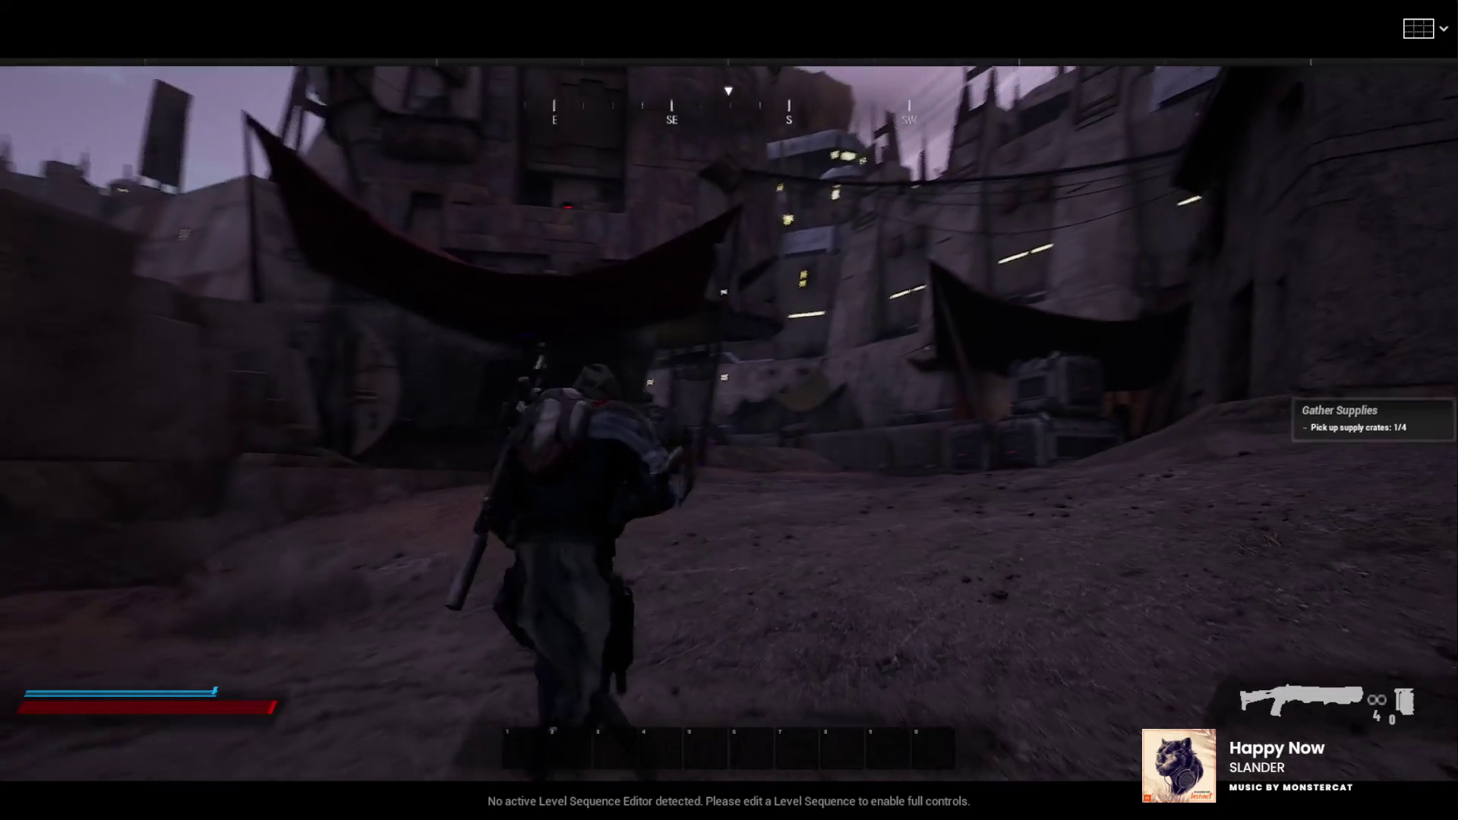
{"action": "key", "text": "w"}
{"action": "key", "text": "w"}
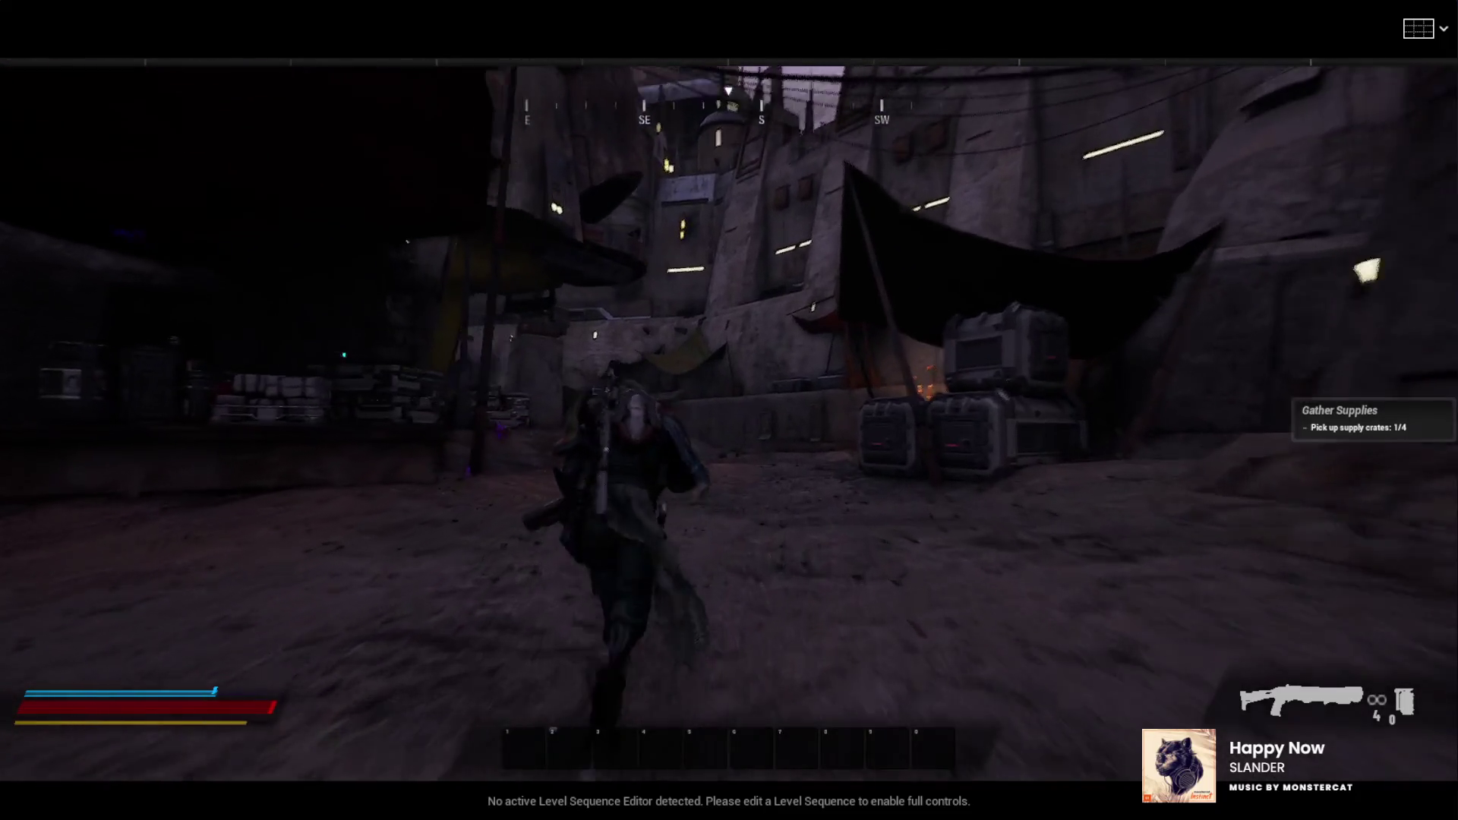
{"action": "key", "text": "w"}
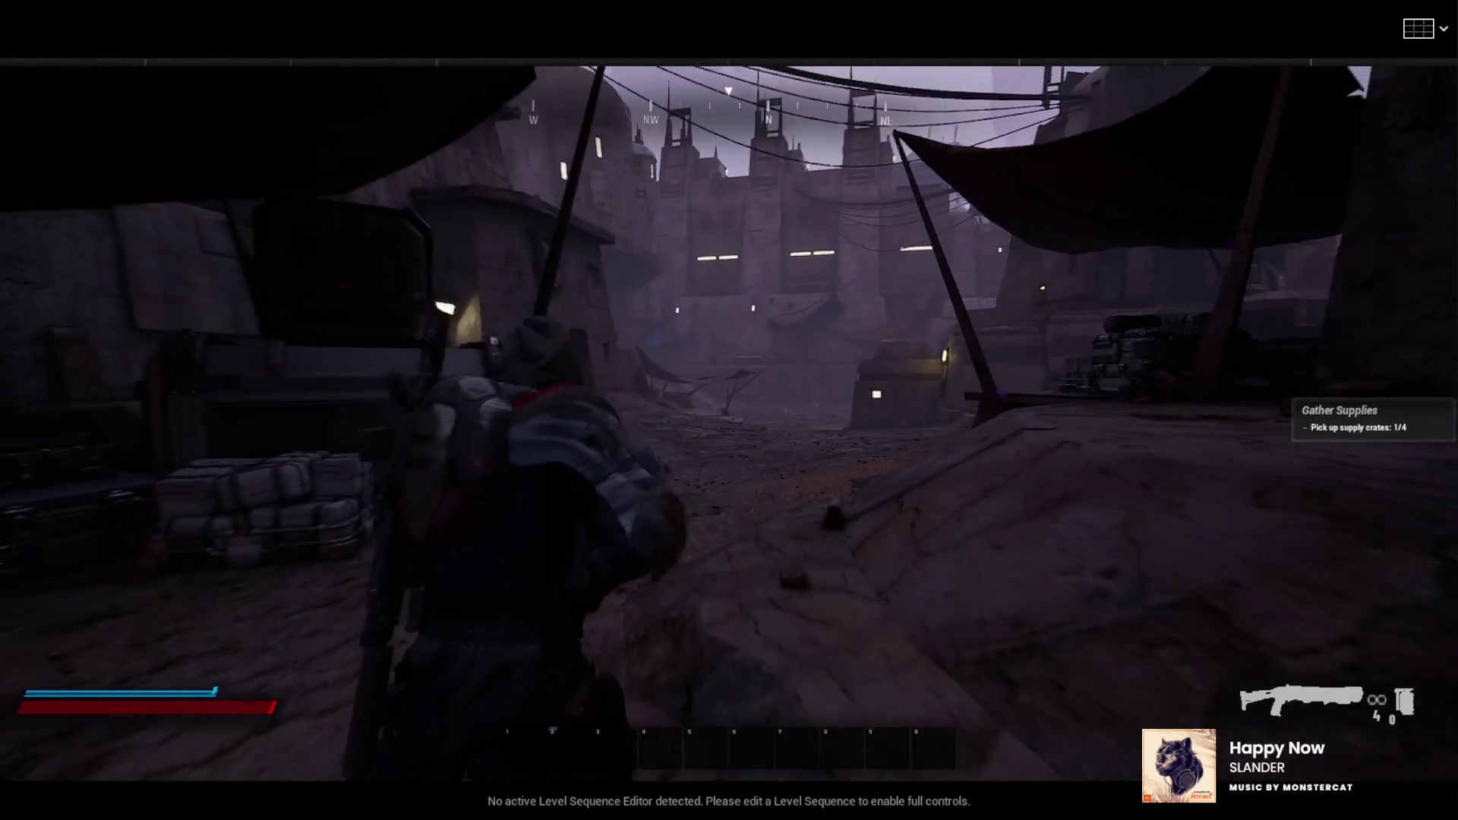
{"action": "key", "text": "Escape"}
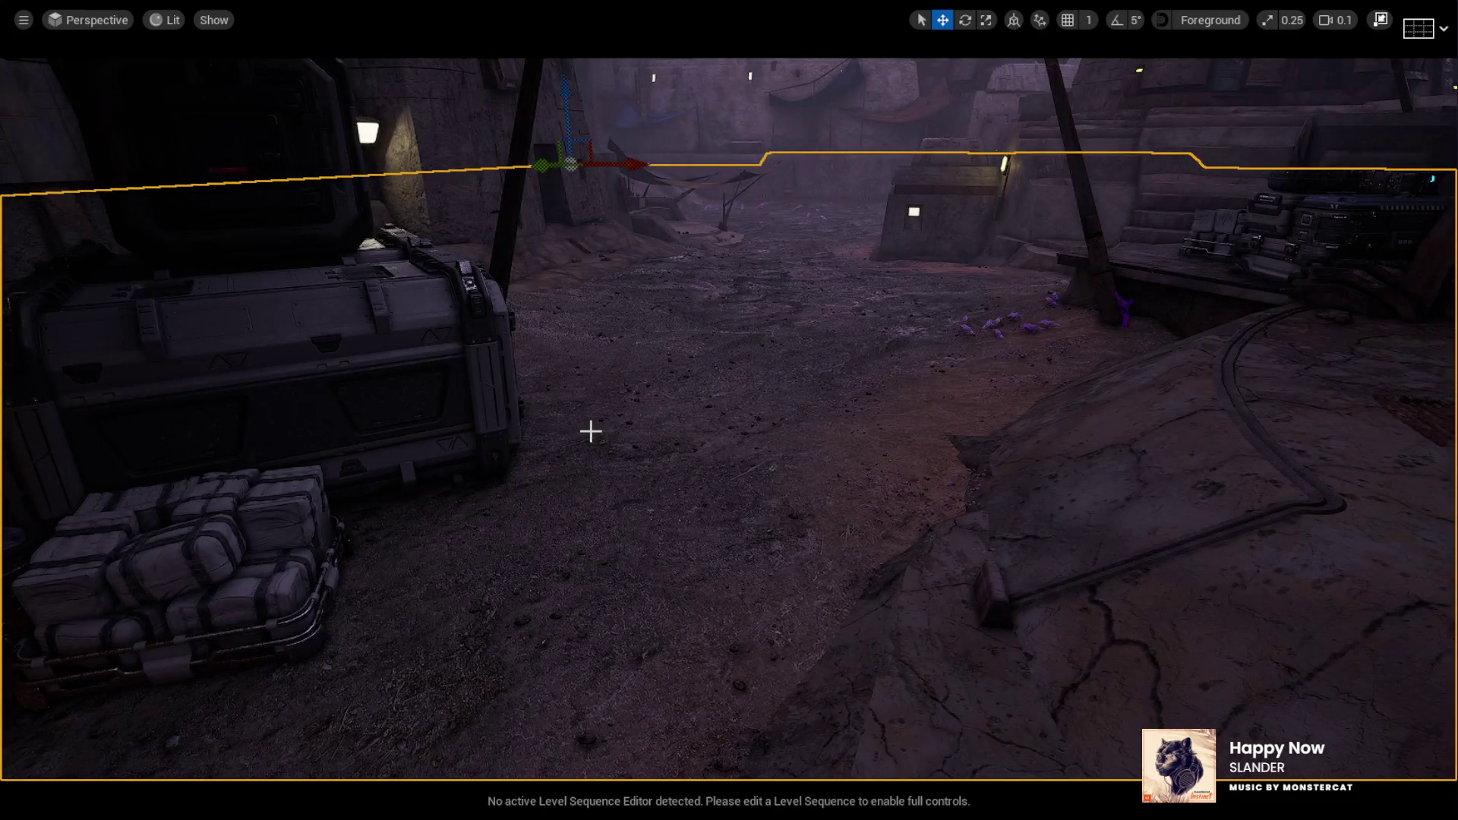
Start a new playtest, equip and reload the shotgun, run through the market square and courtyard, then exit
{"action": "key", "text": "alt+p"}
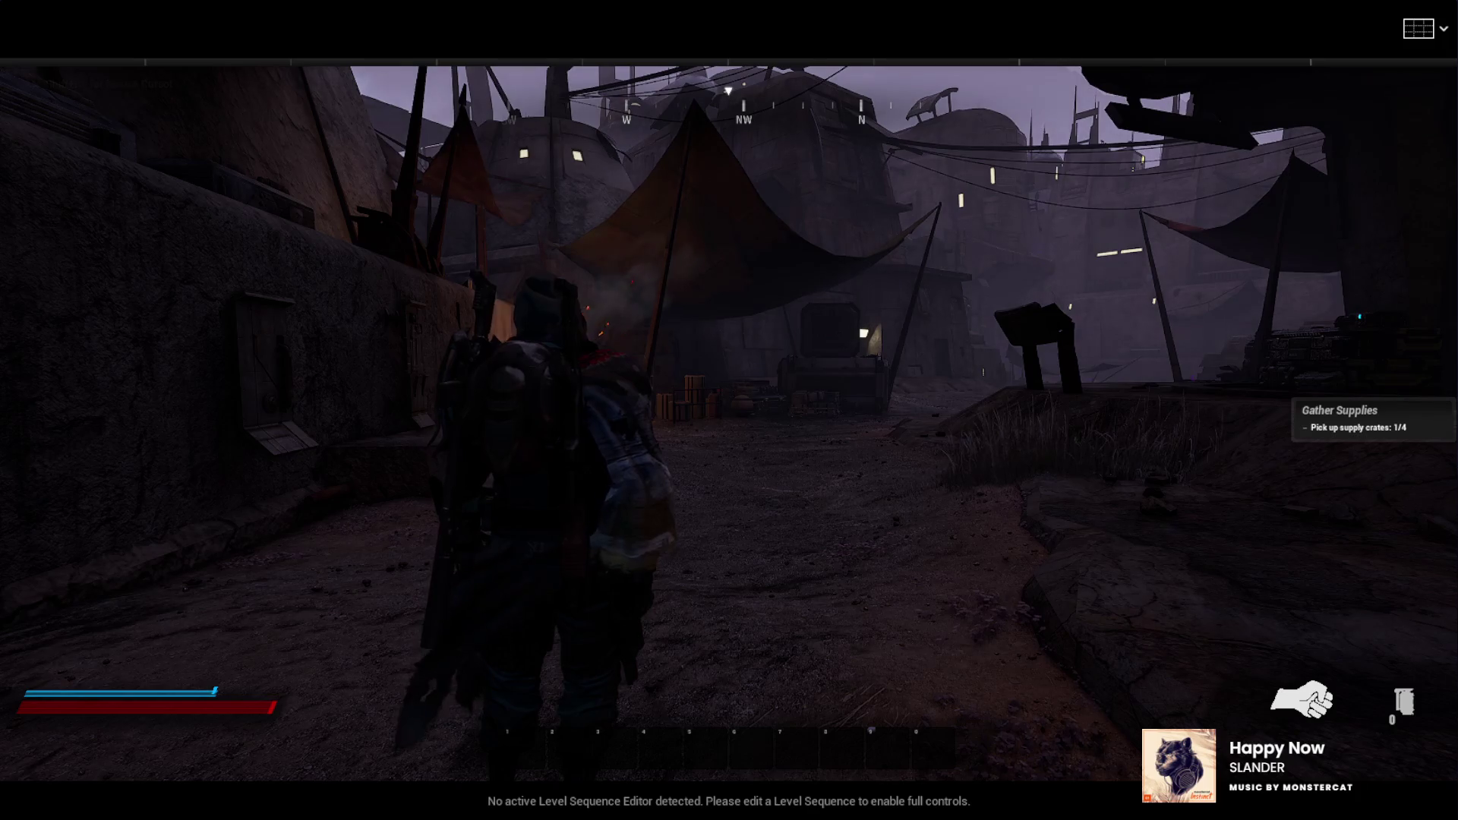
{"action": "key", "text": "1"}
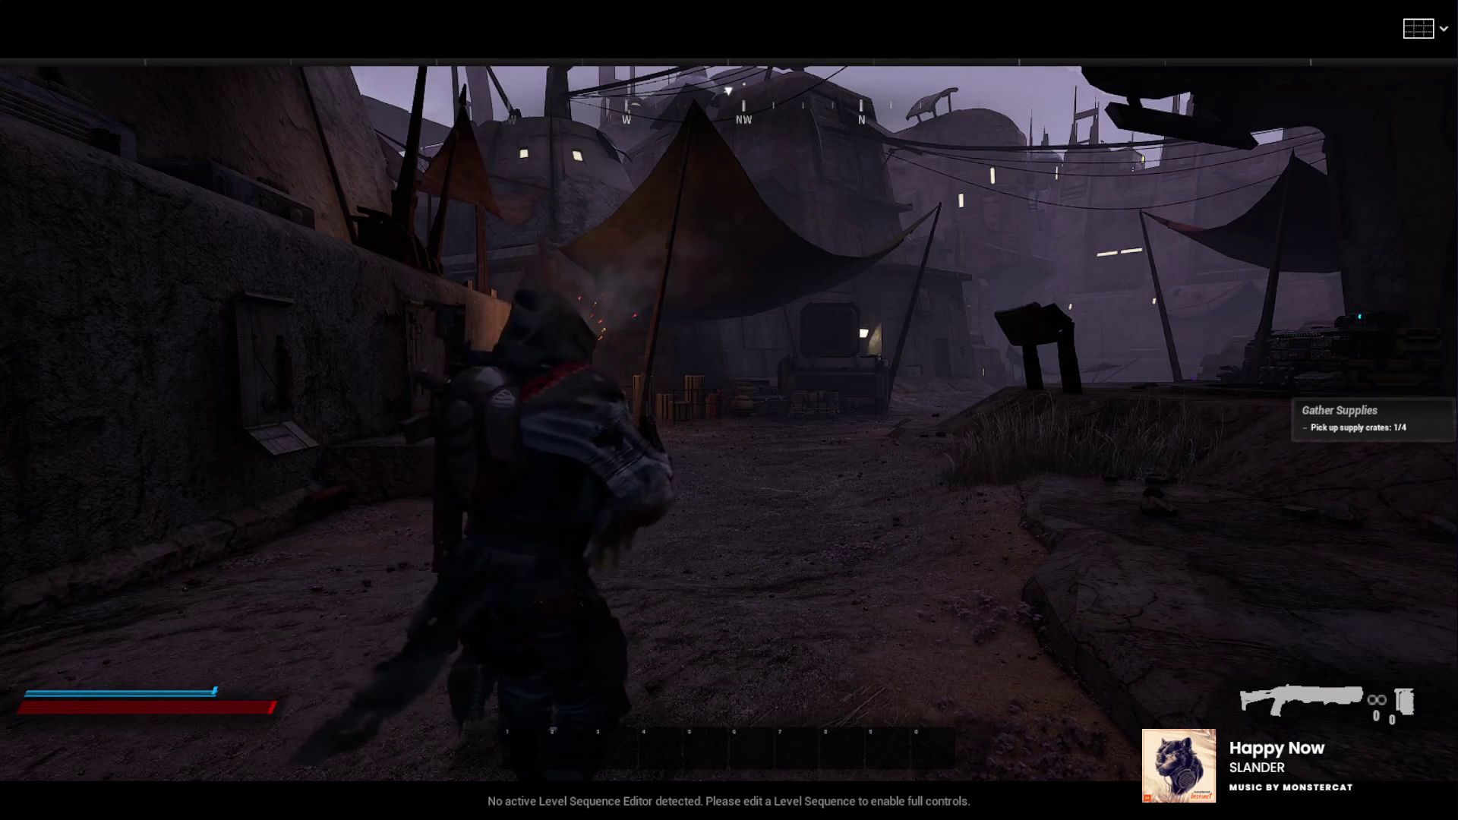
{"action": "key", "text": "r"}
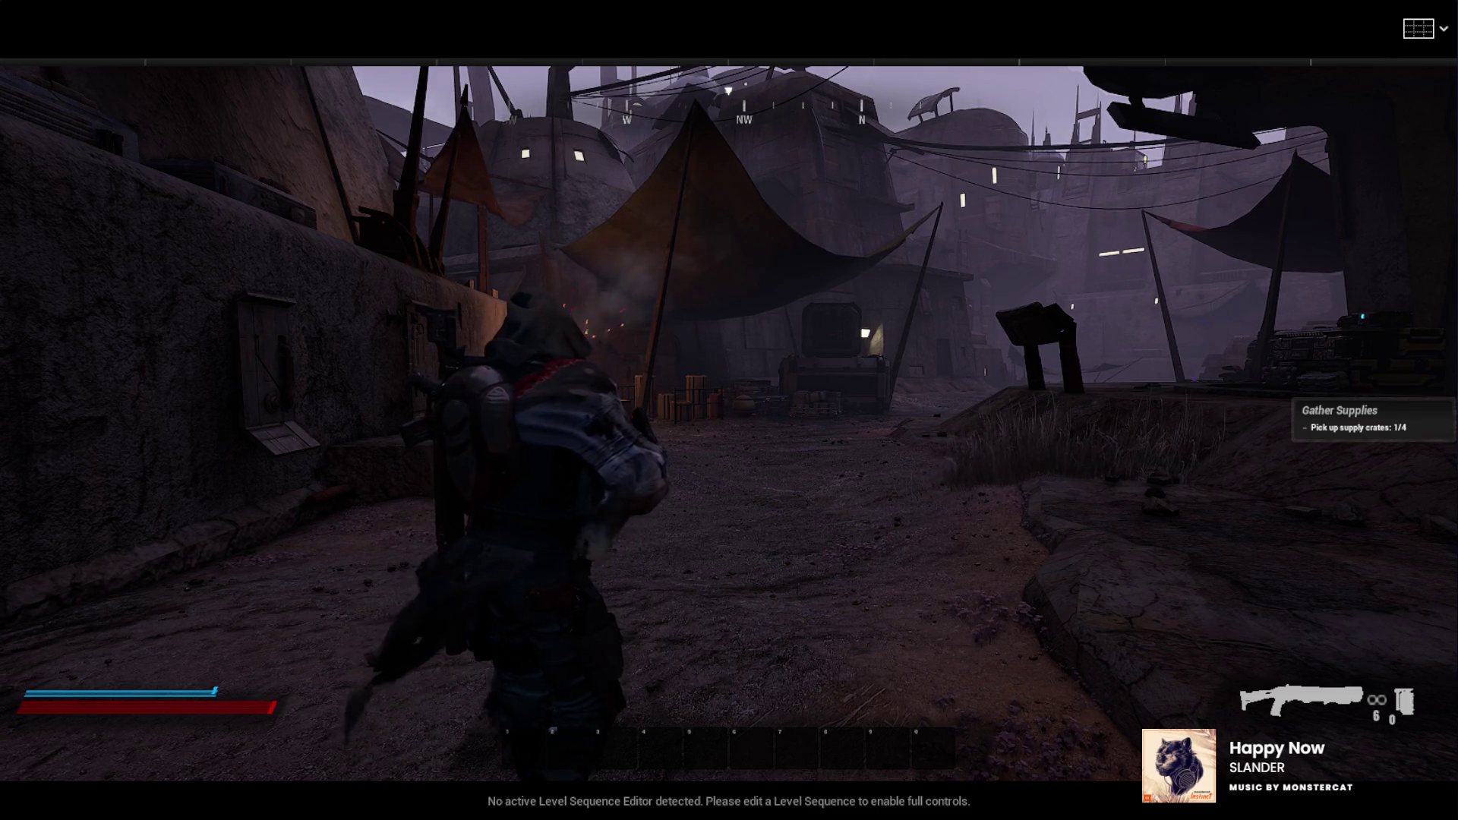
{"action": "key", "text": "w"}
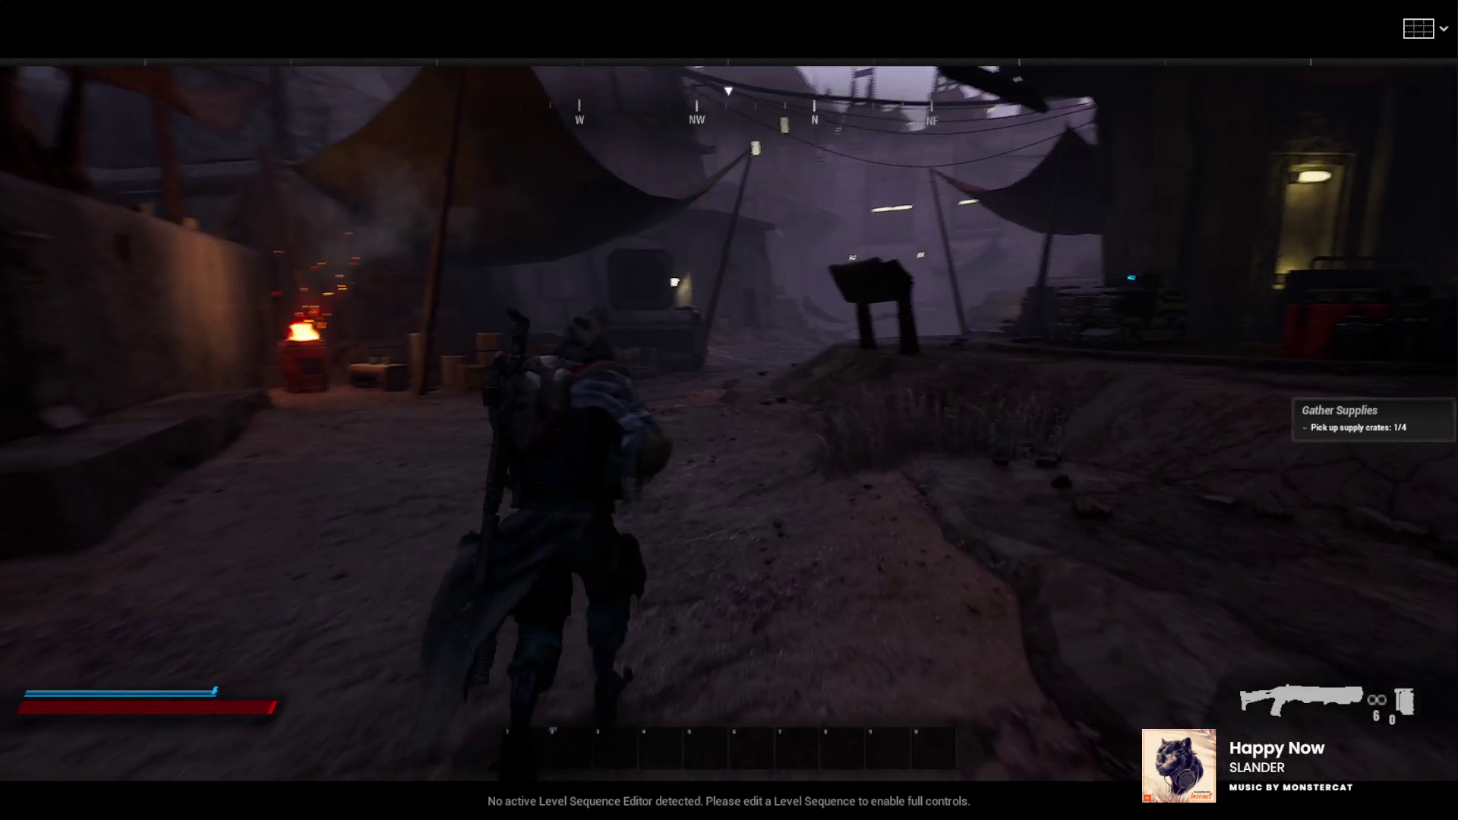
{"action": "key", "text": "w"}
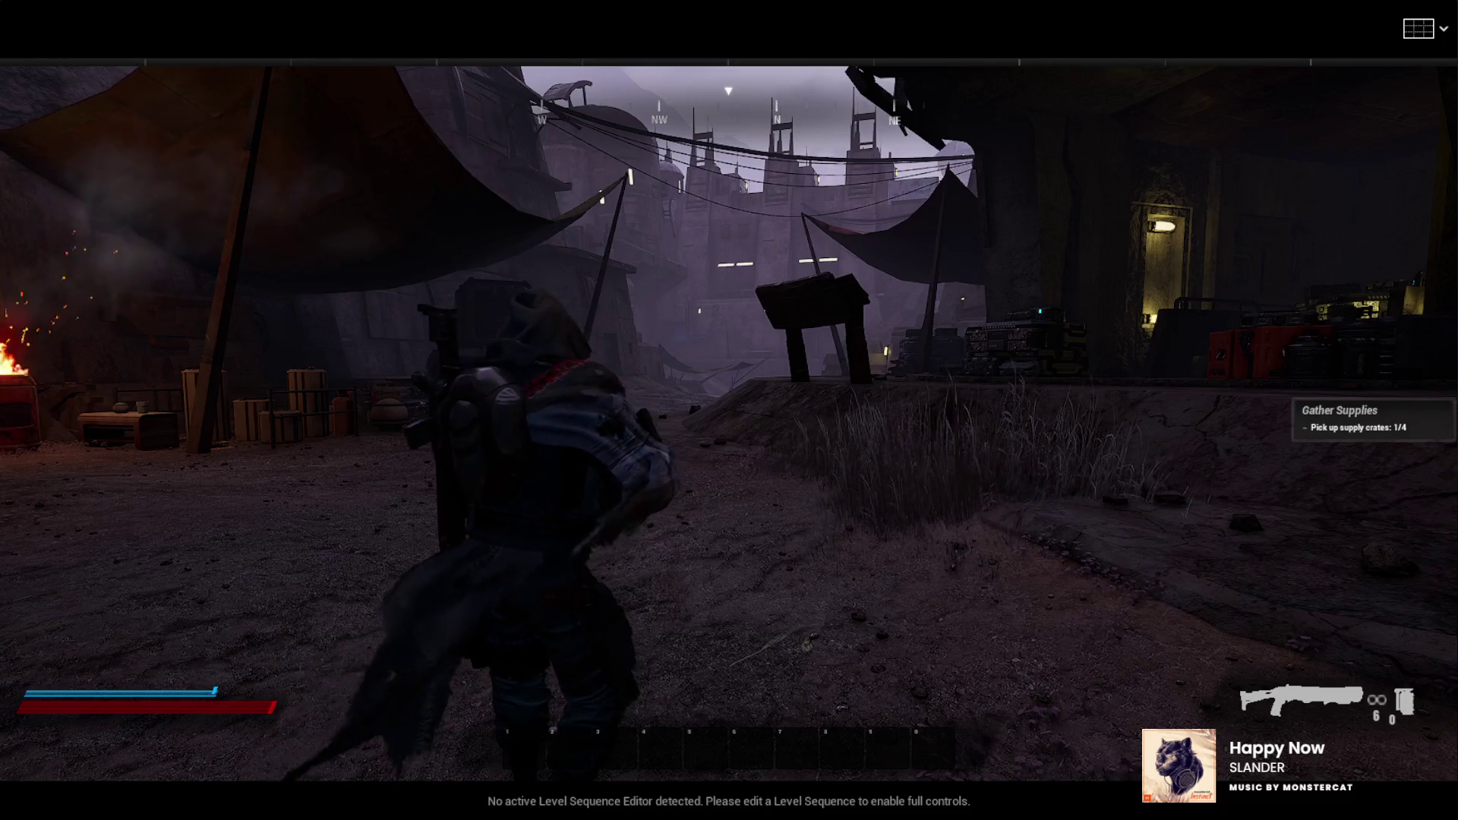
{"action": "key", "text": "w"}
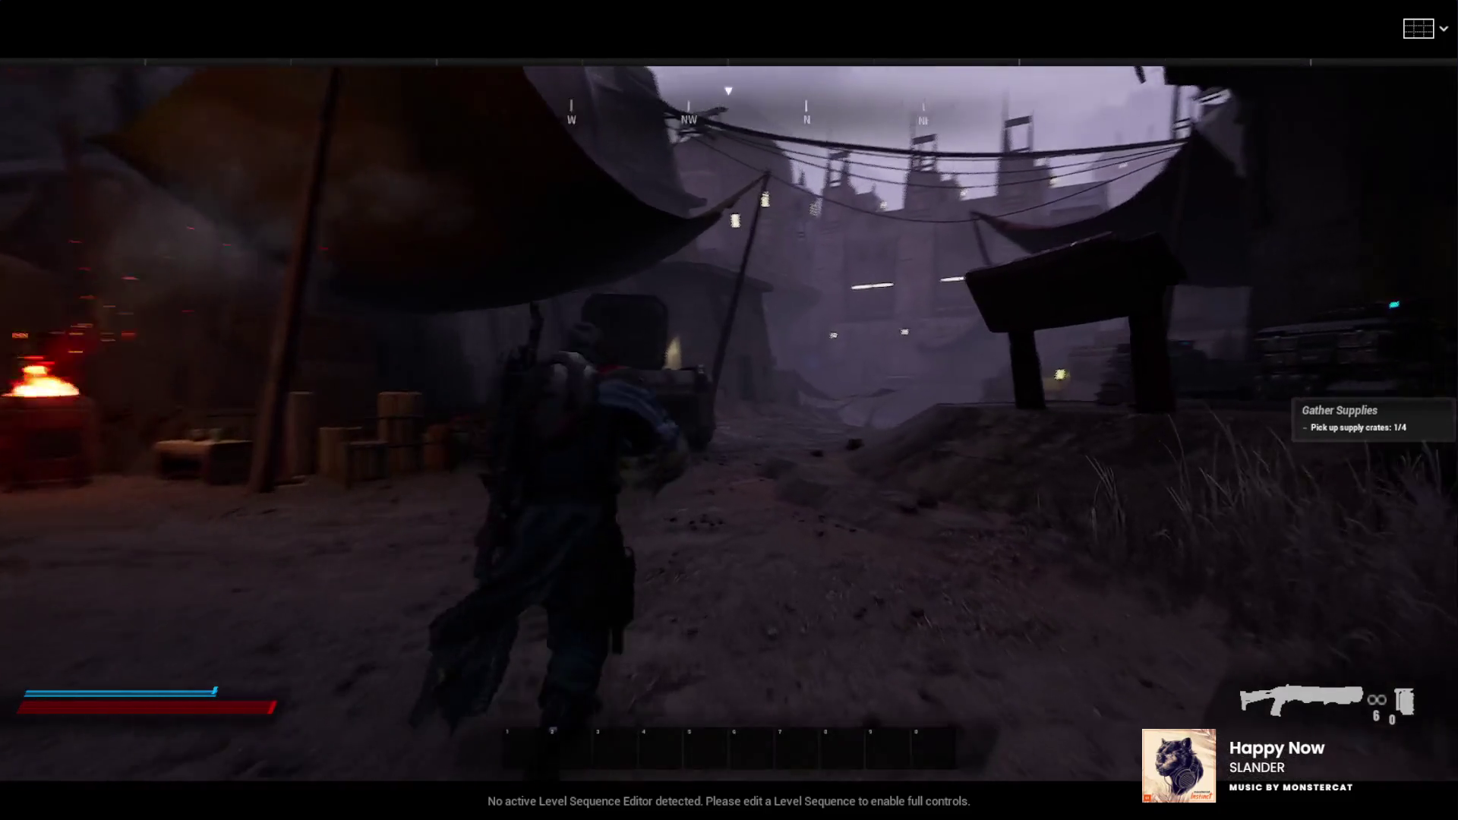
{"action": "key", "text": "w"}
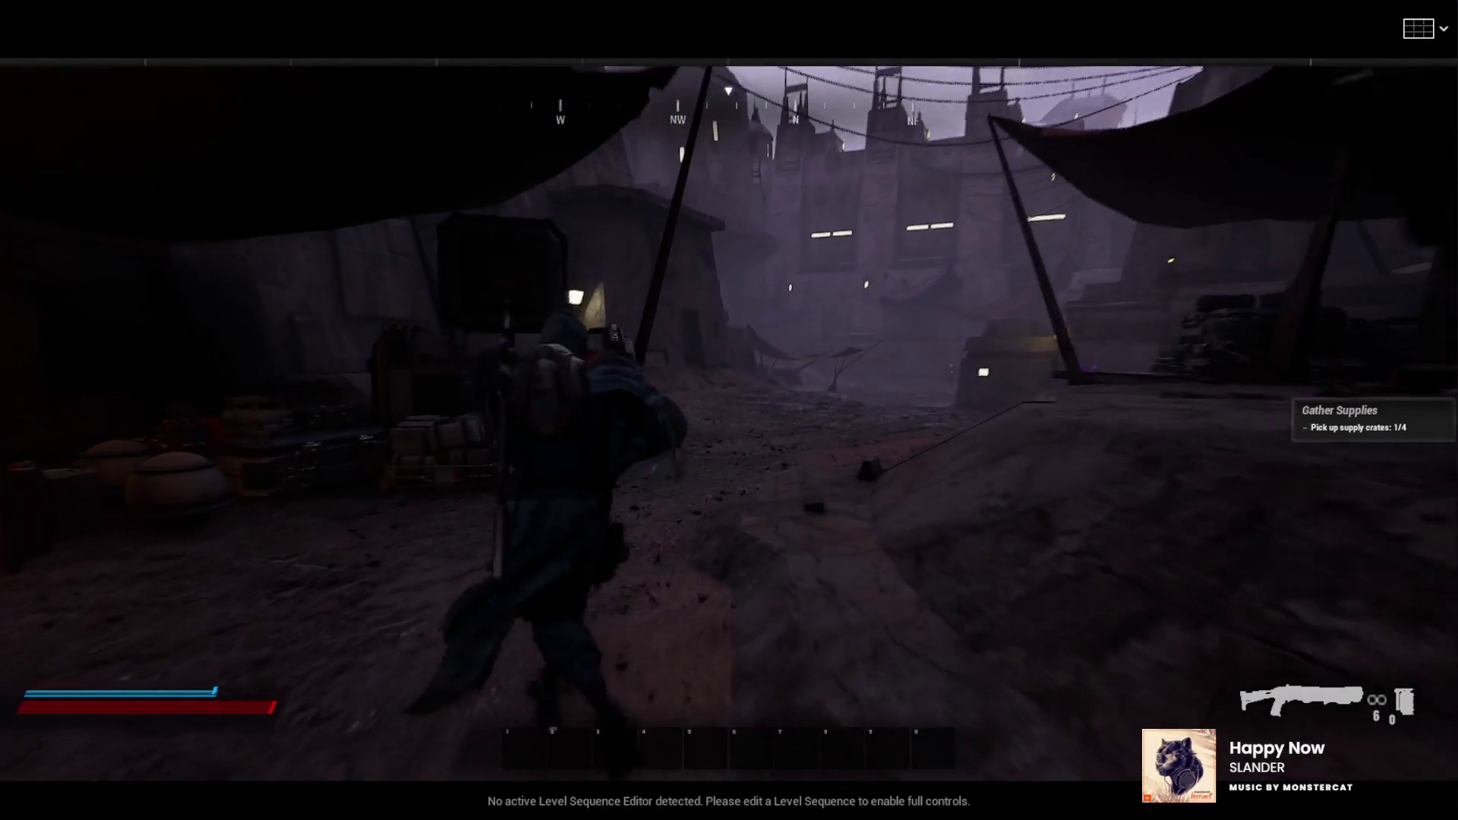
{"action": "key", "text": "w"}
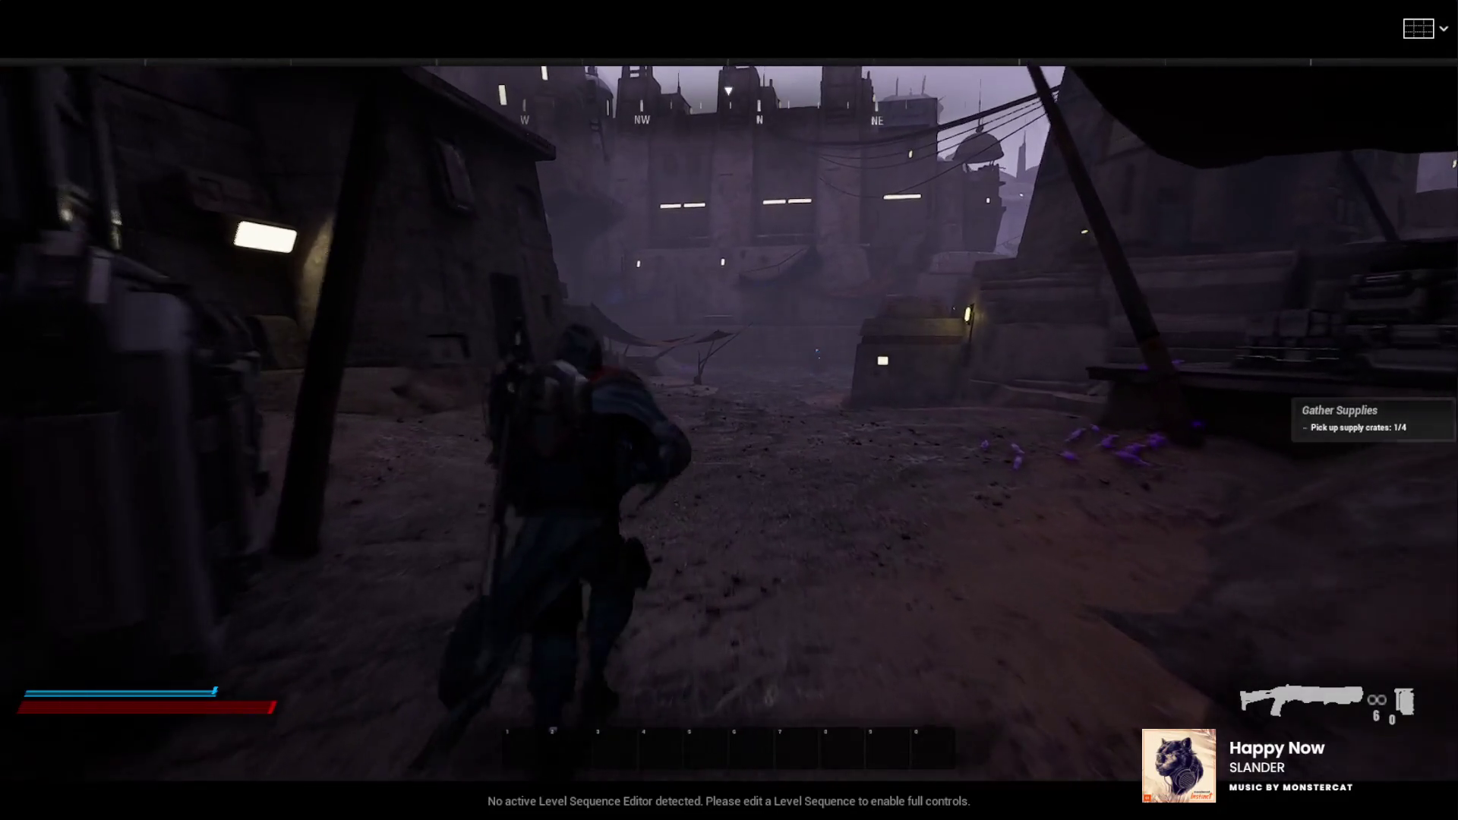
{"action": "key", "text": "w"}
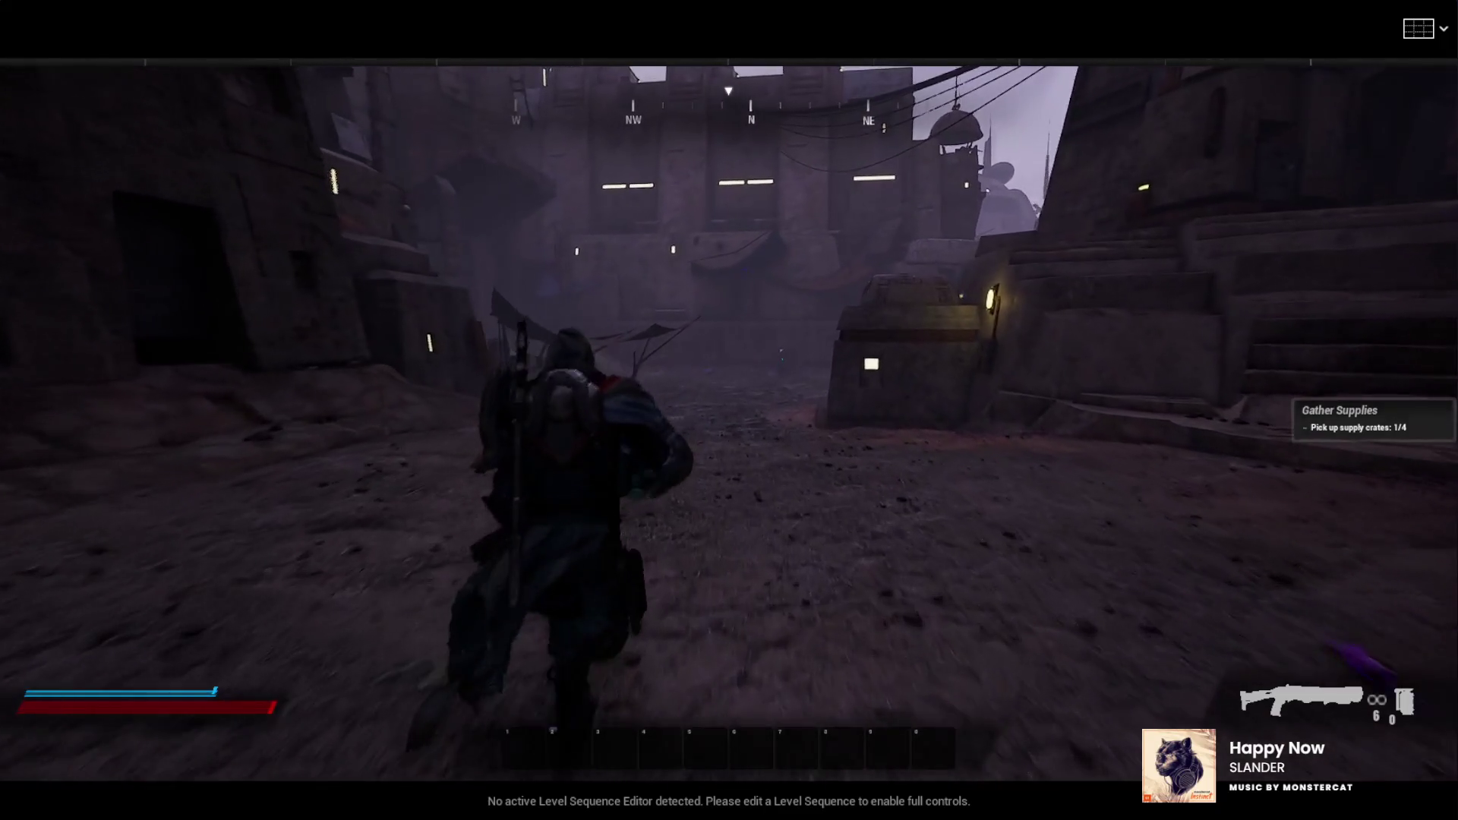
{"action": "key", "text": "w"}
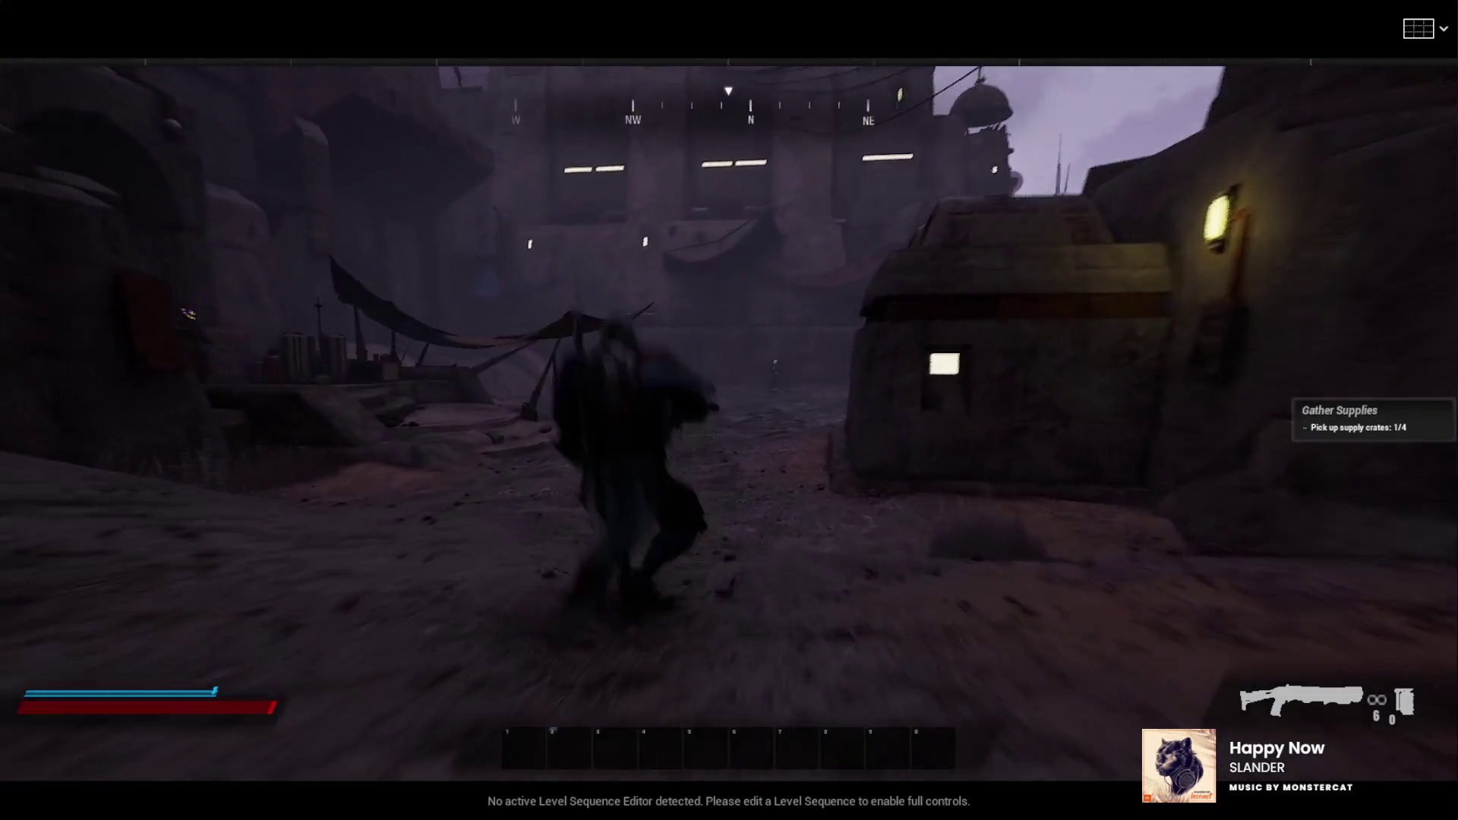
{"action": "key", "text": "Escape"}
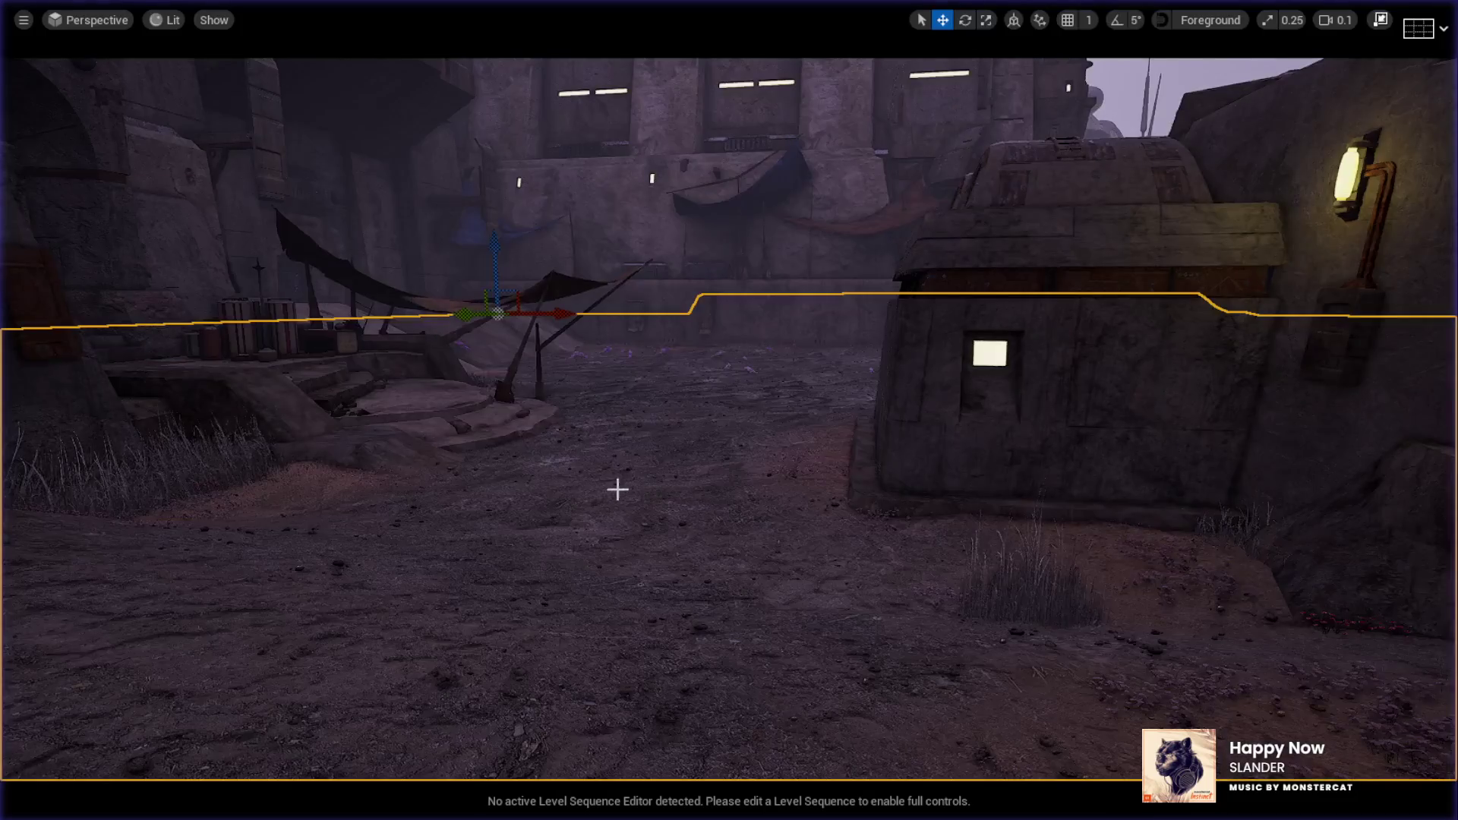
Fly the faster camera over the courtyard and select the spawner capsules by the stairs and back wall
{"action": "key", "text": "s"}
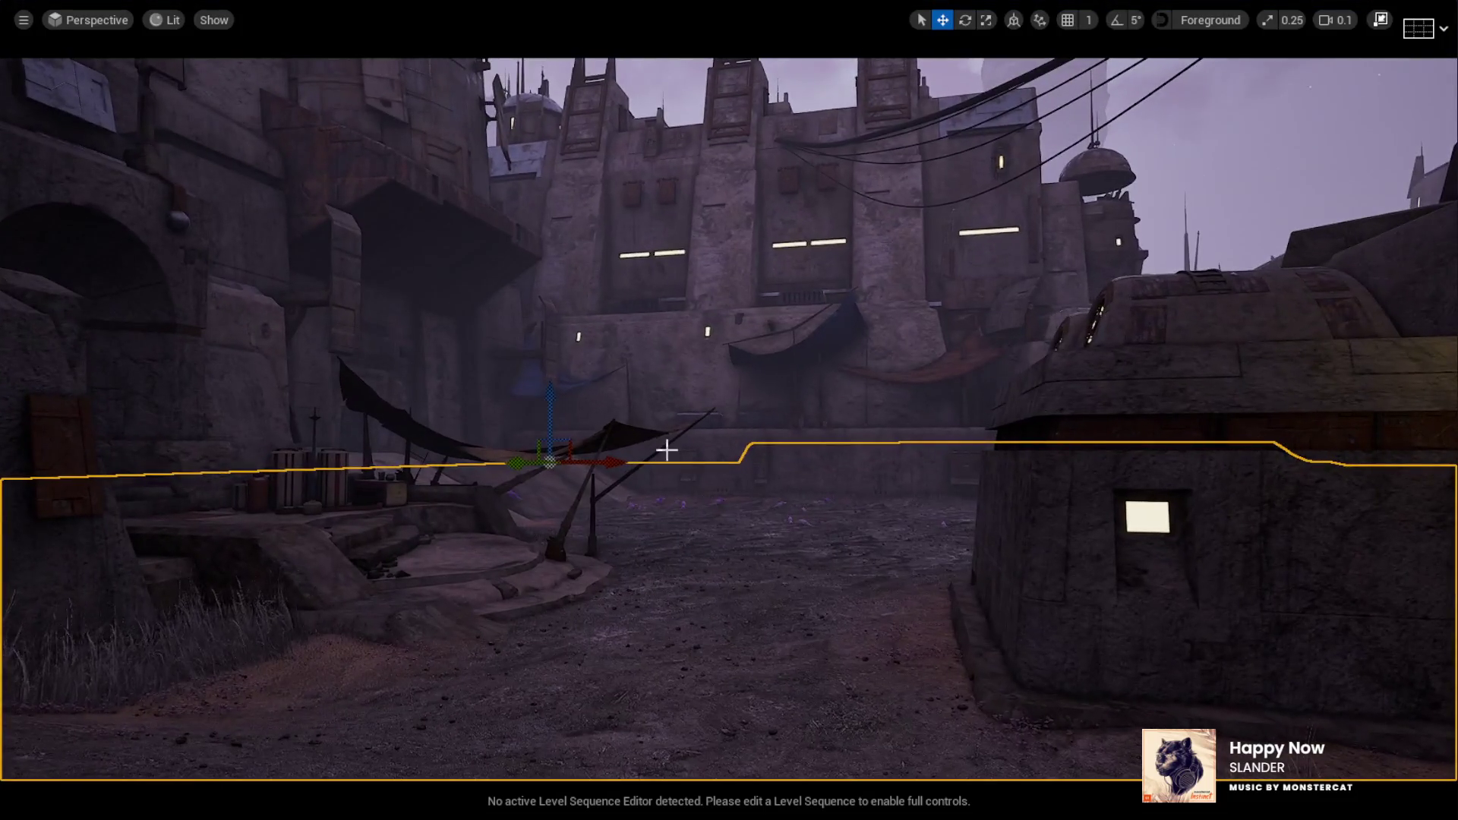
{"action": "key", "text": "a"}
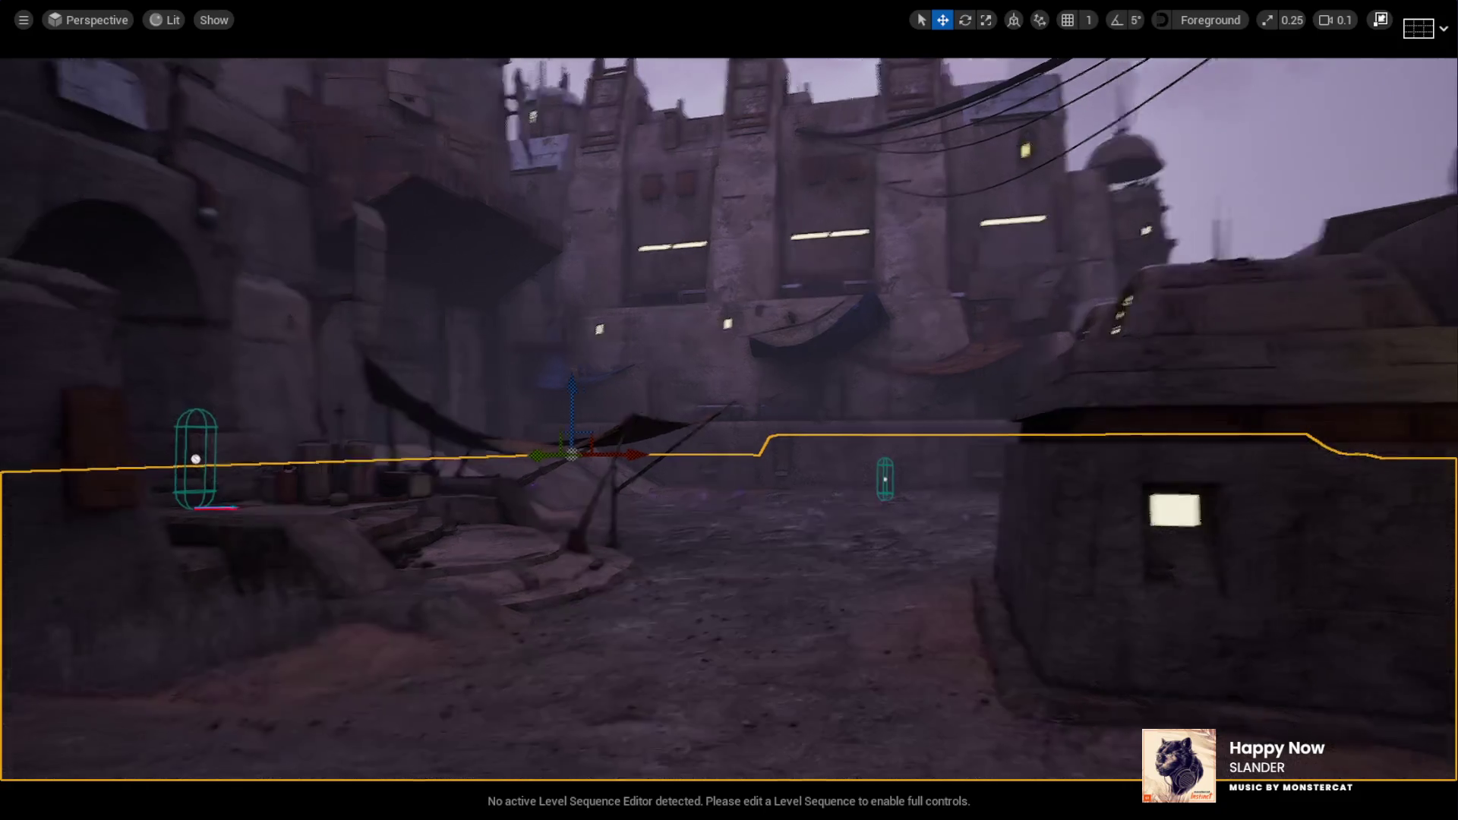
{"action": "scroll", "coordinate": [1029, 125], "scroll_direction": "up", "scroll_amount": 5}
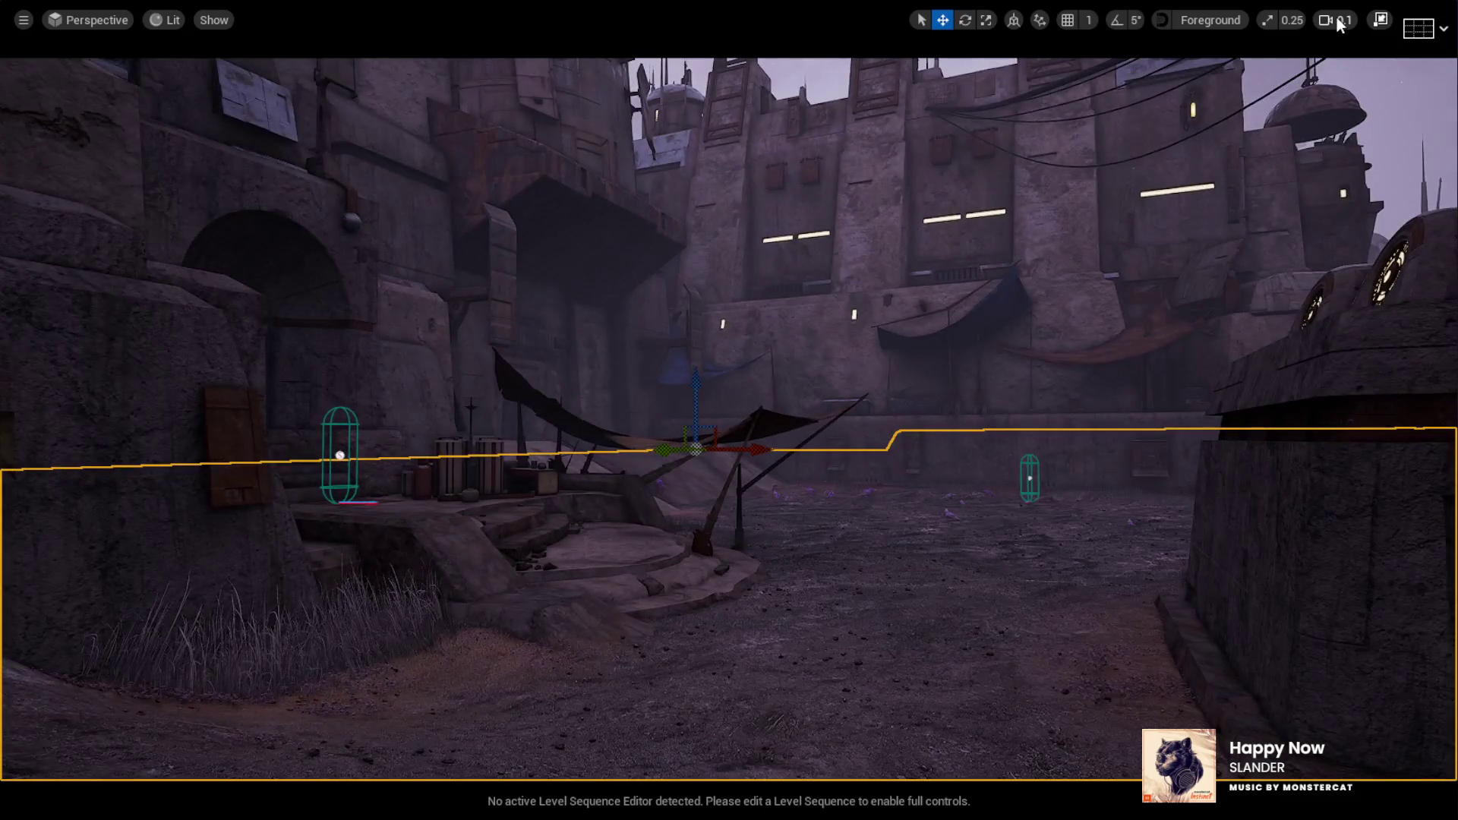
{"action": "key", "text": "w"}
{"action": "key", "text": "a"}
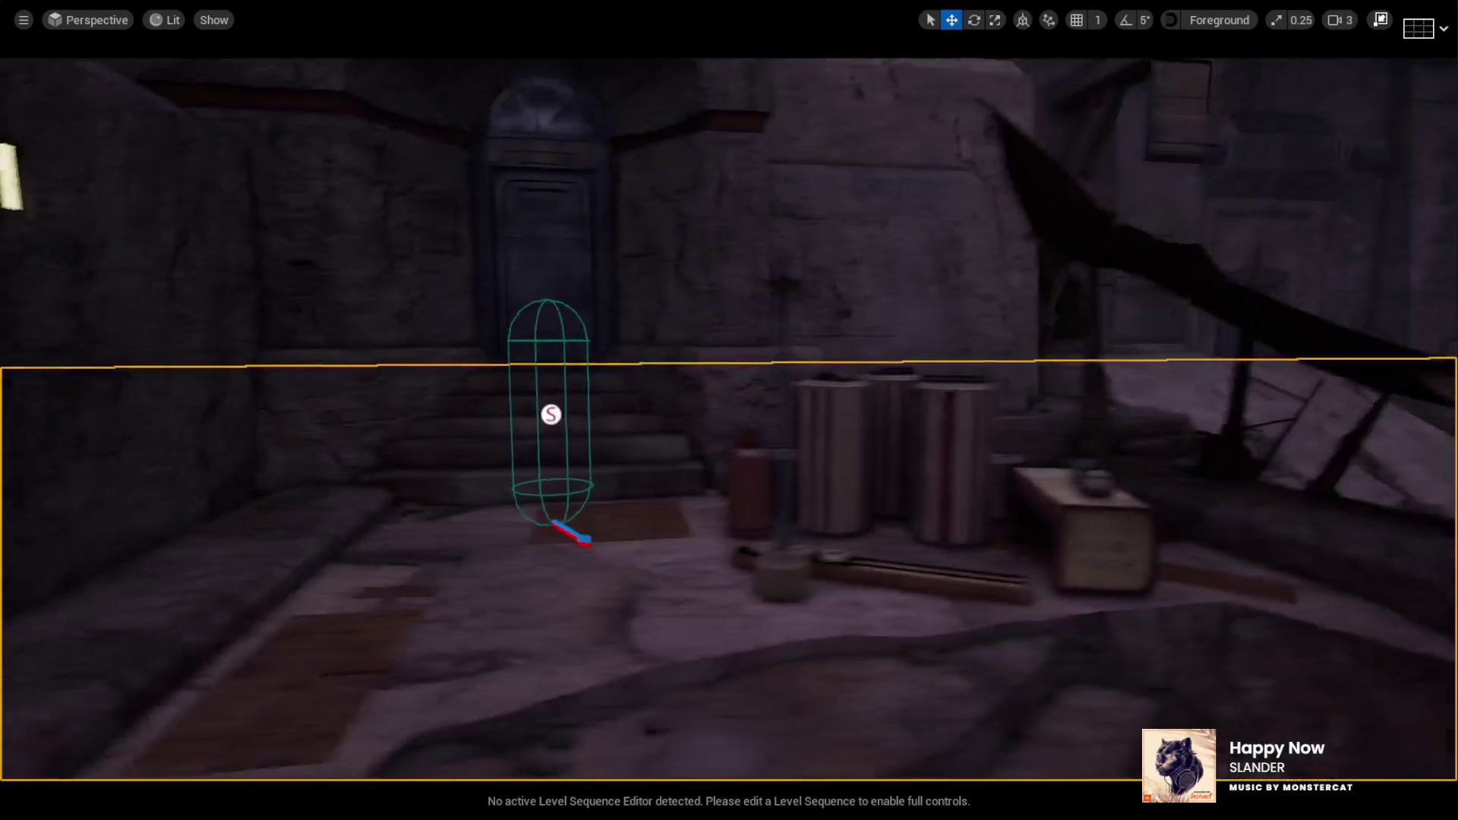
{"action": "left_click", "coordinate": [946, 412]}
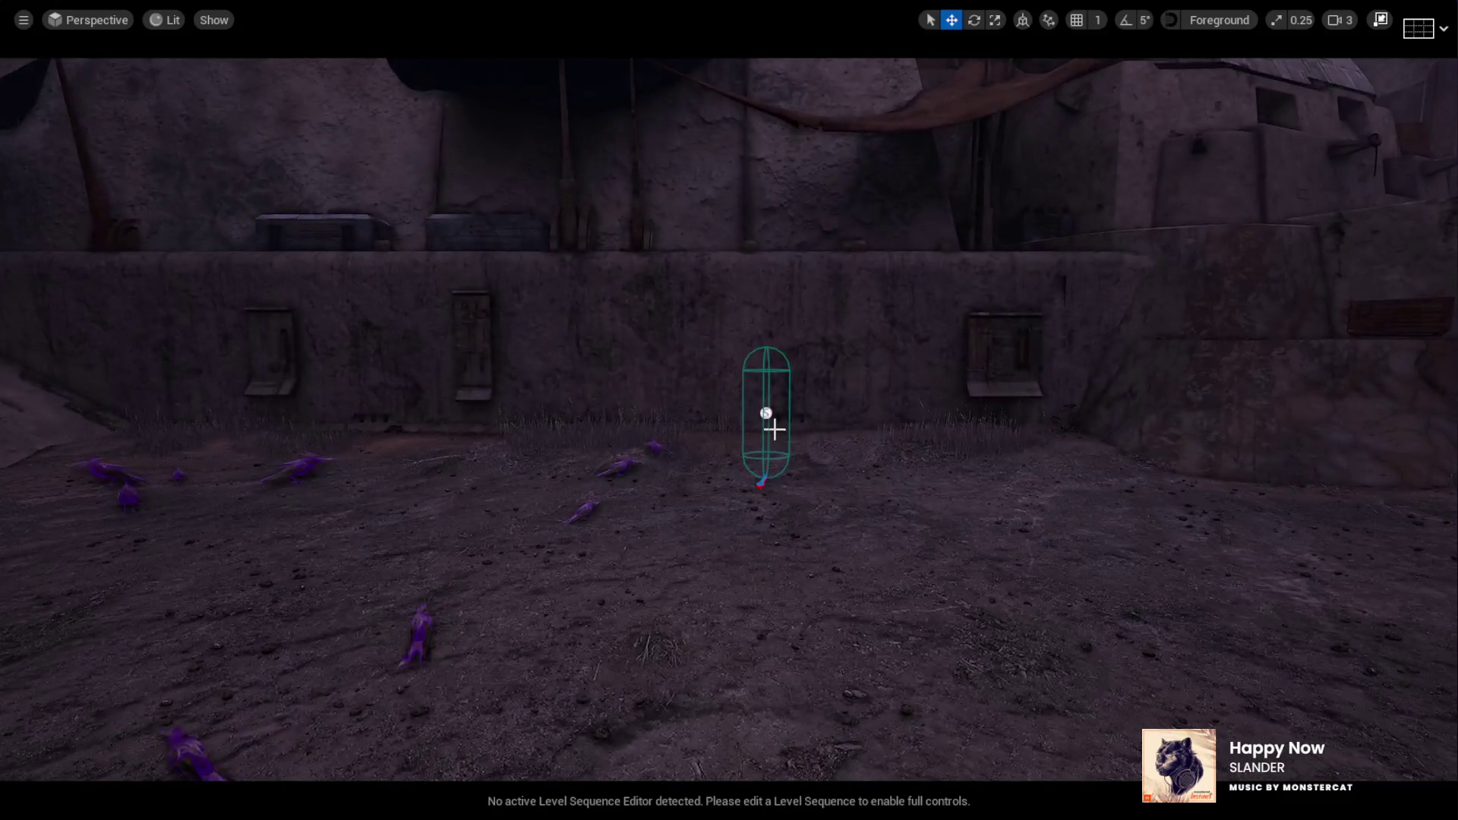
{"action": "left_click", "coordinate": [762, 413]}
Restore the full editor layout and turn on Auto Spawn for the selected spawners
{"action": "left_click", "coordinate": [1380, 21]}
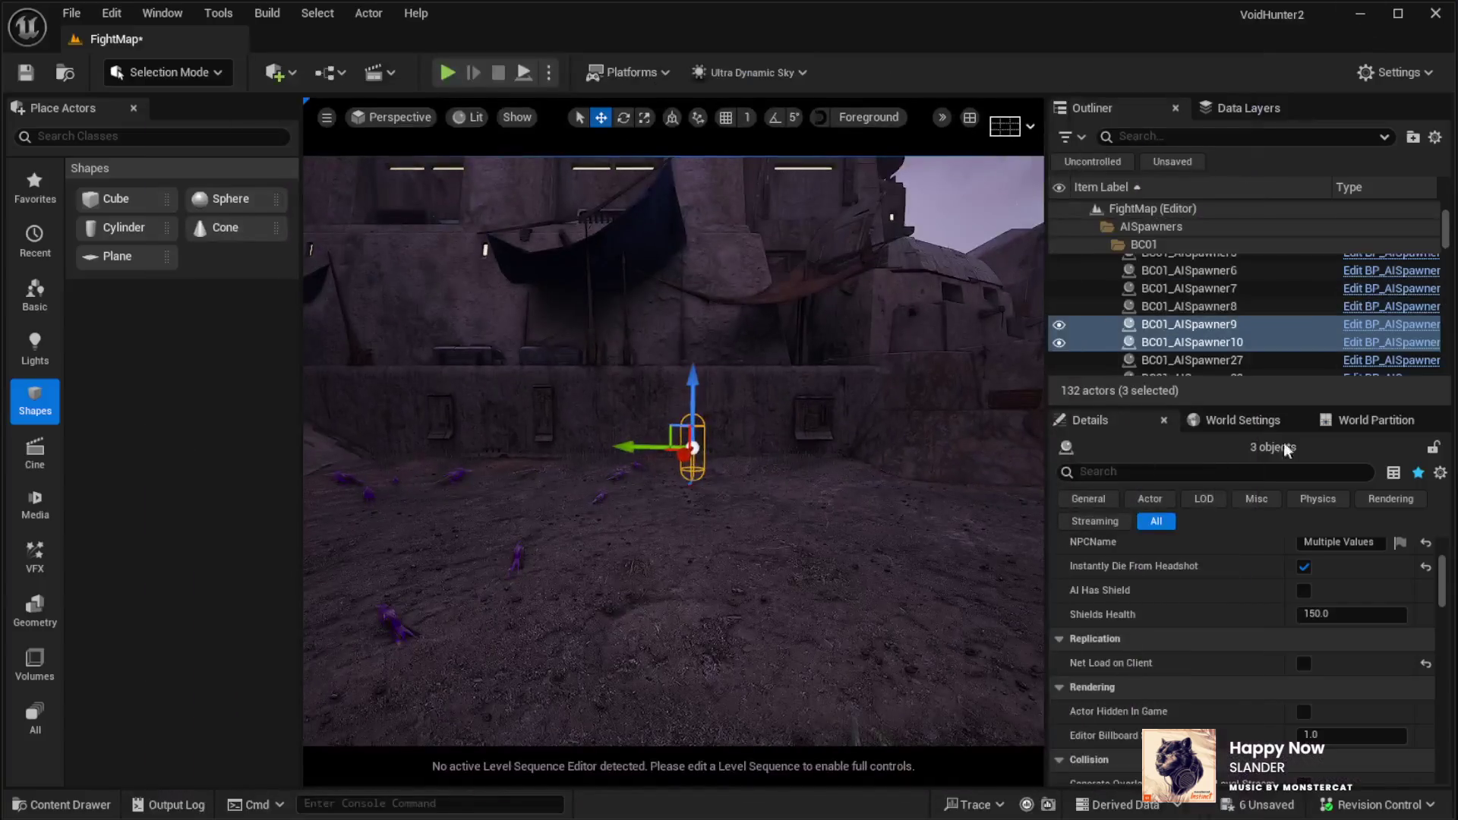
{"action": "scroll", "coordinate": [1251, 654], "scroll_direction": "down", "scroll_amount": 5}
{"action": "scroll", "coordinate": [1251, 653], "scroll_direction": "down", "scroll_amount": 5}
{"action": "left_click", "coordinate": [1305, 639]}
Uncheck No Reaction For Enemies under Behavior for the three BC01 spawners
{"action": "scroll", "coordinate": [1277, 681], "scroll_direction": "down", "scroll_amount": 8}
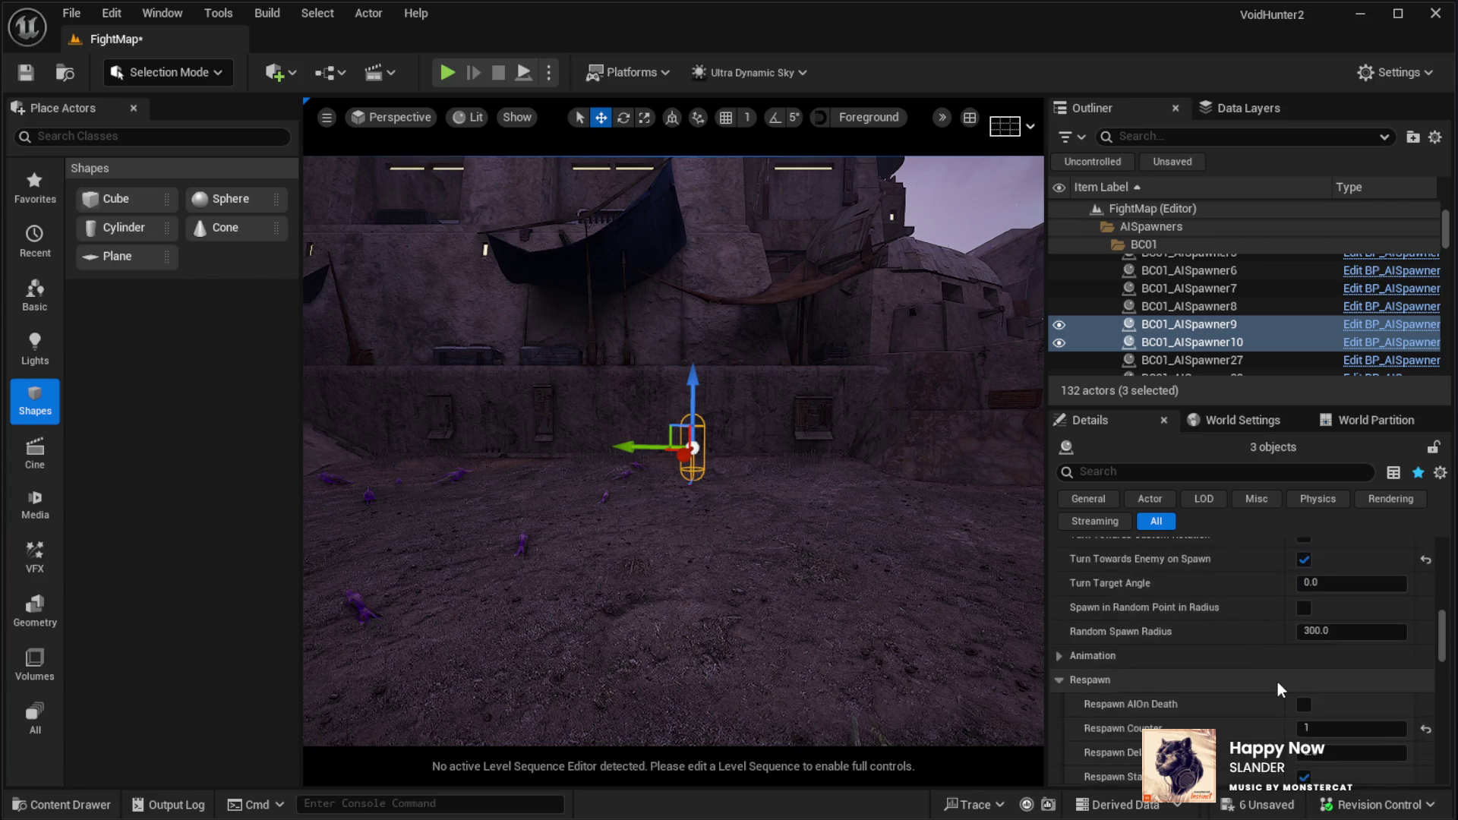
{"action": "scroll", "coordinate": [1215, 706], "scroll_direction": "down", "scroll_amount": 5}
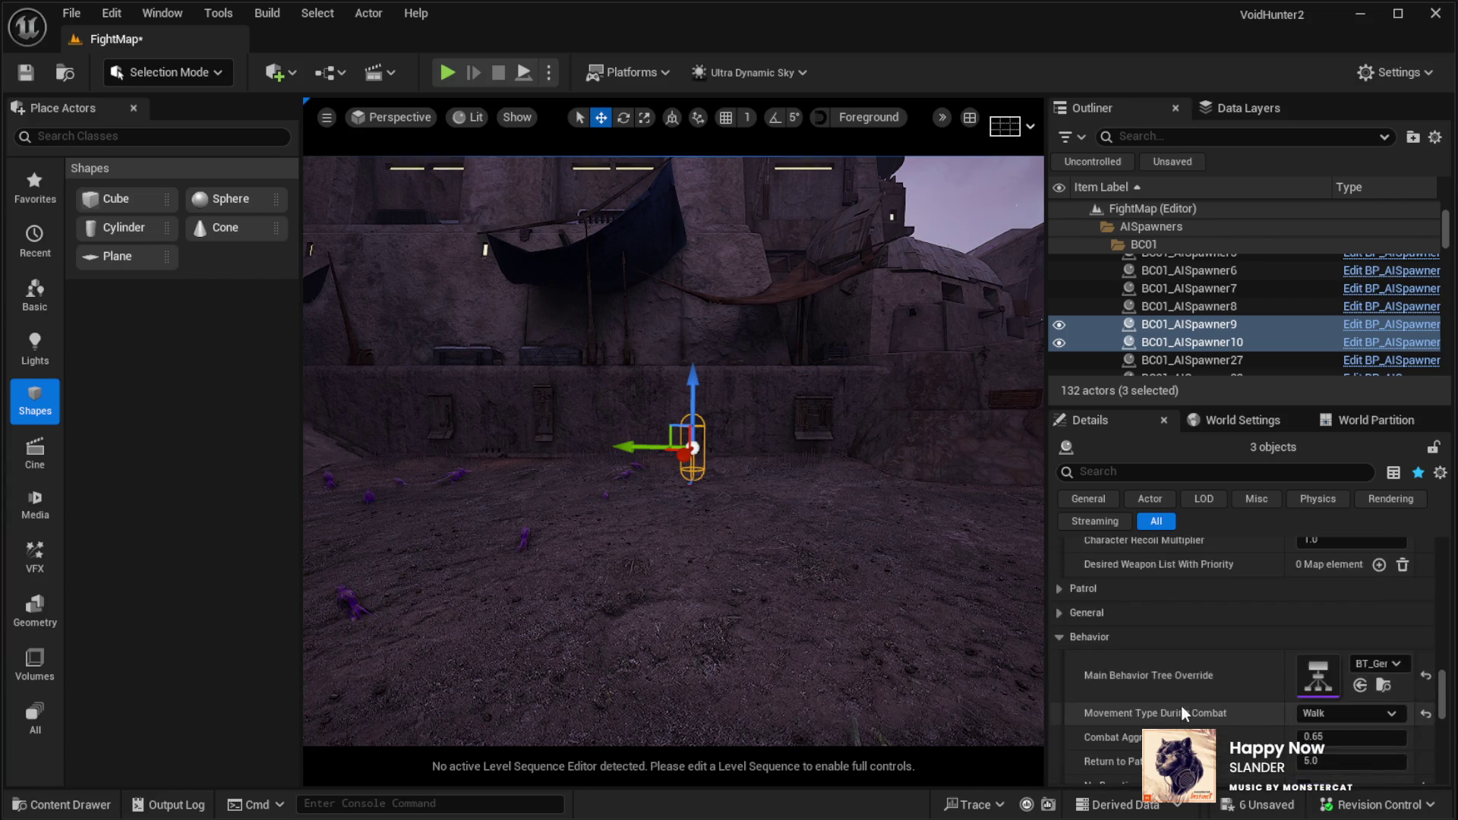
{"action": "left_click", "coordinate": [1304, 643]}
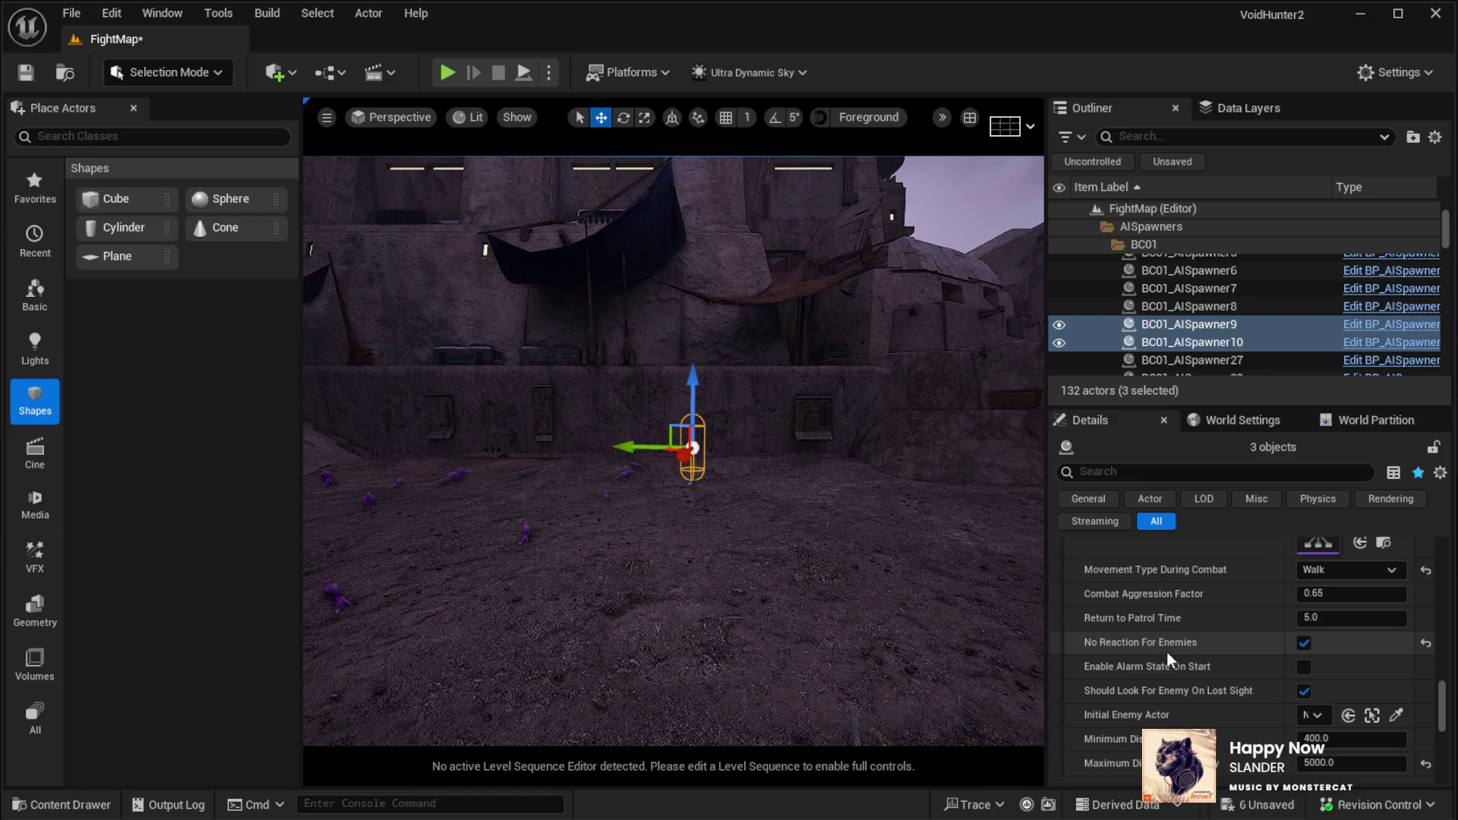
{"action": "left_click", "coordinate": [1304, 643]}
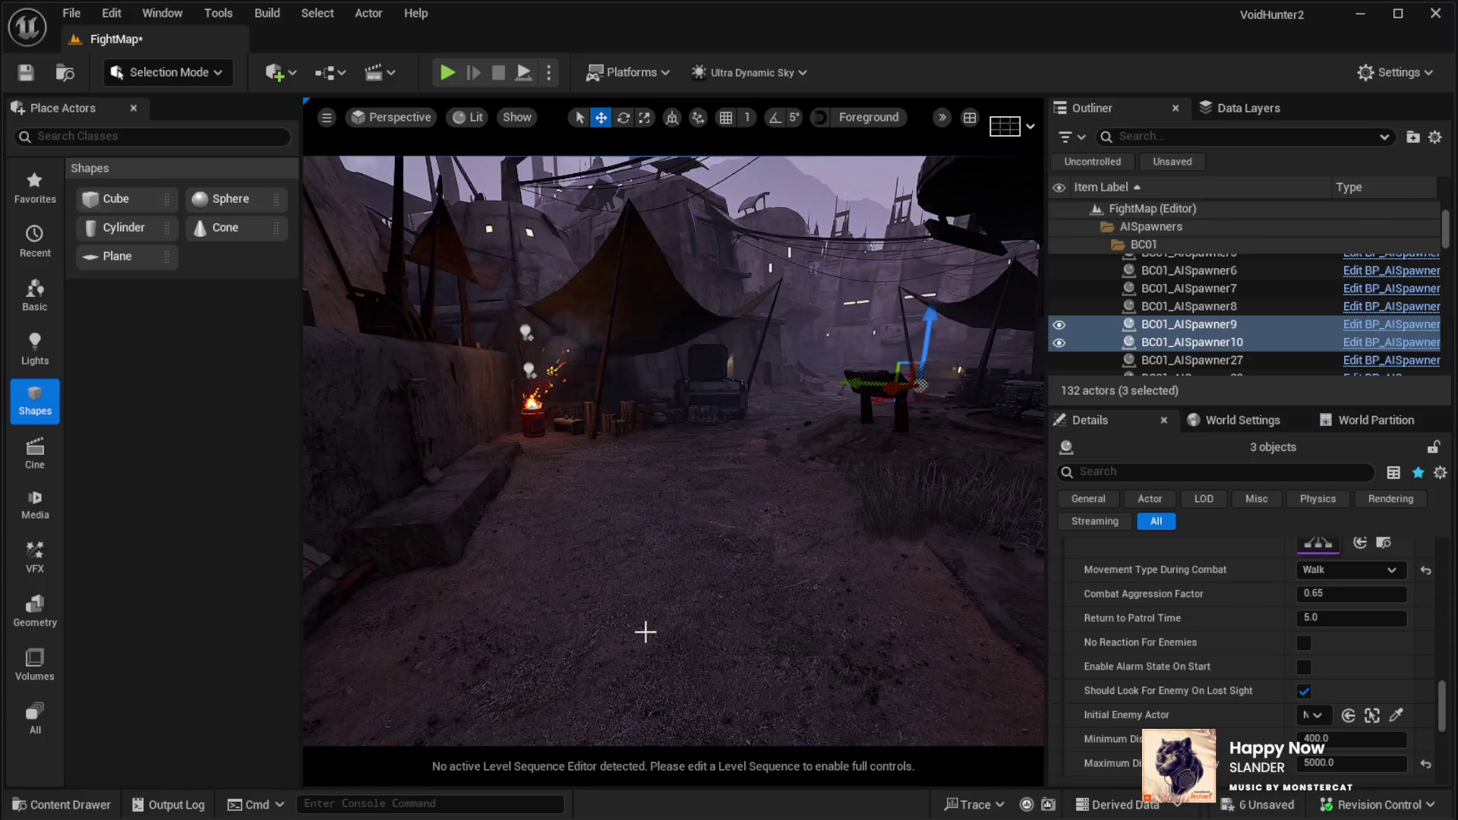
{"action": "left_click_drag", "start_coordinate": [644, 632], "coordinate": [661, 608]}
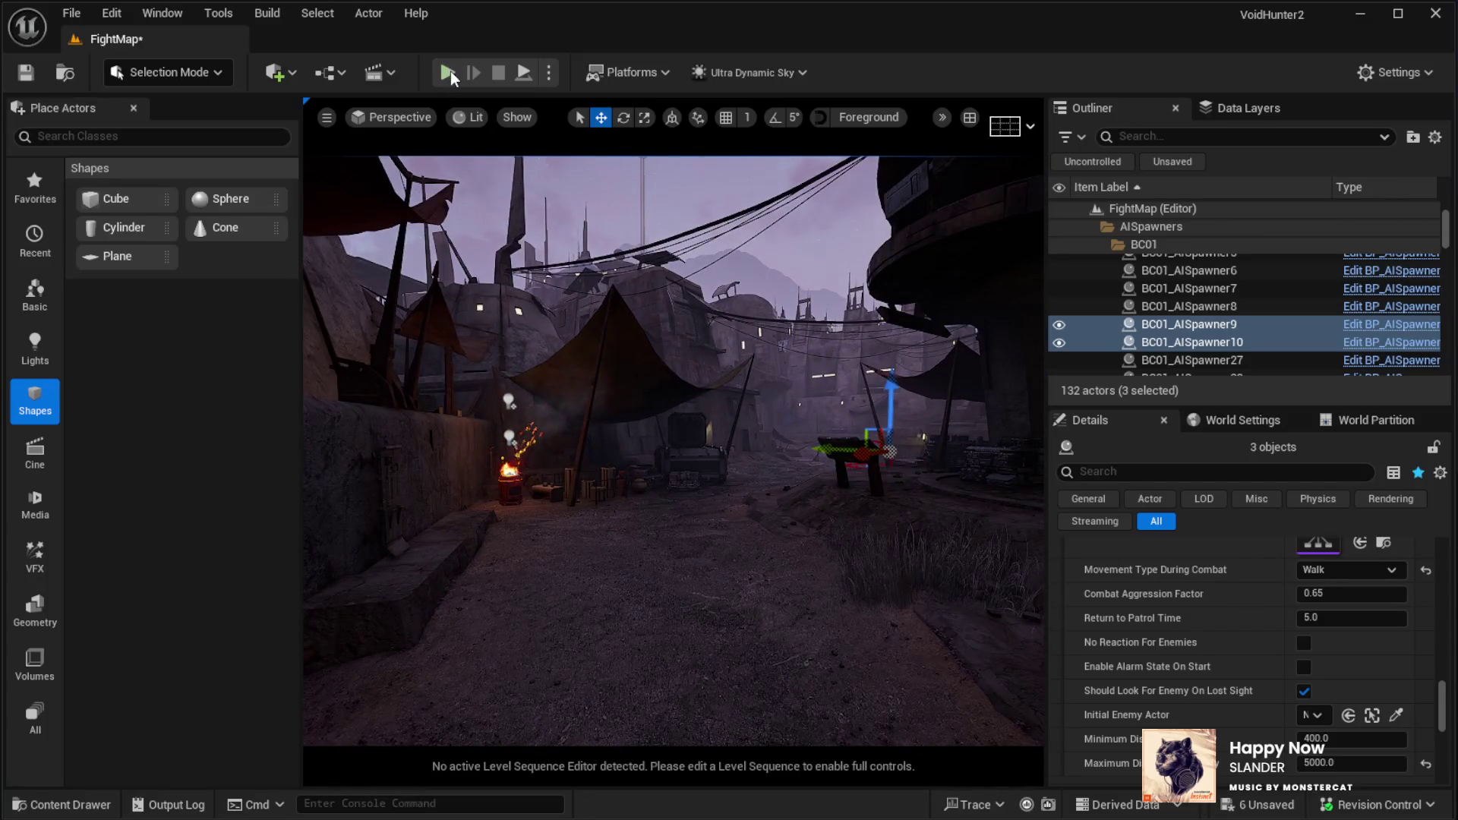
Start a full-screen FightMap playtest, equip the rifle, reload to 30 rounds and advance toward the tent
{"action": "key", "text": "alt+p"}
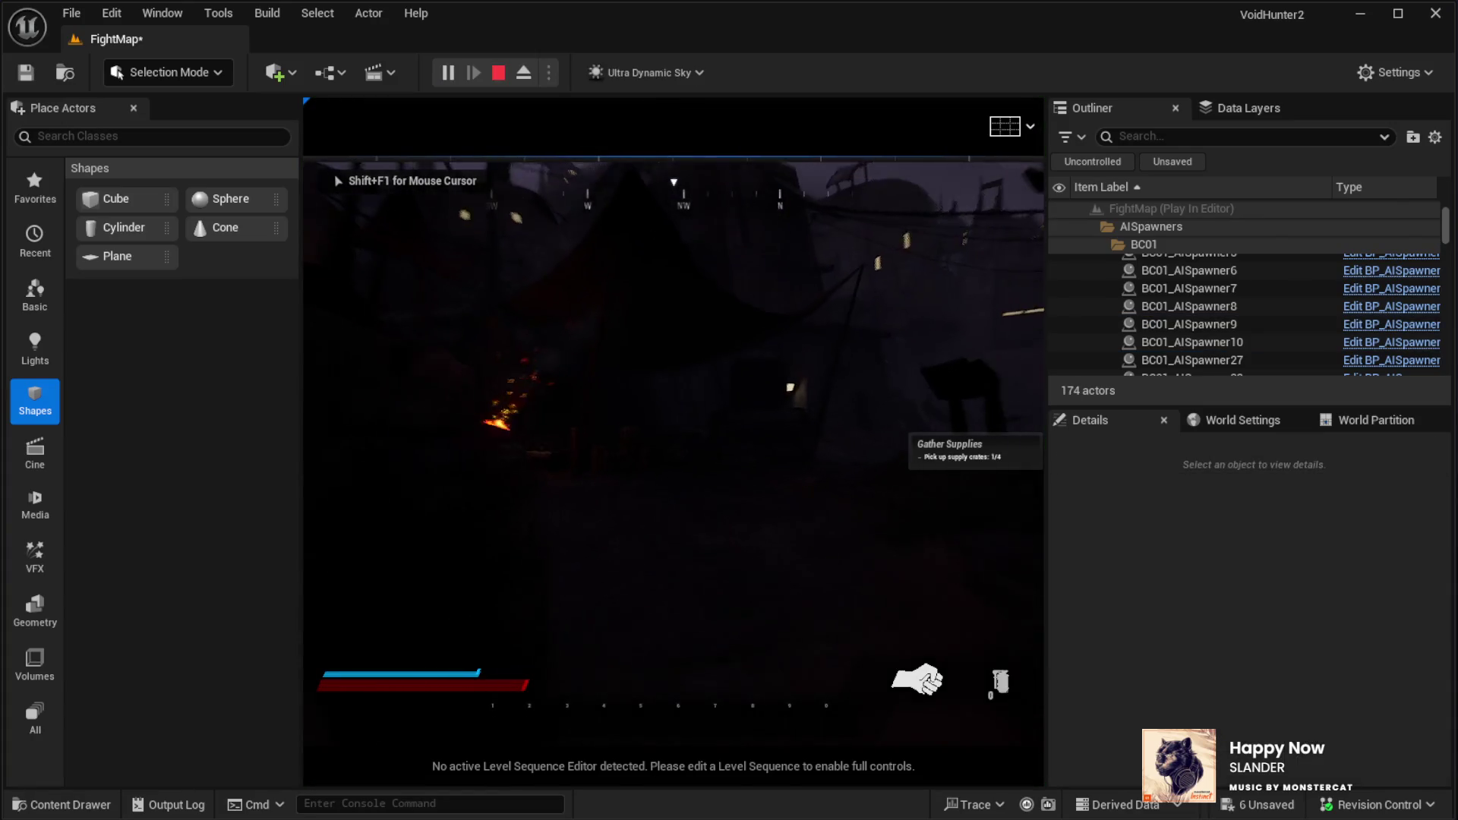
{"action": "key", "text": "F11"}
{"action": "left_click", "coordinate": [729, 410]}
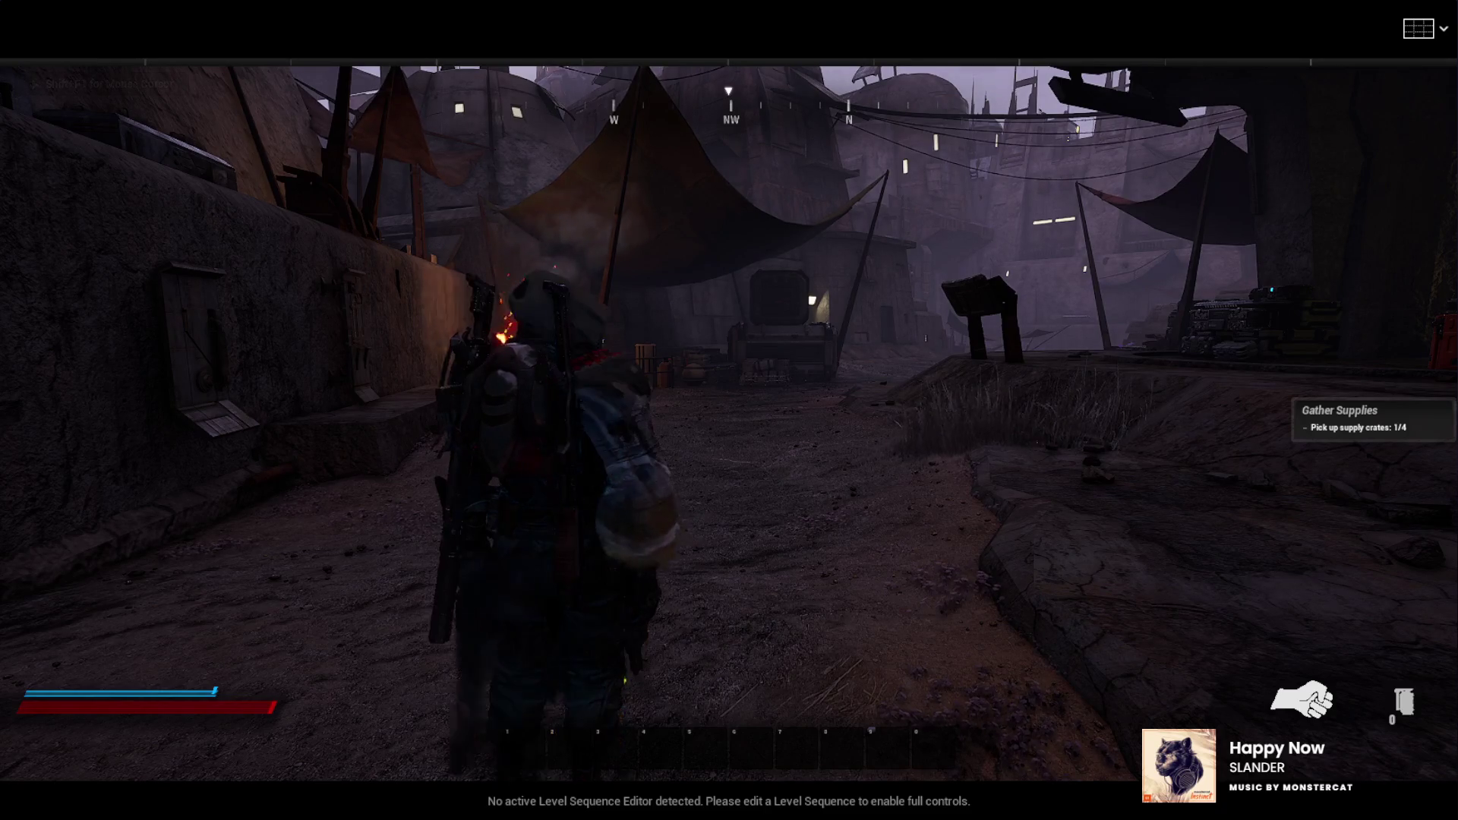
{"action": "key", "text": "w"}
{"action": "key", "text": "3"}
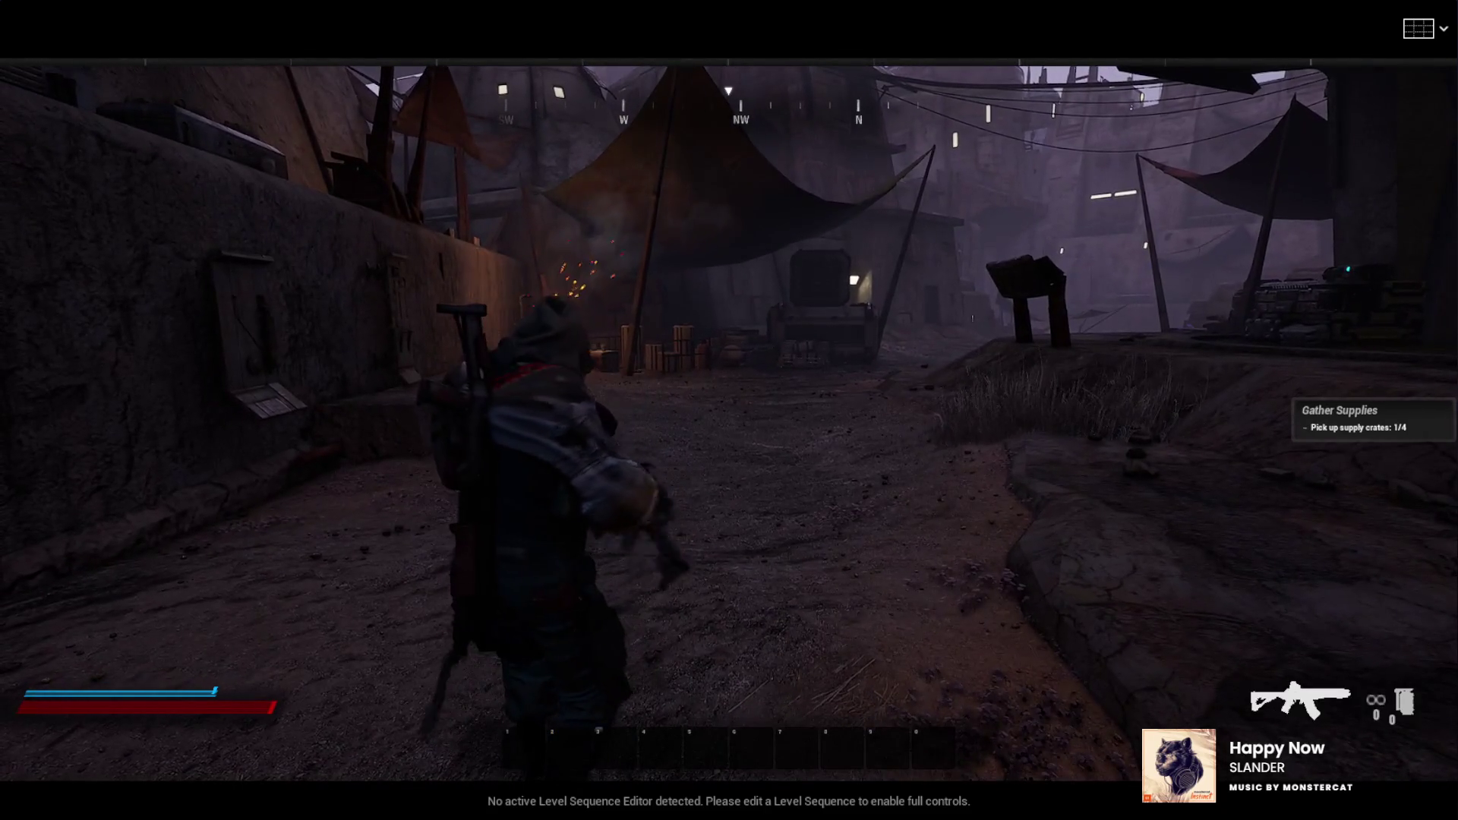
{"action": "key", "text": "r"}
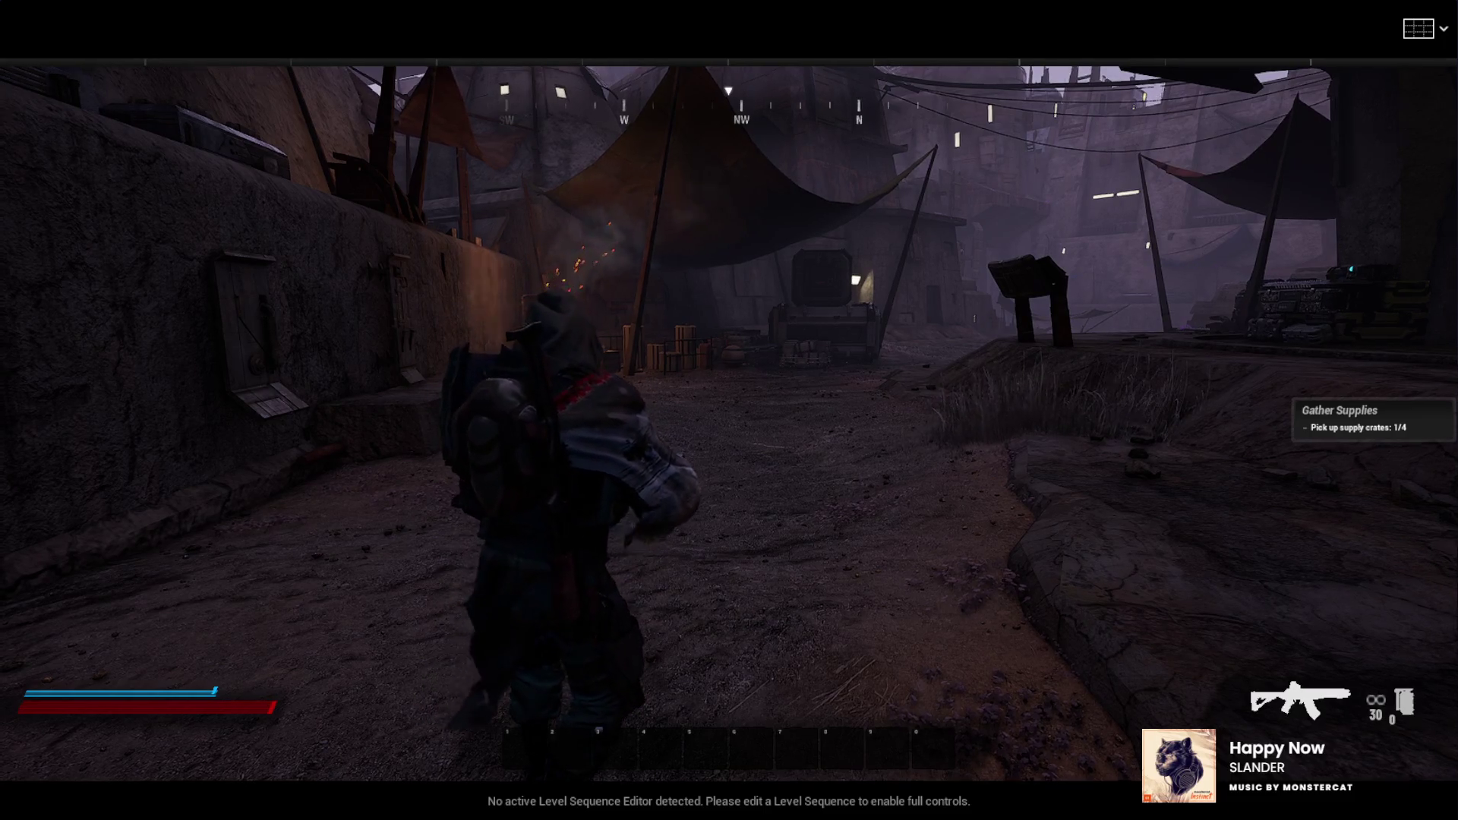
{"action": "key", "text": "w"}
{"action": "key", "text": "w"}
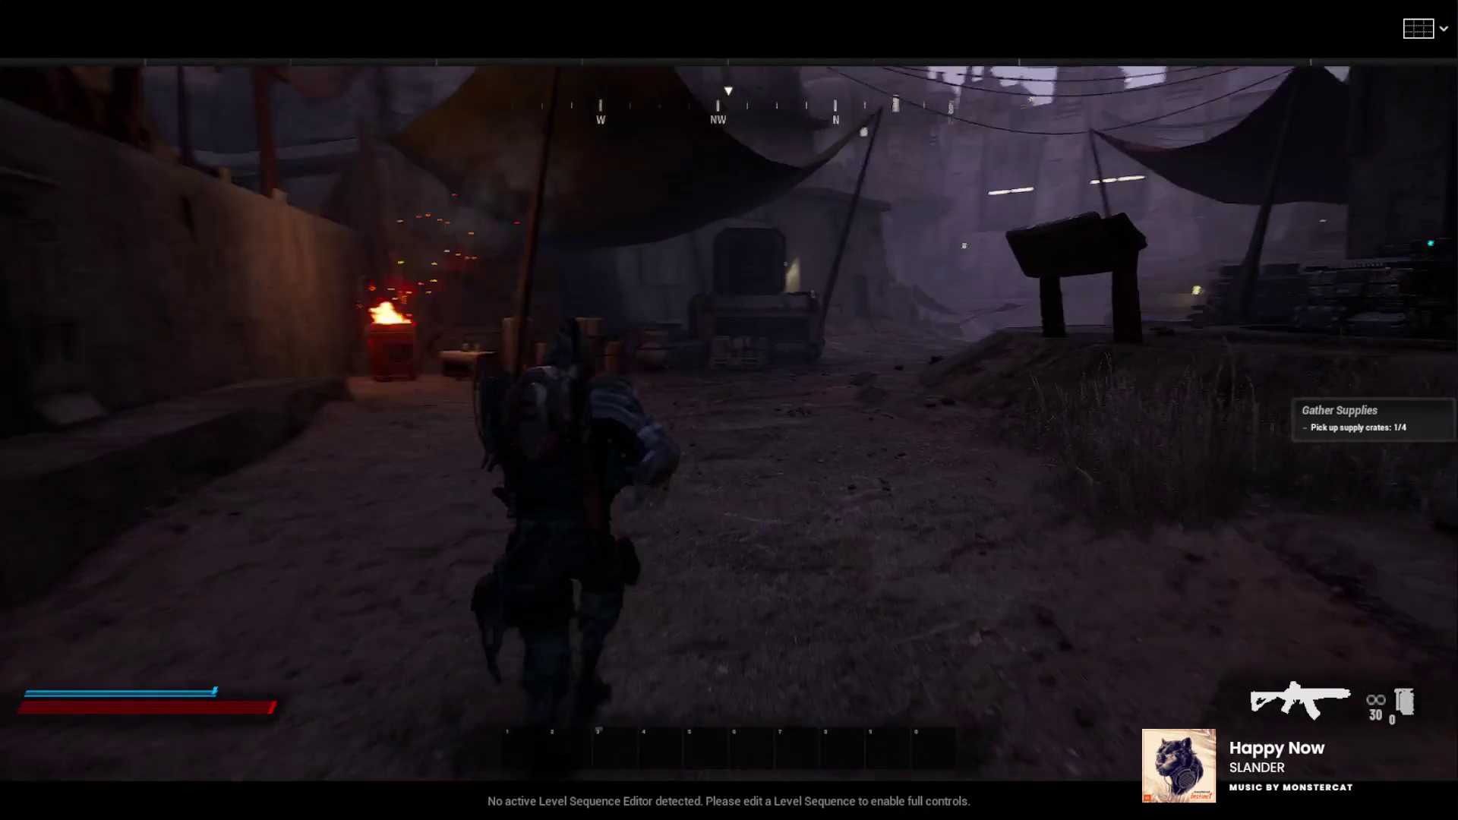